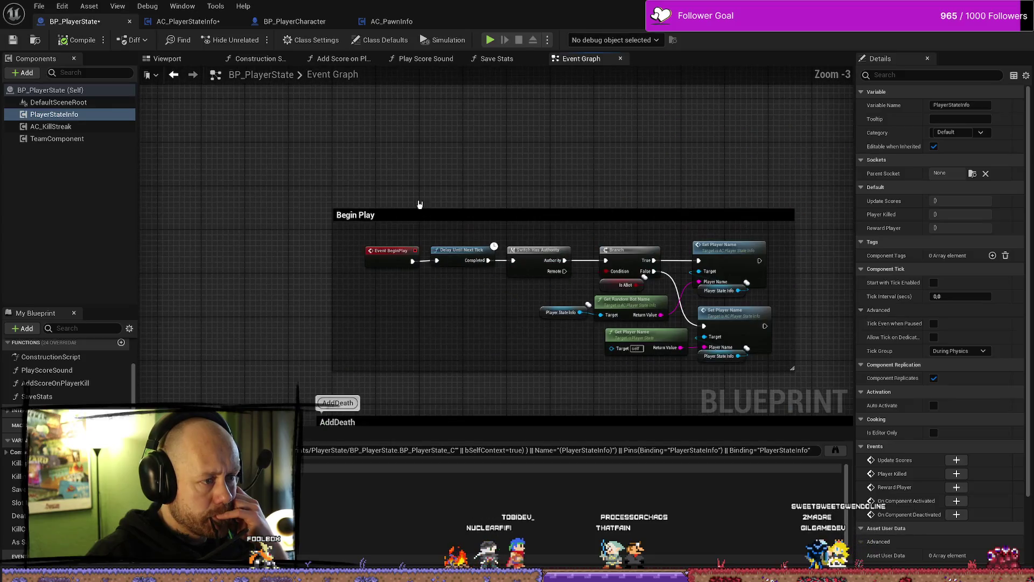
Step: Survey the event graph's On Reset, AddDeath, SaveStats and save-game node groups
{"action": "mouse_move", "coordinate": [413, 163]}
{"action": "left_mouse_down"}
{"action": "mouse_move", "coordinate": [396, 163]}
{"action": "mouse_move", "coordinate": [398, 184]}
{"action": "left_mouse_up"}
{"action": "left_click_drag", "start_coordinate": [641, 140], "coordinate": [490, 91]}
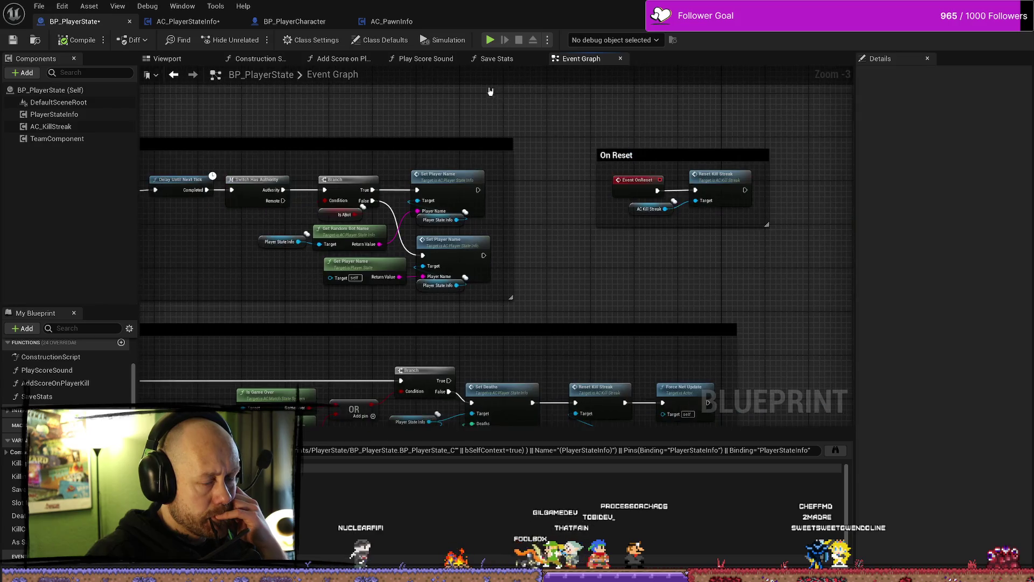
{"action": "left_click_drag", "start_coordinate": [653, 137], "coordinate": [386, 156]}
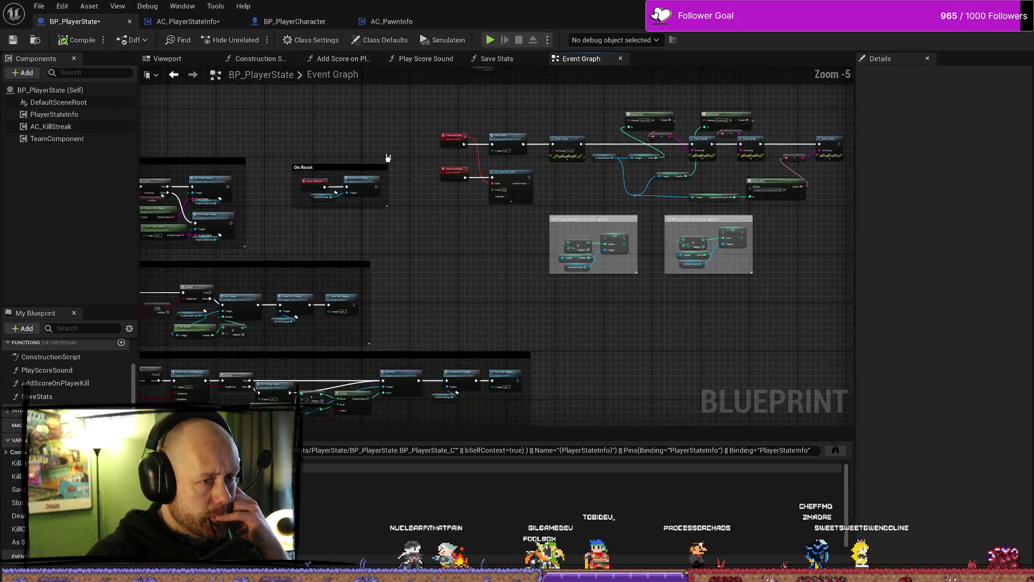
{"action": "scroll", "coordinate": [385, 157], "scroll_direction": "down", "scroll_amount": 1}
{"action": "left_click_drag", "start_coordinate": [619, 212], "coordinate": [364, 221]}
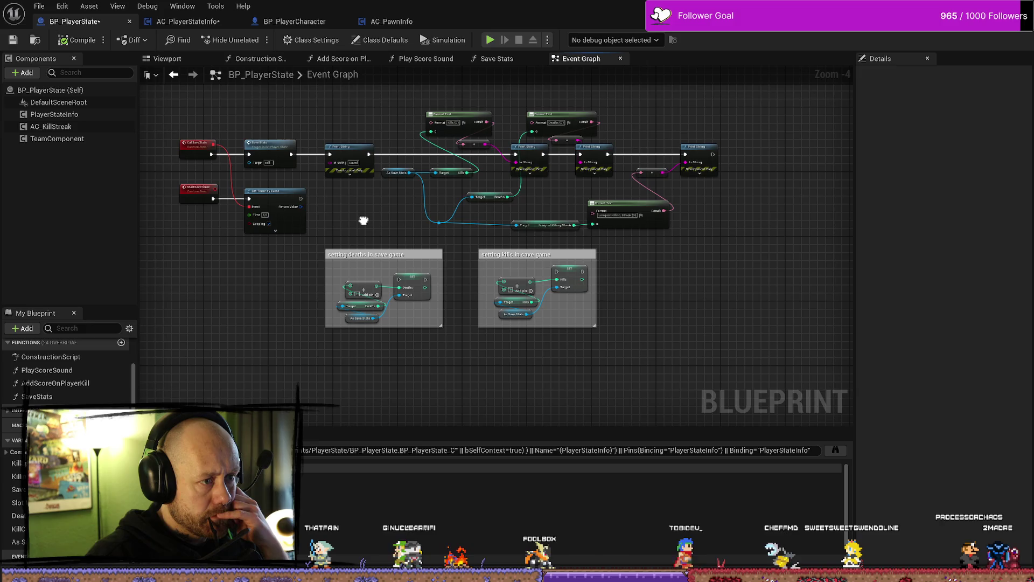
{"action": "left_click_drag", "start_coordinate": [266, 127], "coordinate": [399, 174]}
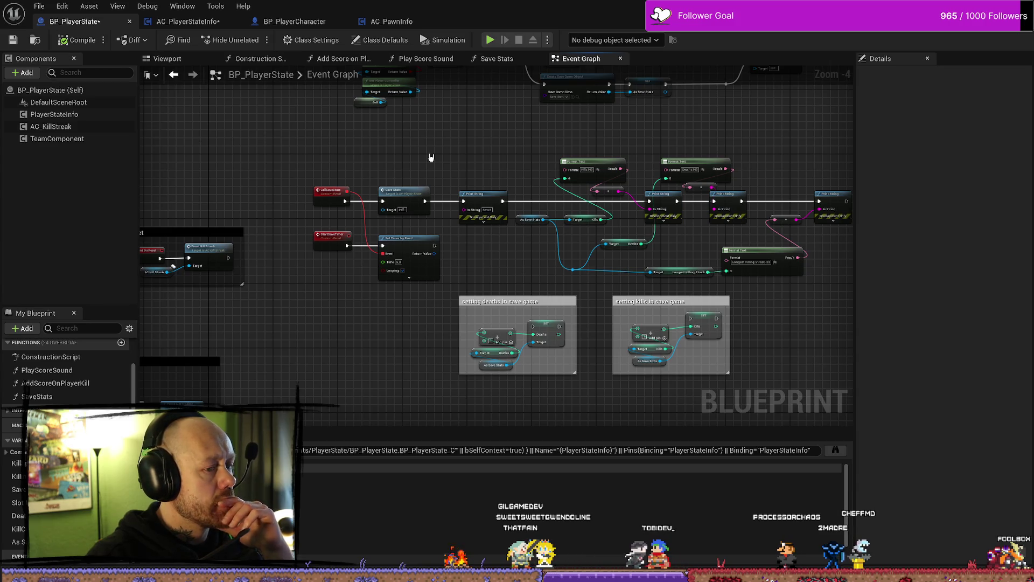
{"action": "mouse_move", "coordinate": [430, 146]}
{"action": "left_mouse_down"}
{"action": "mouse_move", "coordinate": [506, 237]}
{"action": "mouse_move", "coordinate": [567, 246]}
{"action": "mouse_move", "coordinate": [437, 244]}
{"action": "mouse_move", "coordinate": [681, 224]}
{"action": "mouse_move", "coordinate": [499, 217]}
{"action": "mouse_move", "coordinate": [628, 214]}
{"action": "mouse_move", "coordinate": [177, 233]}
{"action": "mouse_move", "coordinate": [555, 214]}
{"action": "left_mouse_up"}
{"action": "scroll", "coordinate": [443, 240], "scroll_direction": "down", "scroll_amount": 1}
{"action": "left_click_drag", "start_coordinate": [639, 167], "coordinate": [203, 307]}
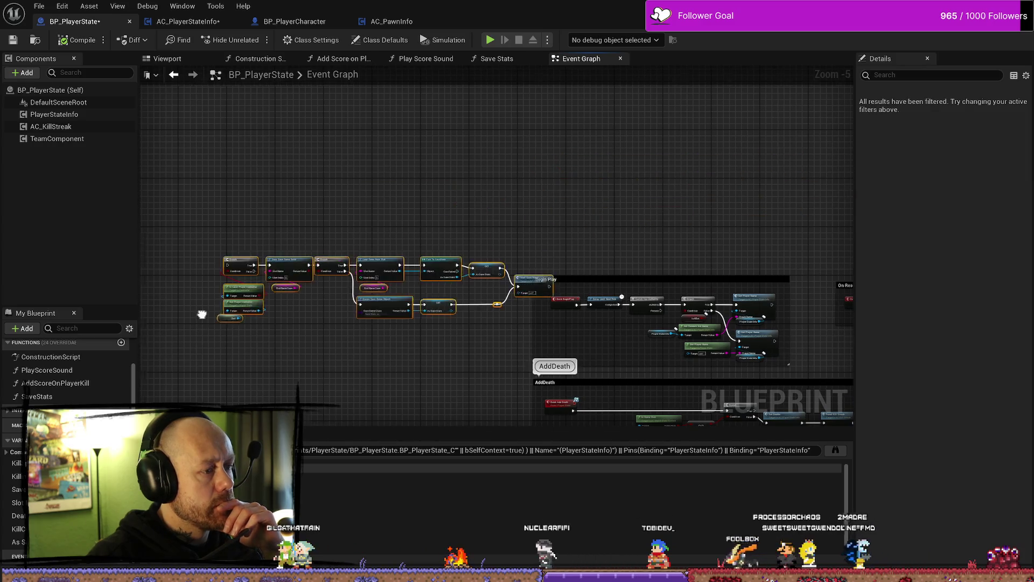
{"action": "scroll", "coordinate": [355, 220], "scroll_direction": "down", "scroll_amount": 4}
Step: Move the Begin Play comment group up onto empty space
{"action": "mouse_move", "coordinate": [446, 231]}
{"action": "left_mouse_down"}
{"action": "mouse_move", "coordinate": [264, 232]}
{"action": "mouse_move", "coordinate": [348, 191]}
{"action": "mouse_move", "coordinate": [463, 179]}
{"action": "left_mouse_up"}
{"action": "scroll", "coordinate": [233, 252], "scroll_direction": "up", "scroll_amount": 3}
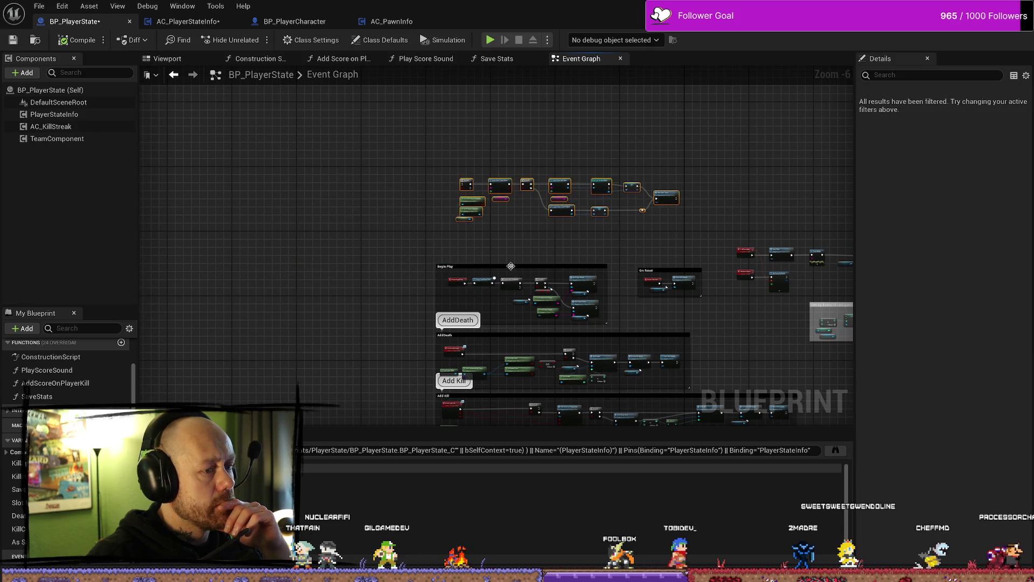
{"action": "mouse_move", "coordinate": [484, 266]}
{"action": "left_mouse_down"}
{"action": "mouse_move", "coordinate": [350, 251]}
{"action": "mouse_move", "coordinate": [293, 229]}
{"action": "left_mouse_up"}
{"action": "scroll", "coordinate": [456, 222], "scroll_direction": "up", "scroll_amount": 5}
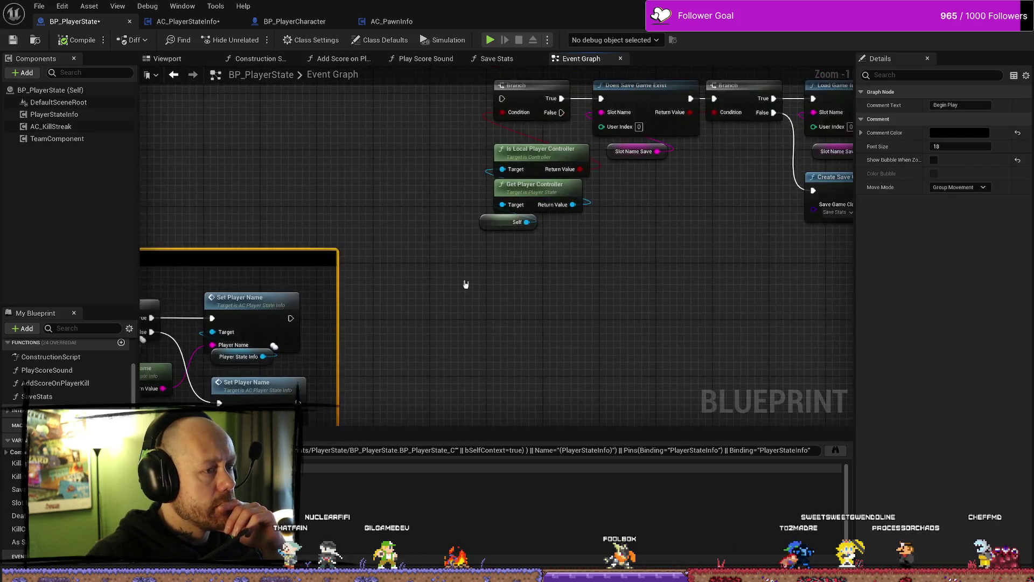
{"action": "scroll", "coordinate": [374, 203], "scroll_direction": "down", "scroll_amount": 5}
{"action": "left_click", "coordinate": [487, 250]}
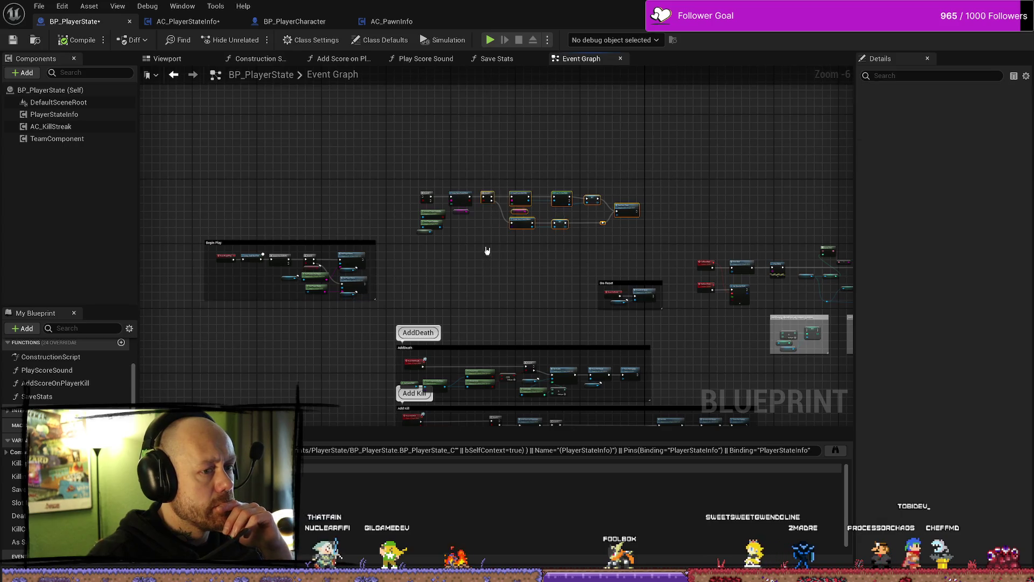
{"action": "left_click_drag", "start_coordinate": [361, 245], "coordinate": [362, 189]}
{"action": "scroll", "coordinate": [398, 178], "scroll_direction": "up", "scroll_amount": 7}
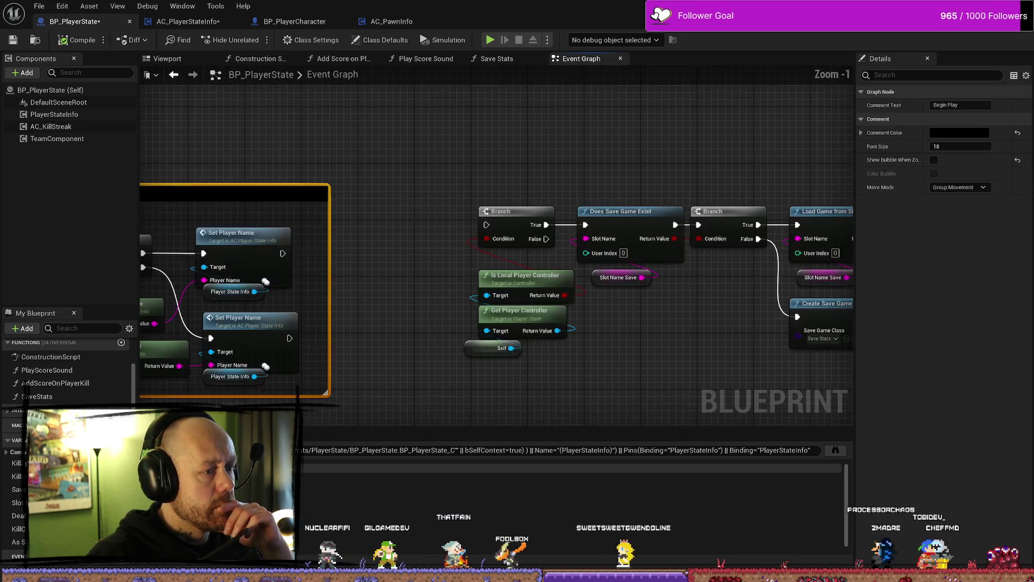
{"action": "scroll", "coordinate": [479, 194], "scroll_direction": "down", "scroll_amount": 1}
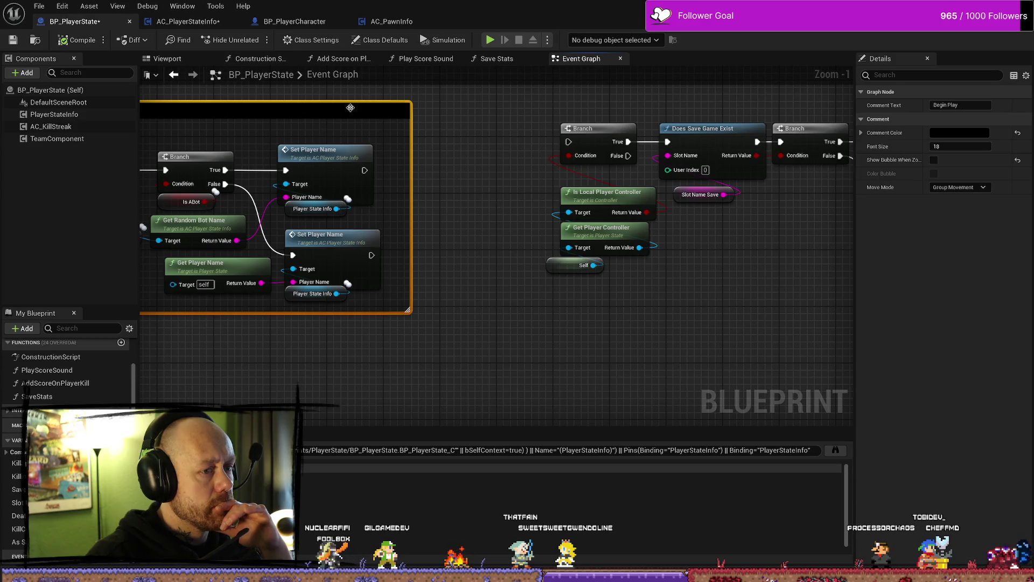
{"action": "left_click_drag", "start_coordinate": [350, 108], "coordinate": [350, 101]}
Step: Wire both Set Player Name exec outputs into the Branch before Does Save Game Exist
{"action": "left_click_drag", "start_coordinate": [365, 162], "coordinate": [568, 141]}
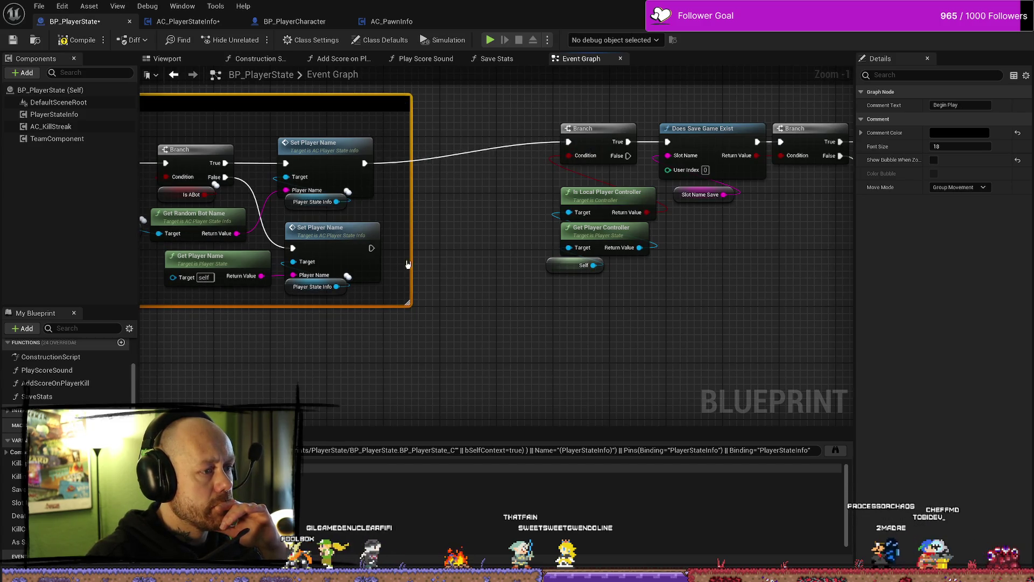
{"action": "mouse_move", "coordinate": [372, 247]}
{"action": "left_mouse_down"}
{"action": "mouse_move", "coordinate": [500, 211]}
{"action": "mouse_move", "coordinate": [568, 142]}
{"action": "left_mouse_up"}
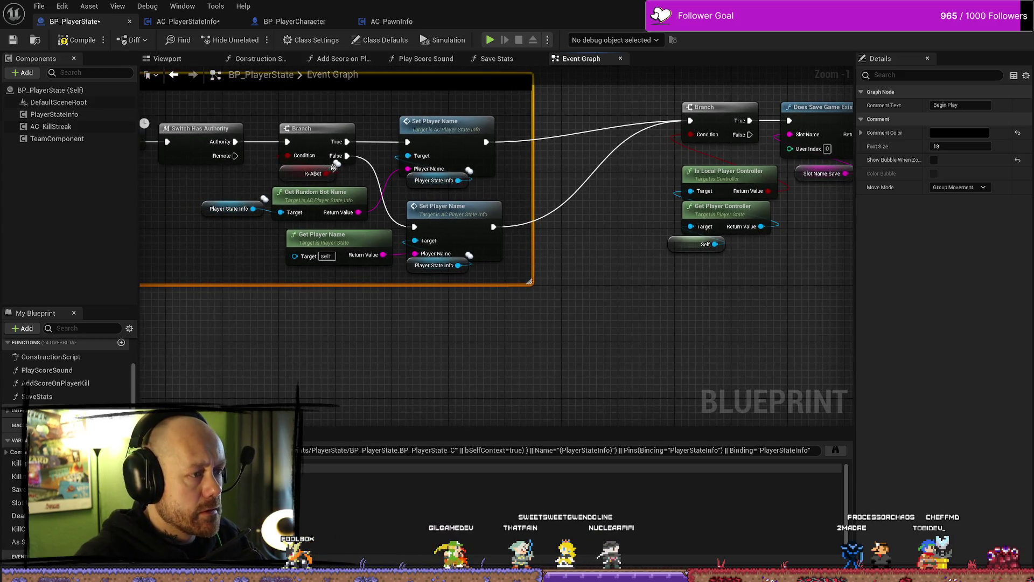
{"action": "mouse_move", "coordinate": [485, 142]}
{"action": "left_mouse_down"}
{"action": "mouse_move", "coordinate": [637, 113]}
{"action": "mouse_move", "coordinate": [844, 115]}
{"action": "mouse_move", "coordinate": [785, 137]}
{"action": "mouse_move", "coordinate": [840, 141]}
{"action": "mouse_move", "coordinate": [814, 142]}
{"action": "left_mouse_up"}
Step: Compile BP_PlayerState and center the save-game deaths and kills comments
{"action": "left_click_drag", "start_coordinate": [735, 112], "coordinate": [463, 118]}
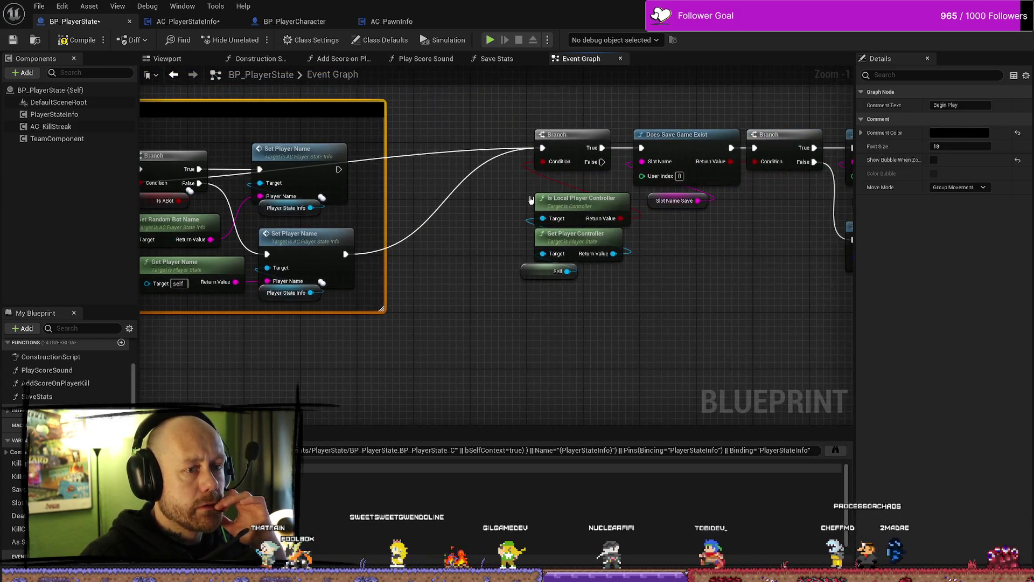
{"action": "key", "text": "F7"}
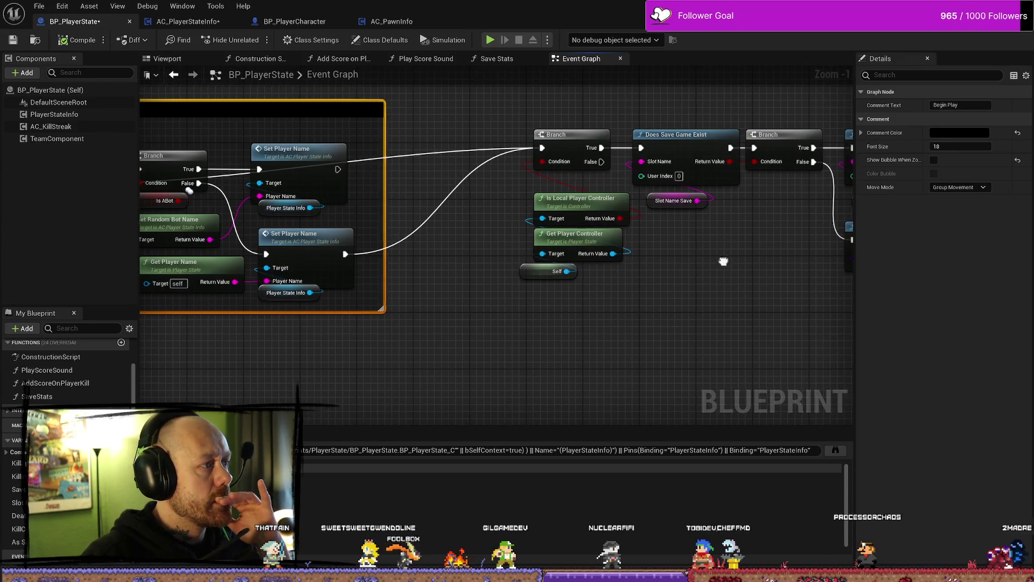
{"action": "scroll", "coordinate": [604, 265], "scroll_direction": "down", "scroll_amount": 2}
{"action": "mouse_move", "coordinate": [604, 266]}
{"action": "left_mouse_down"}
{"action": "mouse_move", "coordinate": [355, 214]}
{"action": "mouse_move", "coordinate": [369, 109]}
{"action": "left_mouse_up"}
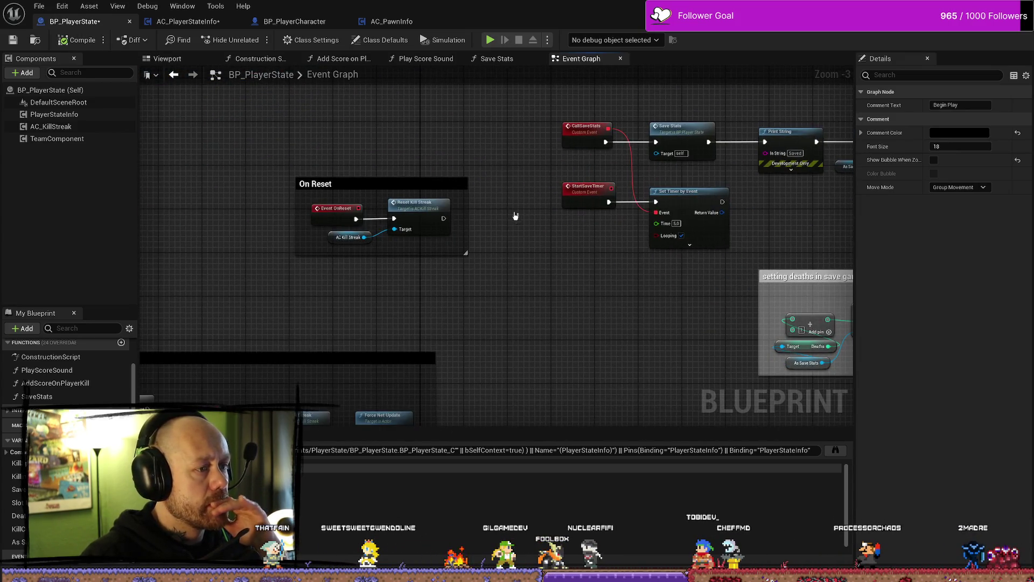
{"action": "mouse_move", "coordinate": [515, 215]}
{"action": "left_mouse_down"}
{"action": "mouse_move", "coordinate": [456, 194]}
{"action": "mouse_move", "coordinate": [469, 218]}
{"action": "left_mouse_up"}
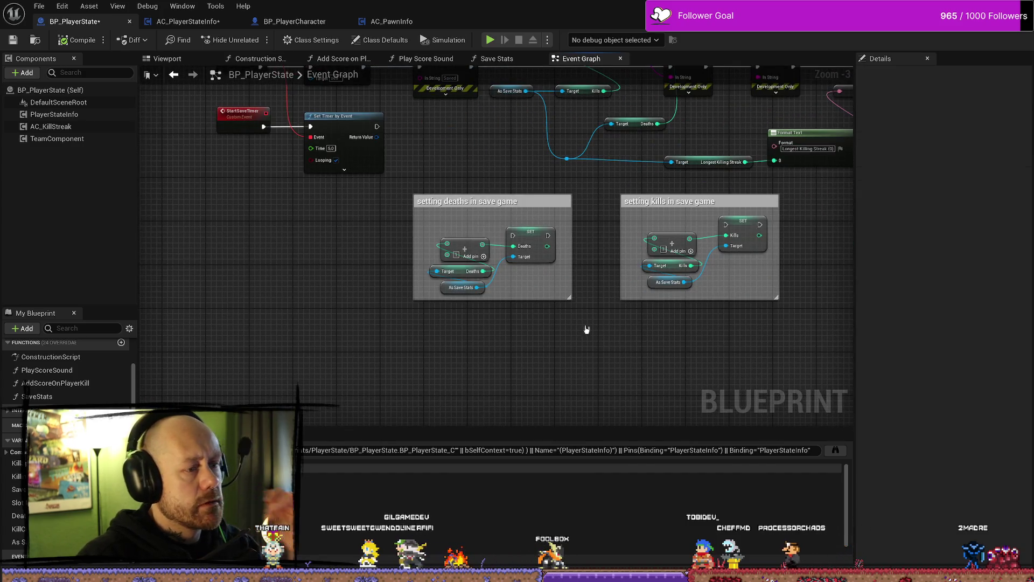
Step: Select all nodes in the 'setting deaths in save game' and 'setting kills in save game' comments
{"action": "left_click_drag", "start_coordinate": [583, 330], "coordinate": [425, 215]}
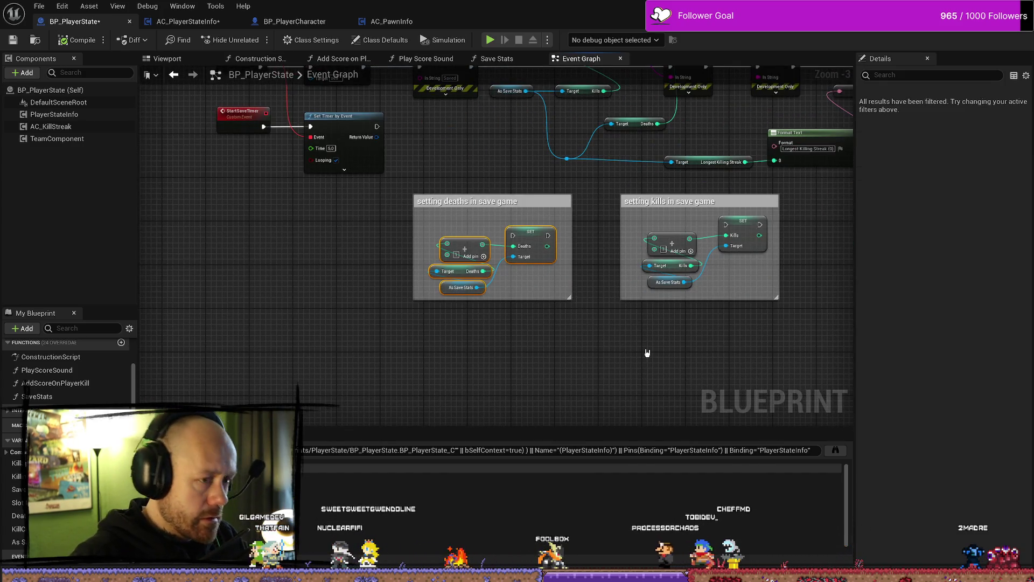
{"action": "left_click", "coordinate": [652, 350]}
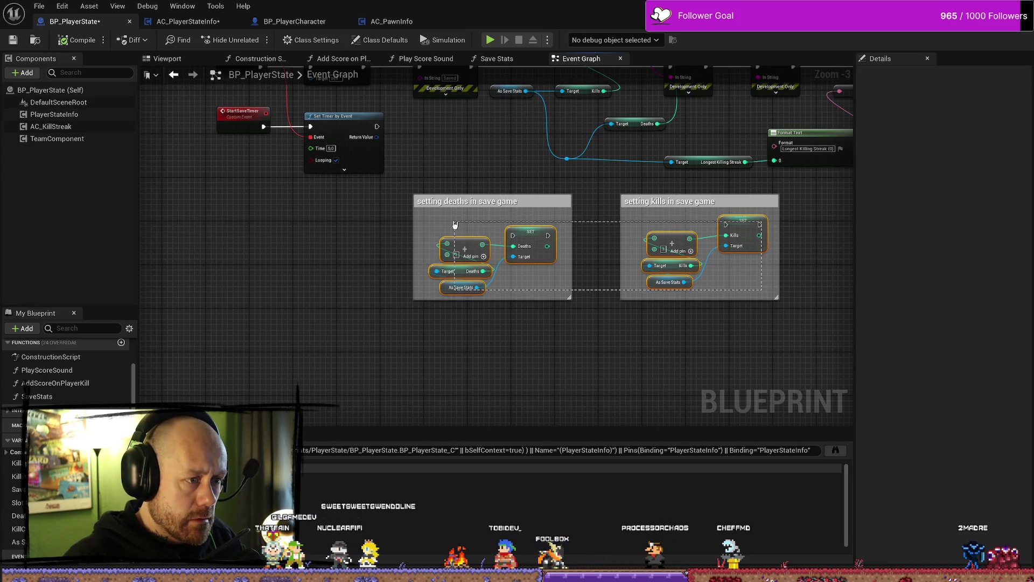
{"action": "left_click_drag", "start_coordinate": [455, 224], "coordinate": [454, 224]}
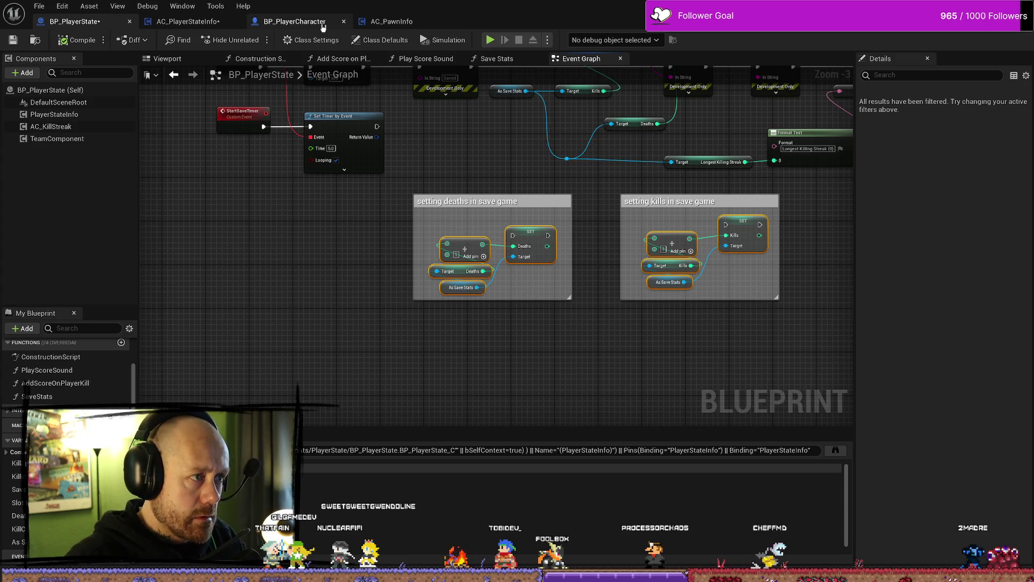
Step: Paste the copied save-game nodes into AC_PlayerStateInfo's graph near Add Death and Add Kill
{"action": "left_click", "coordinate": [186, 21]}
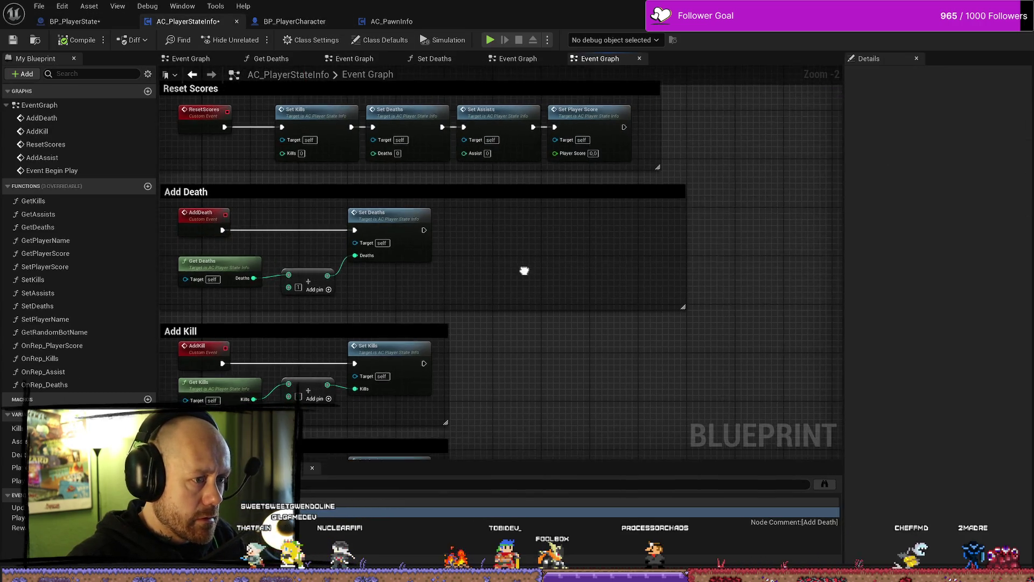
{"action": "left_click_drag", "start_coordinate": [524, 271], "coordinate": [453, 206]}
{"action": "left_click_drag", "start_coordinate": [377, 323], "coordinate": [523, 322]}
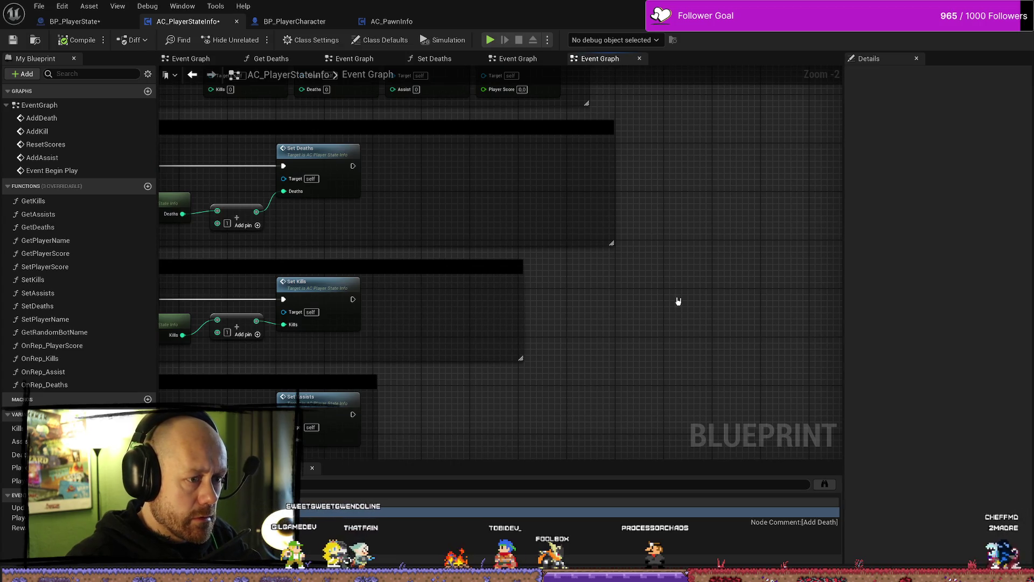
{"action": "key", "text": "ctrl+v"}
Step: Place the pasted deaths SET group after Set Deaths and wire Set Deaths into it
{"action": "left_click_drag", "start_coordinate": [707, 272], "coordinate": [527, 350]}
{"action": "mouse_move", "coordinate": [643, 276]}
{"action": "left_mouse_down"}
{"action": "mouse_move", "coordinate": [545, 288]}
{"action": "mouse_move", "coordinate": [527, 246]}
{"action": "mouse_move", "coordinate": [527, 167]}
{"action": "left_mouse_up"}
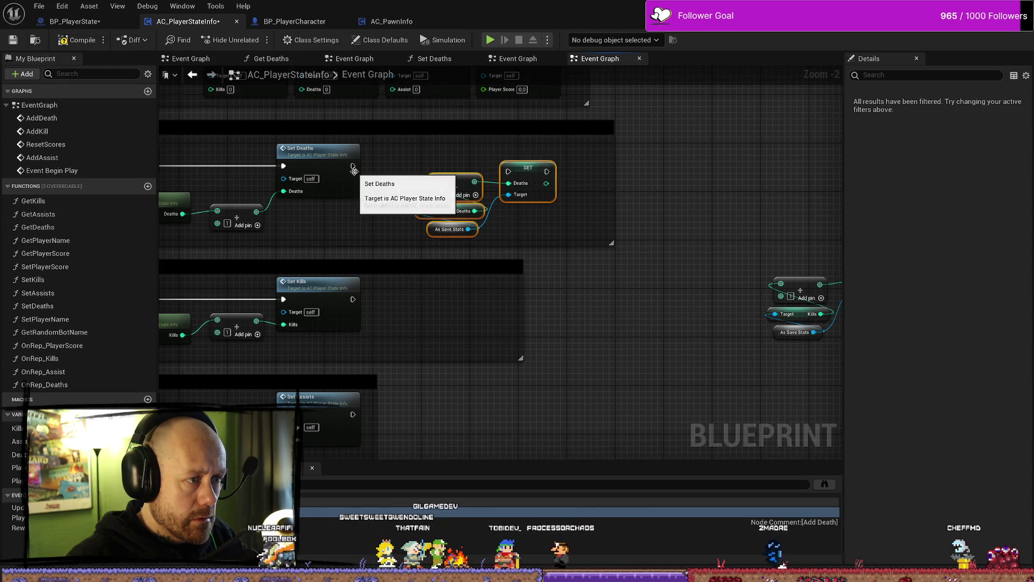
{"action": "left_click_drag", "start_coordinate": [353, 166], "coordinate": [510, 173]}
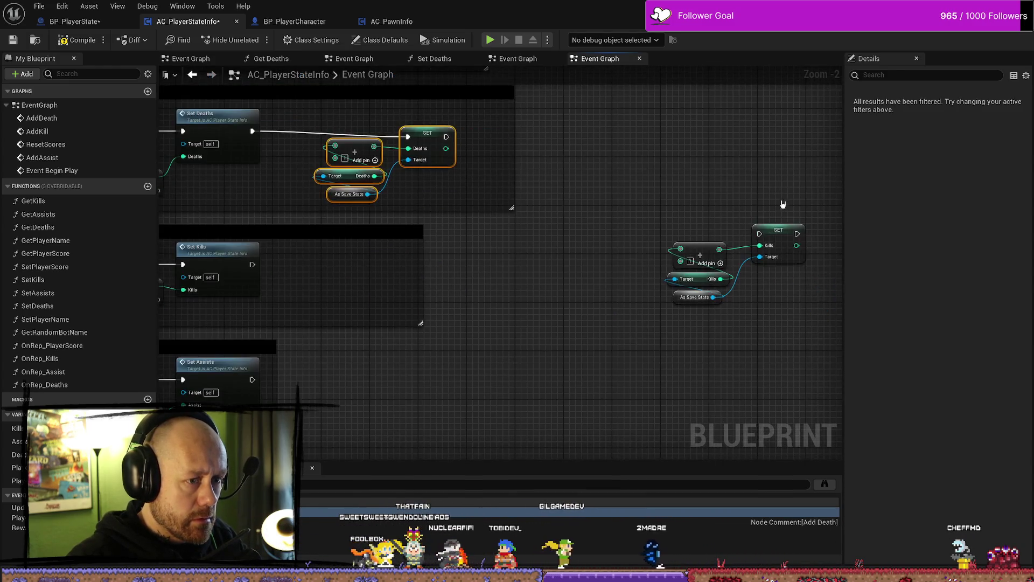
{"action": "left_click_drag", "start_coordinate": [782, 203], "coordinate": [663, 312]}
Step: Place the kills SET group beside Set Kills and wire Set Kills into it
{"action": "mouse_move", "coordinate": [775, 233]}
{"action": "left_mouse_down"}
{"action": "mouse_move", "coordinate": [471, 283]}
{"action": "mouse_move", "coordinate": [411, 271]}
{"action": "mouse_move", "coordinate": [570, 252]}
{"action": "left_mouse_up"}
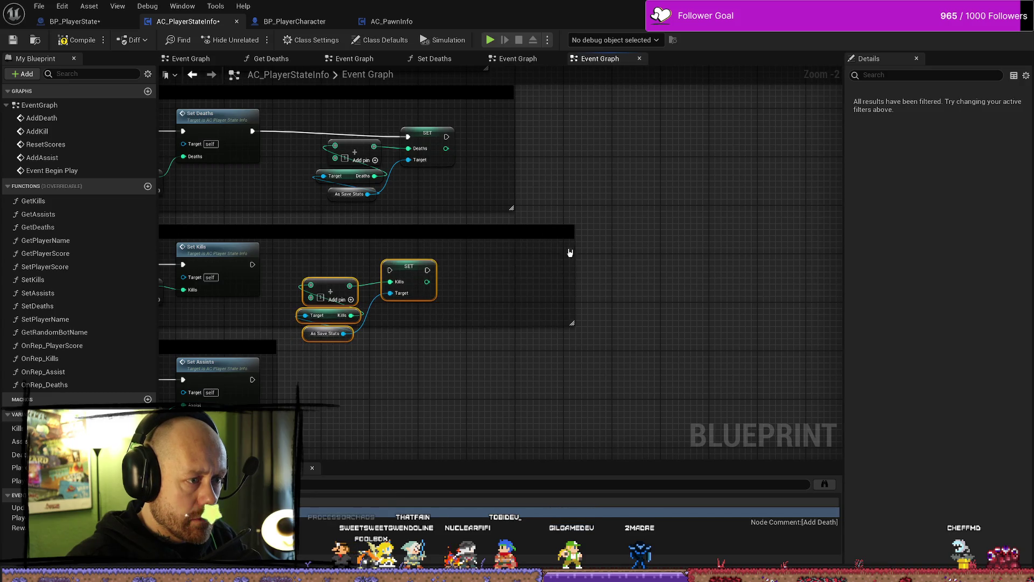
{"action": "left_click_drag", "start_coordinate": [412, 268], "coordinate": [461, 255]}
{"action": "left_click_drag", "start_coordinate": [252, 263], "coordinate": [442, 263]}
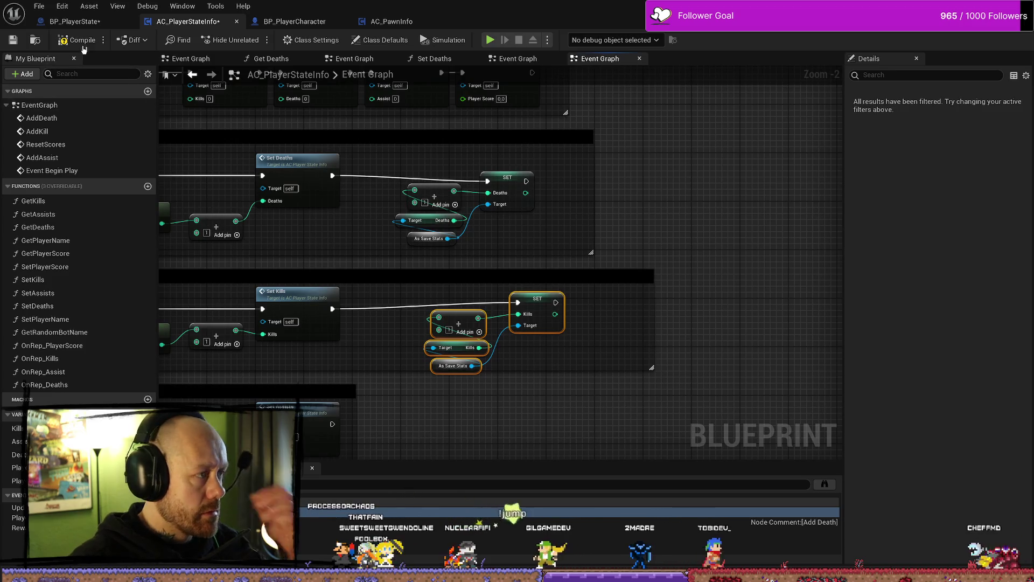
Step: Compile AC_PlayerStateInfo and inspect the As Save Stats nodes flagged ERROR in Add Death
{"action": "left_click", "coordinate": [81, 42]}
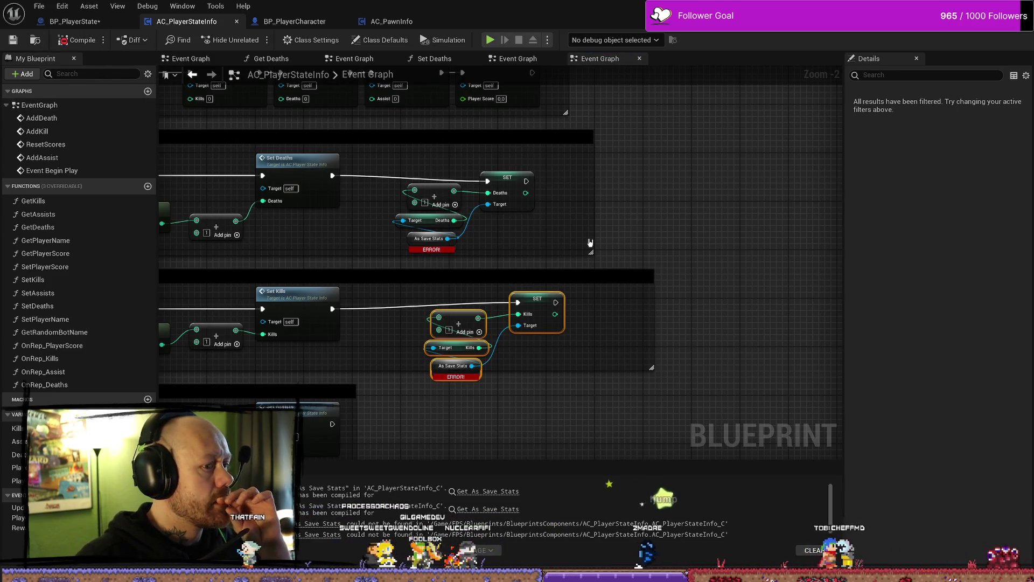
{"action": "left_click", "coordinate": [421, 246]}
{"action": "scroll", "coordinate": [423, 323], "scroll_direction": "up", "scroll_amount": 3}
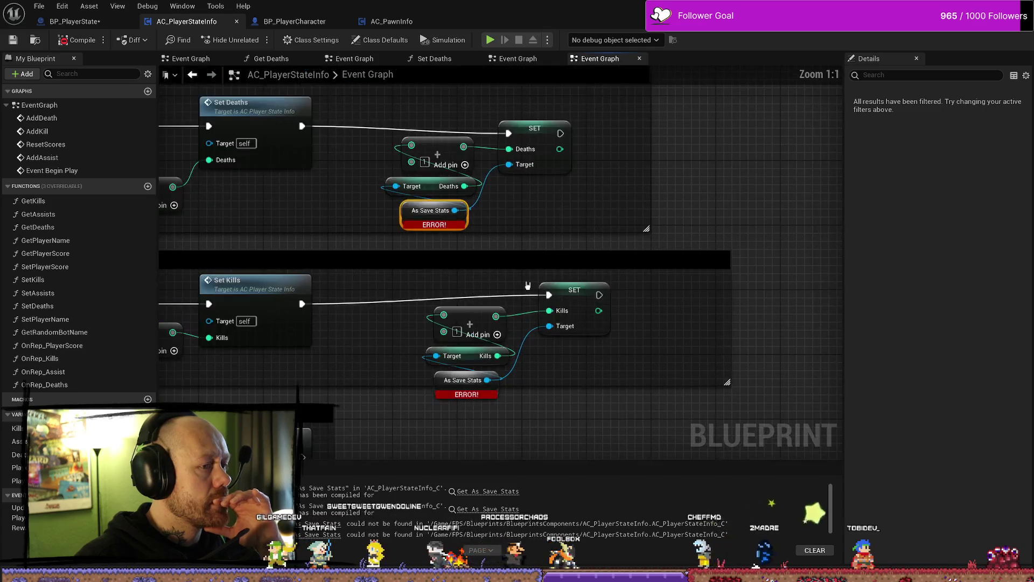
{"action": "scroll", "coordinate": [592, 280], "scroll_direction": "down", "scroll_amount": 3}
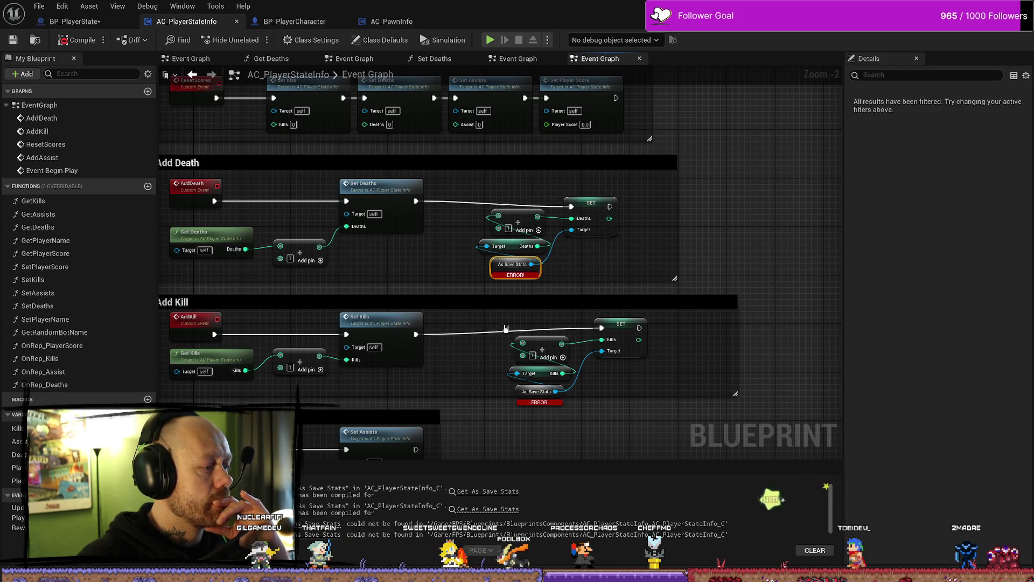
{"action": "scroll", "coordinate": [651, 282], "scroll_direction": "up", "scroll_amount": 1}
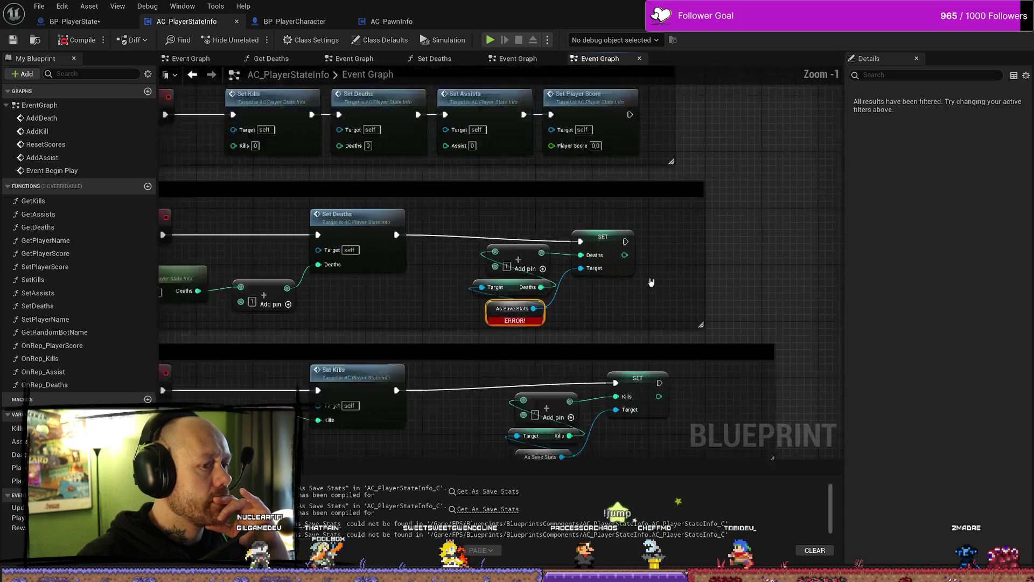
{"action": "scroll", "coordinate": [635, 296], "scroll_direction": "up", "scroll_amount": 1}
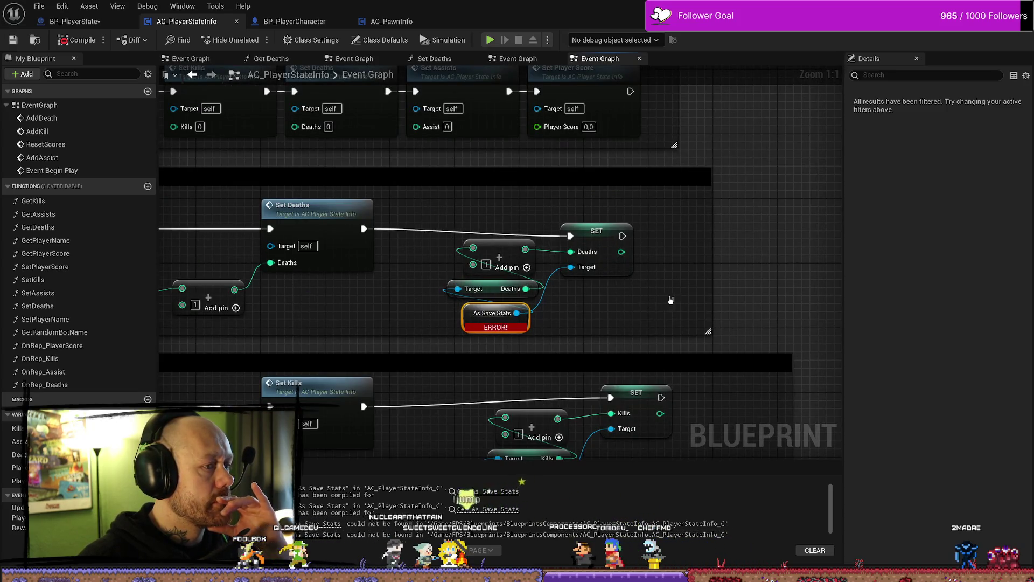
{"action": "left_click_drag", "start_coordinate": [671, 300], "coordinate": [614, 294]}
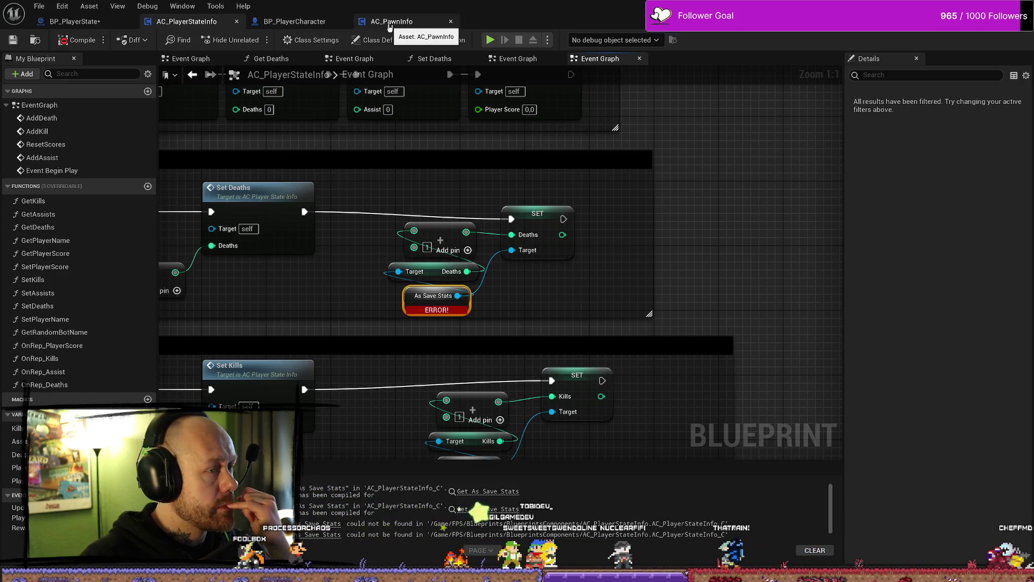
Step: Save all modified Blueprints, check AC_PlayerStateInfo's error node, then return to BP_PlayerState
{"action": "left_click", "coordinate": [76, 21]}
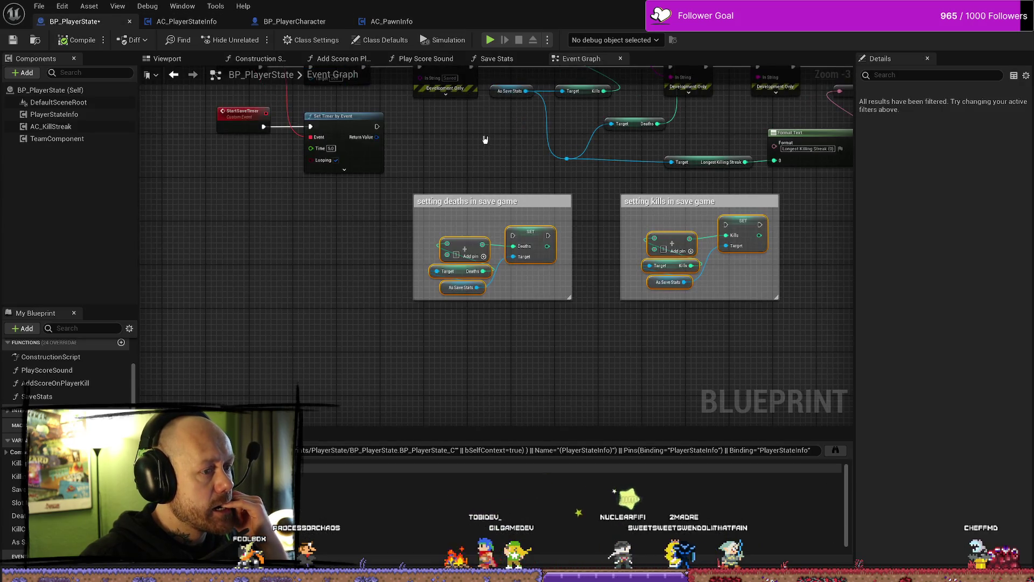
{"action": "left_click_drag", "start_coordinate": [485, 138], "coordinate": [397, 168]}
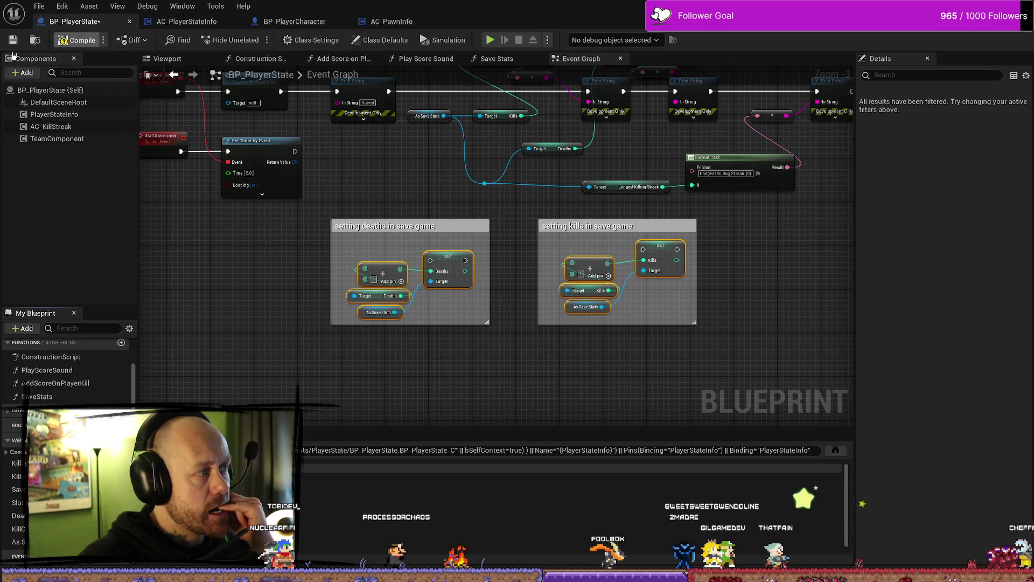
{"action": "left_click", "coordinate": [13, 40]}
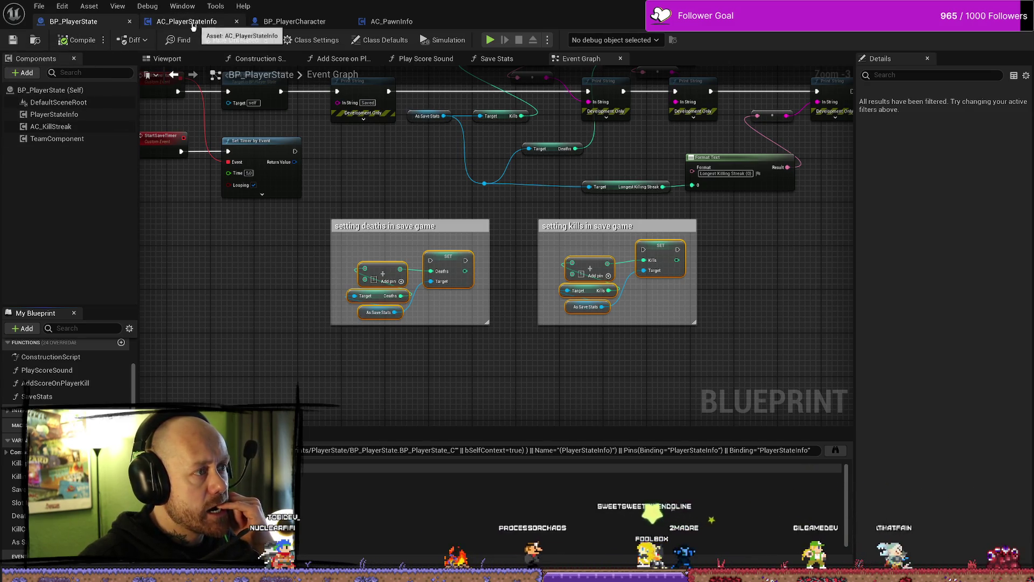
{"action": "left_click", "coordinate": [187, 21]}
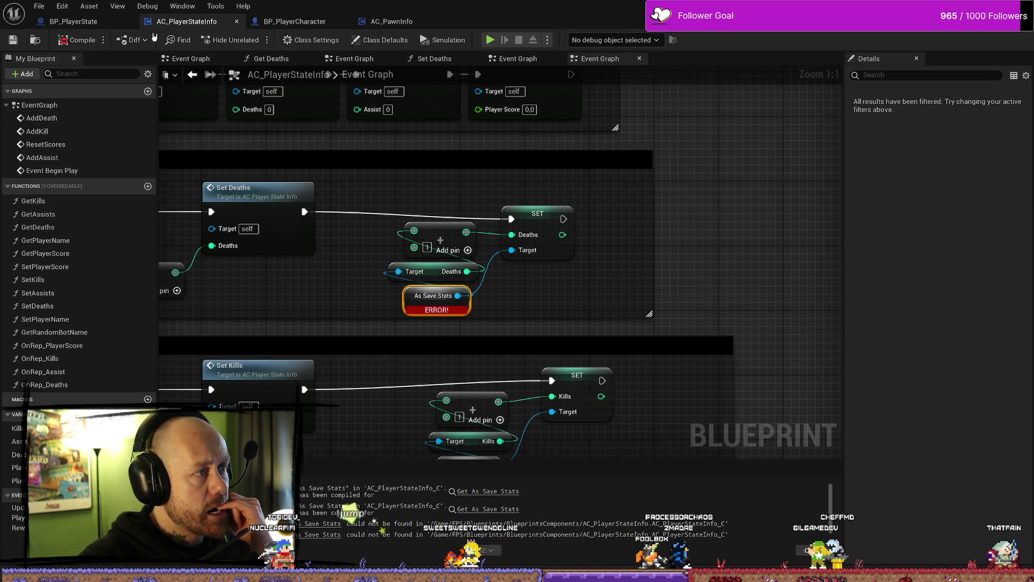
{"action": "left_click", "coordinate": [92, 22]}
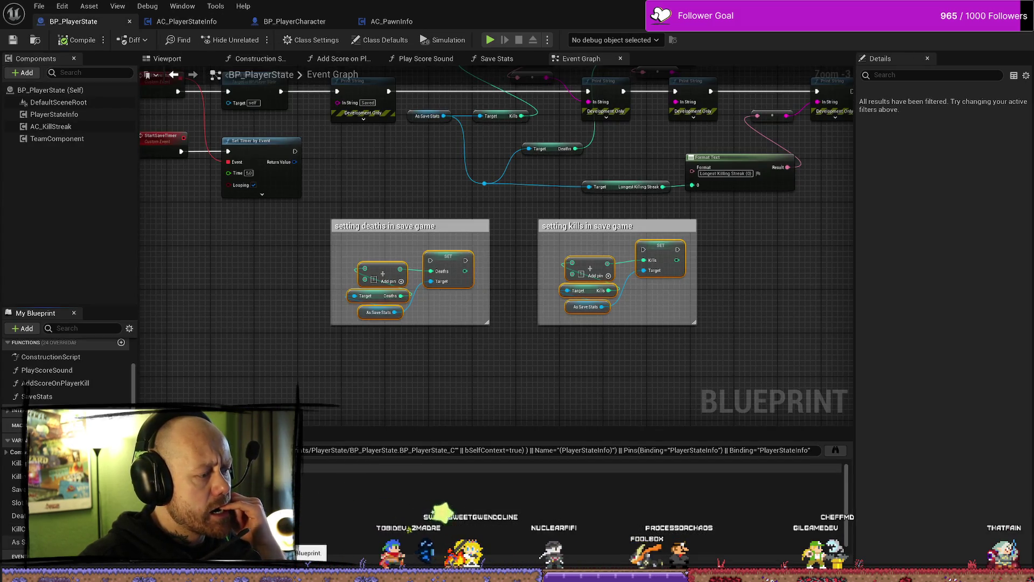
Step: Compile BP_PlayerState and pan along the Begin Play save-game loading chain
{"action": "key", "text": "F7"}
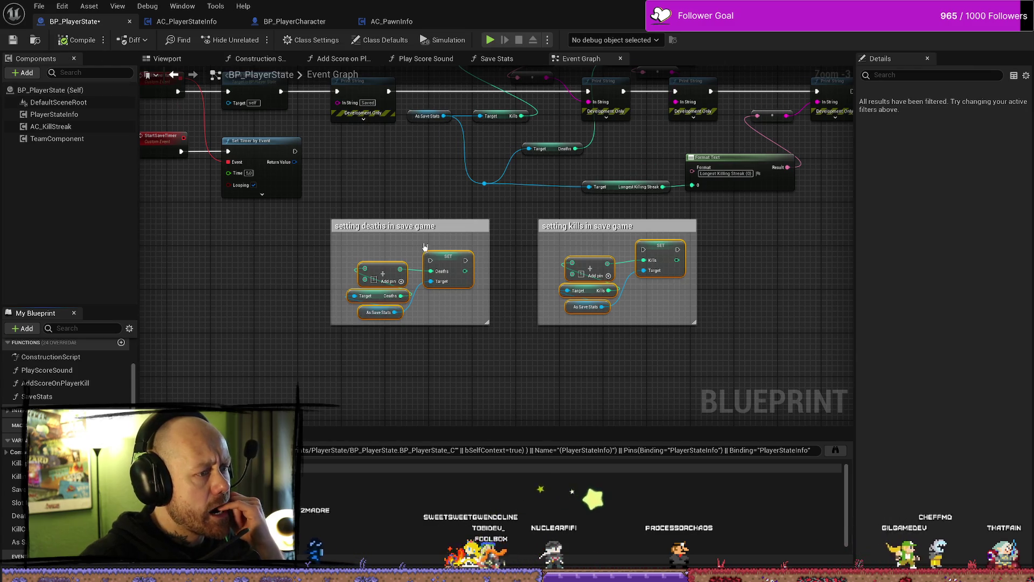
{"action": "left_click_drag", "start_coordinate": [391, 184], "coordinate": [377, 212]}
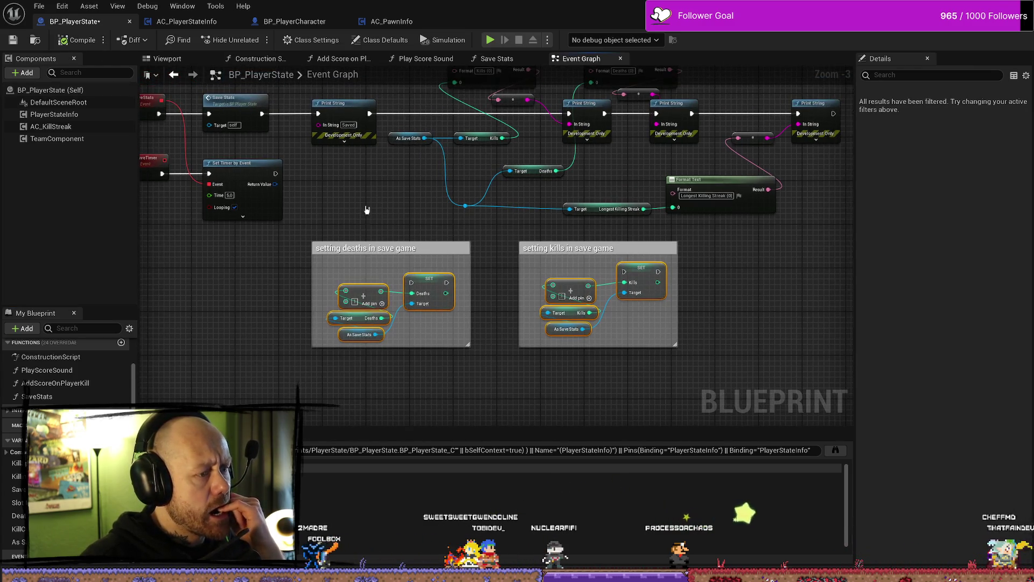
{"action": "scroll", "coordinate": [326, 269], "scroll_direction": "down", "scroll_amount": 1}
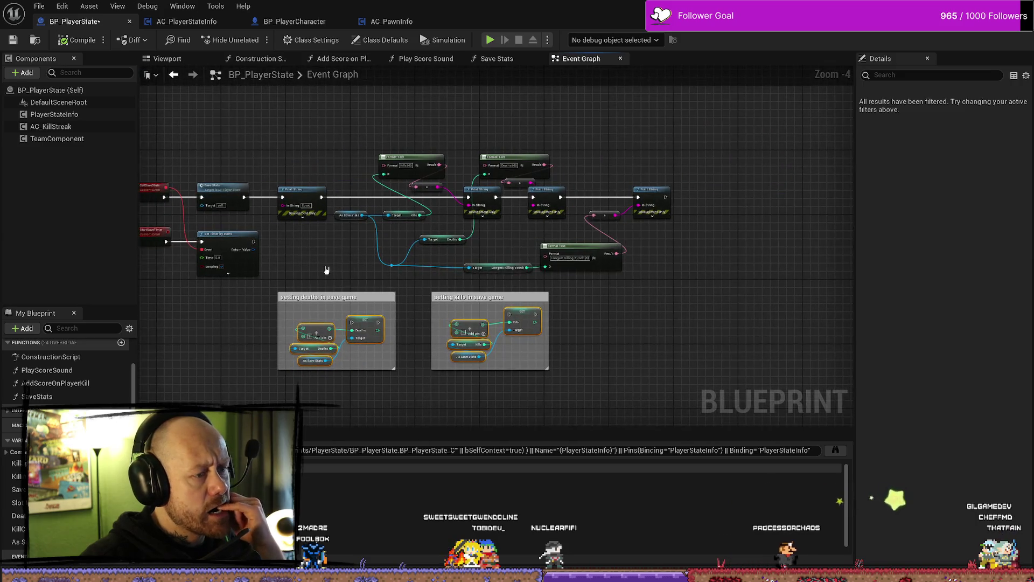
{"action": "mouse_move", "coordinate": [325, 269]}
{"action": "left_mouse_down"}
{"action": "mouse_move", "coordinate": [381, 278]}
{"action": "mouse_move", "coordinate": [596, 224]}
{"action": "mouse_move", "coordinate": [587, 241]}
{"action": "left_mouse_up"}
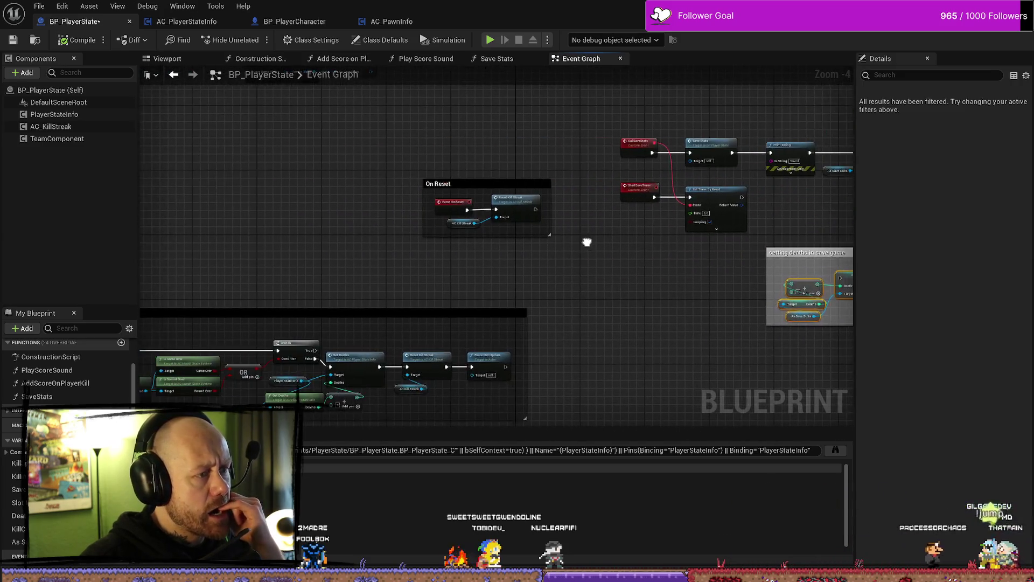
{"action": "mouse_move", "coordinate": [693, 250]}
{"action": "left_mouse_down"}
{"action": "mouse_move", "coordinate": [391, 281]}
{"action": "mouse_move", "coordinate": [404, 279]}
{"action": "mouse_move", "coordinate": [295, 240]}
{"action": "mouse_move", "coordinate": [750, 277]}
{"action": "mouse_move", "coordinate": [627, 302]}
{"action": "left_mouse_up"}
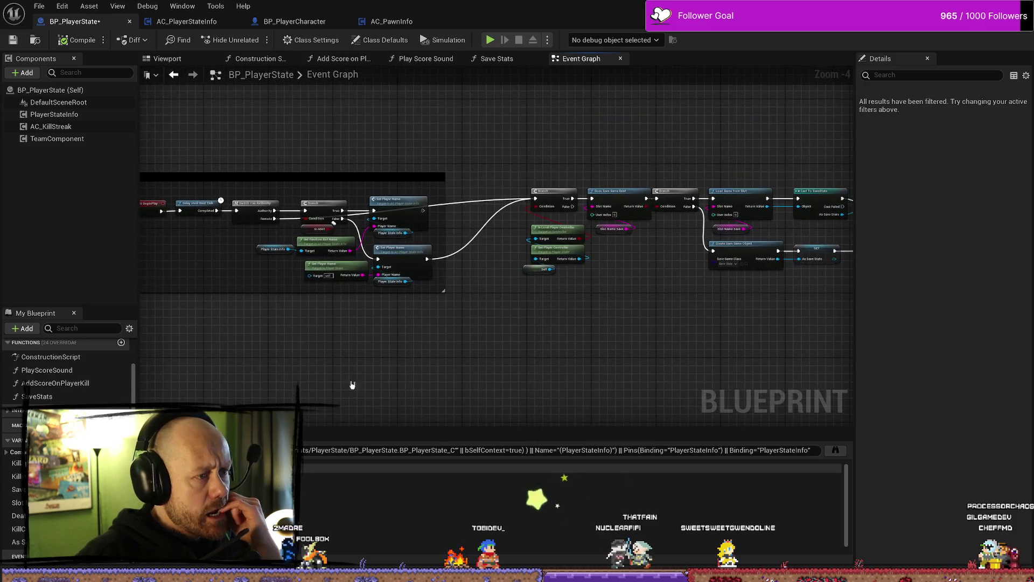
{"action": "scroll", "coordinate": [351, 386], "scroll_direction": "up", "scroll_amount": 4}
{"action": "scroll", "coordinate": [396, 357], "scroll_direction": "down", "scroll_amount": 2}
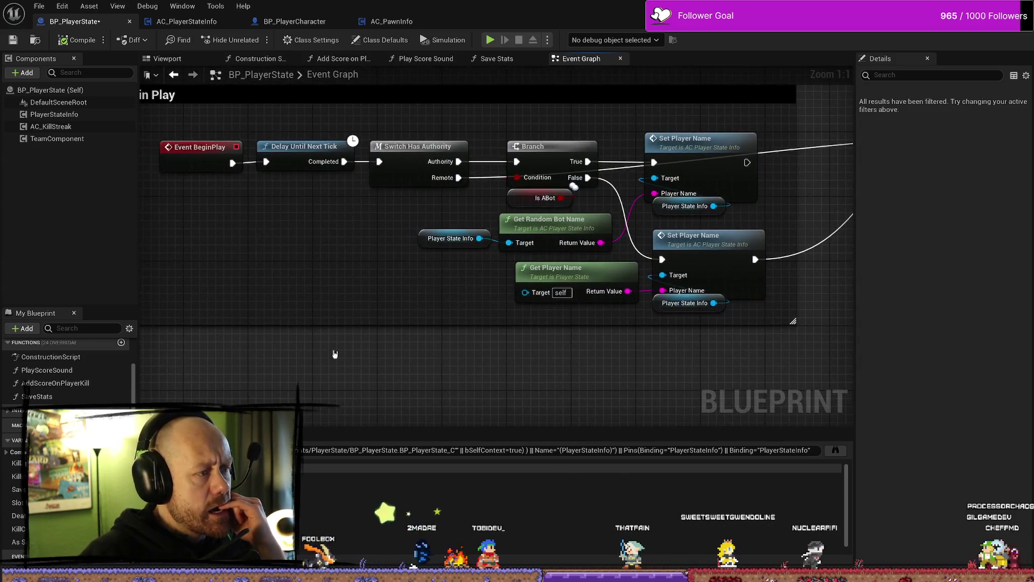
{"action": "left_click_drag", "start_coordinate": [335, 355], "coordinate": [293, 296]}
{"action": "scroll", "coordinate": [293, 295], "scroll_direction": "up", "scroll_amount": 2}
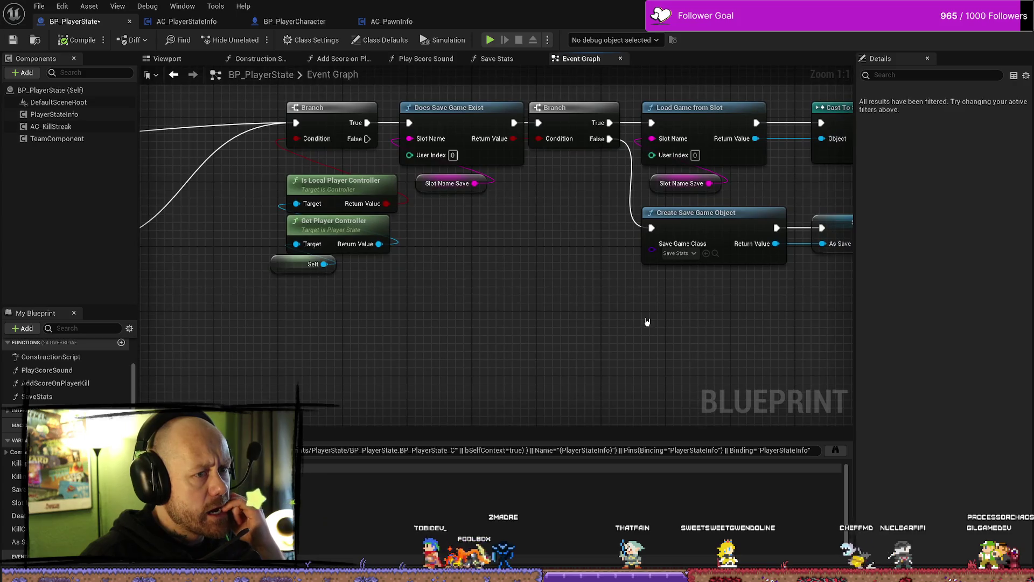
{"action": "scroll", "coordinate": [593, 295], "scroll_direction": "down", "scroll_amount": 1}
{"action": "left_click_drag", "start_coordinate": [662, 298], "coordinate": [433, 313]}
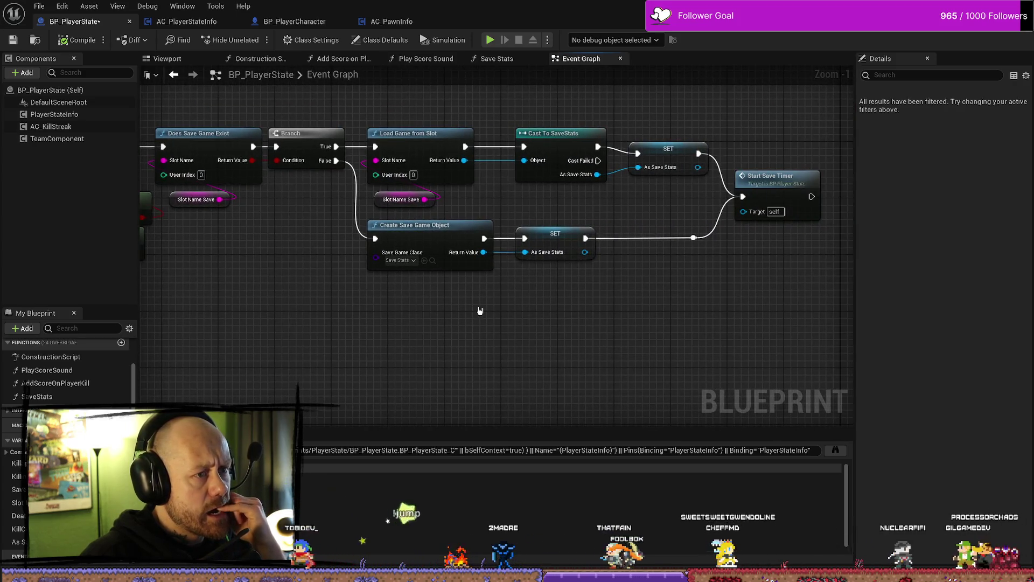
{"action": "left_click_drag", "start_coordinate": [772, 322], "coordinate": [738, 323]}
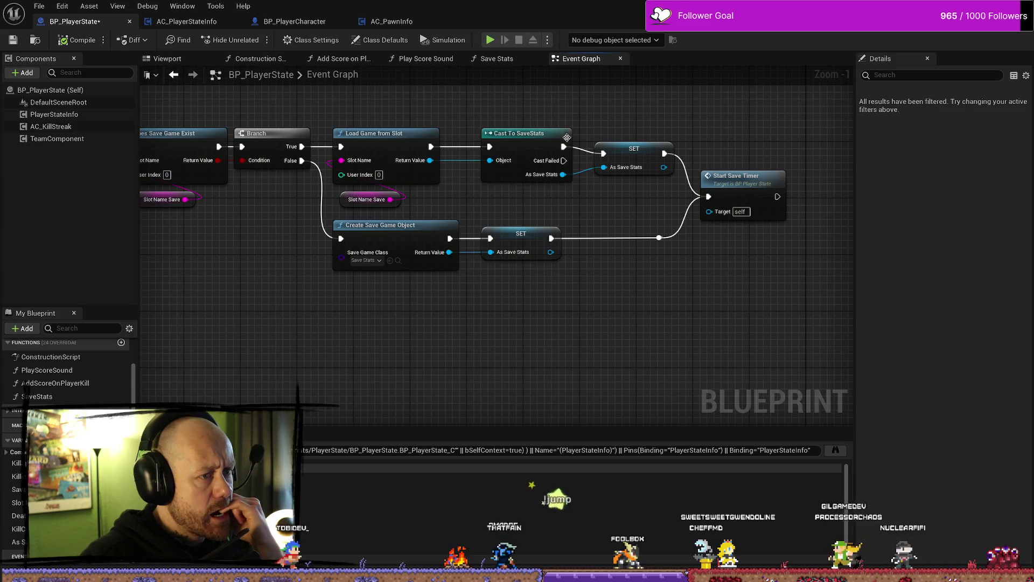
Step: Select the whole save-game loading chain and move it above the CallSaveStats event
{"action": "left_click", "coordinate": [517, 133]}
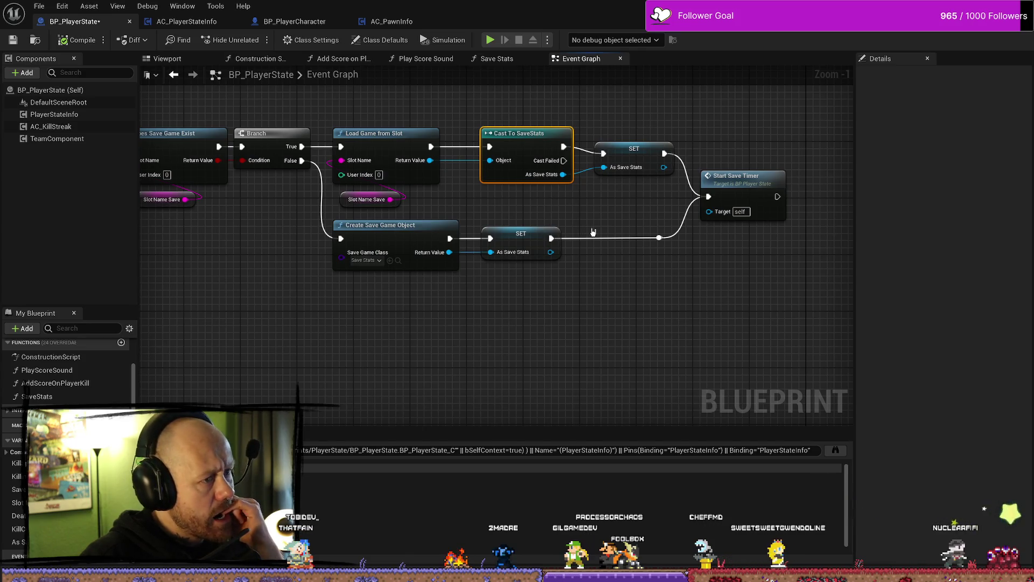
{"action": "left_click_drag", "start_coordinate": [446, 293], "coordinate": [570, 304]}
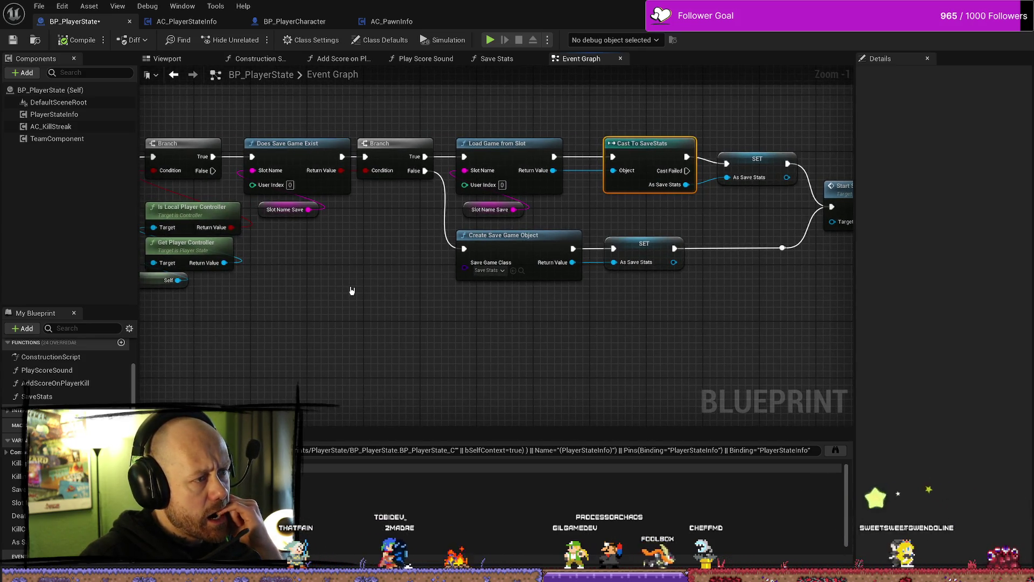
{"action": "mouse_move", "coordinate": [359, 289]}
{"action": "left_mouse_down"}
{"action": "mouse_move", "coordinate": [519, 290]}
{"action": "mouse_move", "coordinate": [445, 325]}
{"action": "mouse_move", "coordinate": [637, 307]}
{"action": "left_mouse_up"}
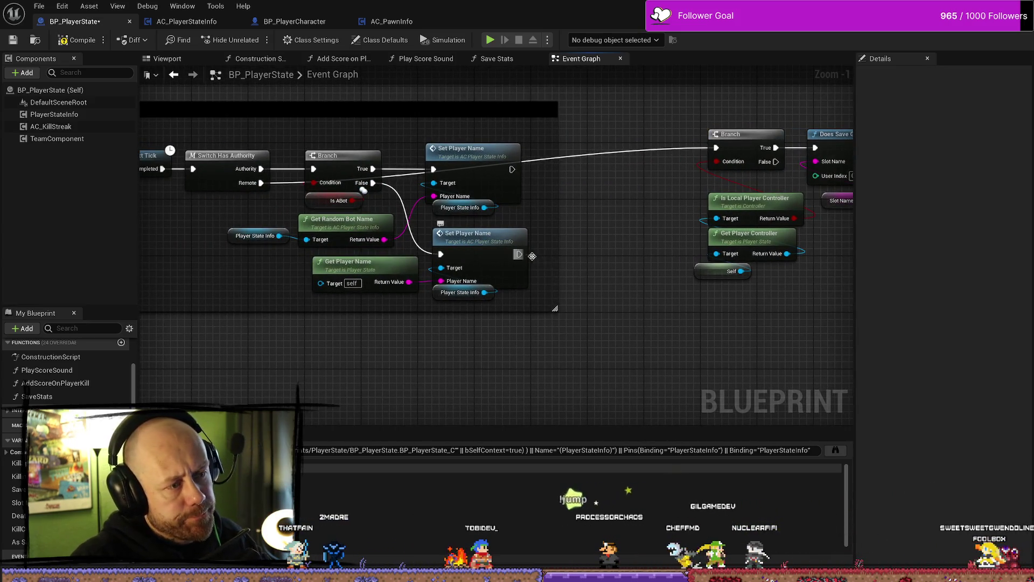
{"action": "left_click_drag", "start_coordinate": [523, 261], "coordinate": [438, 278]}
{"action": "scroll", "coordinate": [438, 277], "scroll_direction": "down", "scroll_amount": 2}
{"action": "scroll", "coordinate": [437, 277], "scroll_direction": "down", "scroll_amount": 3}
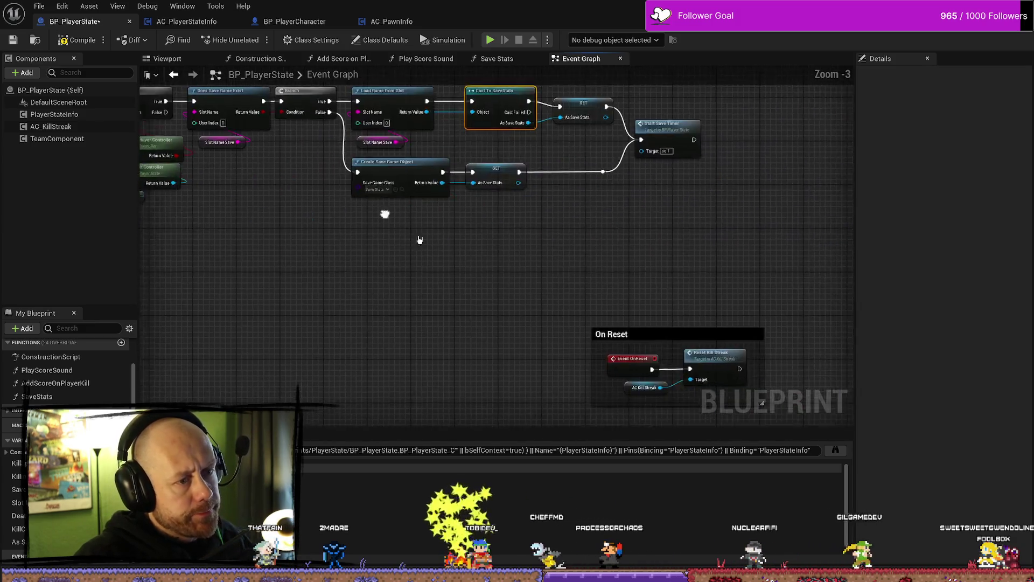
{"action": "left_click_drag", "start_coordinate": [519, 154], "coordinate": [309, 240]}
{"action": "left_click_drag", "start_coordinate": [310, 186], "coordinate": [635, 190]}
{"action": "scroll", "coordinate": [616, 227], "scroll_direction": "up", "scroll_amount": 4}
{"action": "left_click_drag", "start_coordinate": [617, 227], "coordinate": [469, 249]}
Step: Nudge the save-game chain slightly up and right, then clear the selection
{"action": "left_click", "coordinate": [469, 249]}
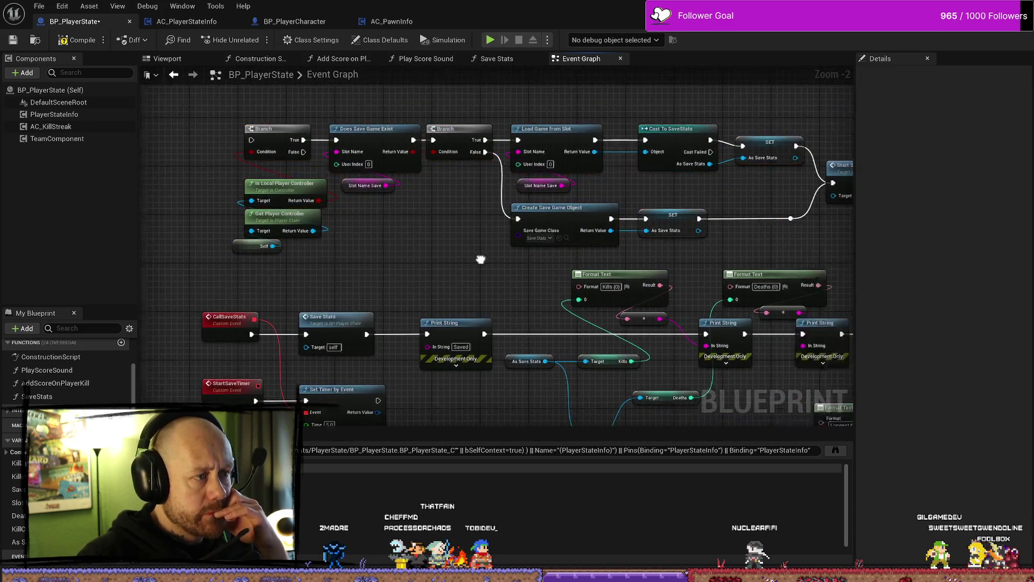
{"action": "scroll", "coordinate": [480, 258], "scroll_direction": "down", "scroll_amount": 3}
{"action": "left_click_drag", "start_coordinate": [670, 141], "coordinate": [345, 221]}
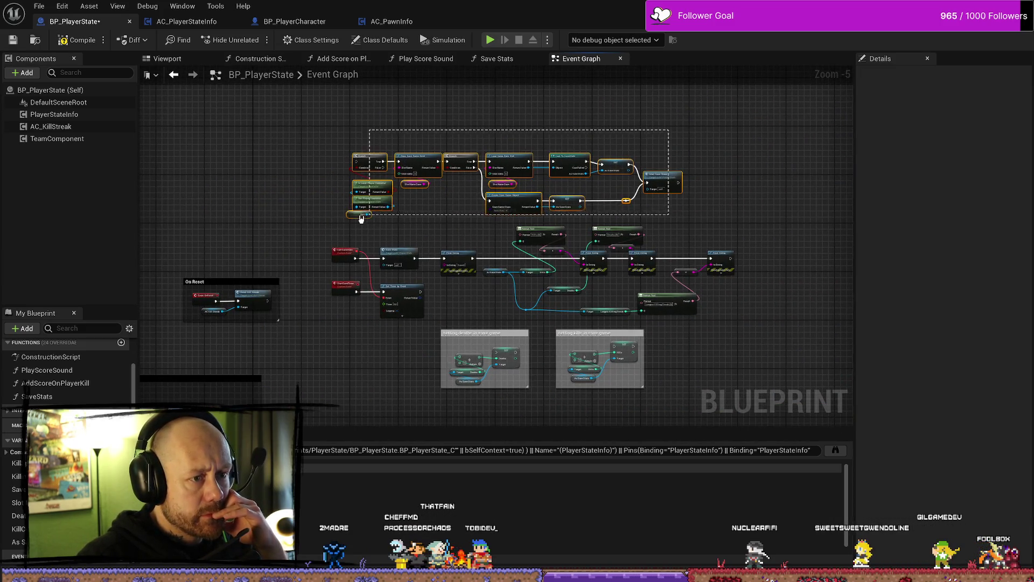
{"action": "left_click_drag", "start_coordinate": [591, 194], "coordinate": [618, 173]}
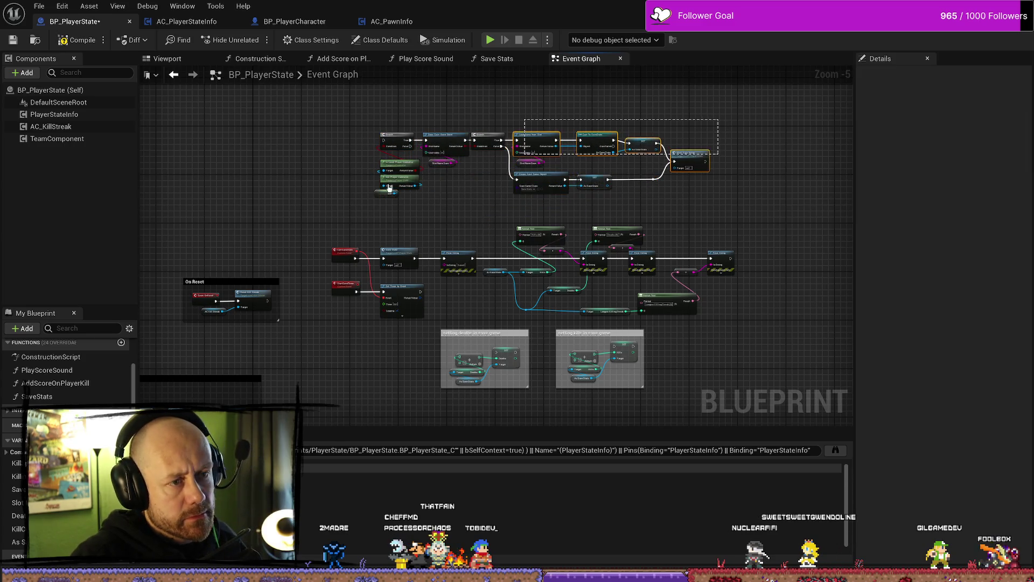
{"action": "left_click_drag", "start_coordinate": [389, 186], "coordinate": [366, 208]}
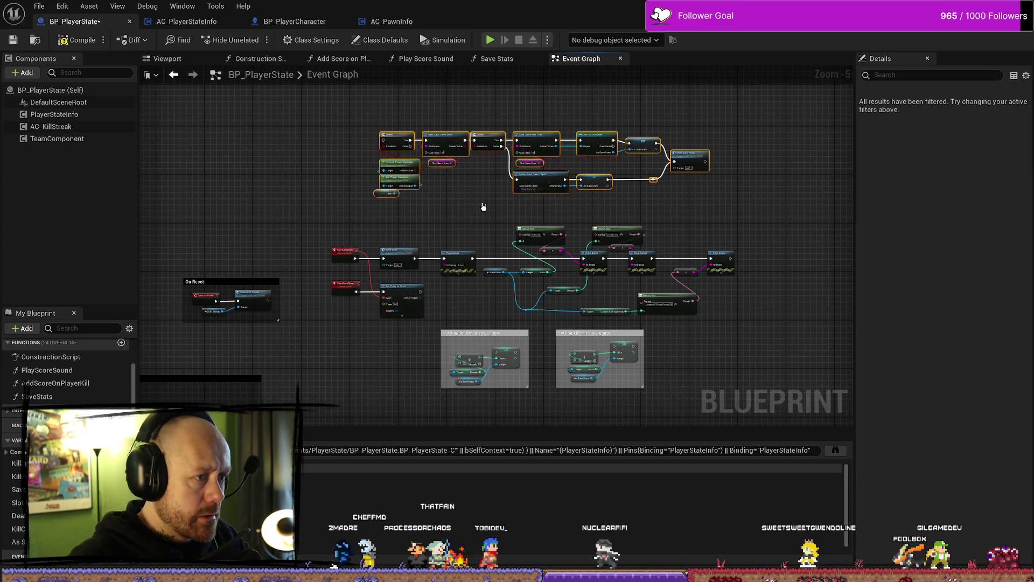
{"action": "left_click", "coordinate": [483, 206]}
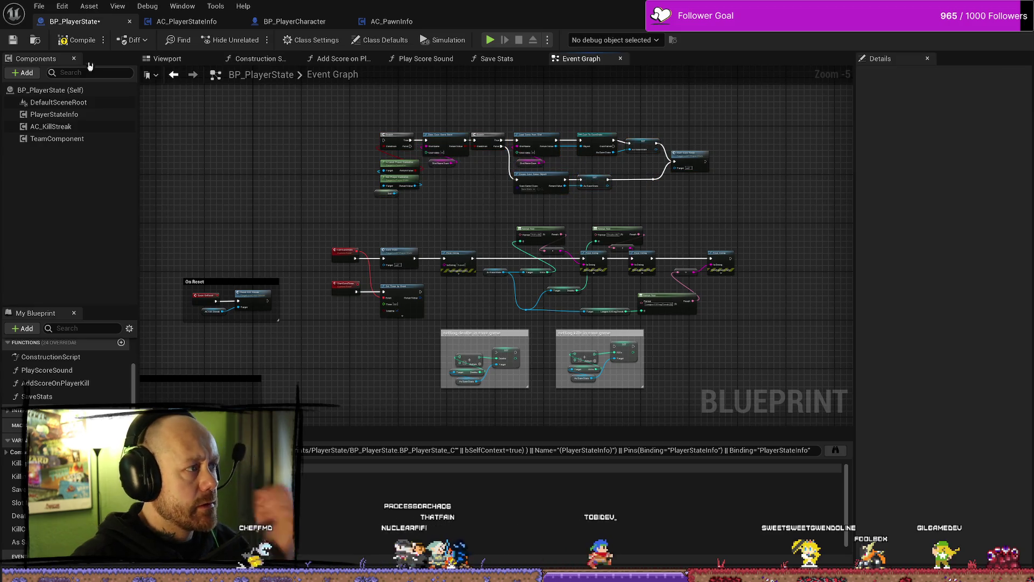
Step: Compile BP_PlayerState and bring up AC_PlayerStateInfo's event graph
{"action": "left_click", "coordinate": [78, 40]}
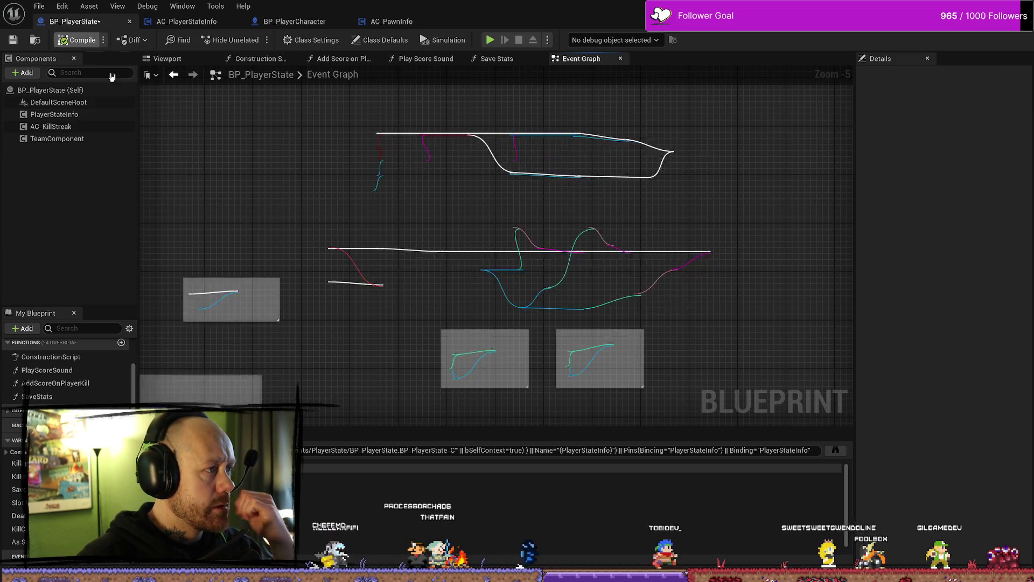
{"action": "left_click", "coordinate": [188, 22]}
{"action": "scroll", "coordinate": [669, 231], "scroll_direction": "down", "scroll_amount": 4}
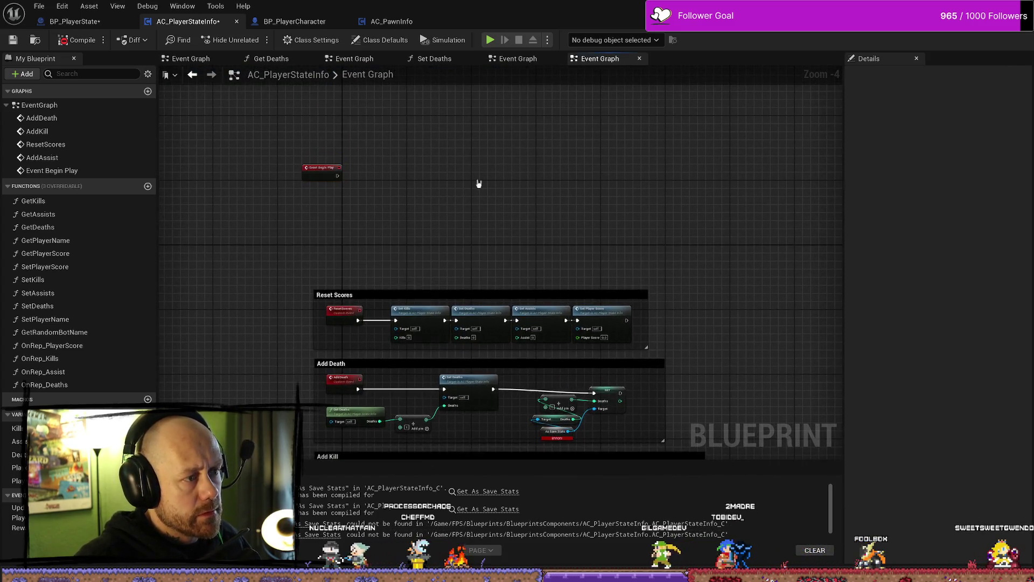
Step: Paste the save-game chain, then cancel the StartSaveTimer Fix Self Context dialog
{"action": "key", "text": "ctrl+v"}
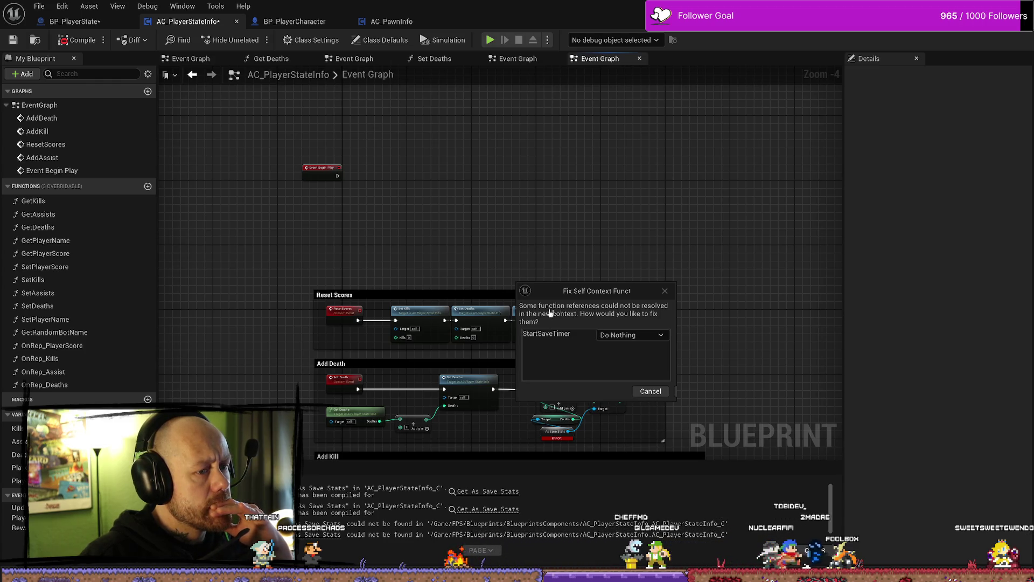
{"action": "left_click", "coordinate": [636, 336]}
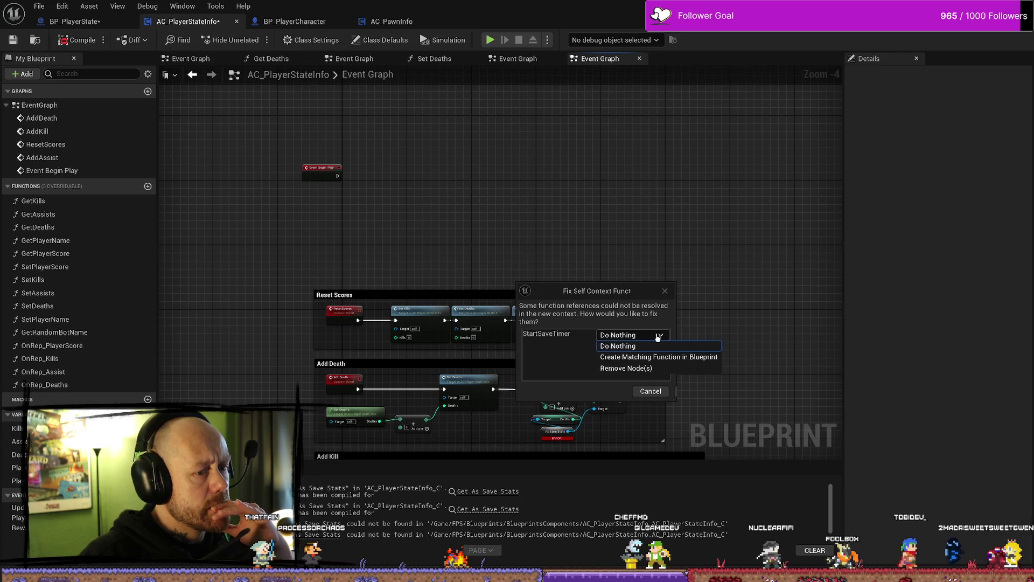
{"action": "left_click", "coordinate": [631, 297]}
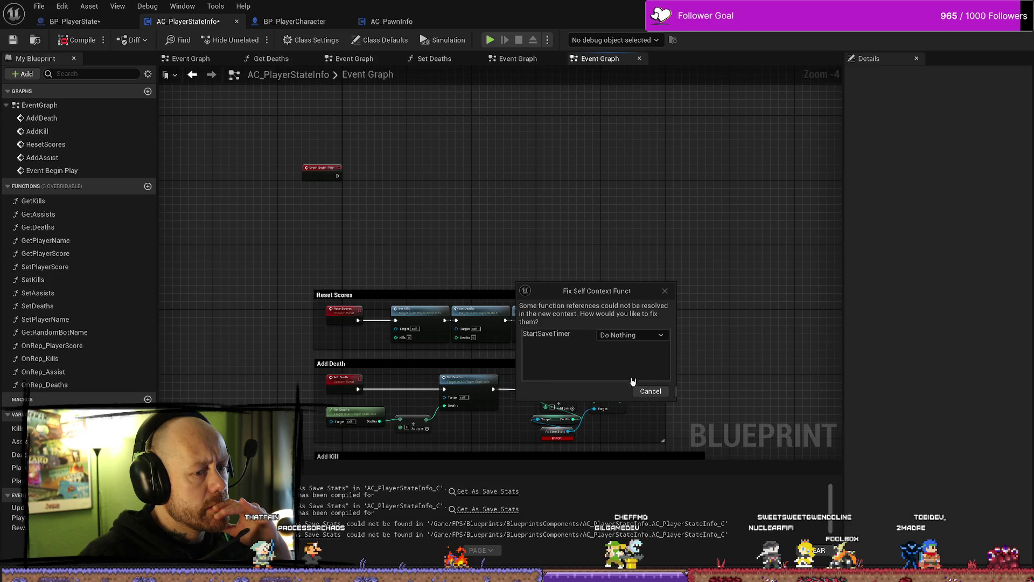
{"action": "left_click", "coordinate": [650, 391]}
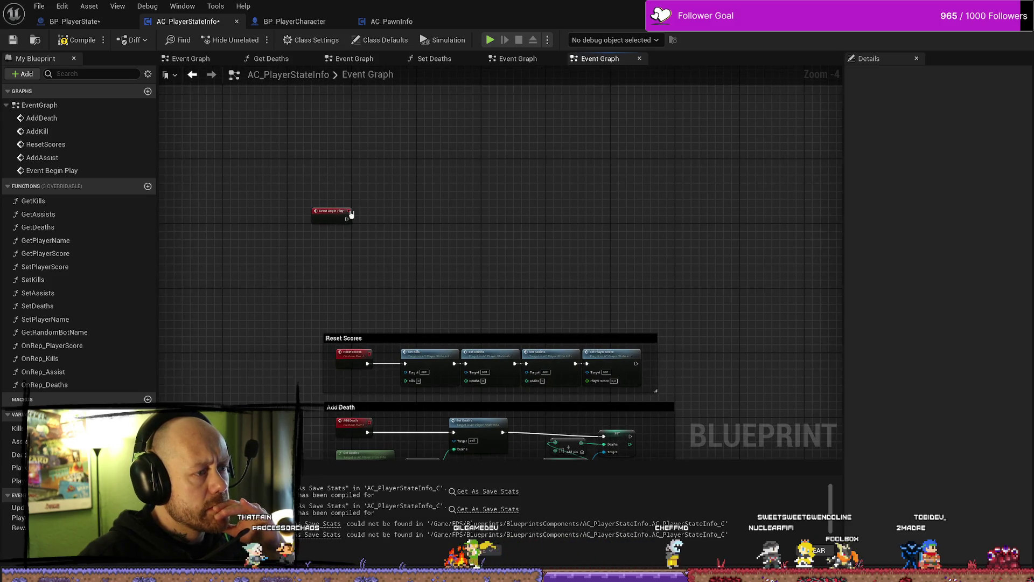
Step: Paste again, cancel the context fix, and nudge Event Begin Play slightly up and right
{"action": "key", "text": "ctrl+v"}
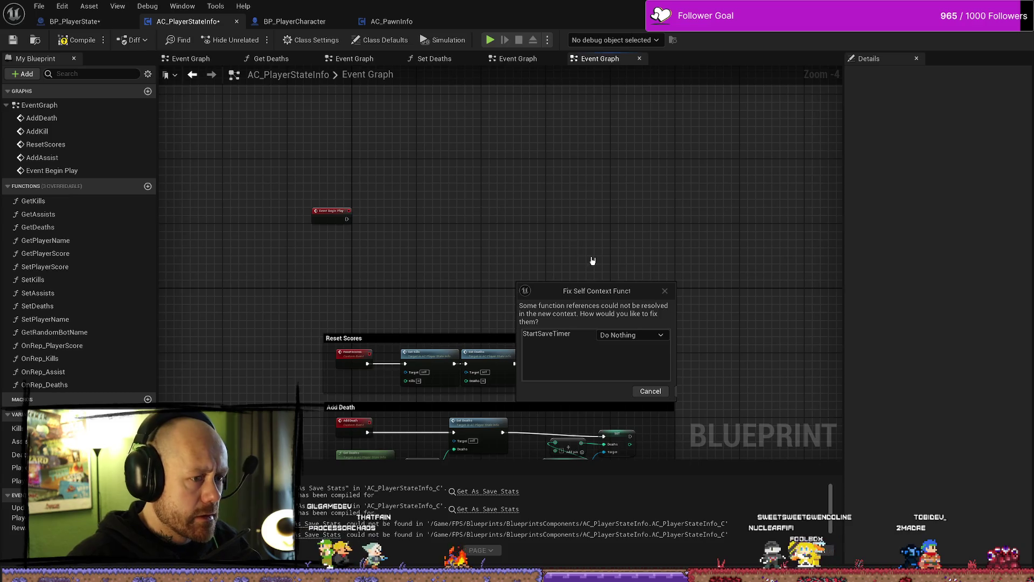
{"action": "left_click", "coordinate": [636, 395]}
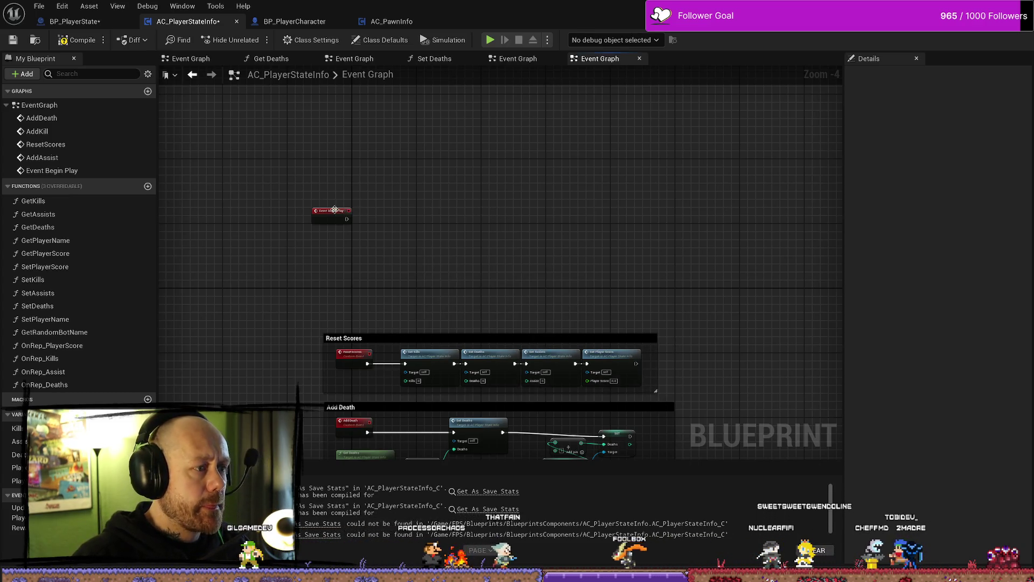
{"action": "left_click_drag", "start_coordinate": [335, 209], "coordinate": [345, 201]}
{"action": "scroll", "coordinate": [477, 215], "scroll_direction": "up", "scroll_amount": 2}
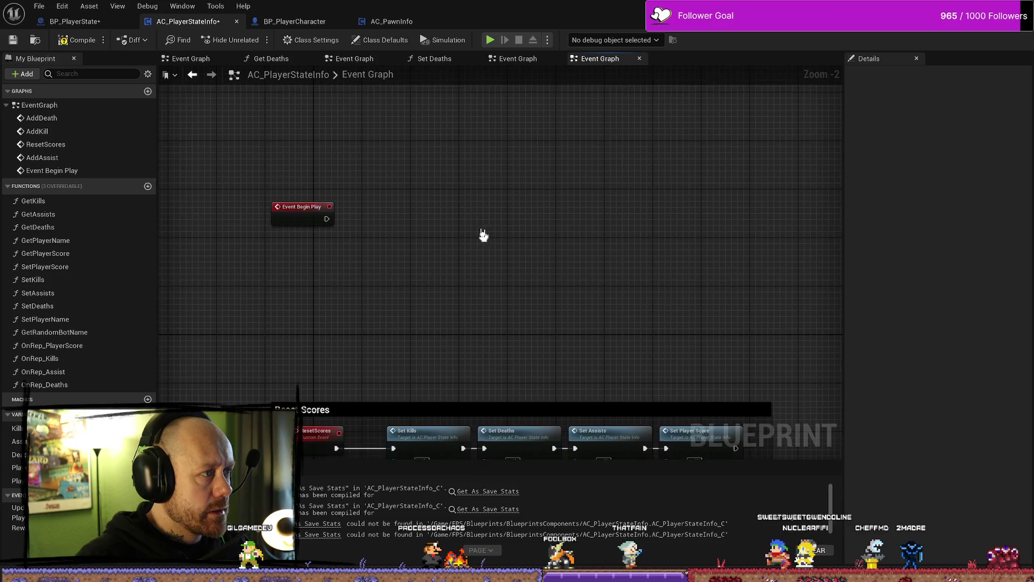
Step: Select BP_PlayerState's whole save-game loading node group, then return to AC_PlayerStateInfo
{"action": "left_click", "coordinate": [89, 23]}
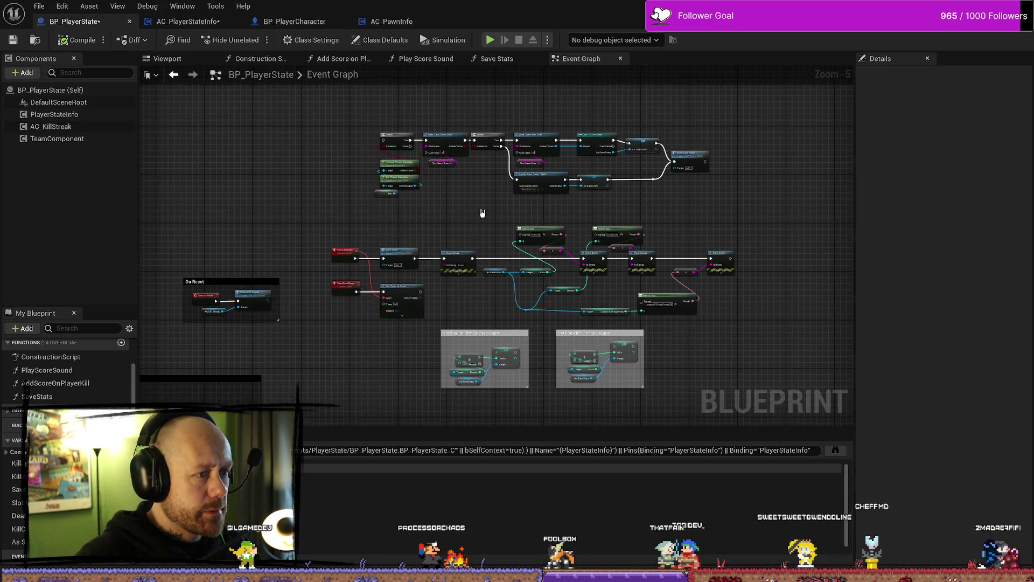
{"action": "scroll", "coordinate": [472, 224], "scroll_direction": "up", "scroll_amount": 2}
{"action": "scroll", "coordinate": [486, 259], "scroll_direction": "down", "scroll_amount": 2}
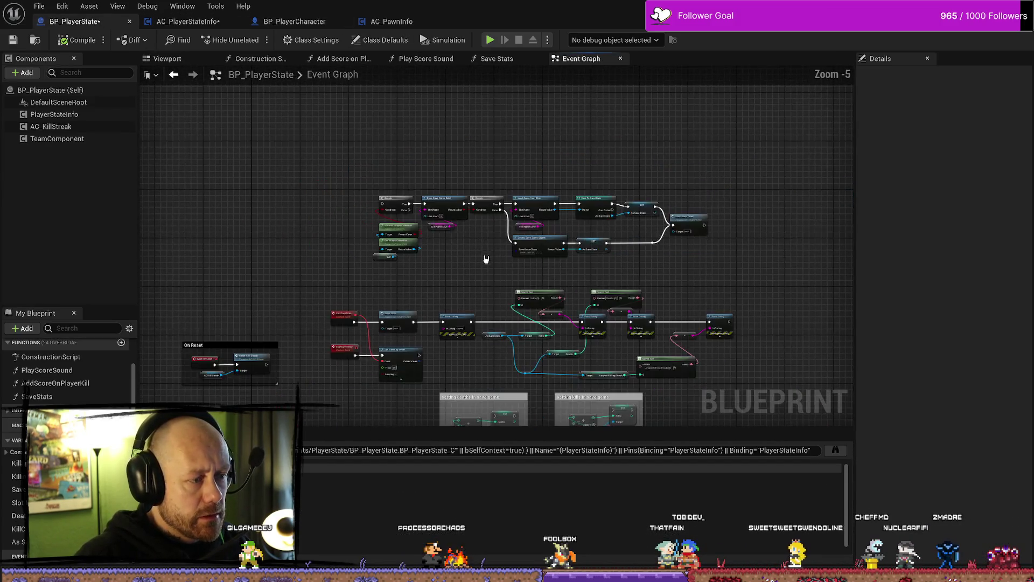
{"action": "scroll", "coordinate": [486, 259], "scroll_direction": "up", "scroll_amount": 1}
{"action": "mouse_move", "coordinate": [269, 171]}
{"action": "left_mouse_down"}
{"action": "mouse_move", "coordinate": [677, 301]}
{"action": "mouse_move", "coordinate": [781, 296]}
{"action": "left_mouse_up"}
{"action": "scroll", "coordinate": [684, 280], "scroll_direction": "up", "scroll_amount": 3}
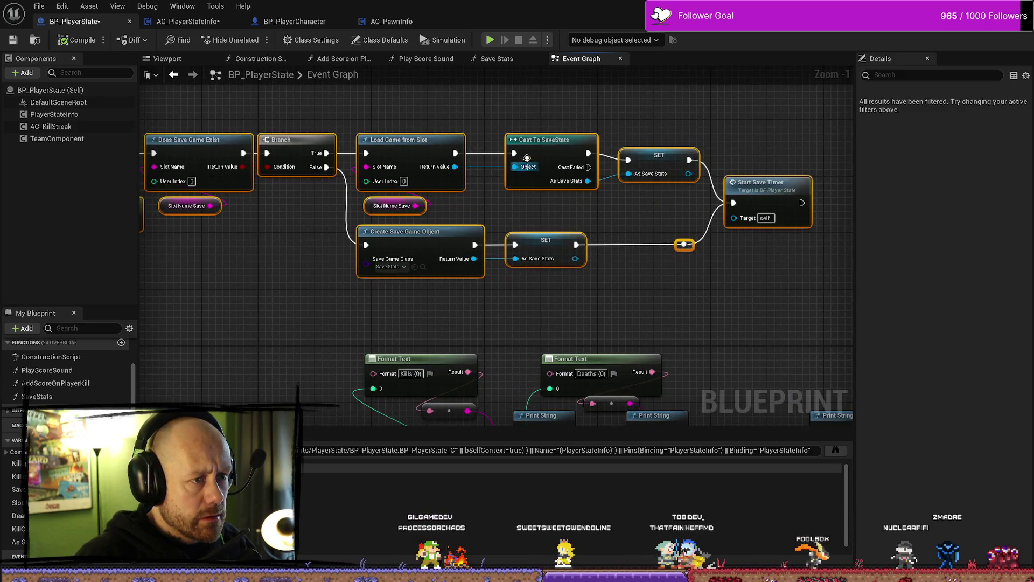
{"action": "mouse_move", "coordinate": [702, 121]}
{"action": "left_mouse_down"}
{"action": "mouse_move", "coordinate": [487, 293]}
{"action": "mouse_move", "coordinate": [182, 304]}
{"action": "mouse_move", "coordinate": [166, 316]}
{"action": "mouse_move", "coordinate": [241, 307]}
{"action": "left_mouse_up"}
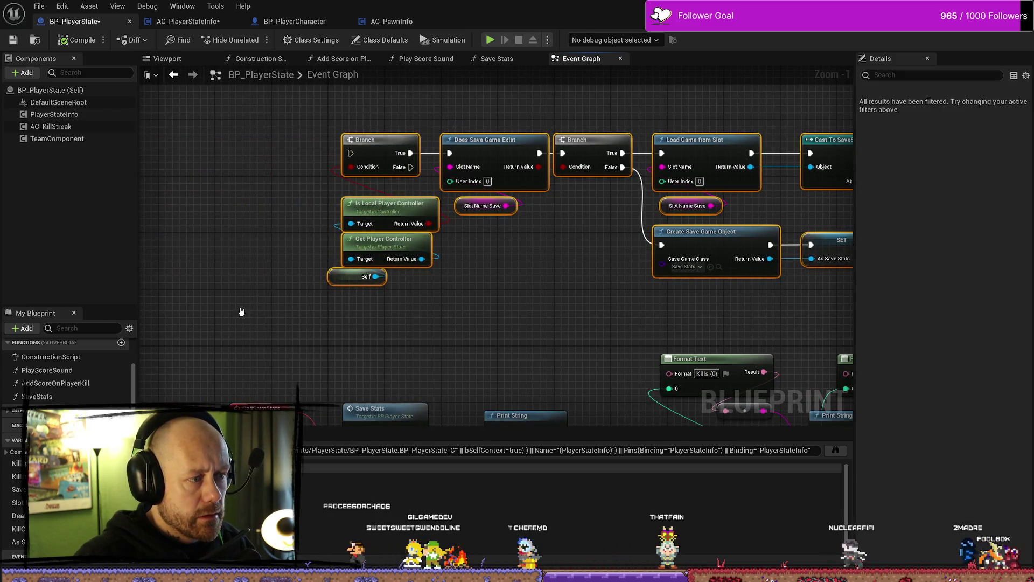
{"action": "left_click", "coordinate": [186, 21]}
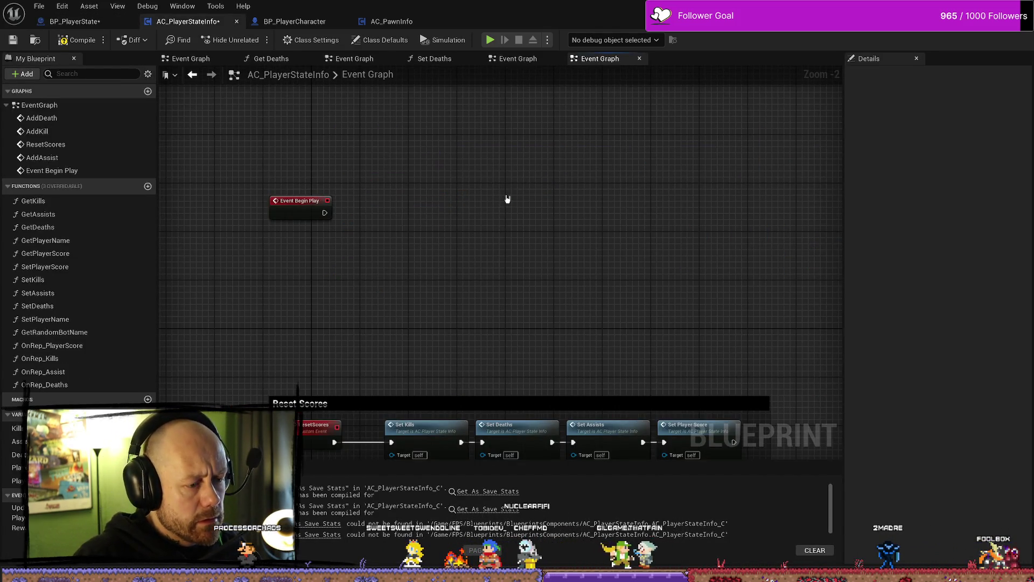
Step: Paste the save-game loading chain and position it beside Event Begin Play
{"action": "left_click_drag", "start_coordinate": [518, 275], "coordinate": [512, 297]}
{"action": "key", "text": "ctrl+v"}
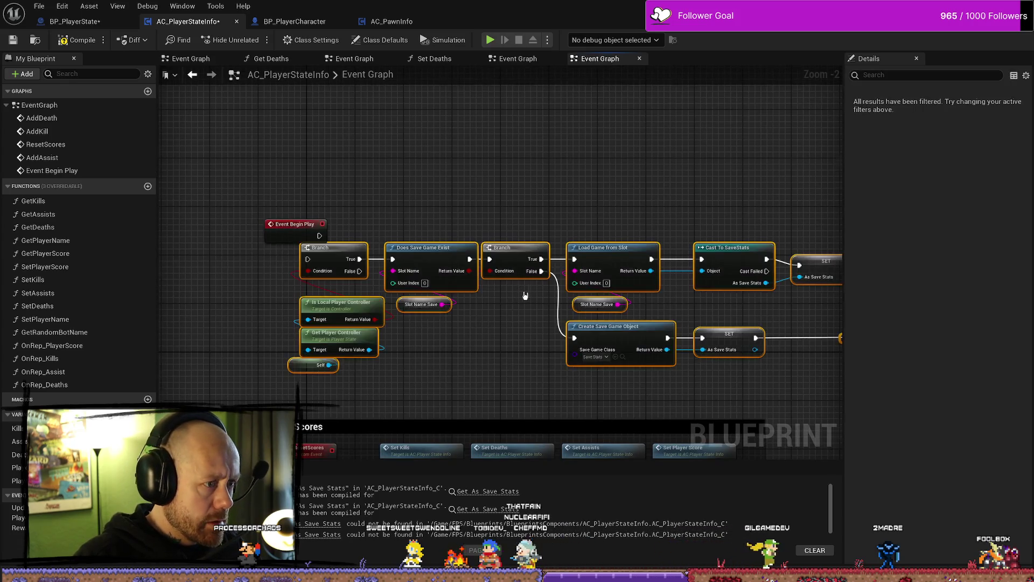
{"action": "scroll", "coordinate": [518, 293], "scroll_direction": "down", "scroll_amount": 1}
{"action": "mouse_move", "coordinate": [292, 229]}
{"action": "left_mouse_down"}
{"action": "mouse_move", "coordinate": [350, 207]}
{"action": "mouse_move", "coordinate": [341, 202]}
{"action": "left_mouse_up"}
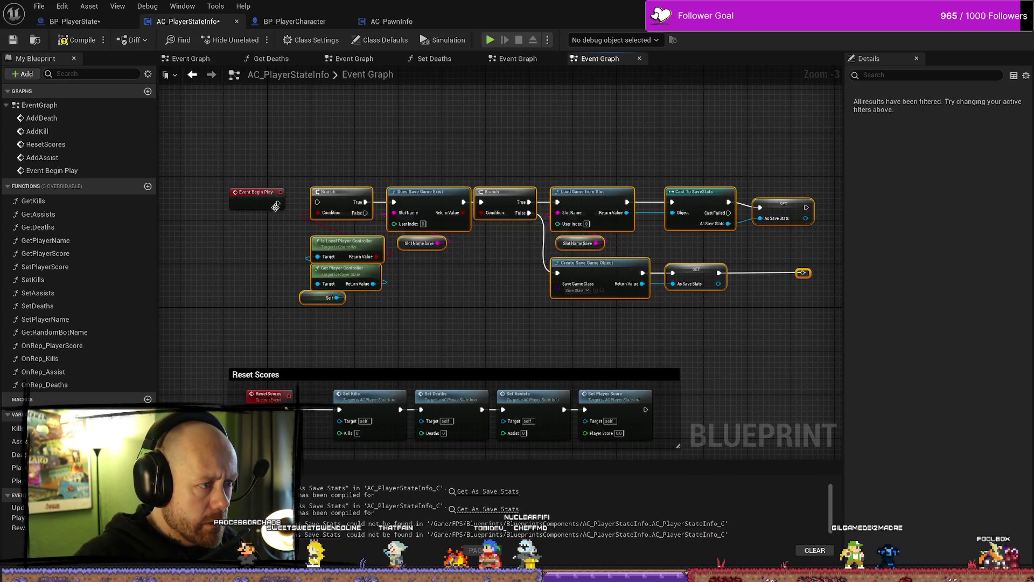
{"action": "left_click", "coordinate": [418, 178]}
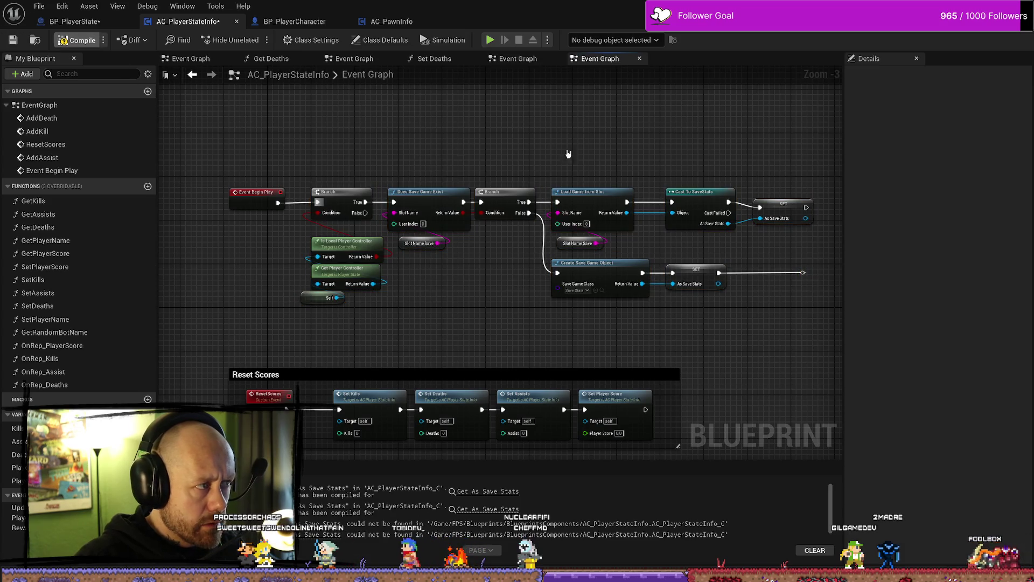
Step: Compile, inspect the erroring Slot Name Save and Self nodes, and select the Self node
{"action": "key", "text": "F7"}
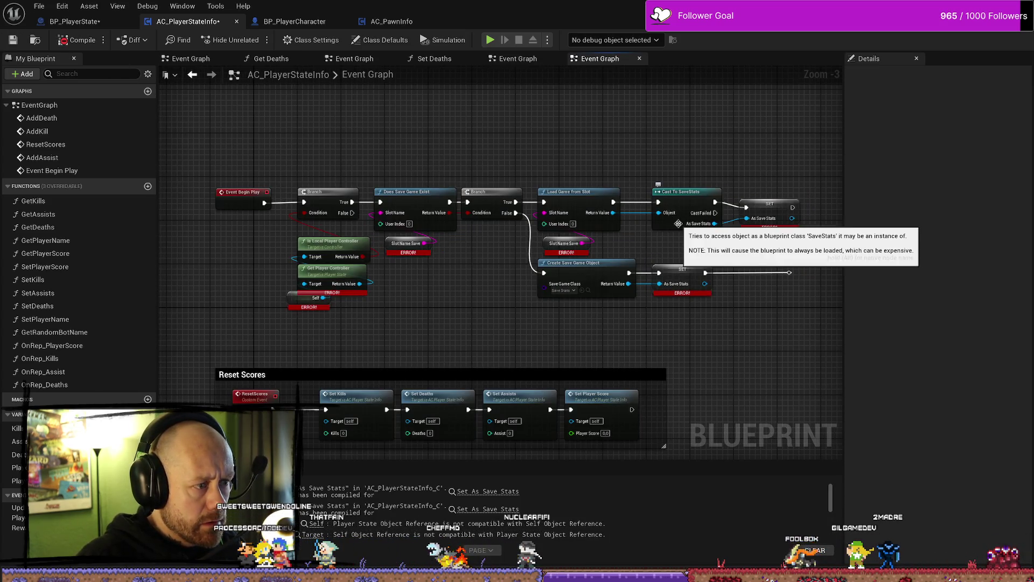
{"action": "mouse_move", "coordinate": [433, 324]}
{"action": "left_mouse_down"}
{"action": "mouse_move", "coordinate": [474, 323]}
{"action": "mouse_move", "coordinate": [478, 295]}
{"action": "left_mouse_up"}
{"action": "left_click", "coordinate": [434, 249]}
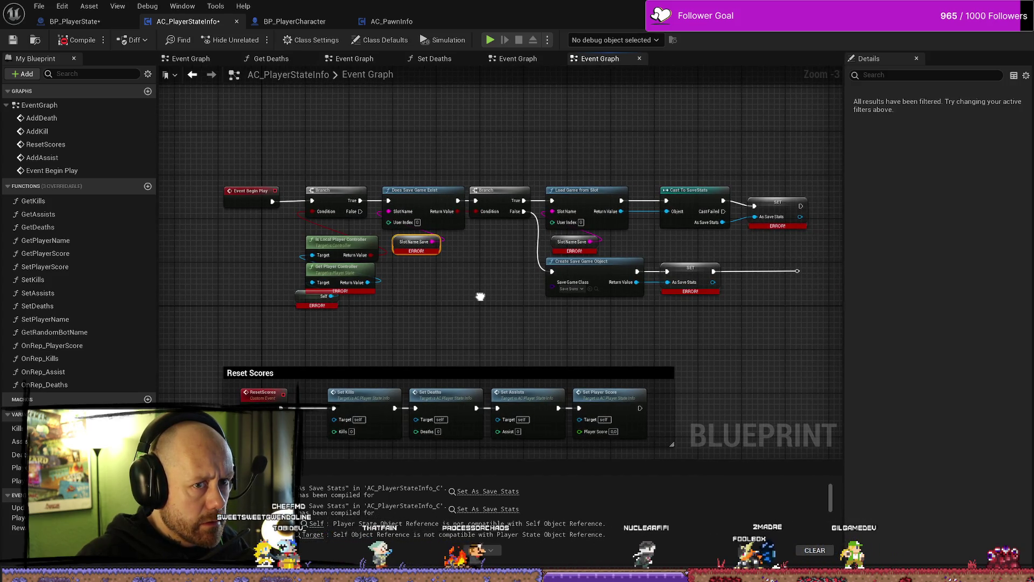
{"action": "left_click", "coordinate": [300, 300]}
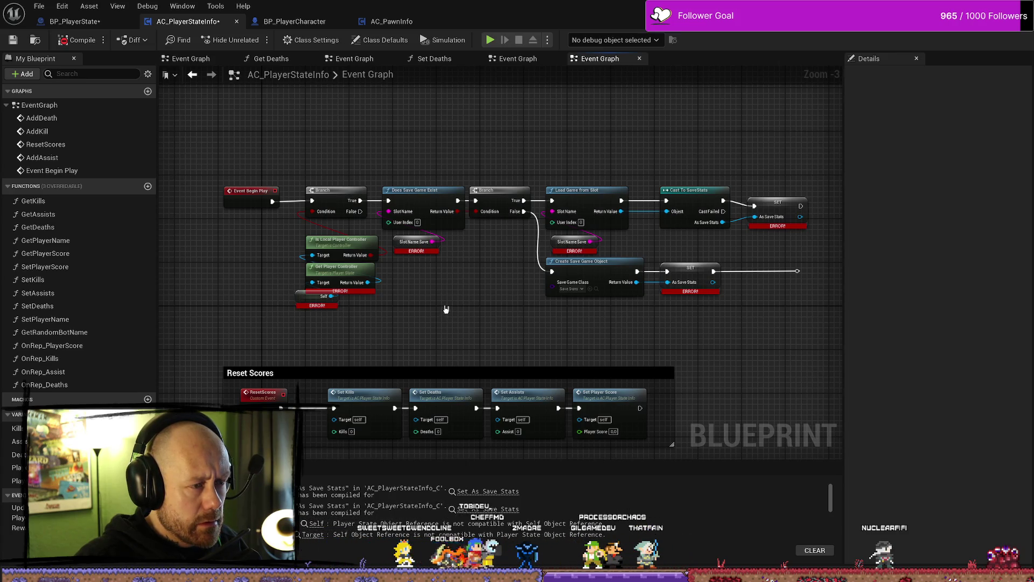
{"action": "left_click", "coordinate": [312, 300]}
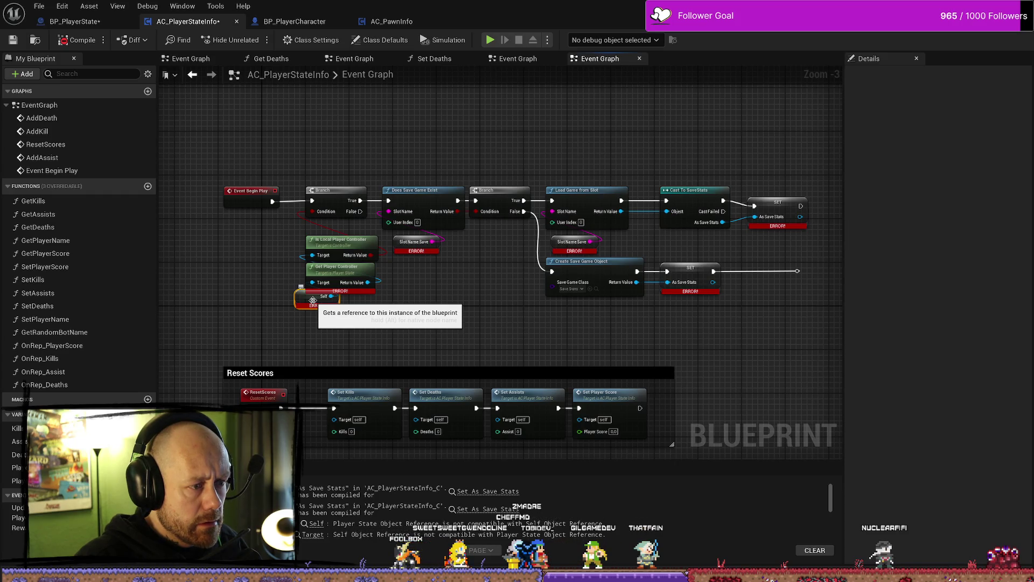
Step: Replace the incompatible Self node with a fresh Self reference below the chain
{"action": "key", "text": "Delete"}
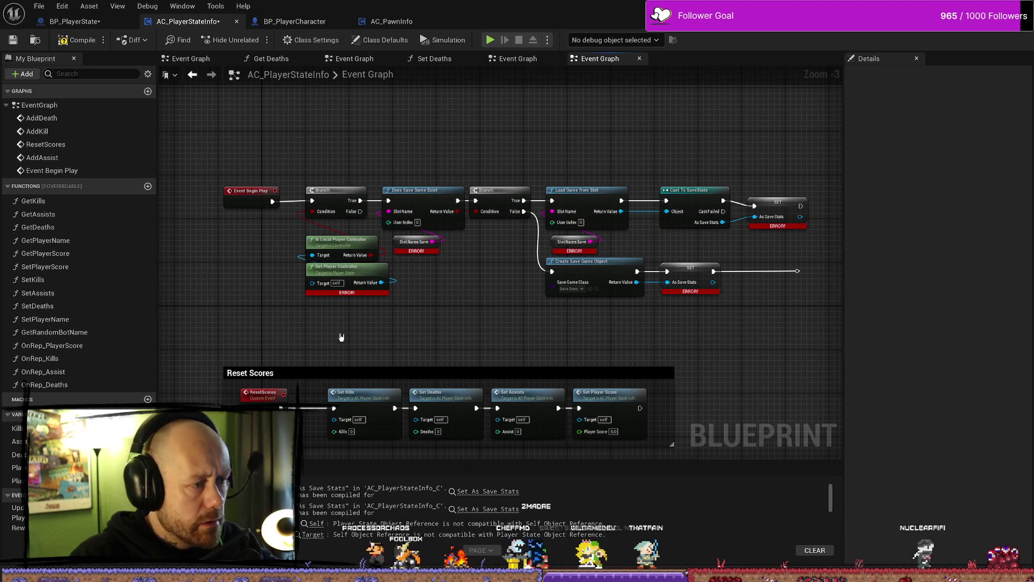
{"action": "right_click", "coordinate": [340, 336]}
{"action": "type", "text": "se"}
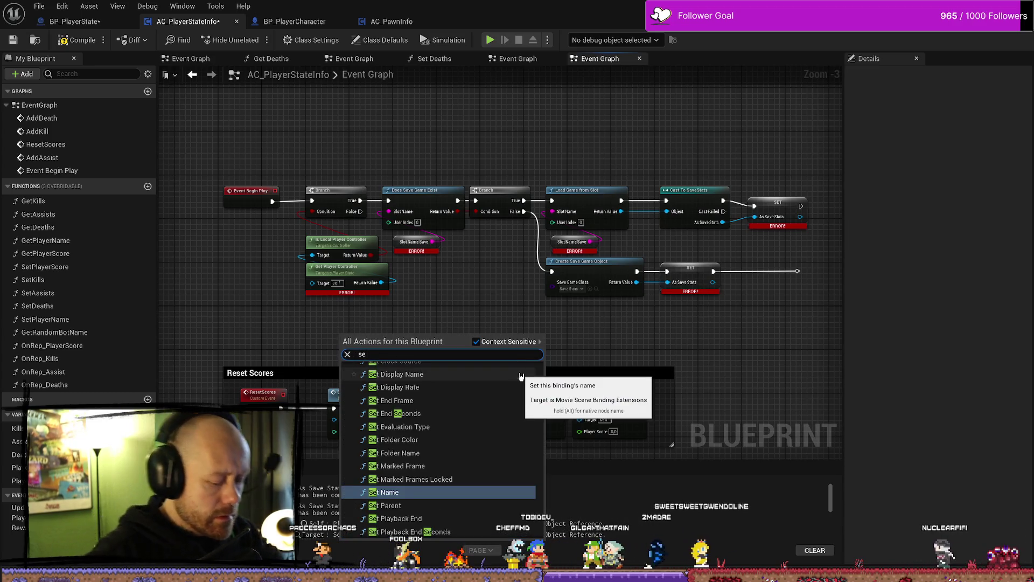
{"action": "type", "text": "lf"}
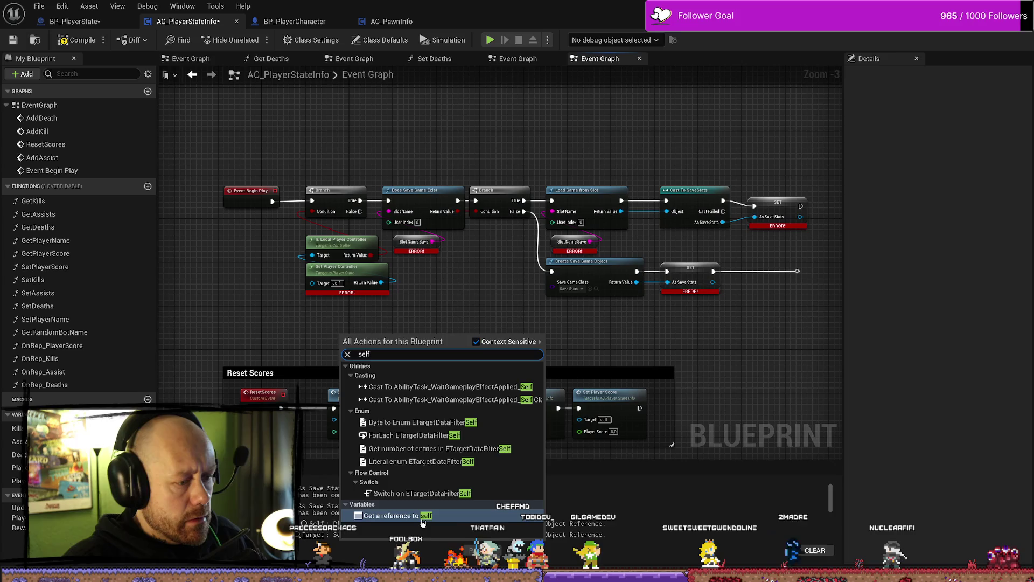
{"action": "key", "text": "Return"}
{"action": "left_click_drag", "start_coordinate": [377, 339], "coordinate": [311, 292]}
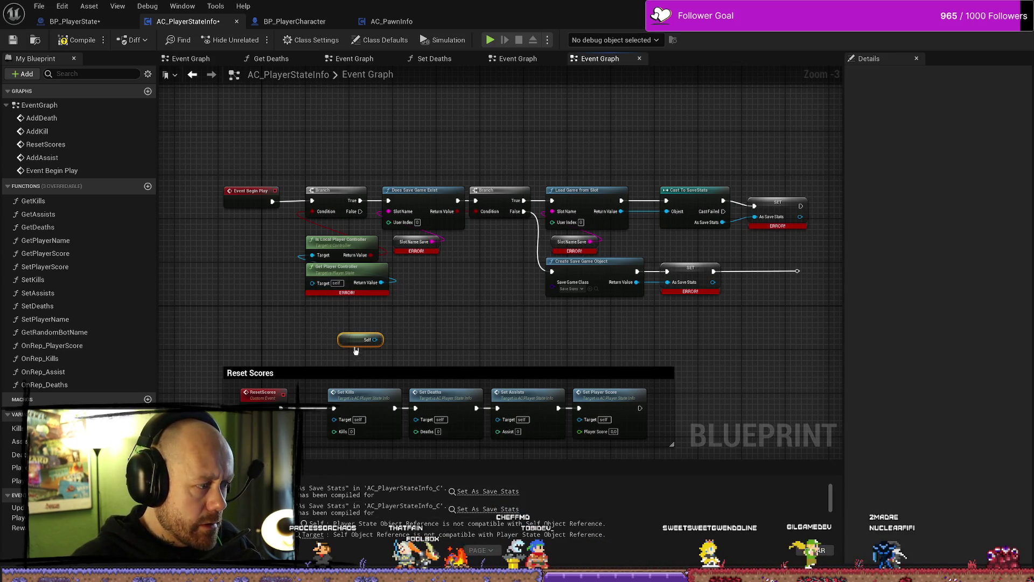
{"action": "left_click_drag", "start_coordinate": [355, 349], "coordinate": [327, 333]}
{"action": "left_click", "coordinate": [443, 333]}
Step: Delete the Is Local Player Controller and Get Player Controller nodes, leaving the Self node loose
{"action": "left_click_drag", "start_coordinate": [394, 314], "coordinate": [304, 233]}
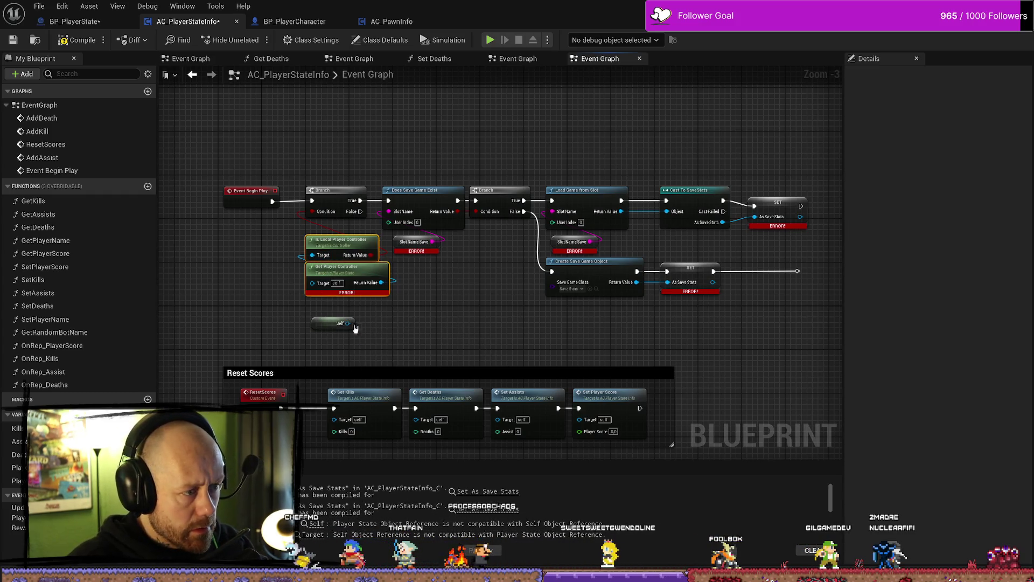
{"action": "key", "text": "Delete"}
{"action": "left_click_drag", "start_coordinate": [354, 326], "coordinate": [389, 317]}
{"action": "type", "text": "get "}
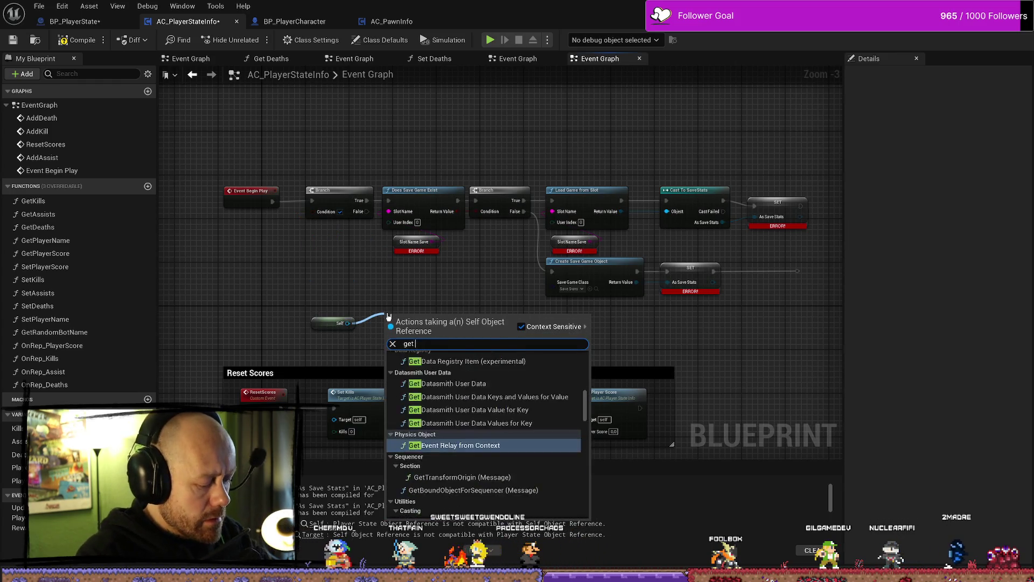
{"action": "type", "text": "player "}
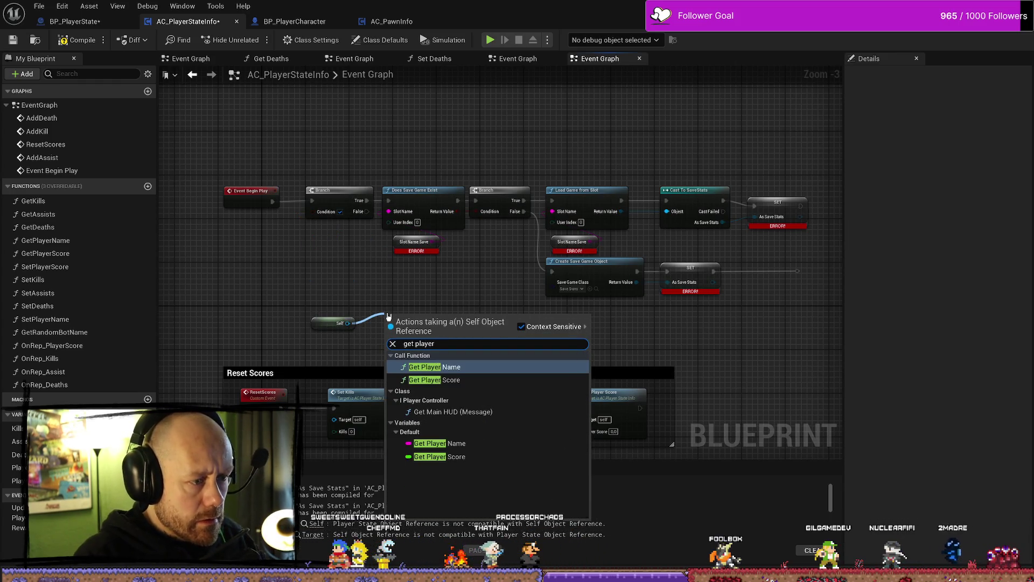
{"action": "type", "text": "cont"}
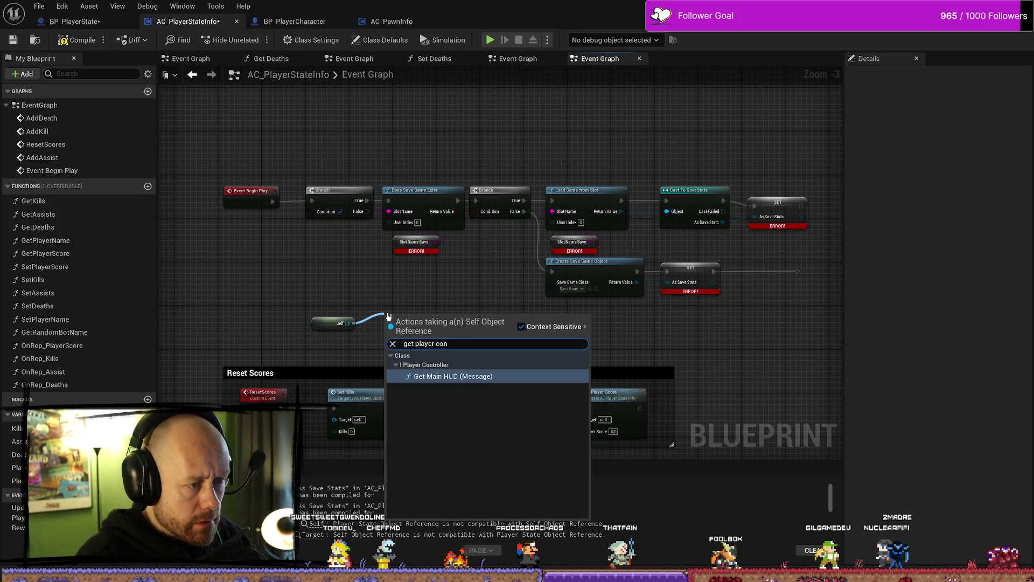
{"action": "left_click", "coordinate": [314, 302]}
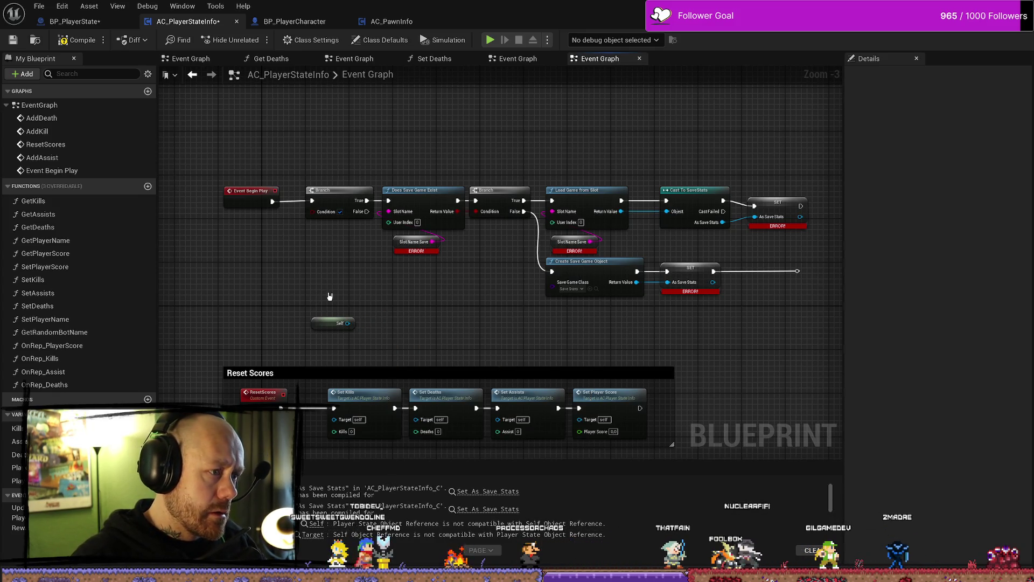
{"action": "mouse_move", "coordinate": [347, 323]}
{"action": "left_mouse_down"}
{"action": "mouse_move", "coordinate": [358, 355]}
{"action": "mouse_move", "coordinate": [347, 323]}
{"action": "left_mouse_up"}
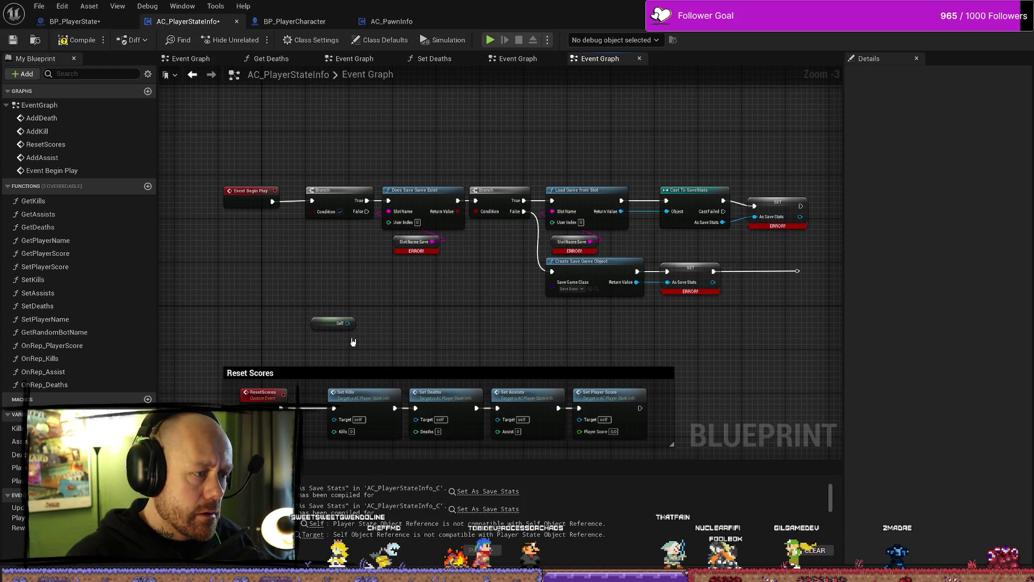
{"action": "left_click", "coordinate": [333, 323]}
Step: Delete the leftover Self node and first Branch, and wire Event Begin Play into Does Save Game Exist
{"action": "key", "text": "Delete"}
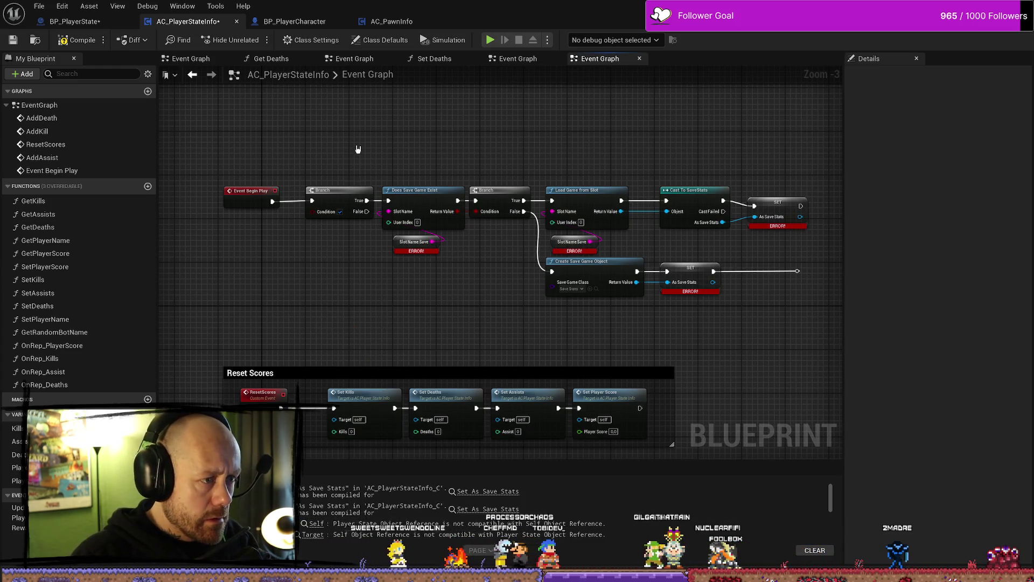
{"action": "left_click_drag", "start_coordinate": [357, 153], "coordinate": [288, 214]}
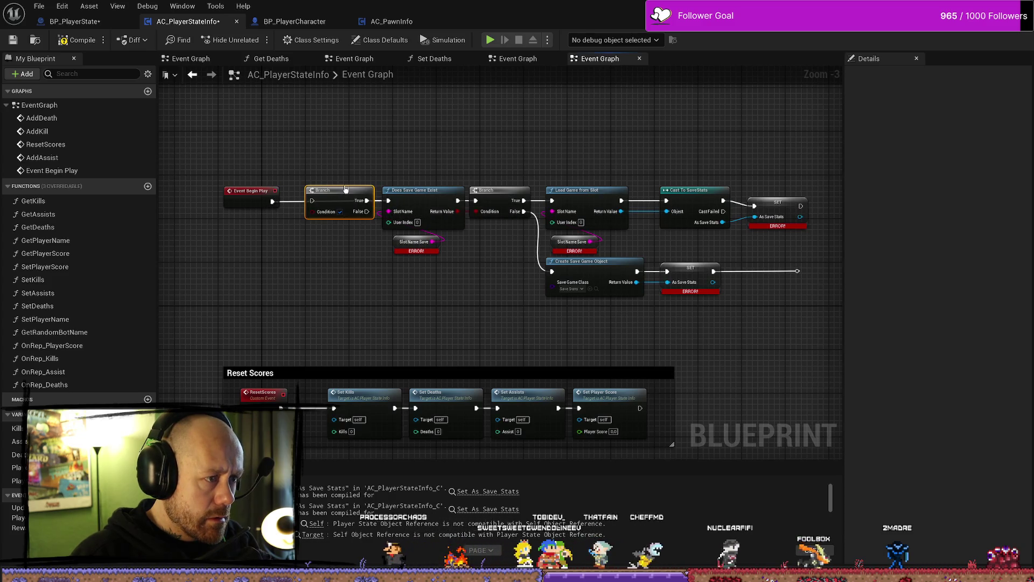
{"action": "key", "text": "Delete"}
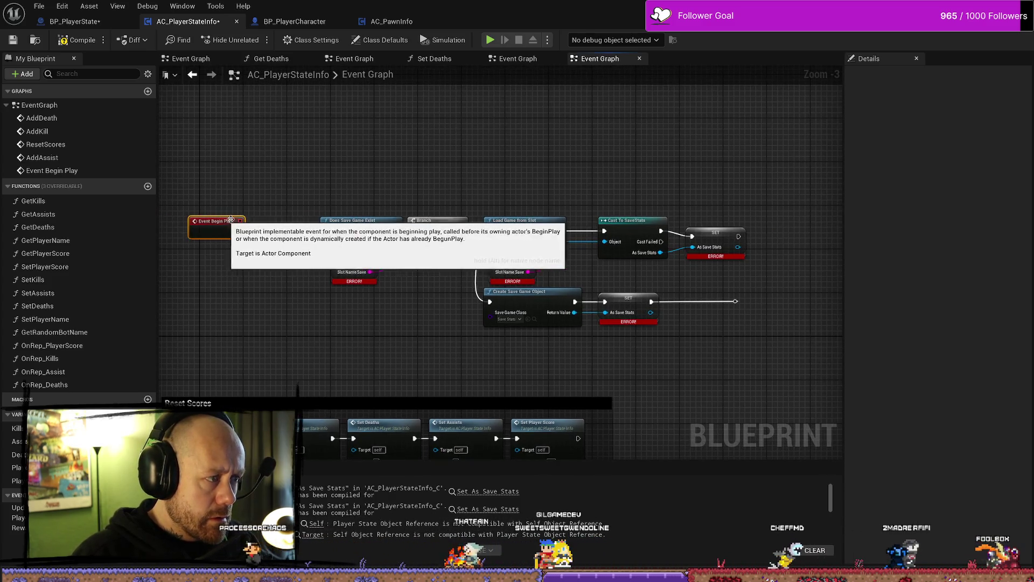
{"action": "left_click_drag", "start_coordinate": [251, 191], "coordinate": [293, 193]}
Step: Create the missing Slot Name Save variable from its node and compile
{"action": "scroll", "coordinate": [377, 248], "scroll_direction": "up", "scroll_amount": 2}
{"action": "right_click", "coordinate": [398, 269]}
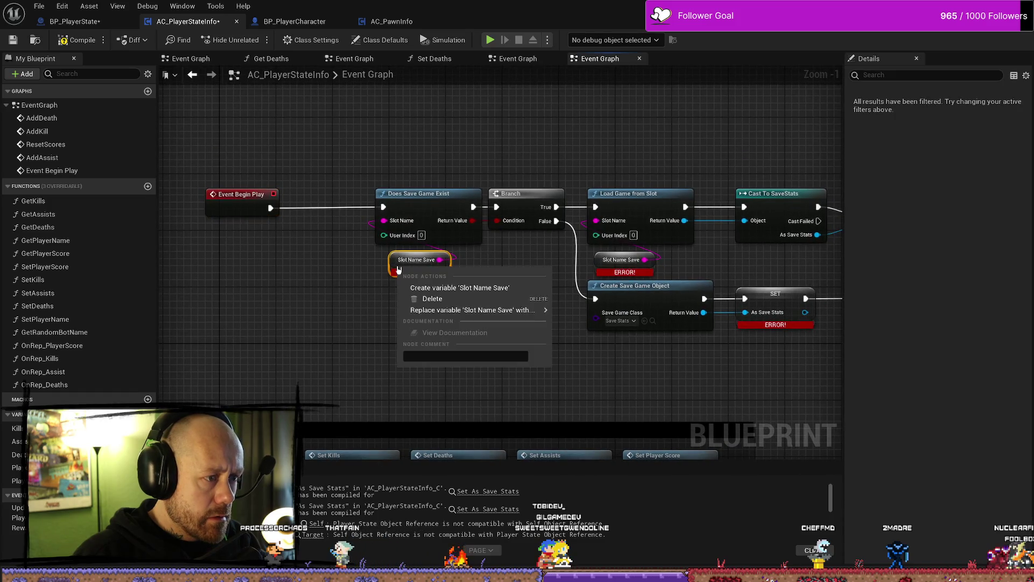
{"action": "left_click", "coordinate": [495, 288]}
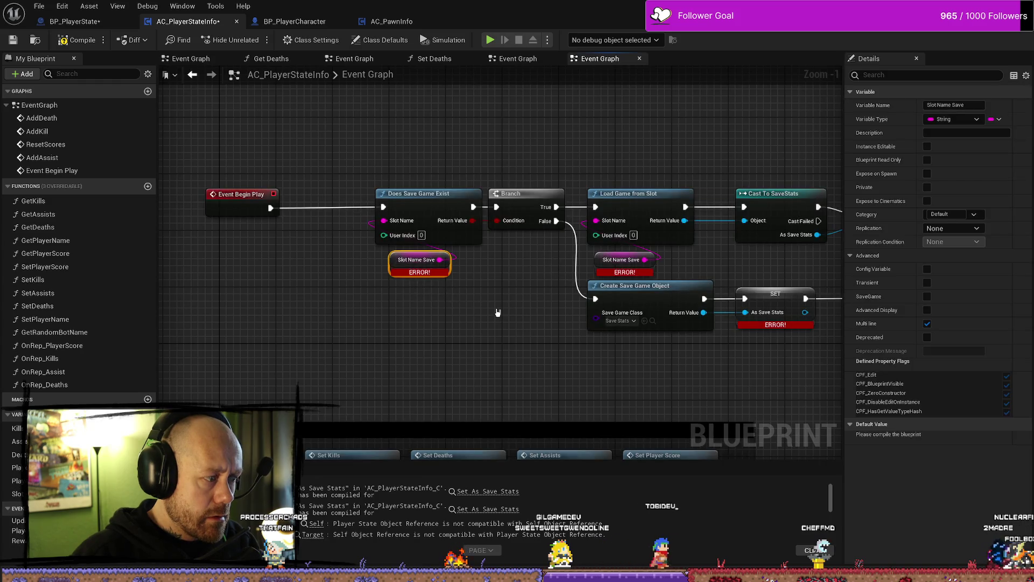
{"action": "left_click_drag", "start_coordinate": [498, 312], "coordinate": [452, 323]}
{"action": "left_click_drag", "start_coordinate": [627, 262], "coordinate": [526, 247]}
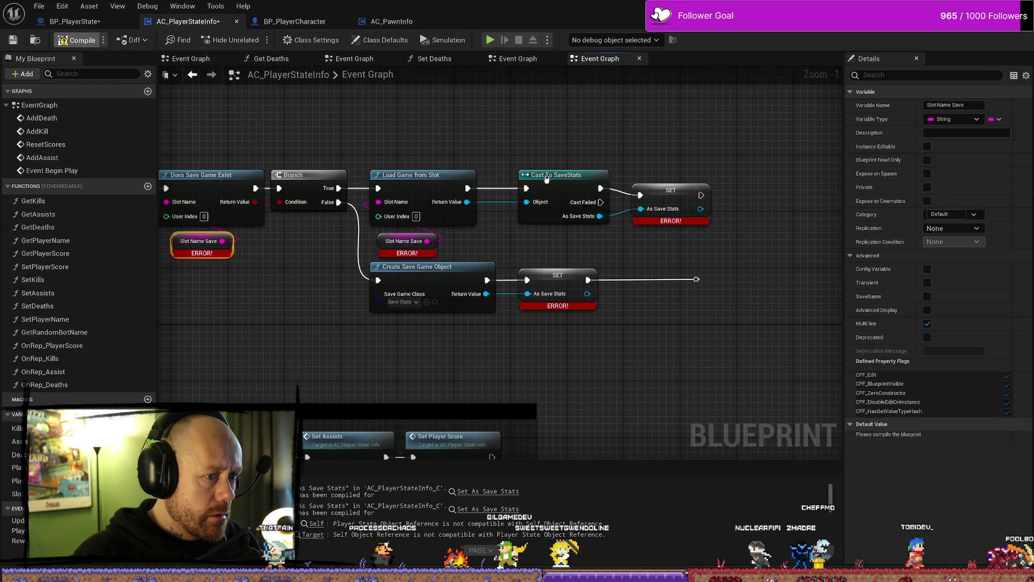
{"action": "left_click", "coordinate": [75, 41]}
Step: Create the missing As Save Stats variable from the lower SET node and recompile
{"action": "left_click_drag", "start_coordinate": [232, 296], "coordinate": [255, 291]}
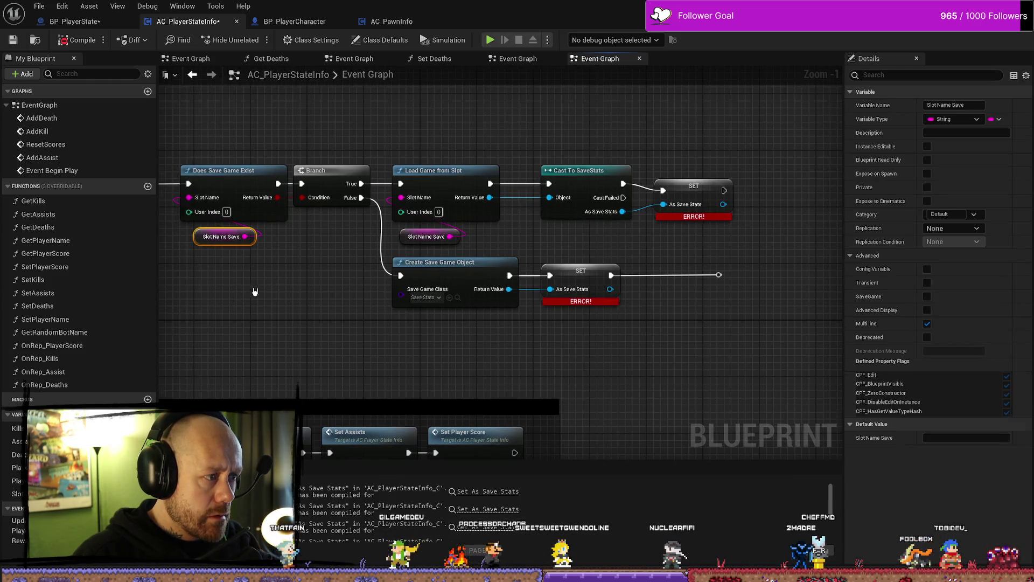
{"action": "left_click", "coordinate": [588, 280]}
{"action": "right_click", "coordinate": [588, 280]}
{"action": "left_click", "coordinate": [640, 297]}
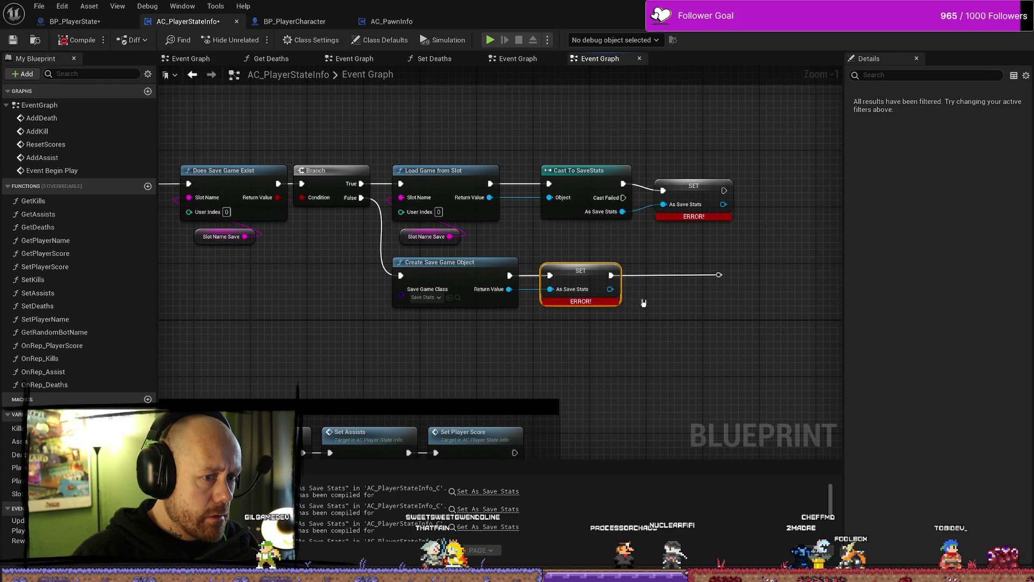
{"action": "left_click", "coordinate": [75, 40]}
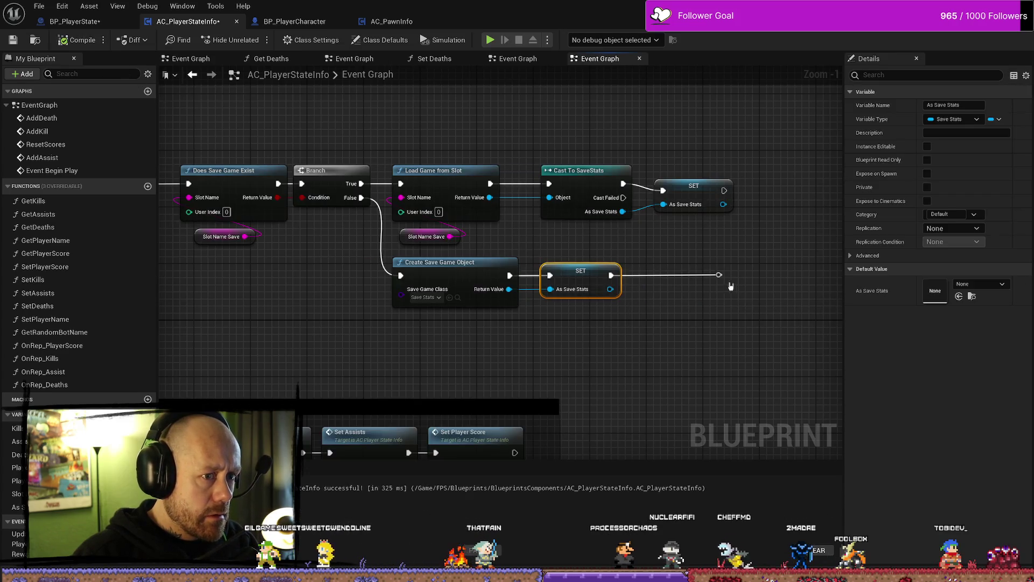
{"action": "scroll", "coordinate": [467, 232], "scroll_direction": "down", "scroll_amount": 5}
Step: Shift the save-game nodes left and nudge the four Add Death nodes up-left
{"action": "scroll", "coordinate": [398, 247], "scroll_direction": "up", "scroll_amount": 3}
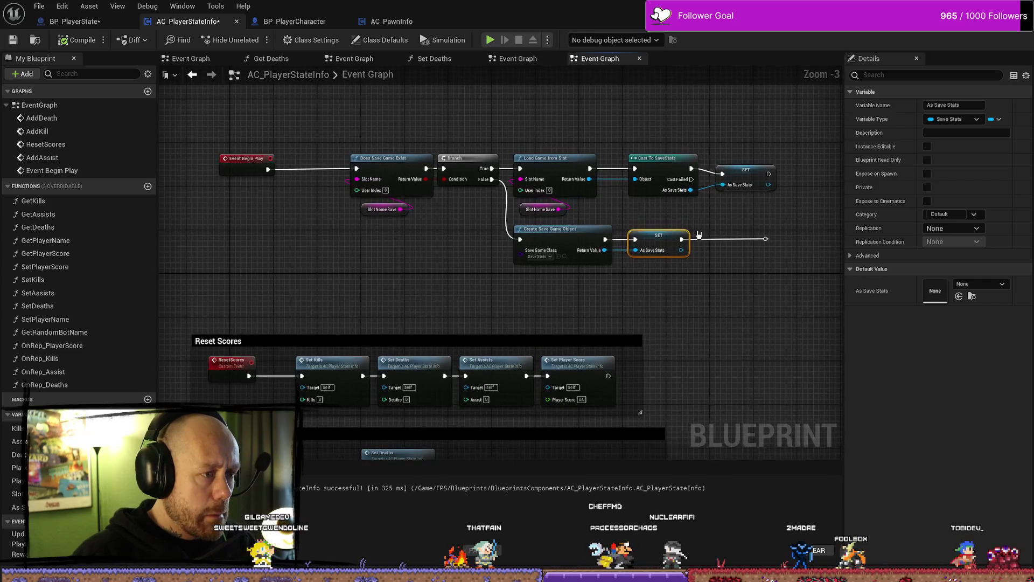
{"action": "left_click_drag", "start_coordinate": [591, 247], "coordinate": [352, 269]}
{"action": "left_click_drag", "start_coordinate": [382, 159], "coordinate": [344, 159]}
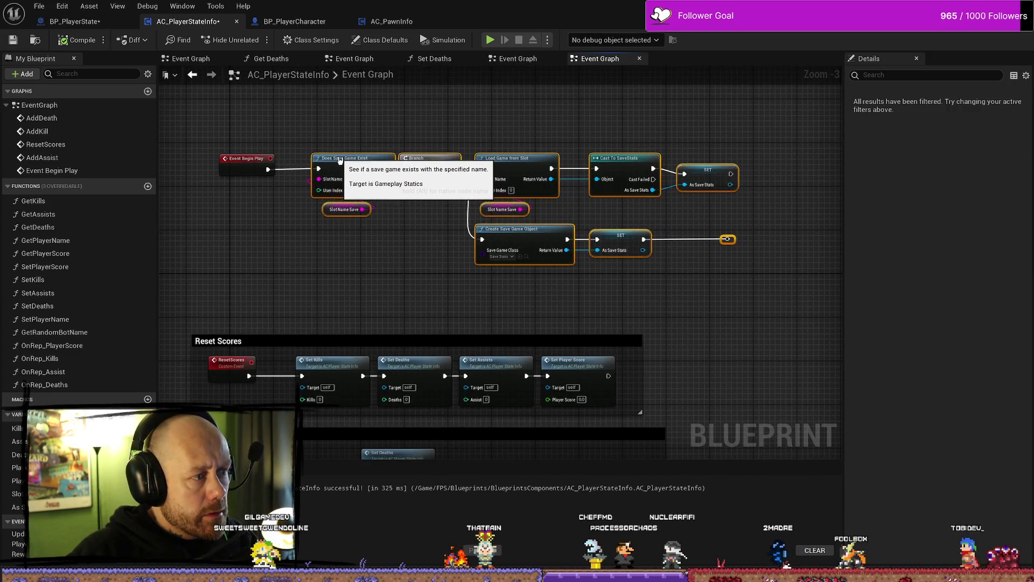
{"action": "left_click_drag", "start_coordinate": [355, 214], "coordinate": [345, 150]}
{"action": "left_click_drag", "start_coordinate": [618, 360], "coordinate": [567, 314]}
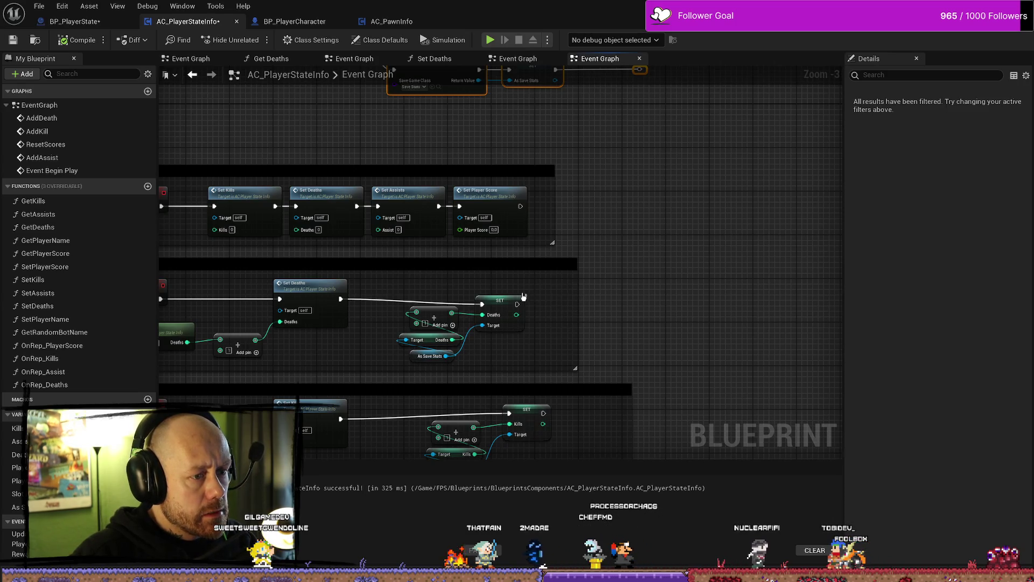
{"action": "left_click_drag", "start_coordinate": [523, 296], "coordinate": [398, 363]}
{"action": "left_click_drag", "start_coordinate": [488, 299], "coordinate": [482, 294]}
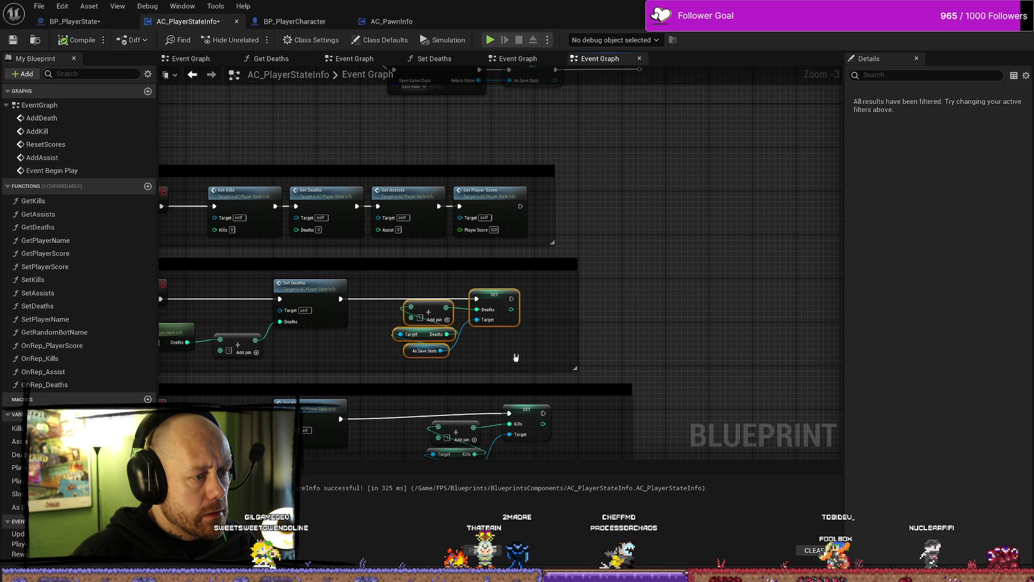
{"action": "left_click", "coordinate": [515, 357]}
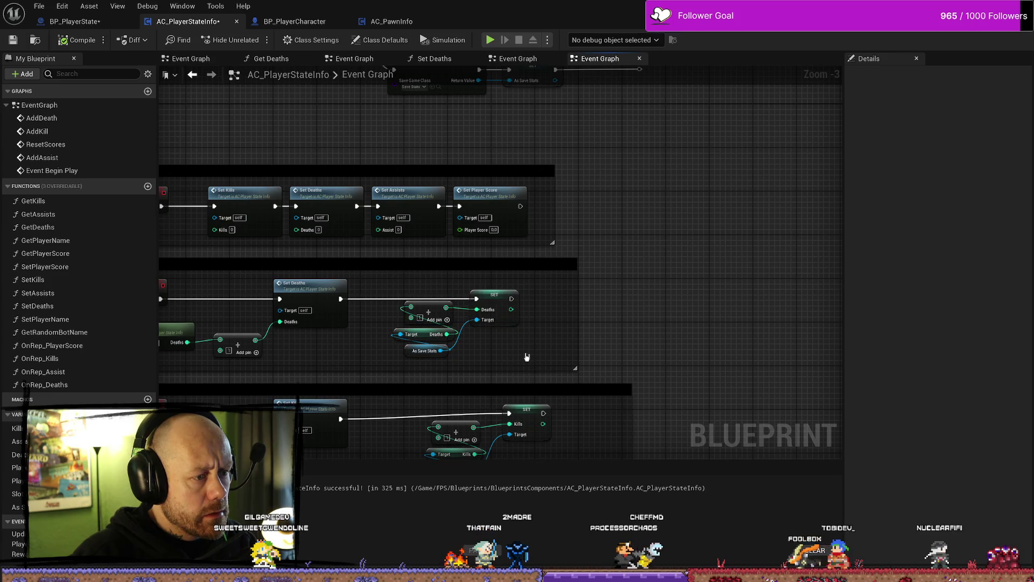
Step: Replace Add Death's As Save Stats getter with a fresh one wired to the Target pins, compiling
{"action": "left_click", "coordinate": [410, 353]}
{"action": "mouse_move", "coordinate": [649, 283]}
{"action": "left_mouse_down"}
{"action": "mouse_move", "coordinate": [649, 358]}
{"action": "mouse_move", "coordinate": [657, 324]}
{"action": "left_mouse_up"}
{"action": "left_click", "coordinate": [437, 404]}
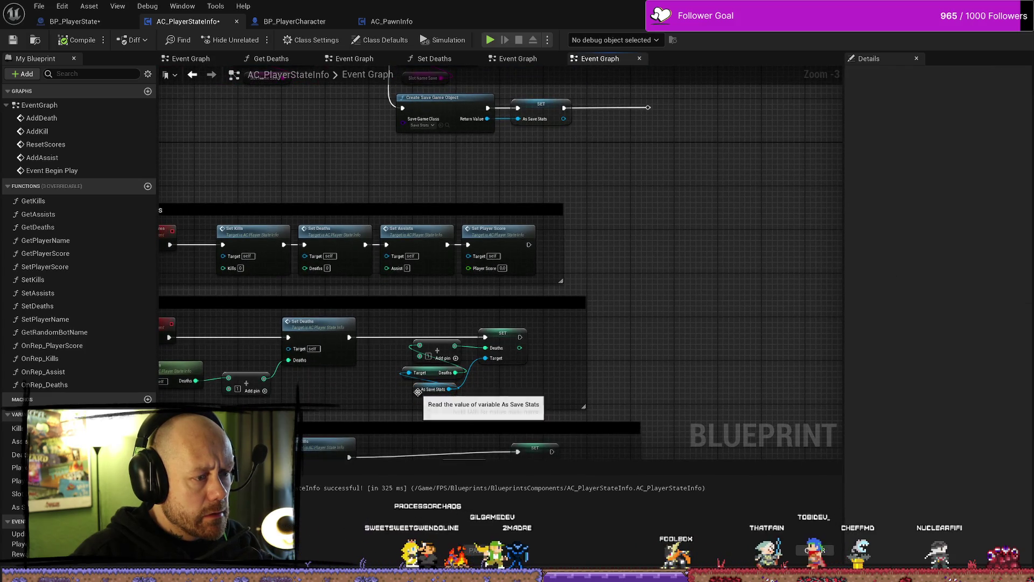
{"action": "left_click", "coordinate": [433, 389]}
{"action": "key", "text": "Delete"}
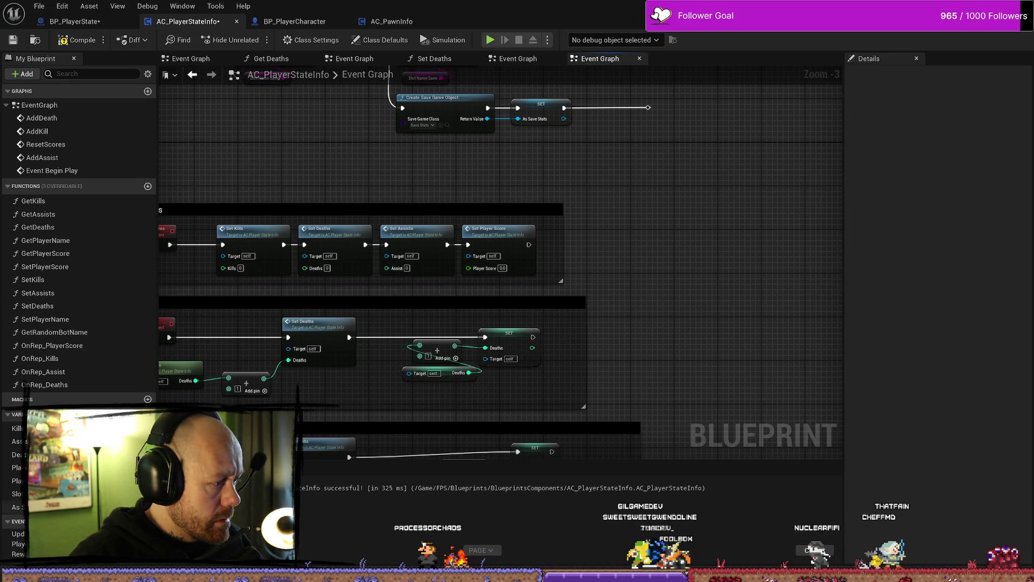
{"action": "mouse_move", "coordinate": [16, 507]}
{"action": "left_mouse_down"}
{"action": "mouse_move", "coordinate": [439, 399]}
{"action": "mouse_move", "coordinate": [409, 372]}
{"action": "left_mouse_up"}
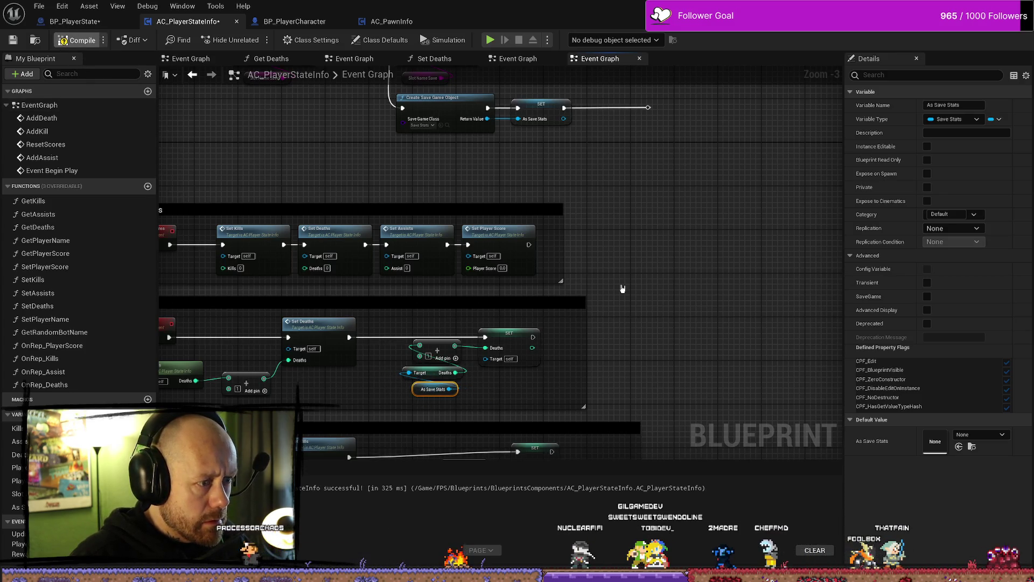
{"action": "key", "text": "F7"}
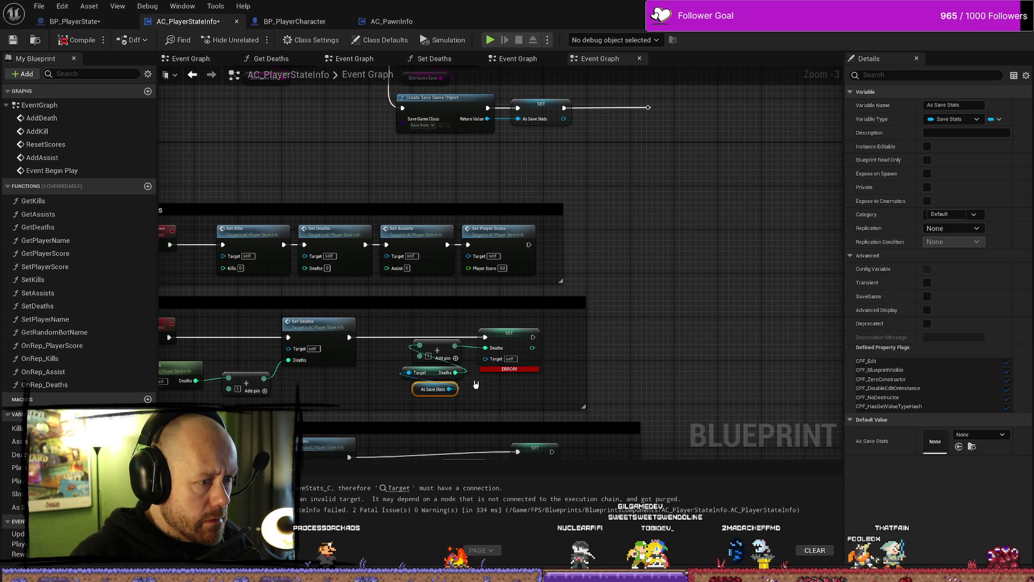
{"action": "left_click_drag", "start_coordinate": [449, 388], "coordinate": [492, 359]}
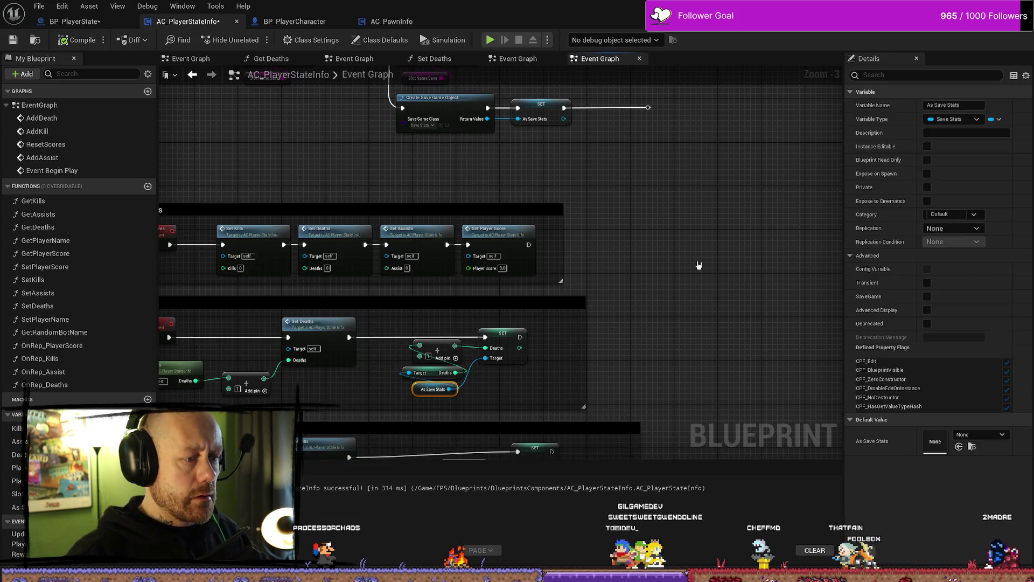
Step: Move the Event Begin Play save-game node row up and to the left
{"action": "left_click_drag", "start_coordinate": [605, 202], "coordinate": [566, 339]}
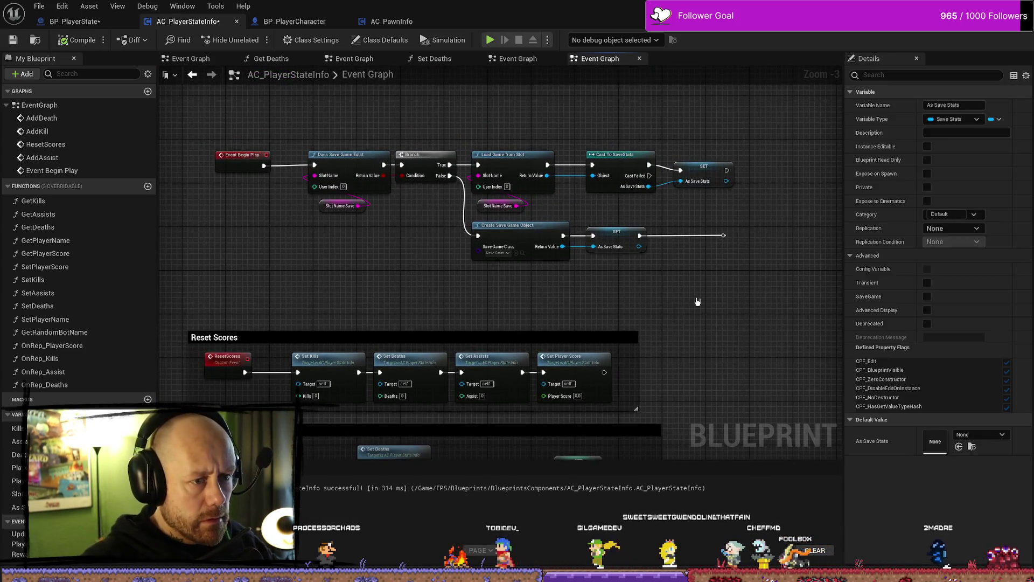
{"action": "scroll", "coordinate": [657, 324], "scroll_direction": "down", "scroll_amount": 2}
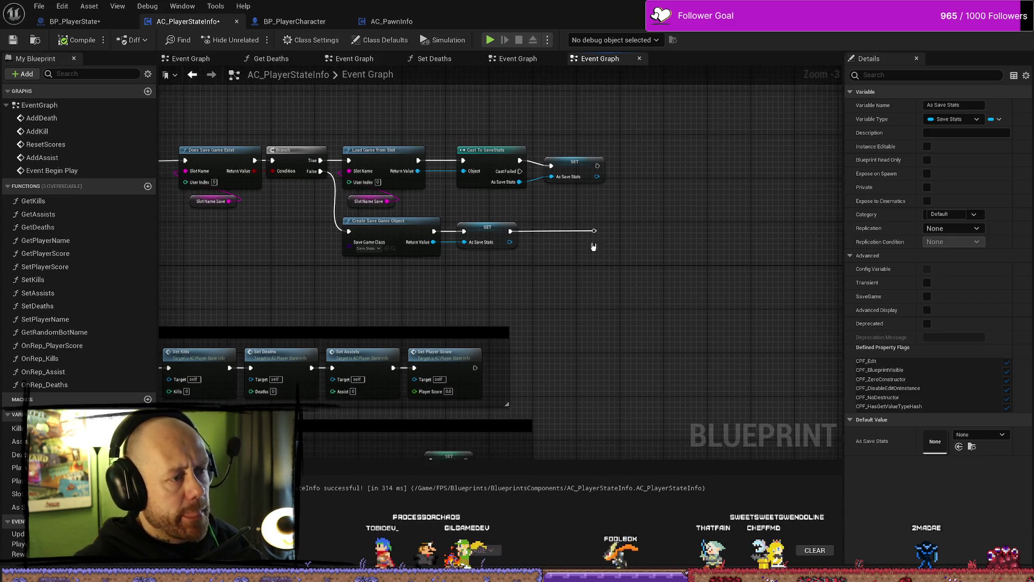
{"action": "left_click_drag", "start_coordinate": [634, 199], "coordinate": [273, 262]}
{"action": "left_click_drag", "start_coordinate": [347, 214], "coordinate": [336, 157]}
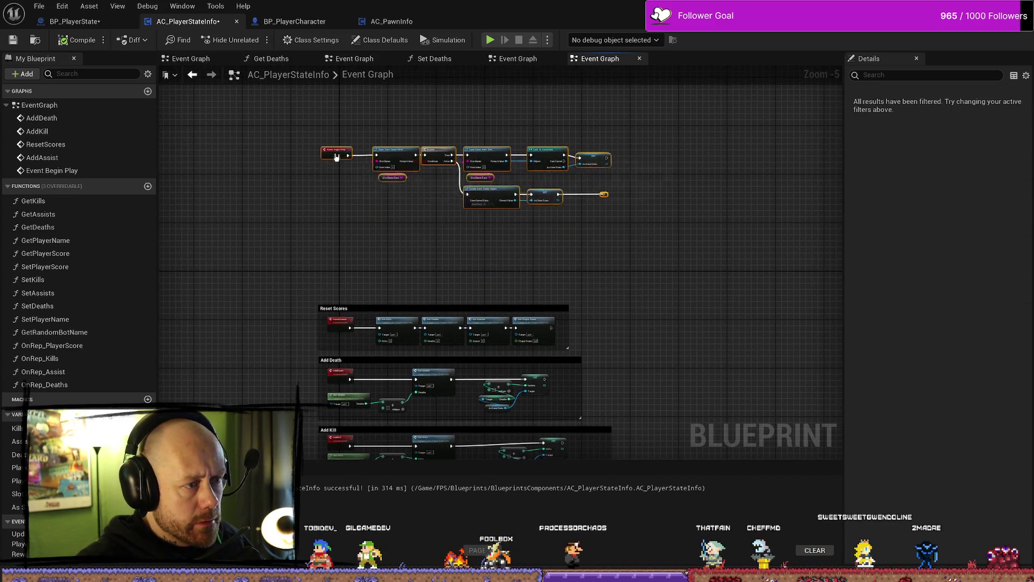
Step: Select the save-stats nodes in BP_PlayerState's event graph
{"action": "left_click", "coordinate": [594, 269]}
{"action": "left_click_drag", "start_coordinate": [594, 269], "coordinate": [593, 300]}
{"action": "key", "text": "ctrl+space"}
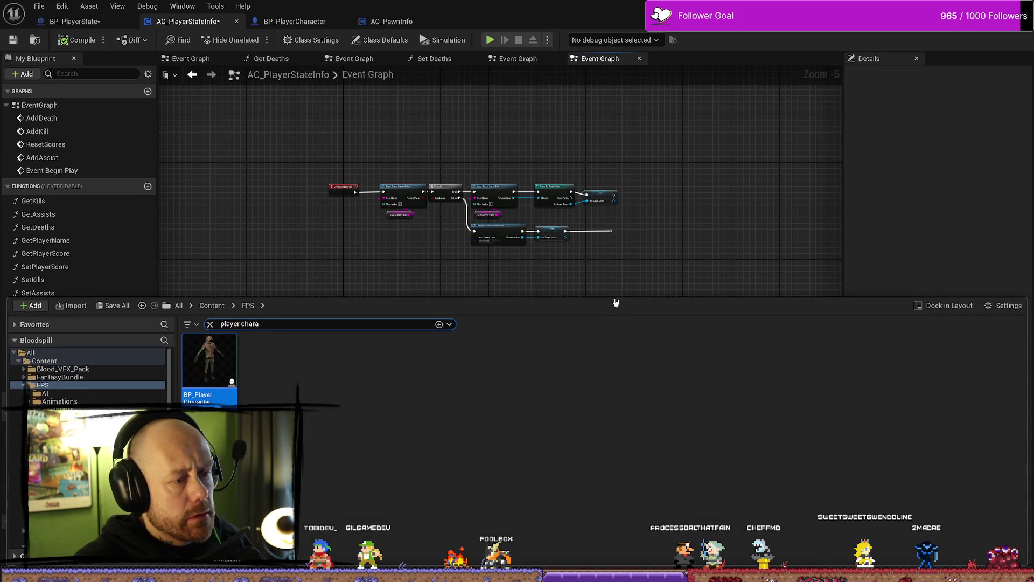
{"action": "left_click", "coordinate": [333, 249]}
{"action": "key", "text": "ctrl+Tab"}
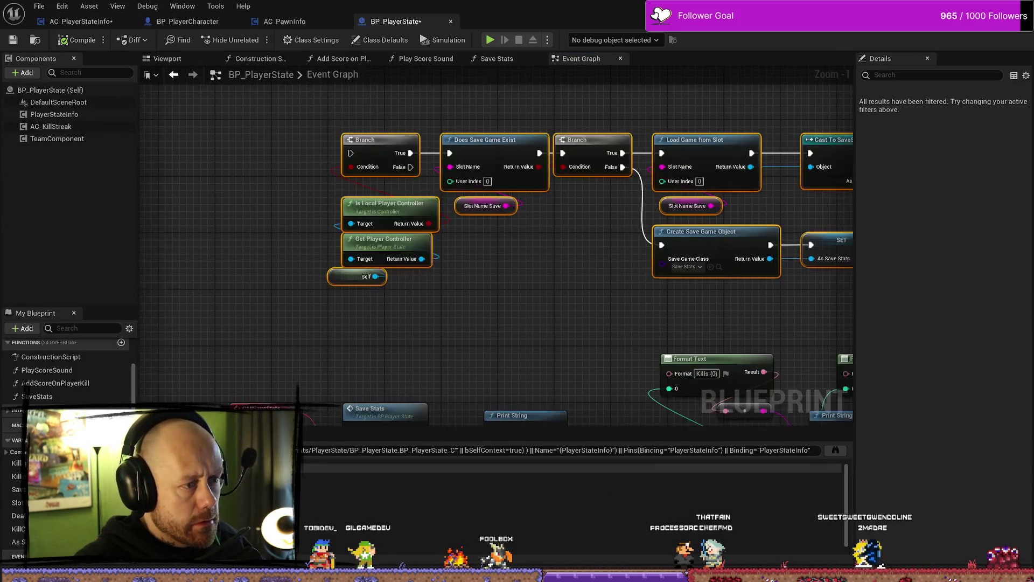
{"action": "scroll", "coordinate": [474, 283], "scroll_direction": "down", "scroll_amount": 1}
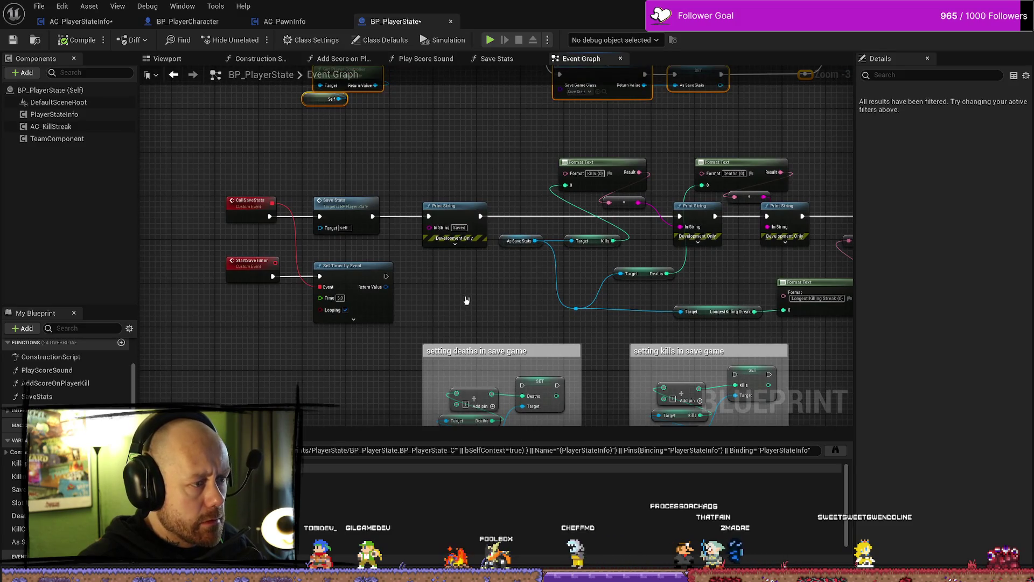
{"action": "scroll", "coordinate": [477, 276], "scroll_direction": "down", "scroll_amount": 2}
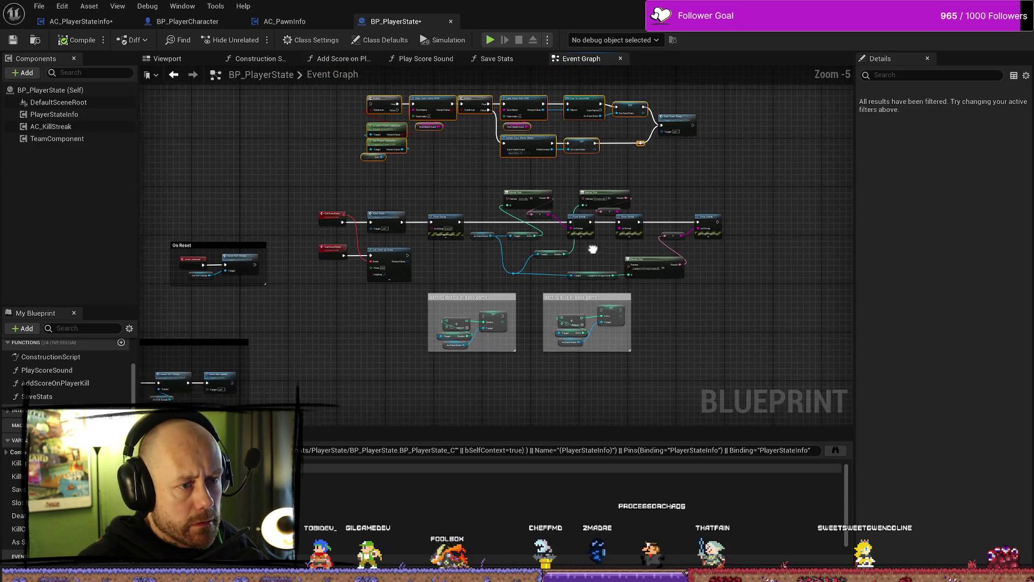
{"action": "left_click_drag", "start_coordinate": [734, 187], "coordinate": [284, 286]}
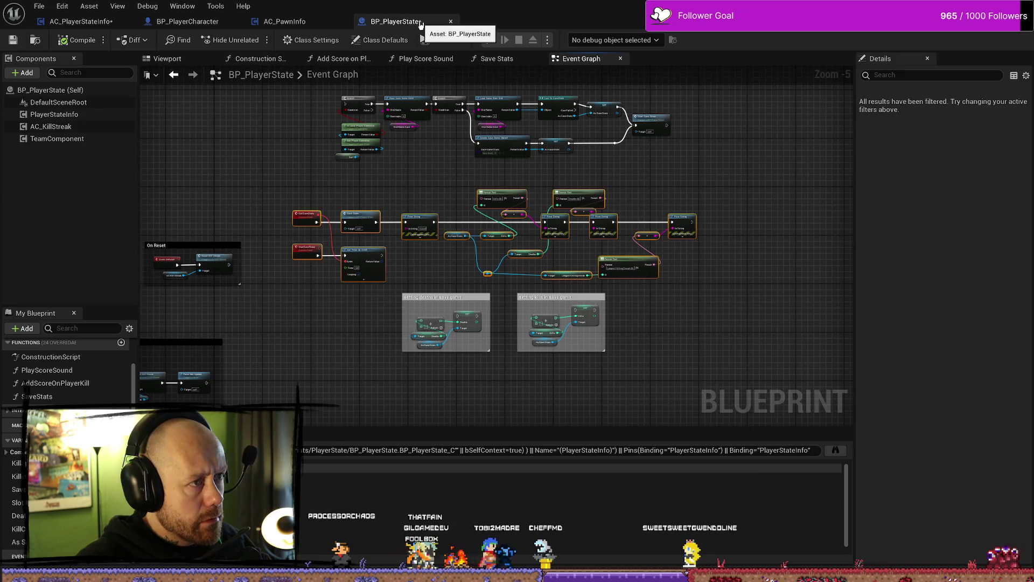
Step: Close AC_PawnInfo, paste into AC_PlayerStateInfo cancelling Fix Self Context, and select the save-game row
{"action": "left_click", "coordinate": [317, 25]}
{"action": "left_click", "coordinate": [344, 21]}
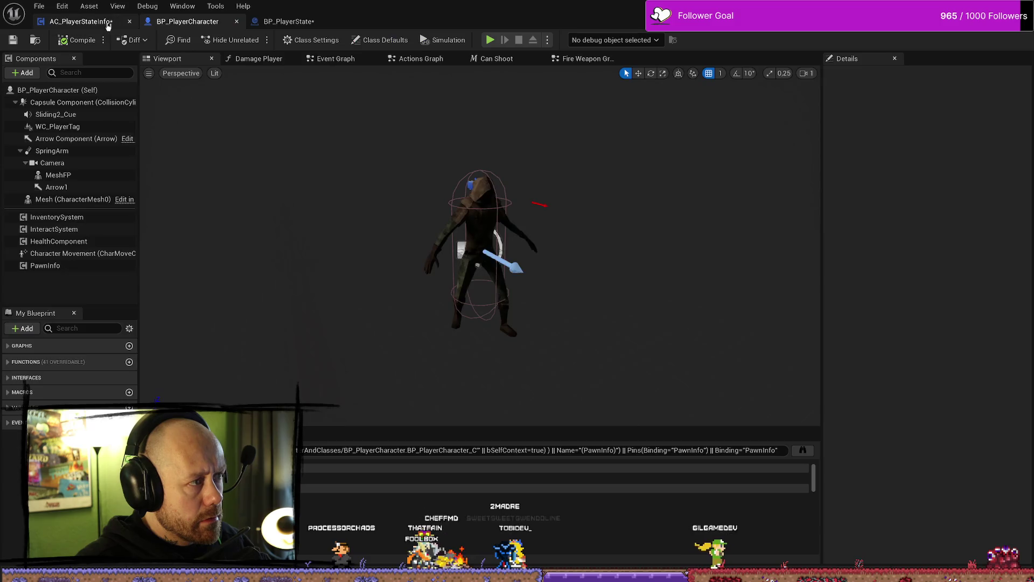
{"action": "left_click", "coordinate": [81, 22]}
{"action": "key", "text": "ctrl+v"}
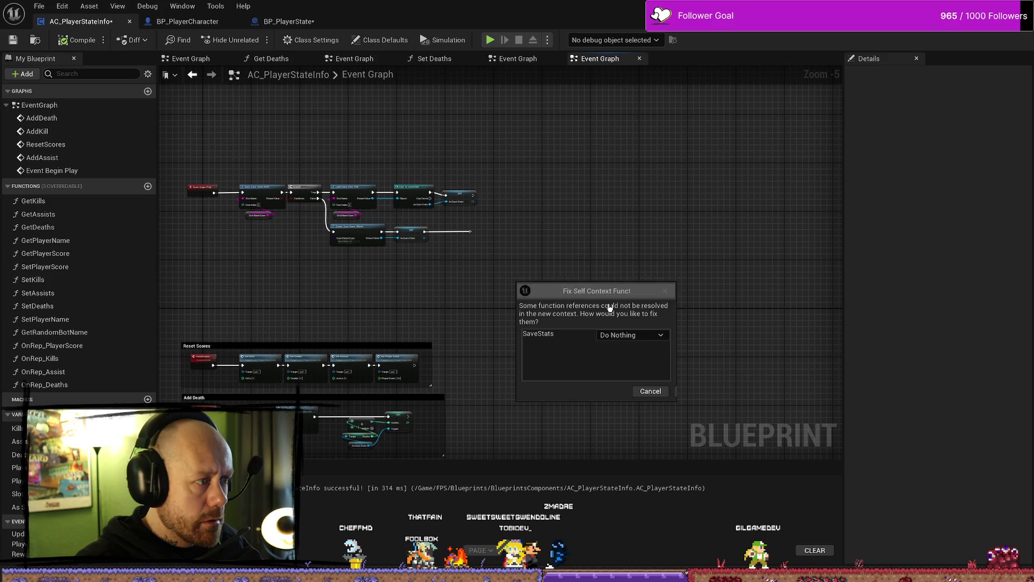
{"action": "left_click", "coordinate": [652, 390]}
{"action": "scroll", "coordinate": [344, 281], "scroll_direction": "up", "scroll_amount": 4}
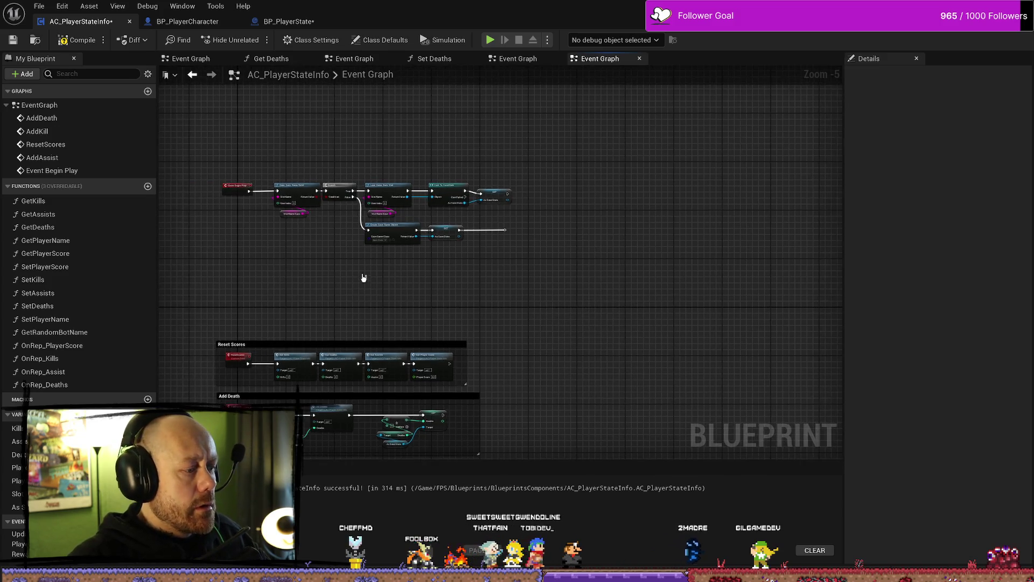
{"action": "scroll", "coordinate": [474, 280], "scroll_direction": "down", "scroll_amount": 4}
{"action": "left_click_drag", "start_coordinate": [605, 157], "coordinate": [261, 296]}
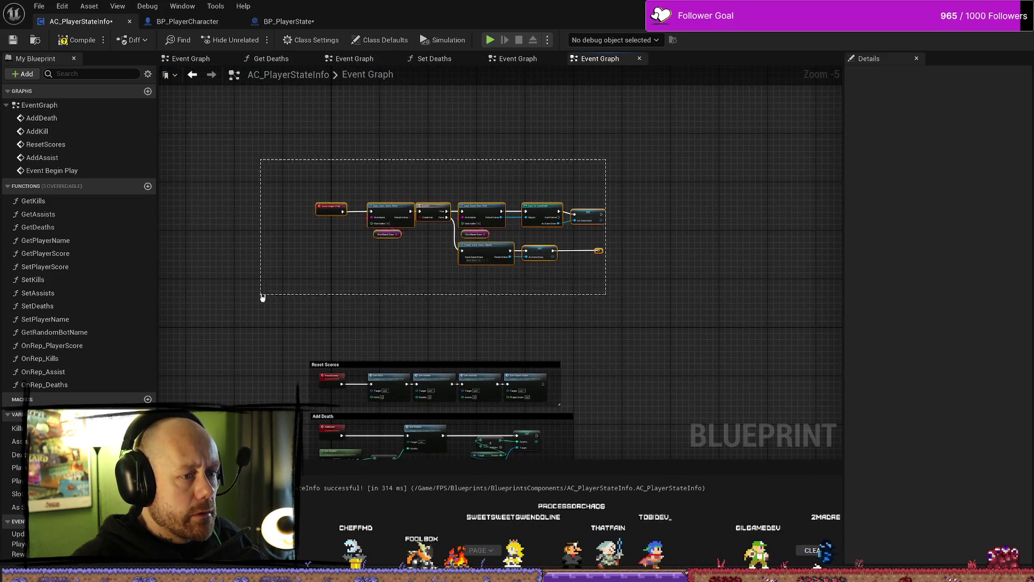
Step: Move the save-game nodes up and add a new custom event node
{"action": "left_click_drag", "start_coordinate": [331, 207], "coordinate": [336, 177]}
{"action": "right_click", "coordinate": [403, 270]}
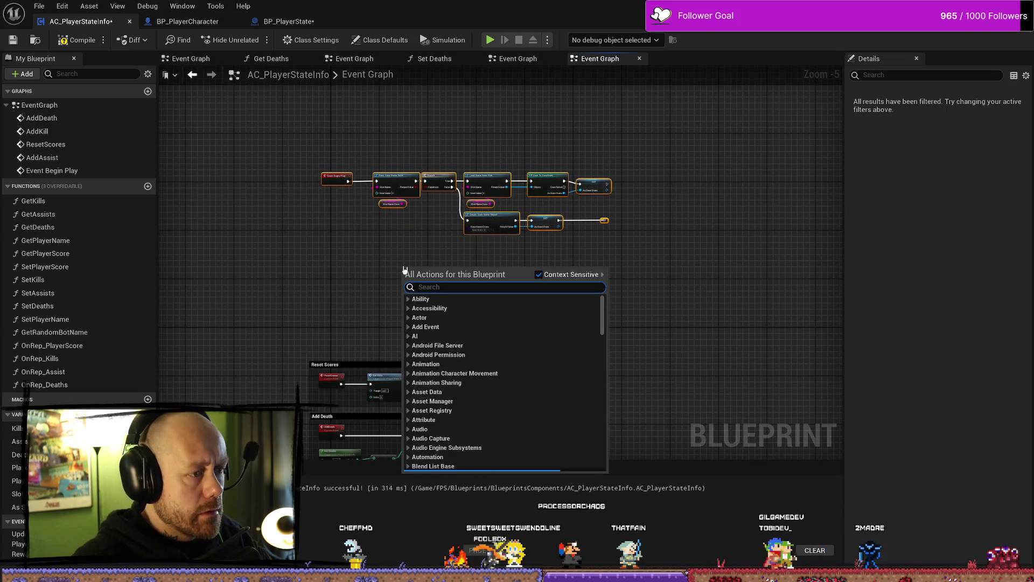
{"action": "type", "text": "custom"}
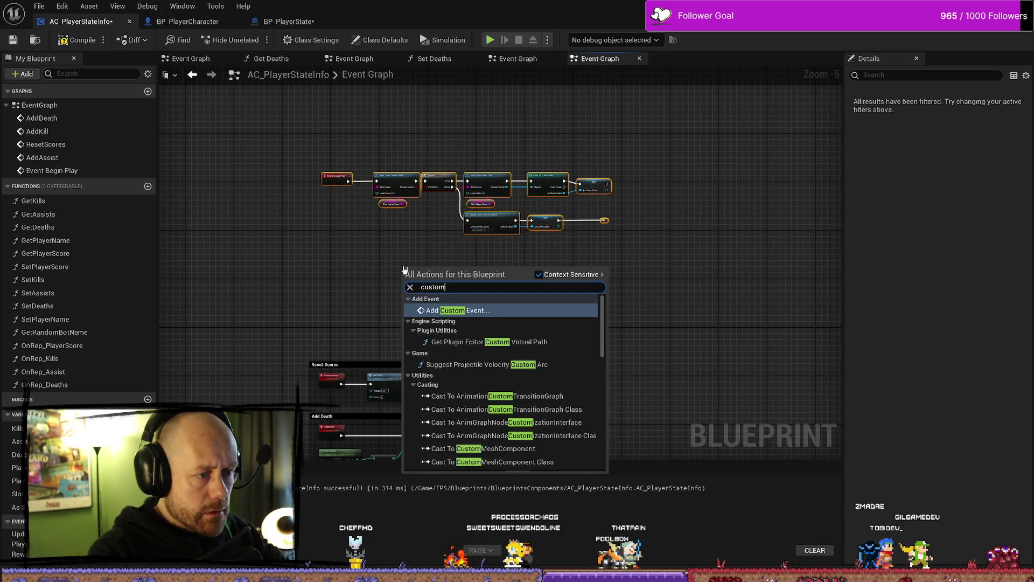
{"action": "key", "text": "Return"}
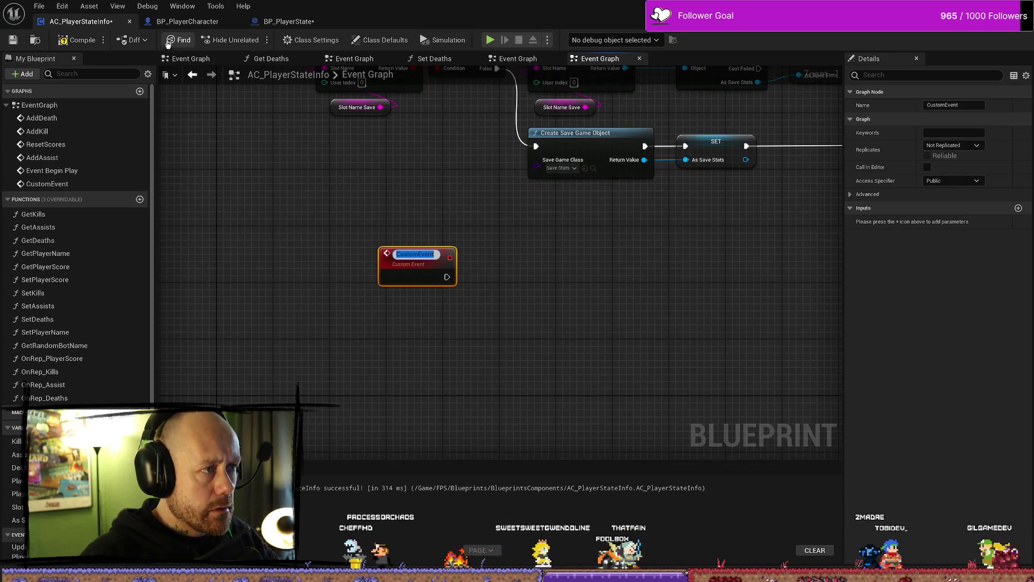
Step: Name the new custom event CallSaveStats, after checking BP_PlayerState's graph
{"action": "left_click", "coordinate": [289, 21]}
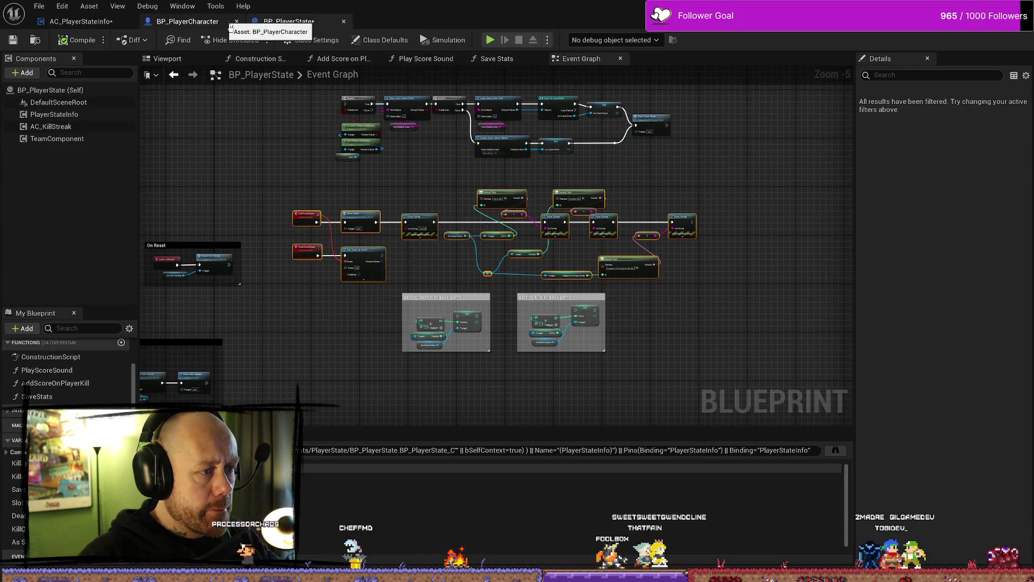
{"action": "scroll", "coordinate": [339, 167], "scroll_direction": "up", "scroll_amount": 4}
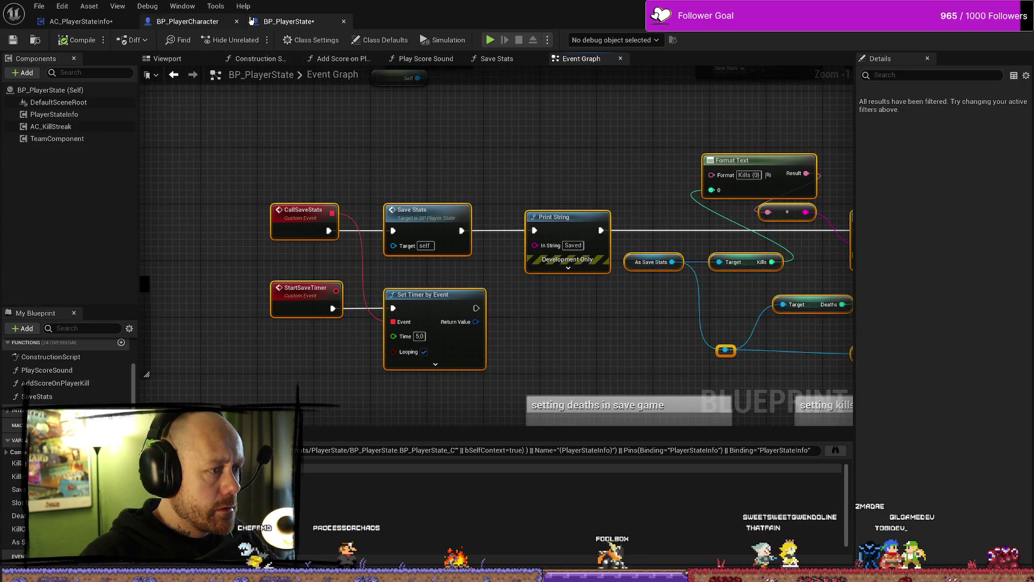
{"action": "left_click", "coordinate": [81, 22]}
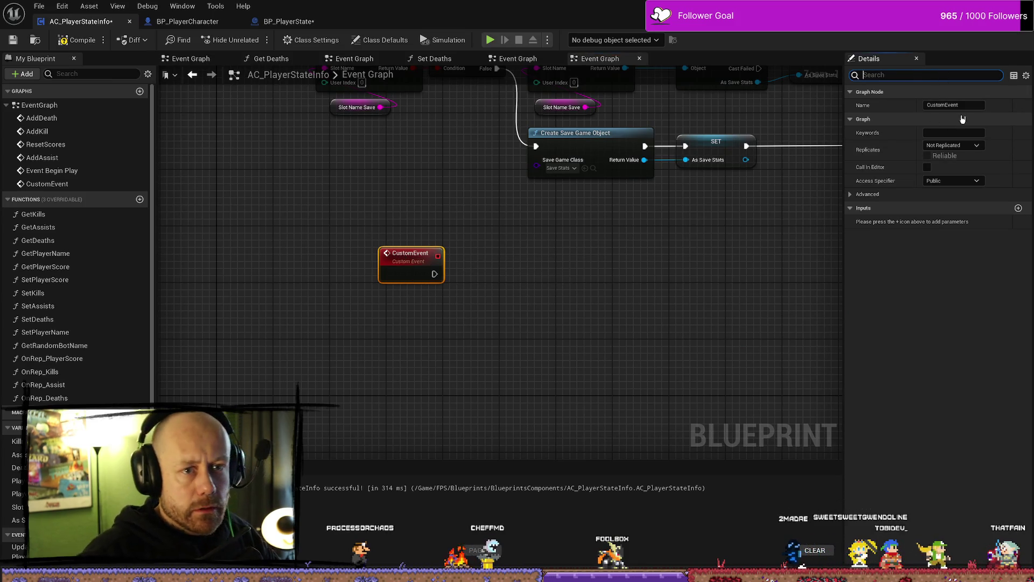
{"action": "left_click", "coordinate": [924, 105]}
{"action": "type", "text": "CallS"}
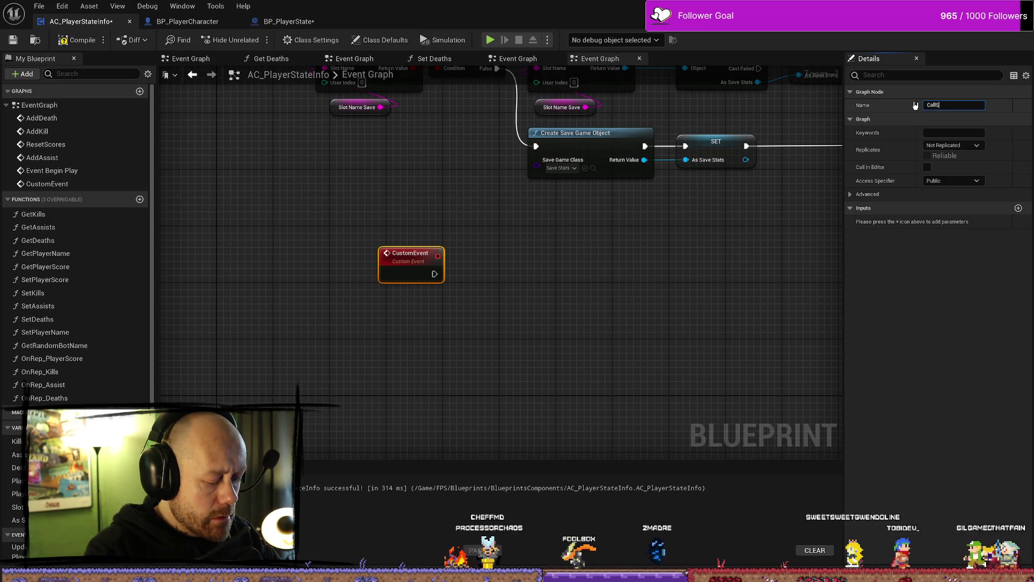
{"action": "type", "text": "aveStats"}
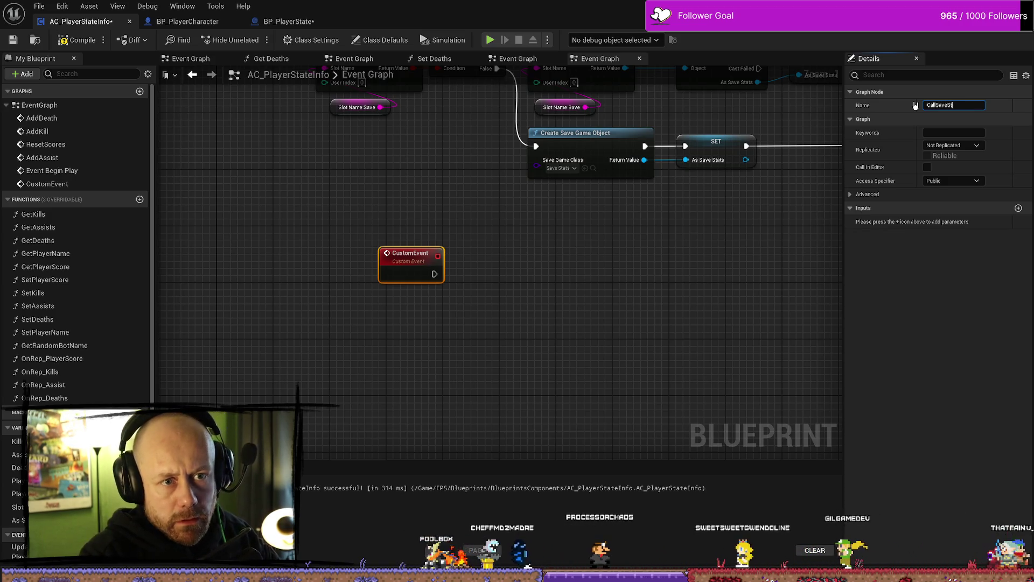
{"action": "key", "text": "Return"}
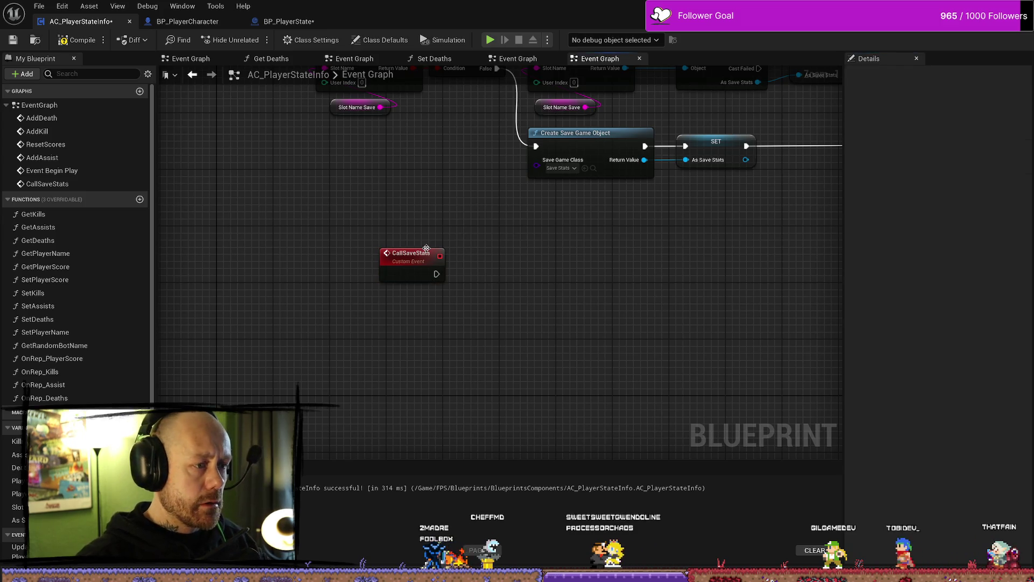
{"action": "left_click", "coordinate": [512, 343]}
Step: Review BP_PlayerState's StartSaveTimer event, then return to AC_PlayerStateInfo
{"action": "scroll", "coordinate": [450, 286], "scroll_direction": "down", "scroll_amount": 1}
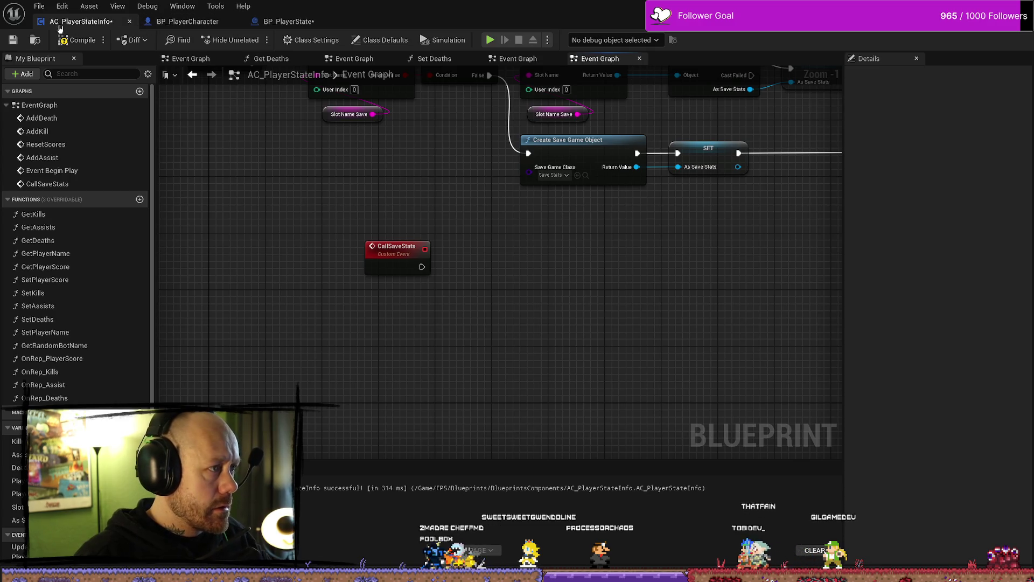
{"action": "left_click", "coordinate": [276, 21]}
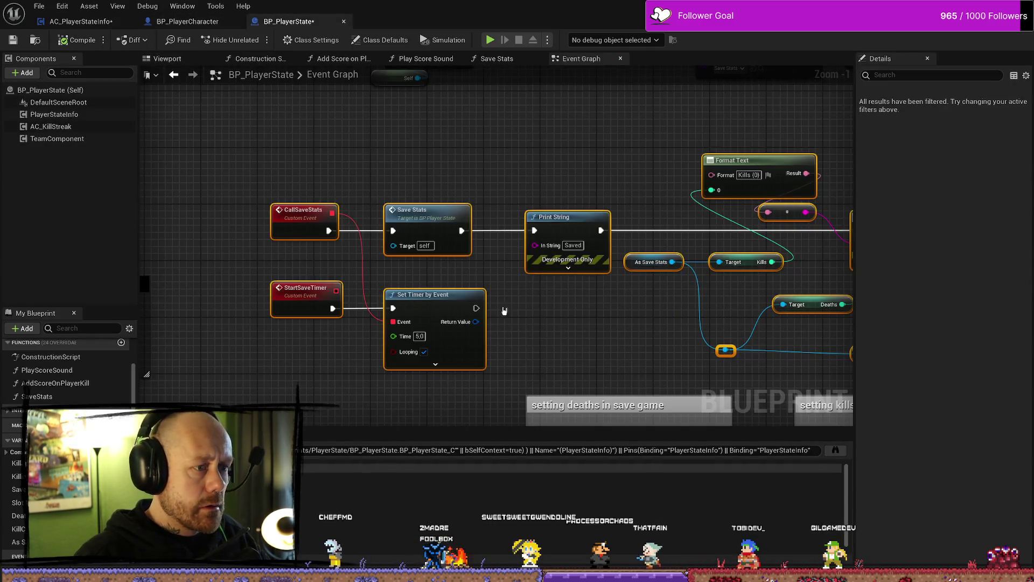
{"action": "left_click", "coordinate": [318, 302]}
{"action": "left_click", "coordinate": [310, 272]}
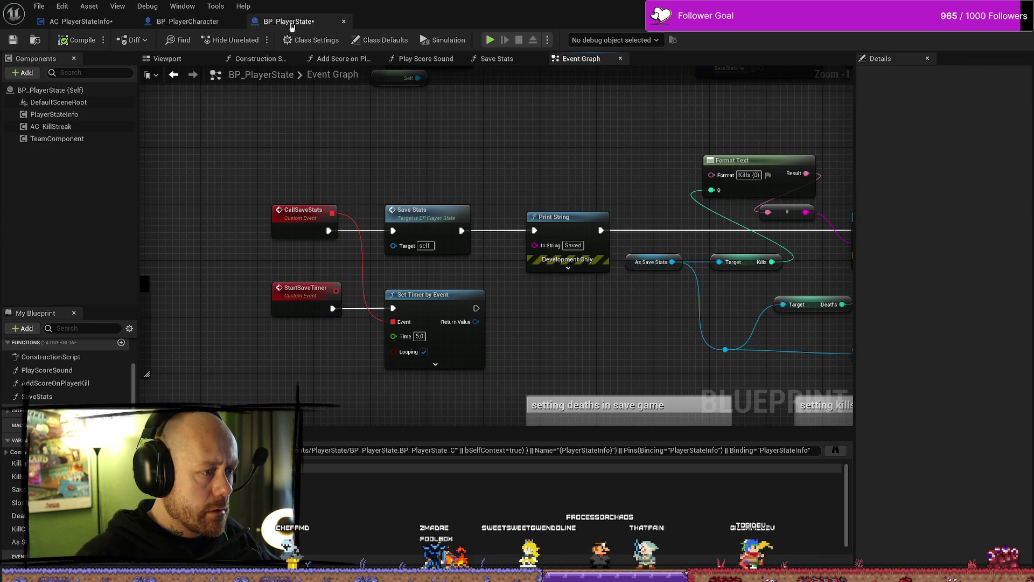
{"action": "left_click", "coordinate": [80, 21]}
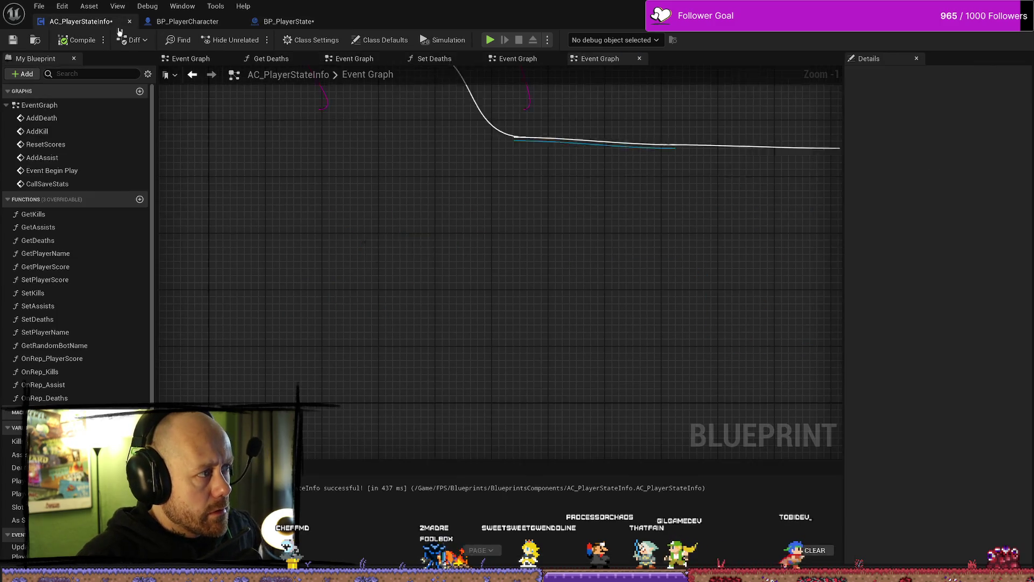
Step: Add a custom event named StartSaveTimer and move it left
{"action": "right_click", "coordinate": [429, 332]}
{"action": "type", "text": "custom"}
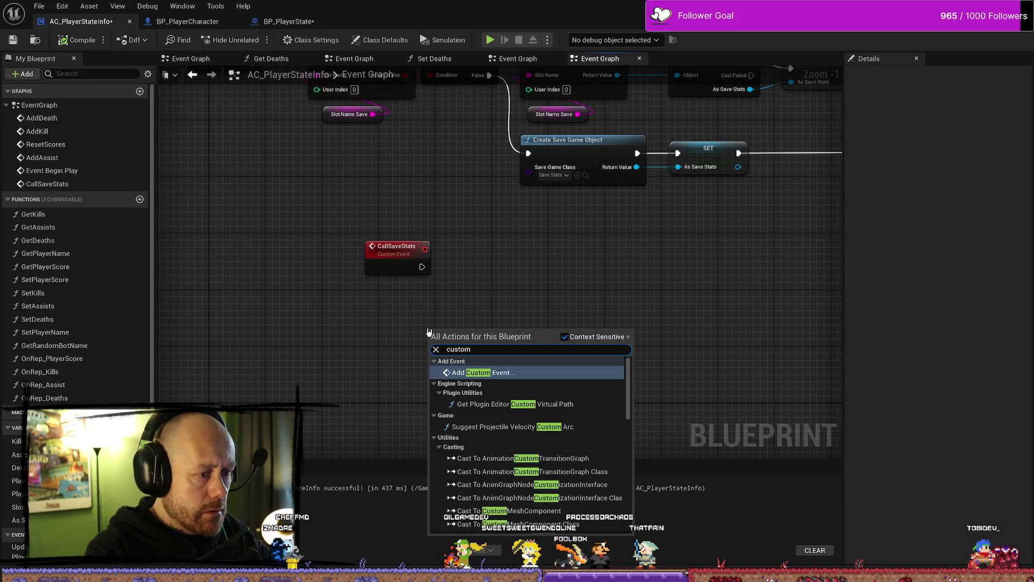
{"action": "key", "text": "Return"}
{"action": "type", "text": "st"}
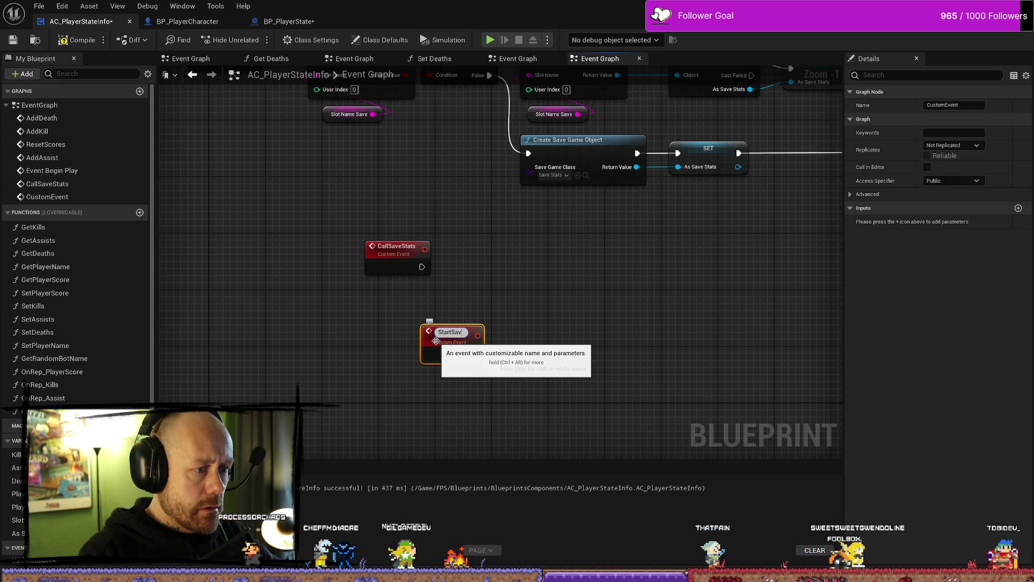
{"action": "type", "text": "eTimer"}
{"action": "key", "text": "Return"}
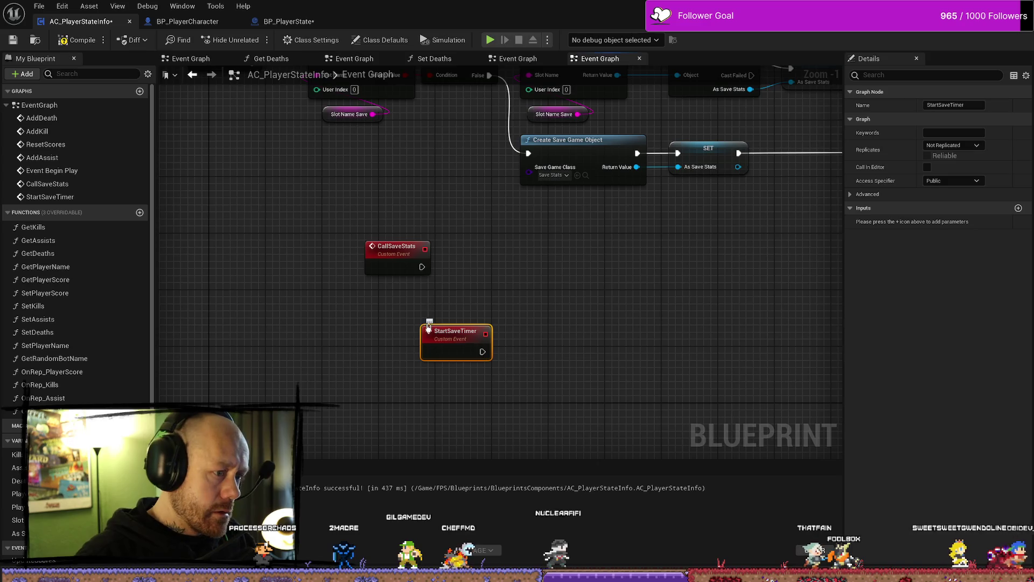
{"action": "left_click_drag", "start_coordinate": [428, 327], "coordinate": [358, 327]}
Step: Search StartSaveTimer's connection actions for 'timer' without adding a node
{"action": "left_click_drag", "start_coordinate": [412, 352], "coordinate": [477, 353]}
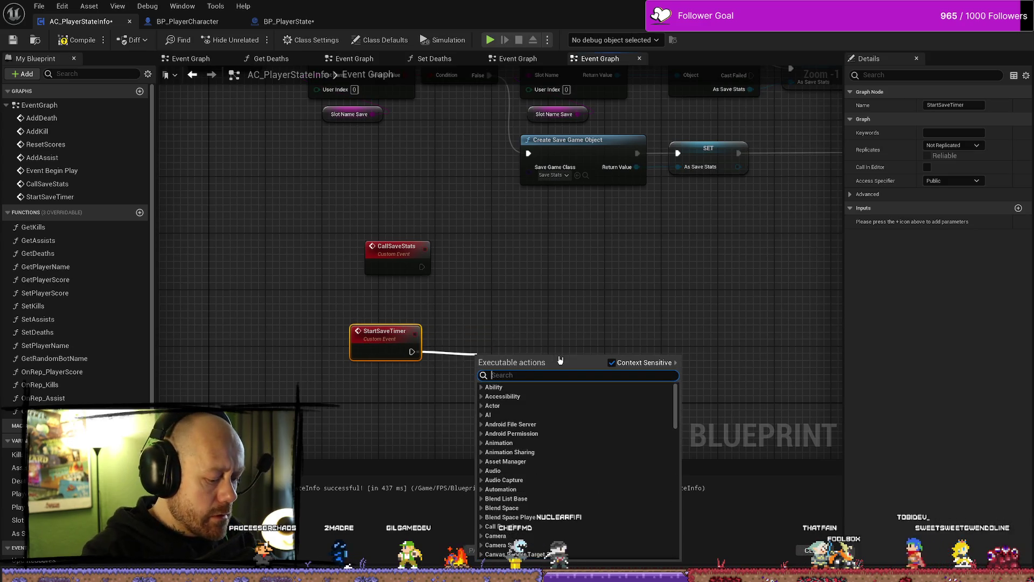
{"action": "type", "text": "tiomer"}
{"action": "key", "text": "BackSpace"}
{"action": "key", "text": "BackSpace"}
{"action": "key", "text": "BackSpace"}
{"action": "type", "text": "mer"}
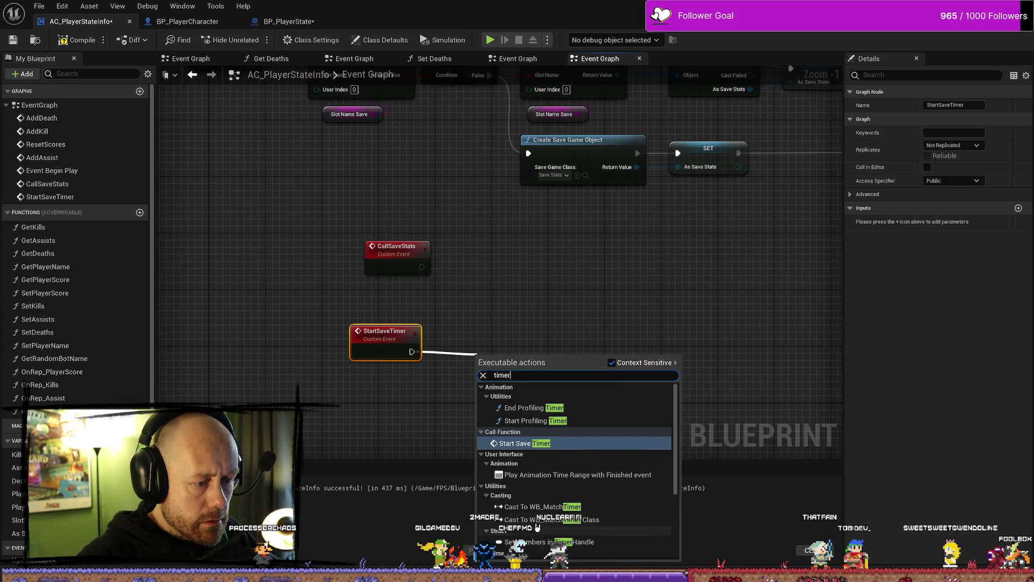
{"action": "scroll", "coordinate": [549, 515], "scroll_direction": "down", "scroll_amount": 3}
{"action": "scroll", "coordinate": [549, 514], "scroll_direction": "up", "scroll_amount": 3}
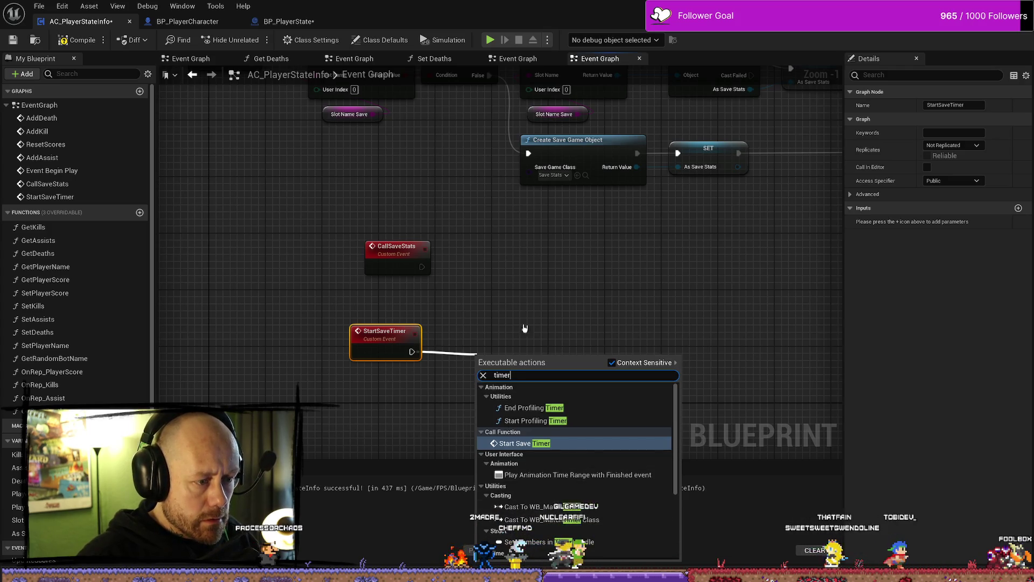
{"action": "left_click", "coordinate": [528, 319]}
Step: Browse the full canvas action list for 'timer' and close it without adding anything
{"action": "right_click", "coordinate": [515, 335]}
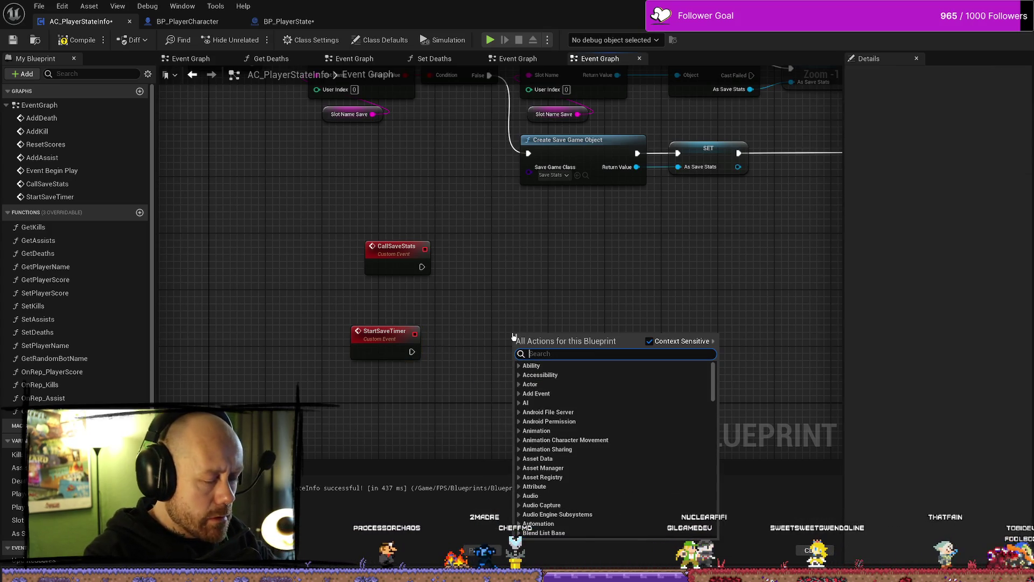
{"action": "type", "text": "timer"}
{"action": "scroll", "coordinate": [576, 419], "scroll_direction": "down", "scroll_amount": 2}
{"action": "scroll", "coordinate": [576, 420], "scroll_direction": "down", "scroll_amount": 5}
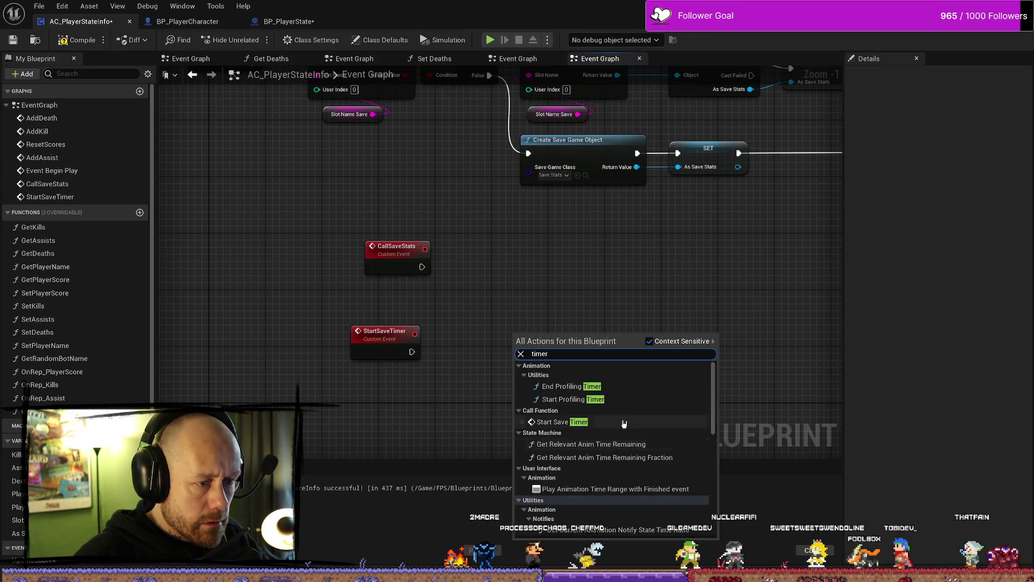
{"action": "scroll", "coordinate": [638, 413], "scroll_direction": "up", "scroll_amount": 1}
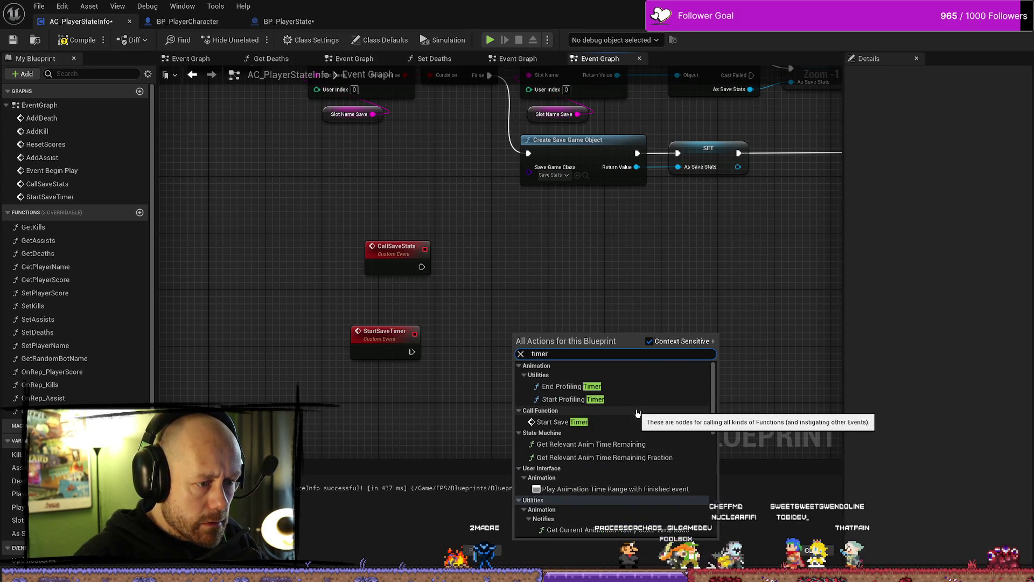
{"action": "scroll", "coordinate": [638, 413], "scroll_direction": "down", "scroll_amount": 10}
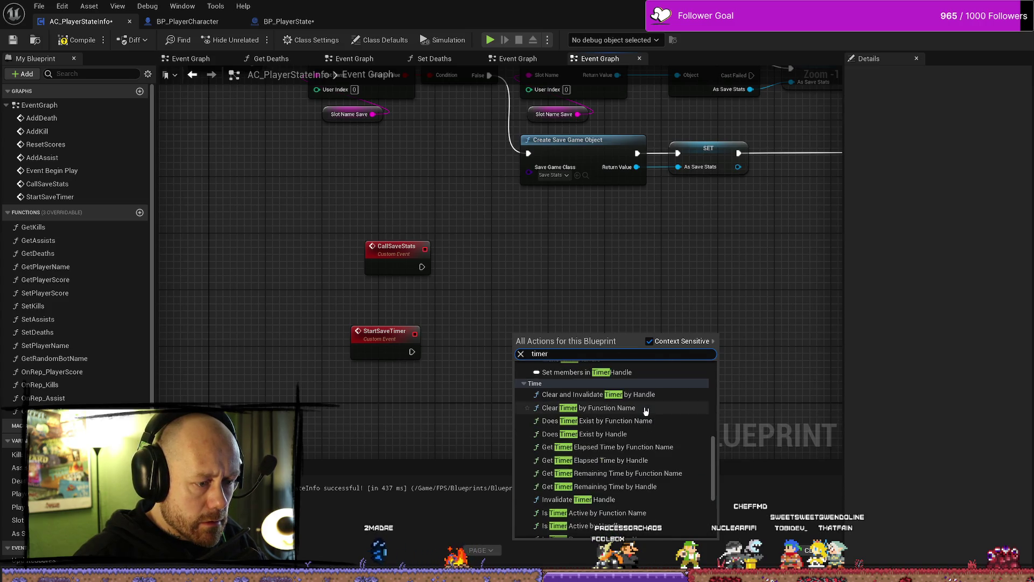
{"action": "left_click", "coordinate": [536, 265]}
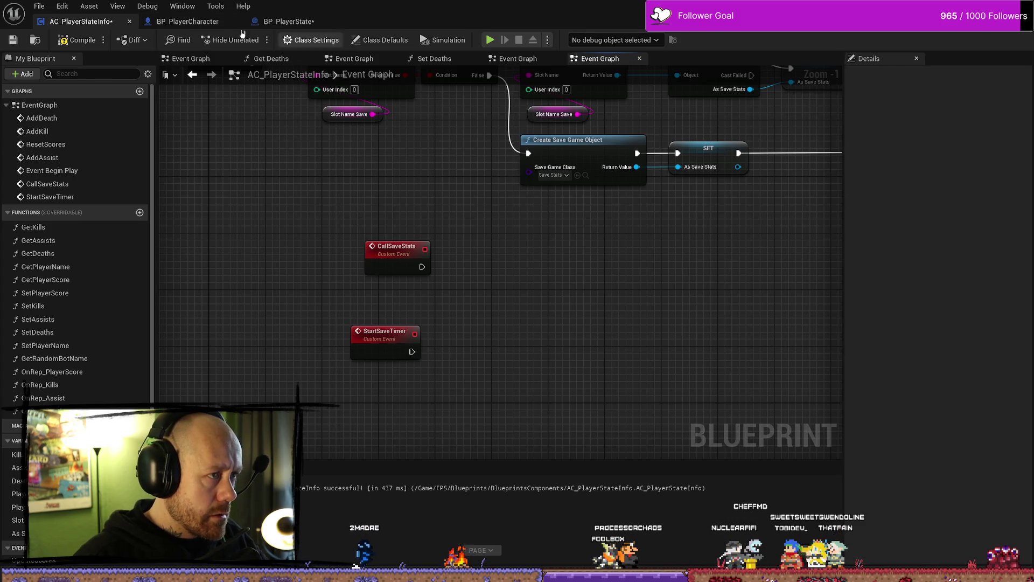
Step: Close BP_PlayerCharacter and review BP_PlayerState's timer setup before returning to AC_PlayerStateInfo
{"action": "left_click", "coordinate": [188, 22]}
{"action": "left_click", "coordinate": [237, 21]}
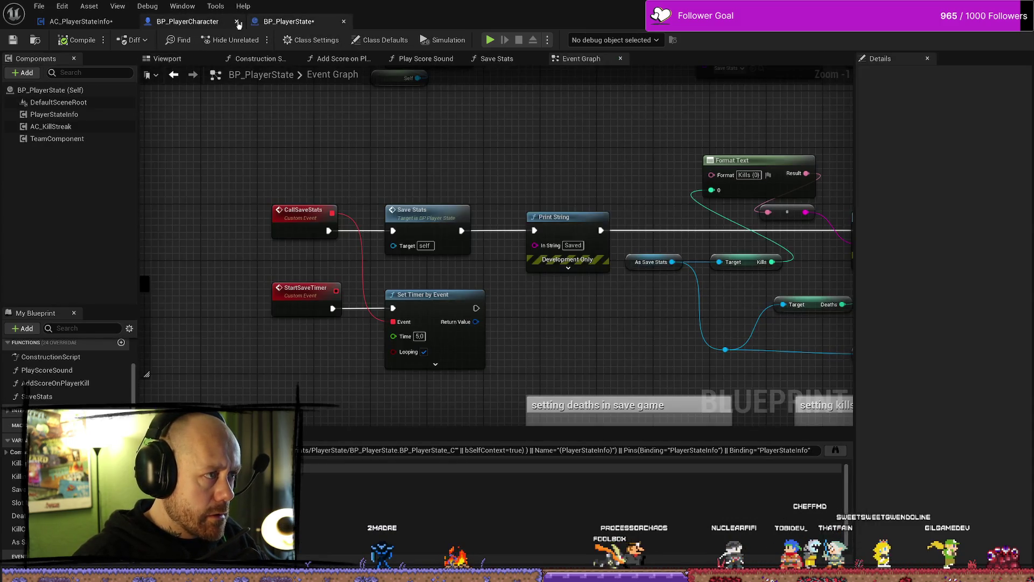
{"action": "left_click_drag", "start_coordinate": [503, 149], "coordinate": [486, 142]}
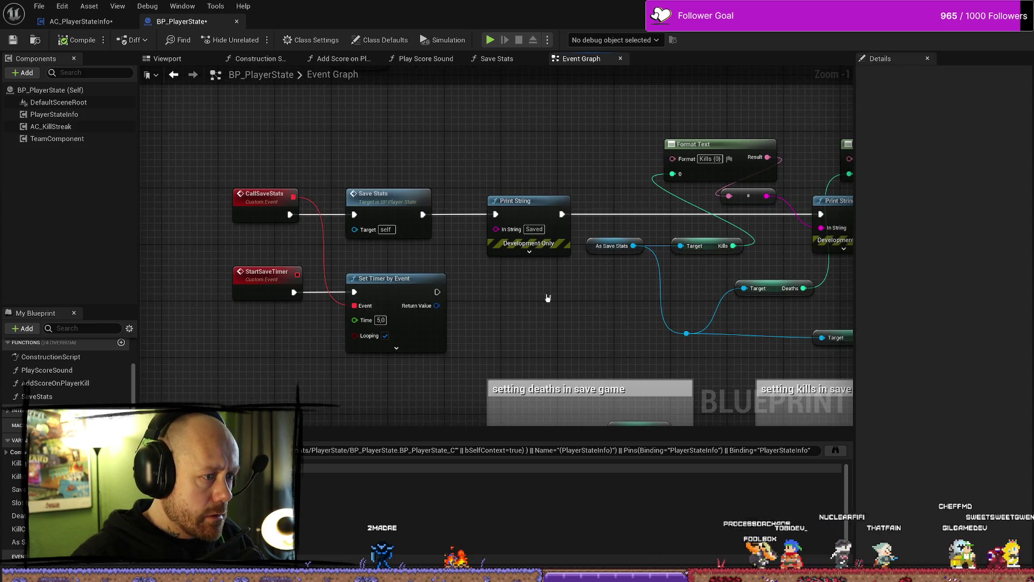
{"action": "left_click", "coordinate": [95, 21]}
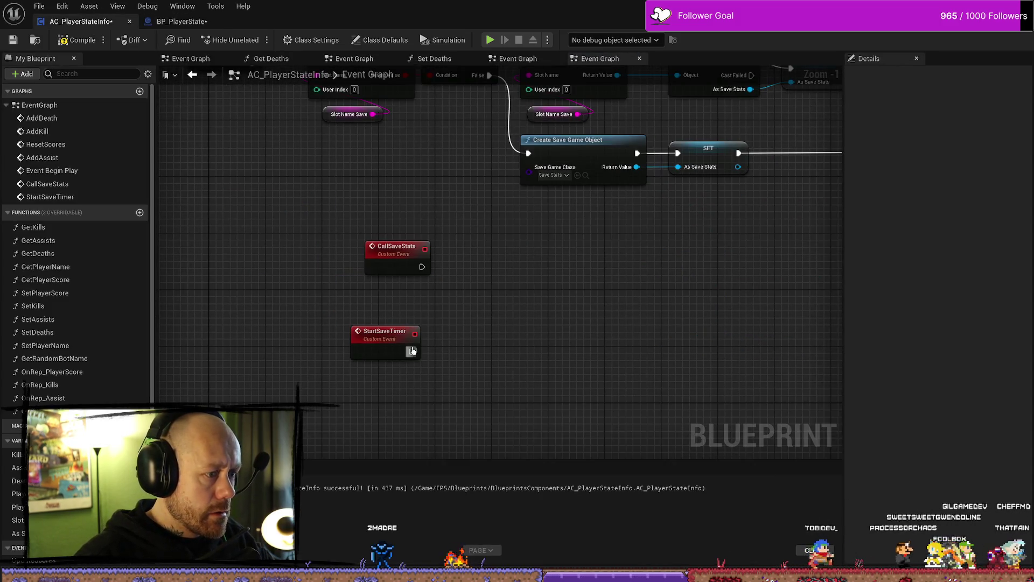
Step: Add a looping 5.0 Set Timer by Event after StartSaveTimer, with its Event wired to CallSaveStats
{"action": "left_click_drag", "start_coordinate": [411, 351], "coordinate": [473, 345]}
{"action": "type", "text": "set timer"}
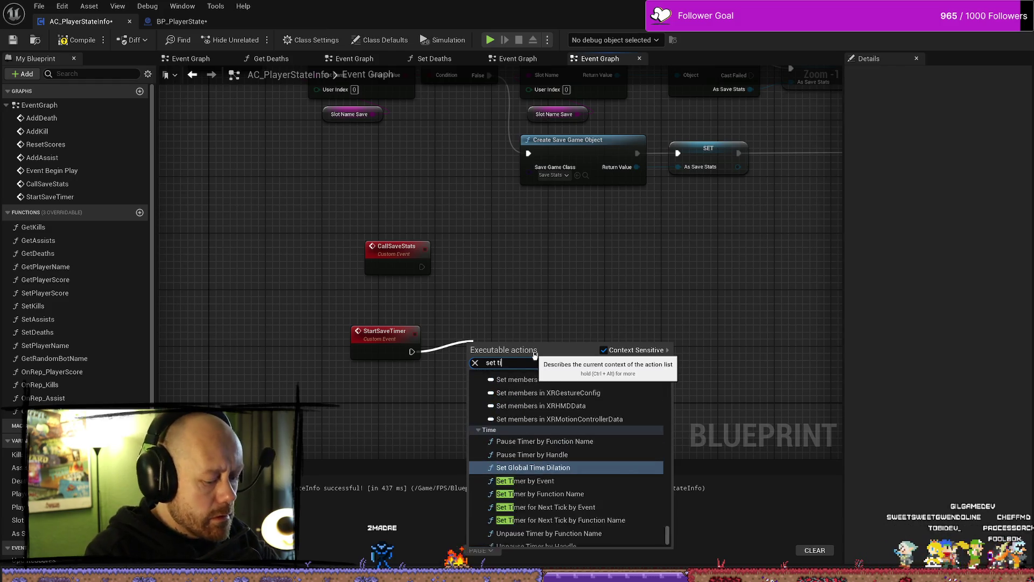
{"action": "key", "text": "Up"}
{"action": "key", "text": "Return"}
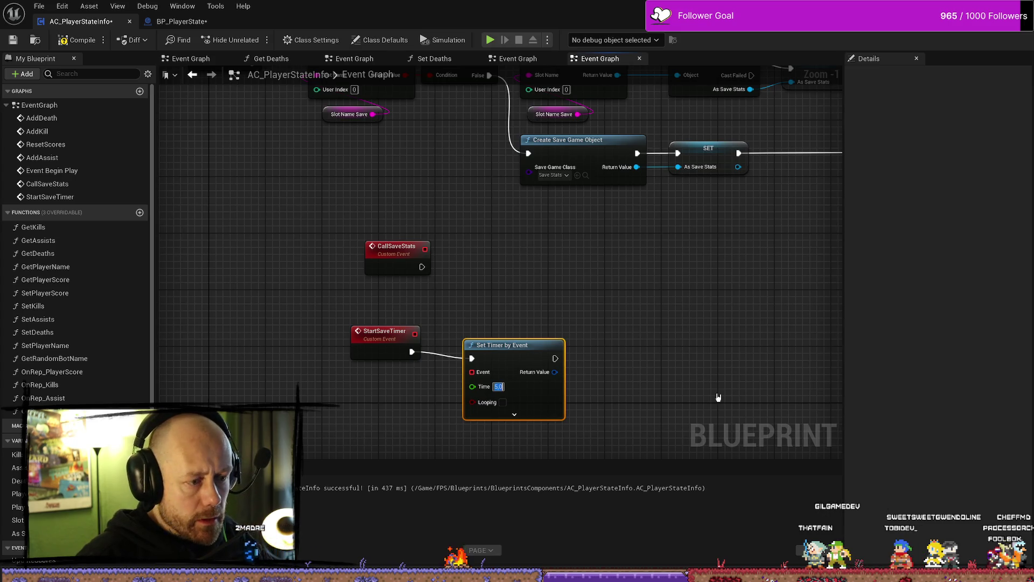
{"action": "mouse_move", "coordinate": [506, 388]}
{"action": "left_mouse_down"}
{"action": "mouse_move", "coordinate": [520, 387]}
{"action": "mouse_move", "coordinate": [420, 250]}
{"action": "left_mouse_up"}
{"action": "mouse_move", "coordinate": [490, 379]}
{"action": "left_mouse_down"}
{"action": "mouse_move", "coordinate": [431, 264]}
{"action": "mouse_move", "coordinate": [482, 390]}
{"action": "mouse_move", "coordinate": [468, 372]}
{"action": "mouse_move", "coordinate": [424, 248]}
{"action": "mouse_move", "coordinate": [374, 285]}
{"action": "left_mouse_up"}
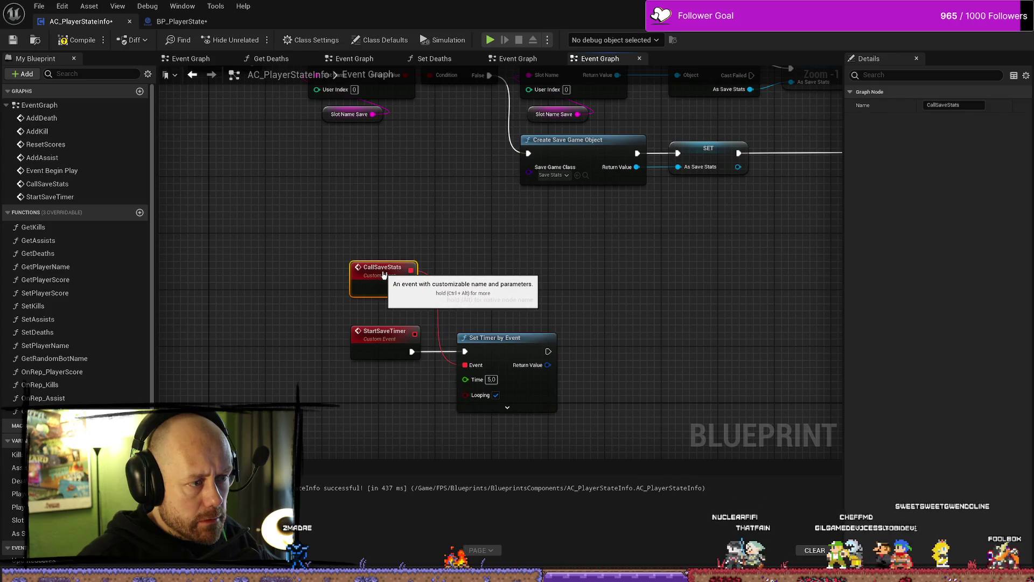
Step: Copy BP_PlayerState's Print String and Format Text nodes and paste them right of CallSaveStats
{"action": "left_click", "coordinate": [205, 21]}
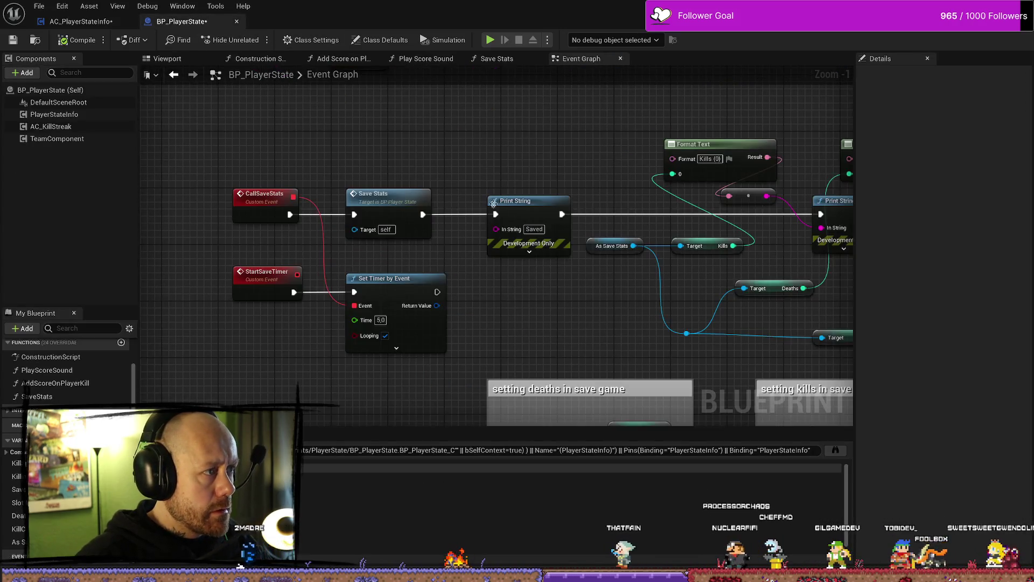
{"action": "scroll", "coordinate": [497, 145], "scroll_direction": "down", "scroll_amount": 3}
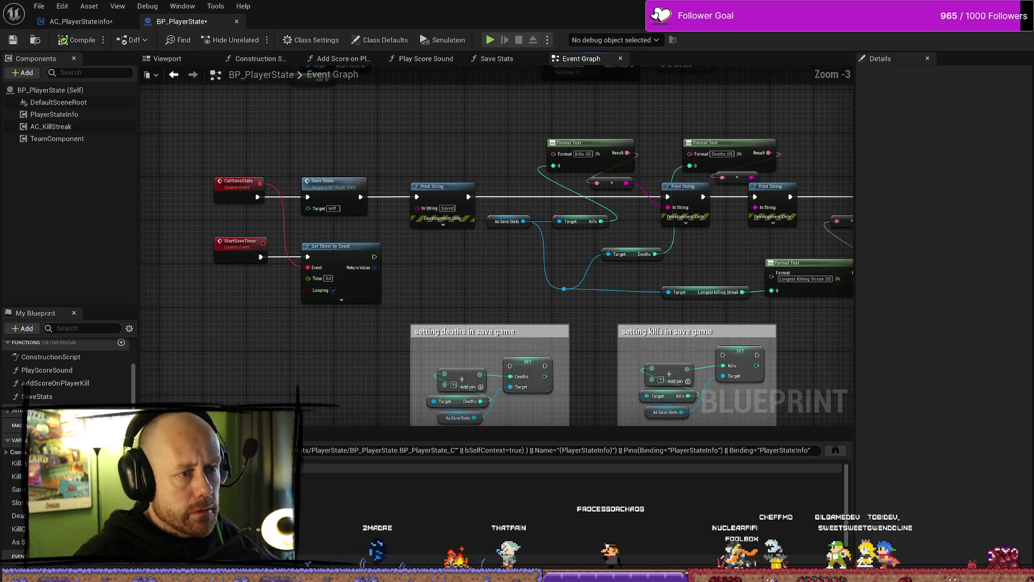
{"action": "scroll", "coordinate": [744, 157], "scroll_direction": "up", "scroll_amount": 1}
{"action": "left_click_drag", "start_coordinate": [740, 121], "coordinate": [222, 298]}
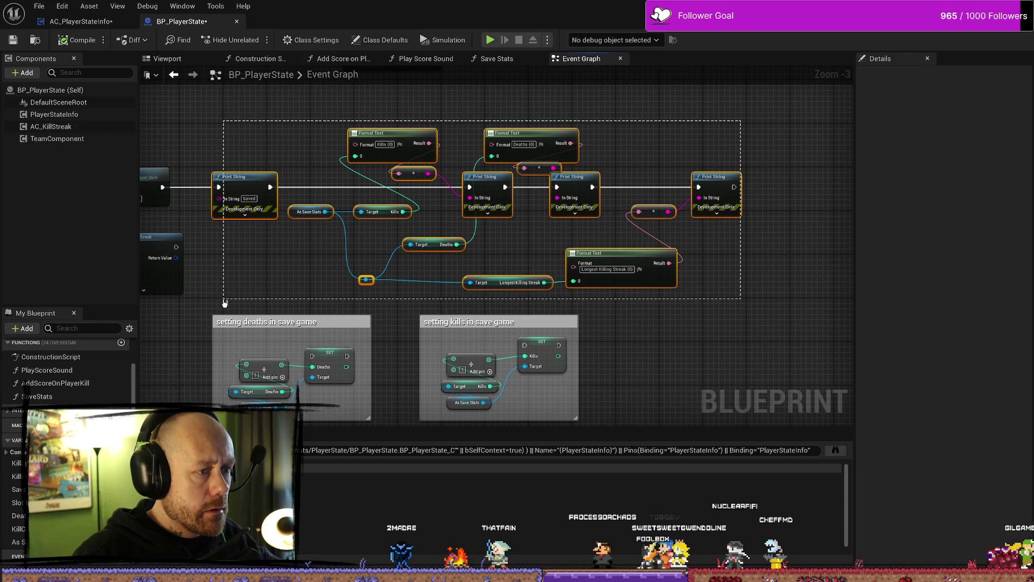
{"action": "left_click", "coordinate": [308, 259]}
{"action": "left_click", "coordinate": [98, 24]}
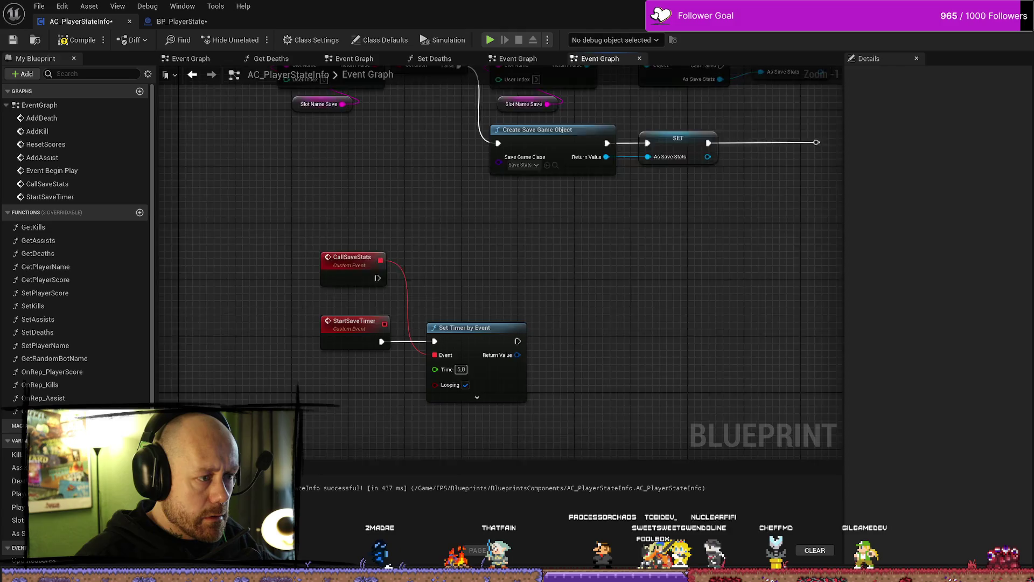
{"action": "key", "text": "ctrl+v"}
{"action": "scroll", "coordinate": [436, 215], "scroll_direction": "down", "scroll_amount": 3}
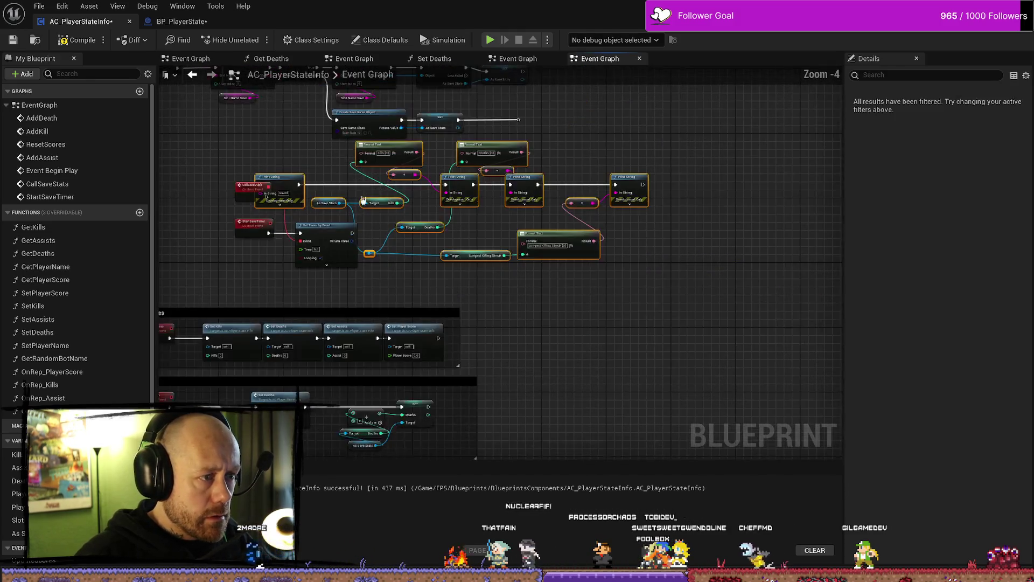
{"action": "left_click_drag", "start_coordinate": [293, 180], "coordinate": [457, 195]}
{"action": "scroll", "coordinate": [194, 199], "scroll_direction": "up", "scroll_amount": 2}
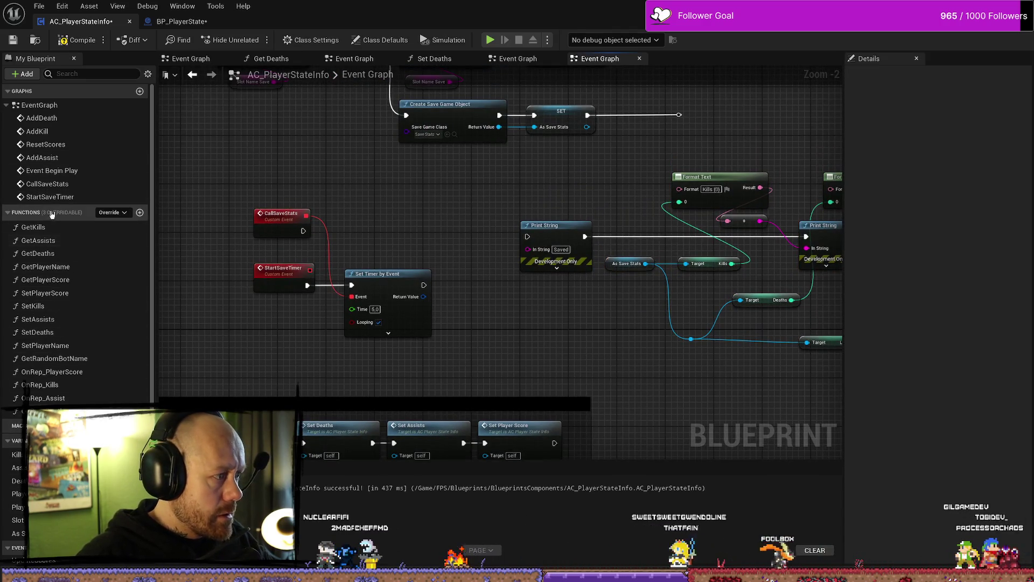
Step: Add a Save Stats function, then select all nodes in BP_PlayerState's Save Stats graph
{"action": "left_click", "coordinate": [139, 212]}
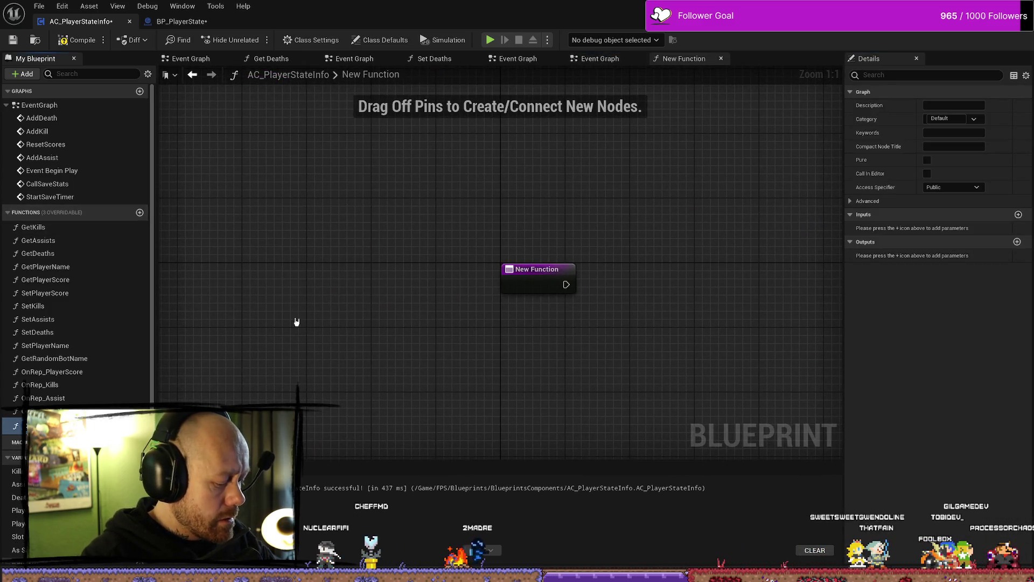
{"action": "key", "text": "Return"}
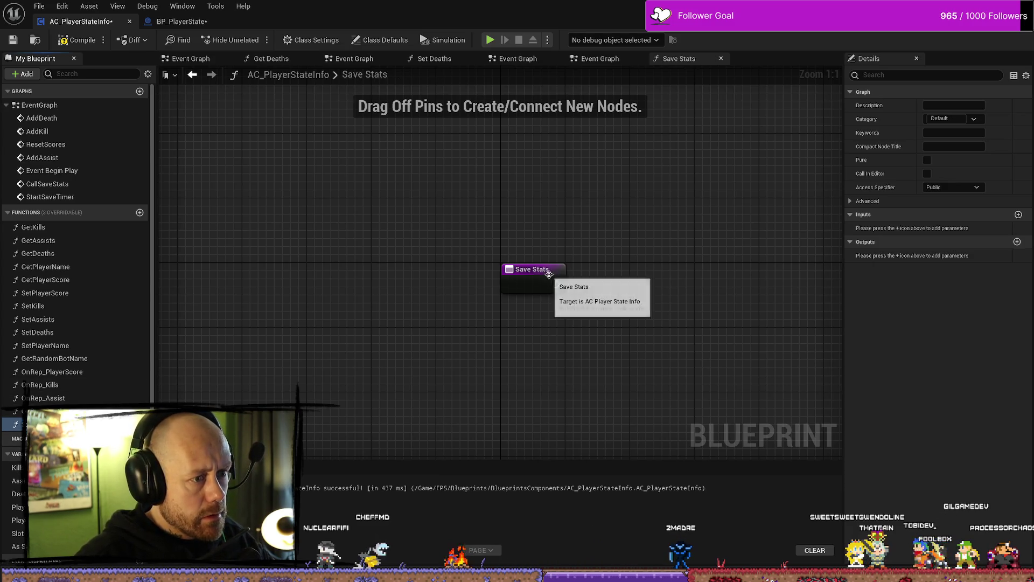
{"action": "left_click", "coordinate": [182, 21]}
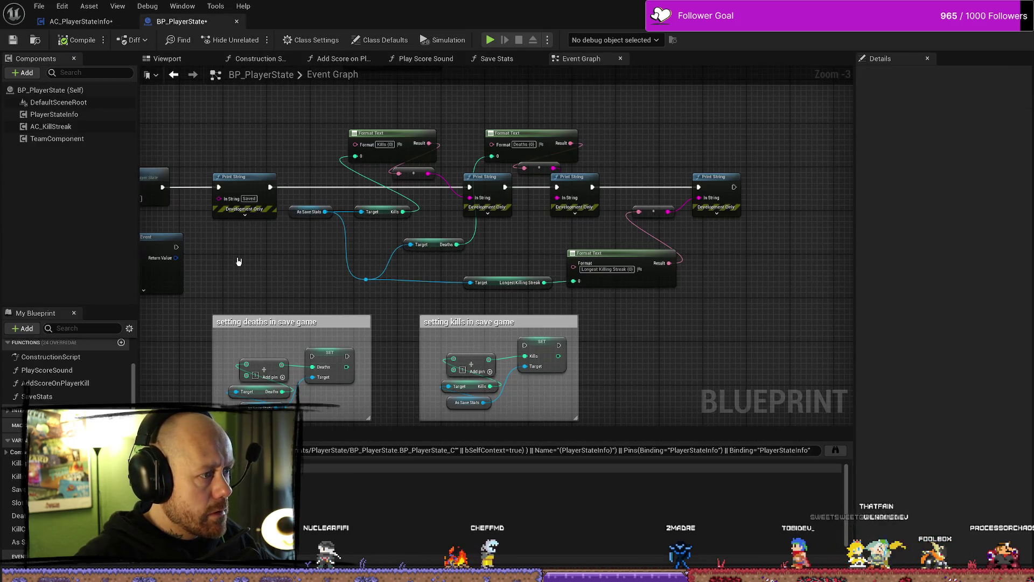
{"action": "double_click", "coordinate": [36, 396]}
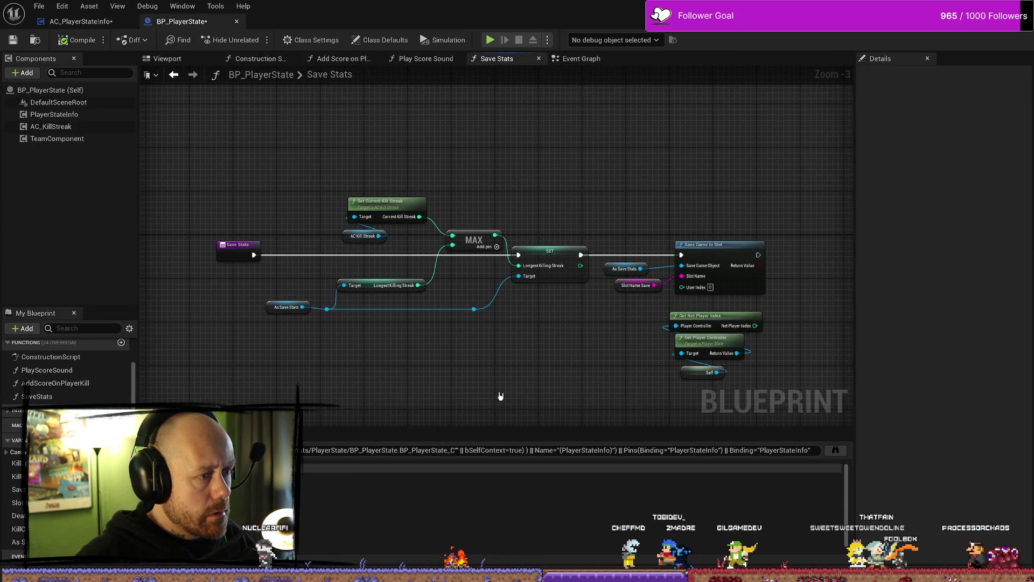
{"action": "left_click_drag", "start_coordinate": [277, 169], "coordinate": [781, 384]}
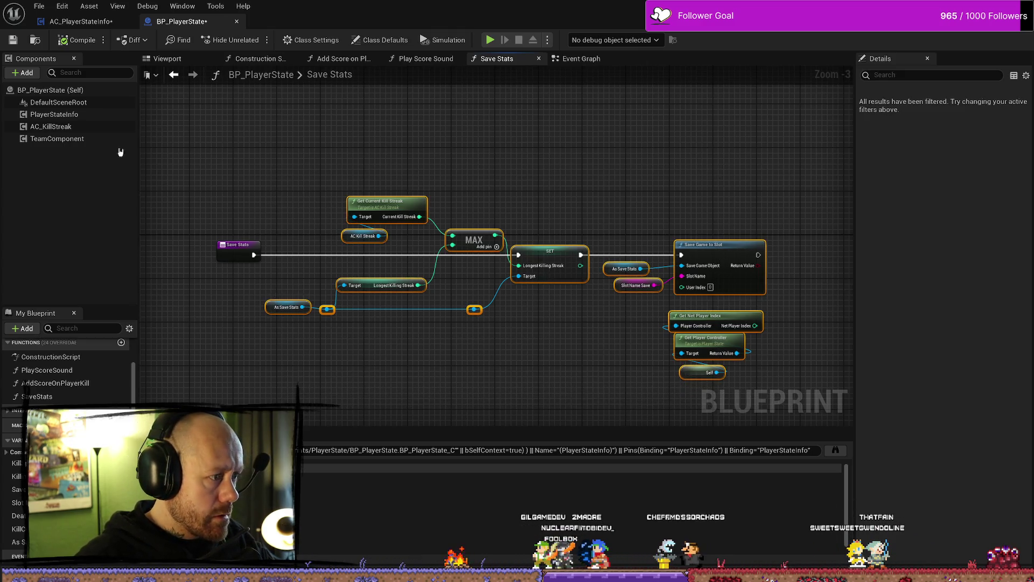
{"action": "left_click", "coordinate": [81, 21]}
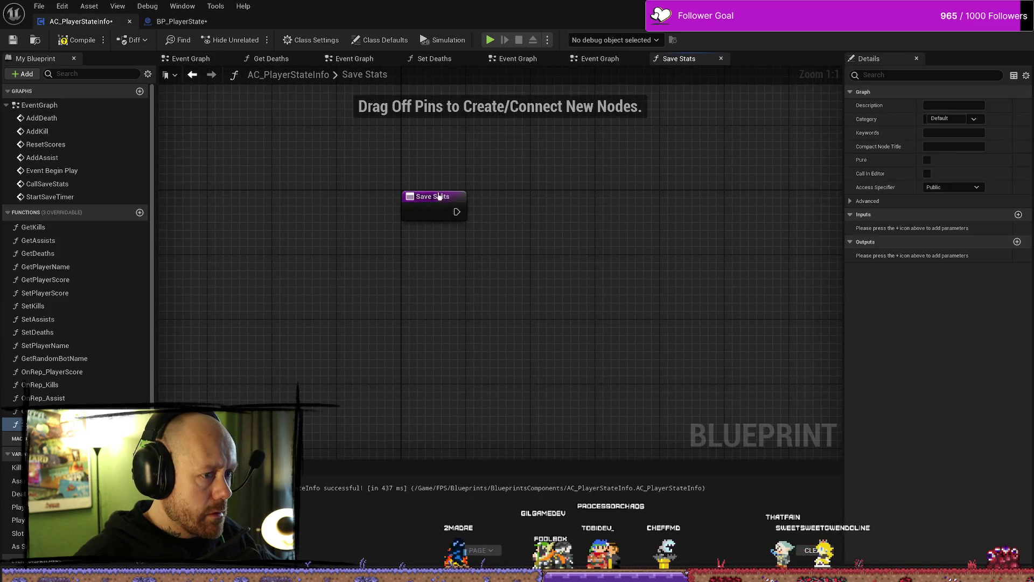
Step: Paste the copied save nodes into Save Stats and arrange them in view
{"action": "key", "text": "ctrl+v"}
{"action": "scroll", "coordinate": [553, 220], "scroll_direction": "down", "scroll_amount": 5}
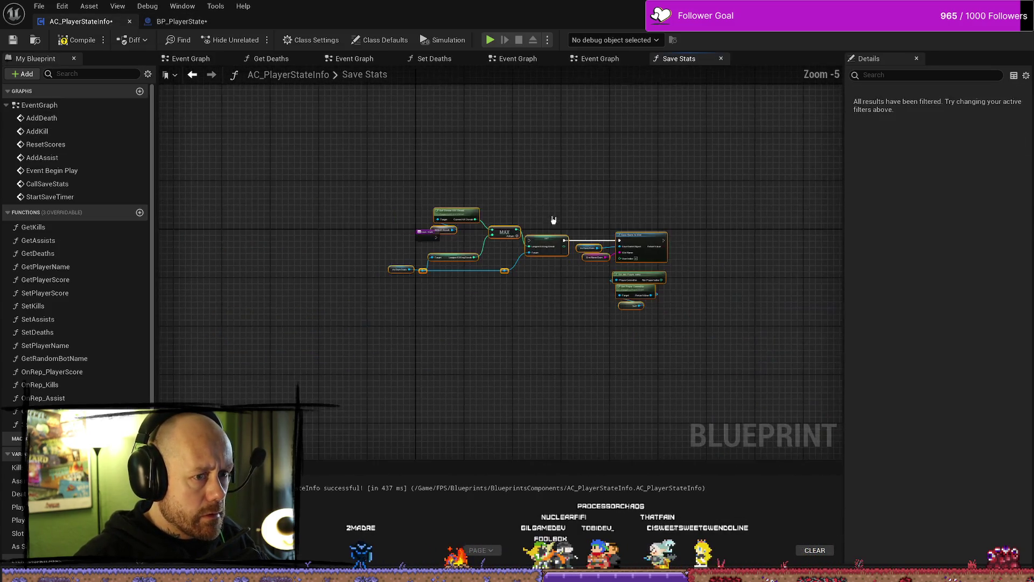
{"action": "left_click_drag", "start_coordinate": [454, 212], "coordinate": [491, 221]}
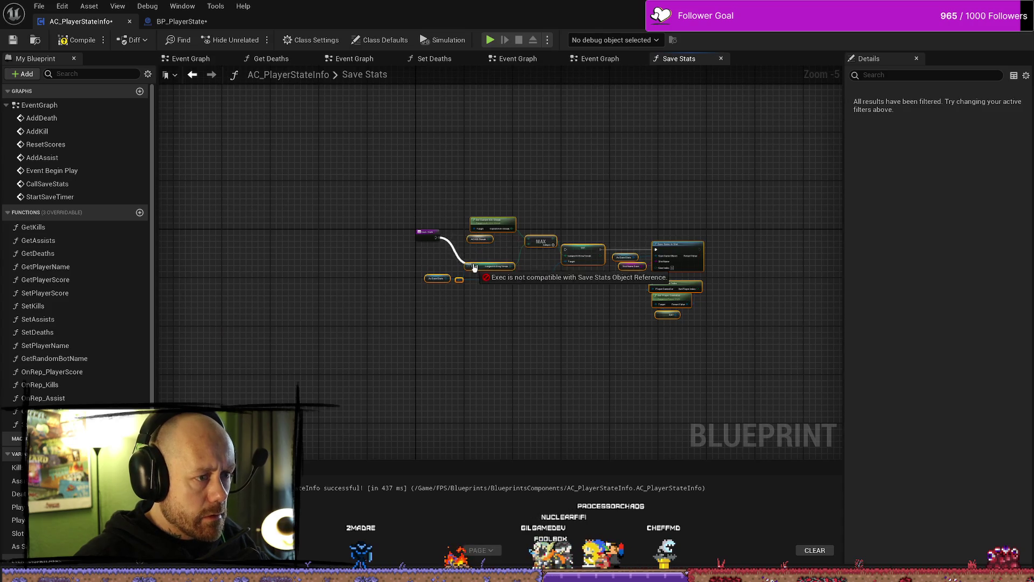
{"action": "scroll", "coordinate": [592, 231], "scroll_direction": "up", "scroll_amount": 4}
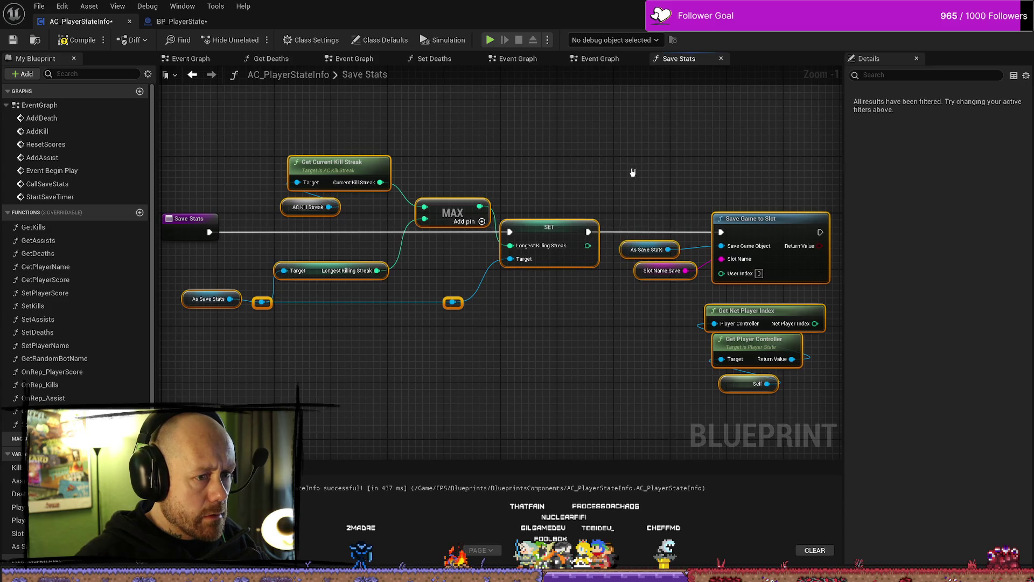
{"action": "mouse_move", "coordinate": [633, 173]}
{"action": "left_mouse_down"}
{"action": "mouse_move", "coordinate": [555, 167]}
{"action": "mouse_move", "coordinate": [753, 114]}
{"action": "left_mouse_up"}
Step: Compile the blueprint and inspect the erroring AC Kill Streak node
{"action": "key", "text": "F7"}
{"action": "left_click", "coordinate": [533, 300]}
{"action": "left_click", "coordinate": [392, 183]}
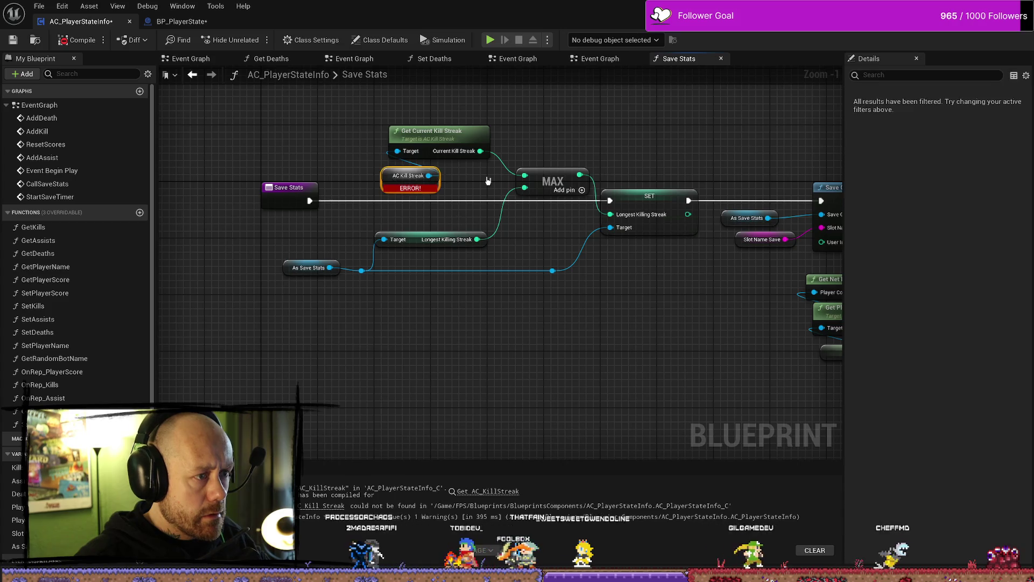
{"action": "left_click", "coordinate": [380, 176]}
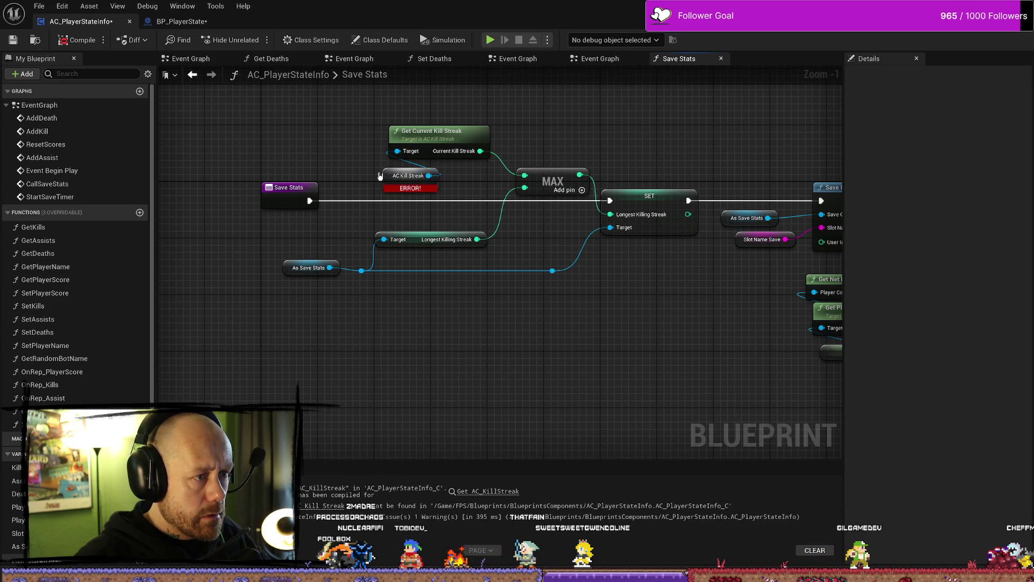
Step: Delete the AC Kill Streak, MAX and SET nodes and wire Save Stats straight to Save Game to Slot
{"action": "scroll", "coordinate": [499, 188], "scroll_direction": "down", "scroll_amount": 2}
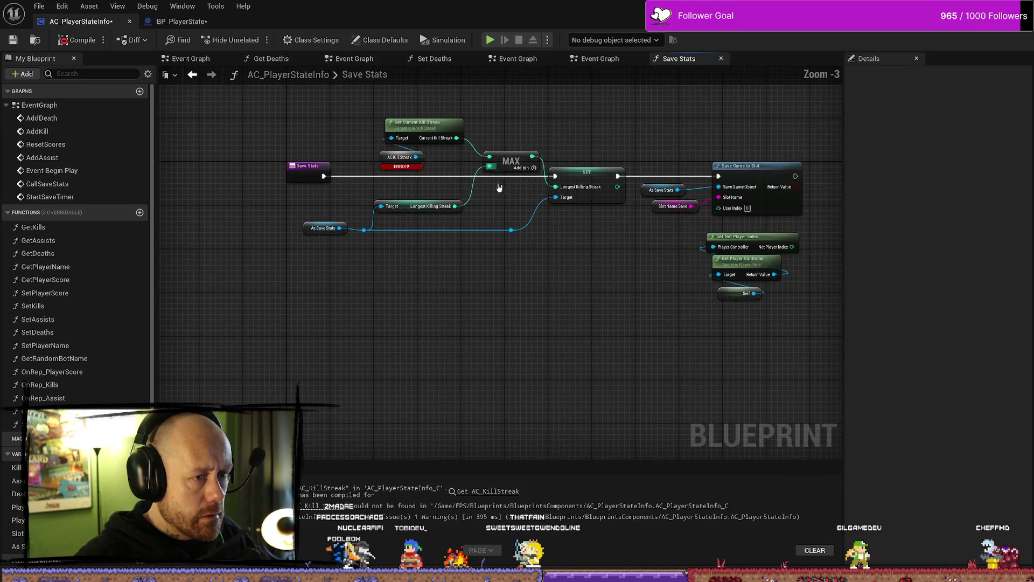
{"action": "mouse_move", "coordinate": [596, 121]}
{"action": "left_mouse_down"}
{"action": "mouse_move", "coordinate": [340, 305]}
{"action": "mouse_move", "coordinate": [354, 302]}
{"action": "left_mouse_up"}
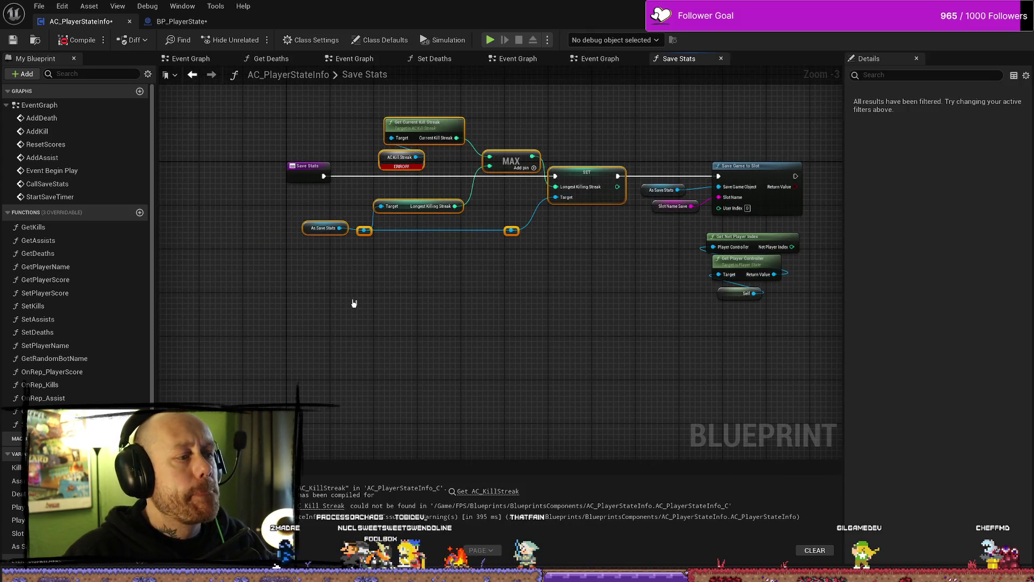
{"action": "key", "text": "Delete"}
{"action": "mouse_move", "coordinate": [323, 177]}
{"action": "left_mouse_down"}
{"action": "mouse_move", "coordinate": [696, 159]}
{"action": "mouse_move", "coordinate": [715, 181]}
{"action": "left_mouse_up"}
{"action": "left_click_drag", "start_coordinate": [772, 151], "coordinate": [638, 307]}
{"action": "left_click_drag", "start_coordinate": [753, 169], "coordinate": [464, 169]}
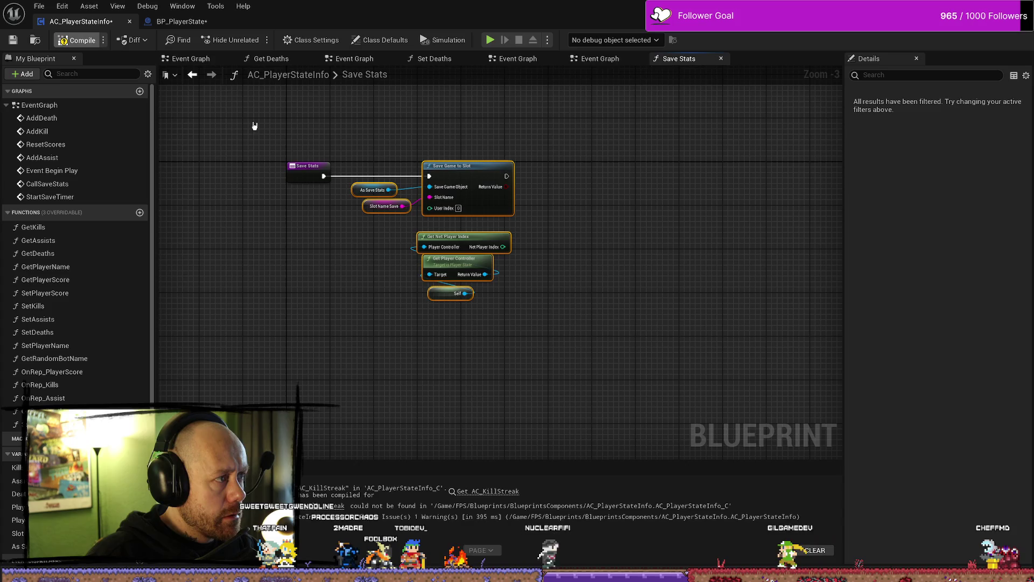
Step: Compile and save AC_PlayerStateInfo after the cleanup
{"action": "left_click", "coordinate": [76, 40]}
{"action": "left_click", "coordinate": [12, 39]}
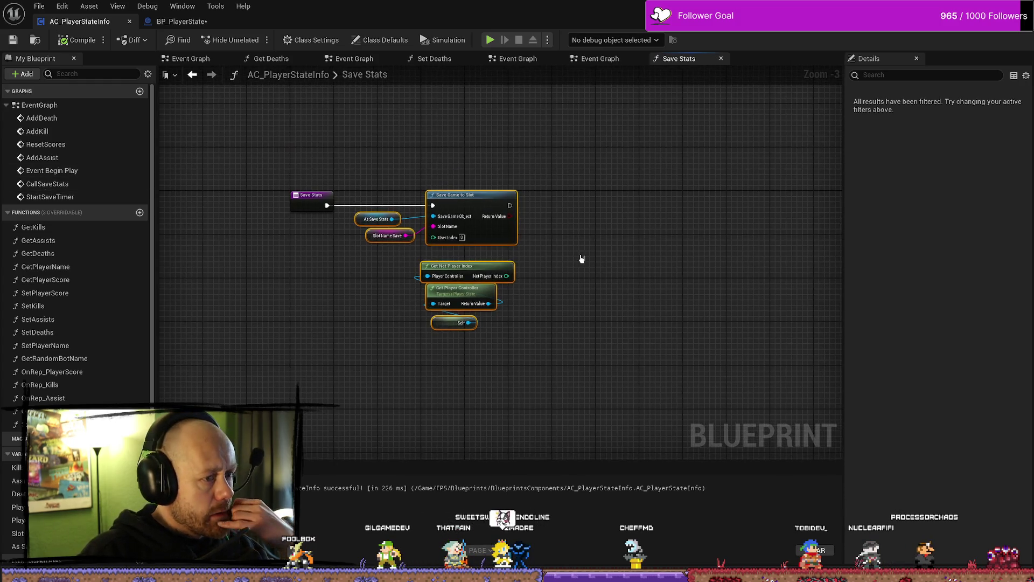
{"action": "left_click", "coordinate": [595, 260]}
{"action": "scroll", "coordinate": [603, 279], "scroll_direction": "up", "scroll_amount": 1}
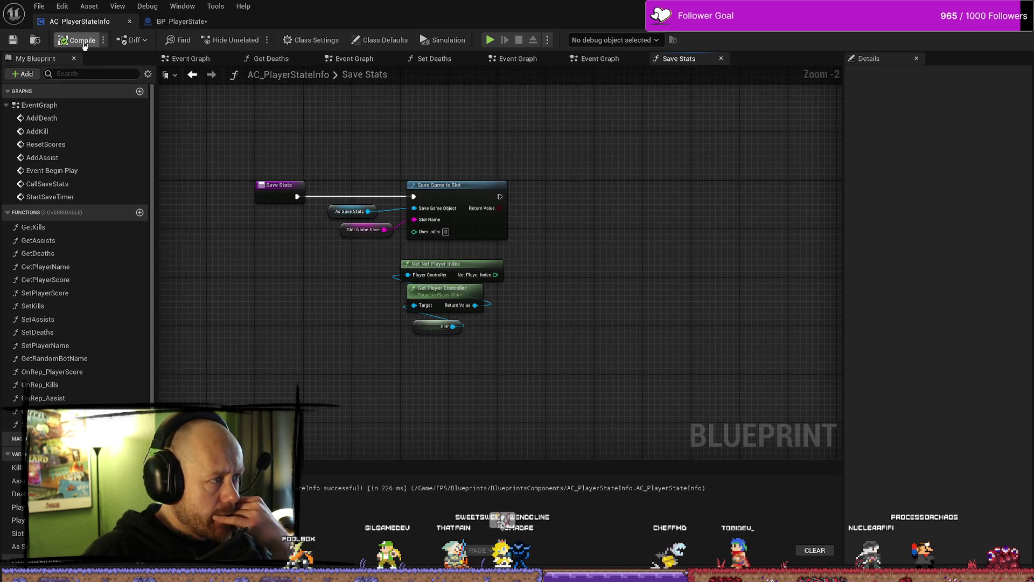
Step: In the Event Graph, add a Save Stats call after CallSaveStats, wired into Print String
{"action": "left_click", "coordinate": [616, 60]}
{"action": "scroll", "coordinate": [473, 266], "scroll_direction": "down", "scroll_amount": 1}
{"action": "scroll", "coordinate": [413, 264], "scroll_direction": "up", "scroll_amount": 3}
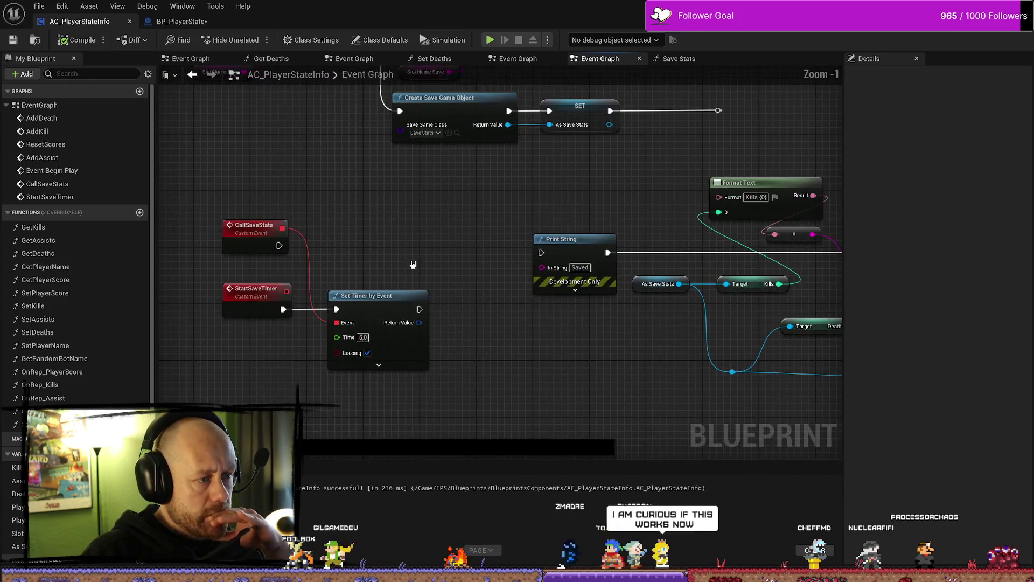
{"action": "left_click_drag", "start_coordinate": [279, 246], "coordinate": [348, 246]}
{"action": "type", "text": "save"}
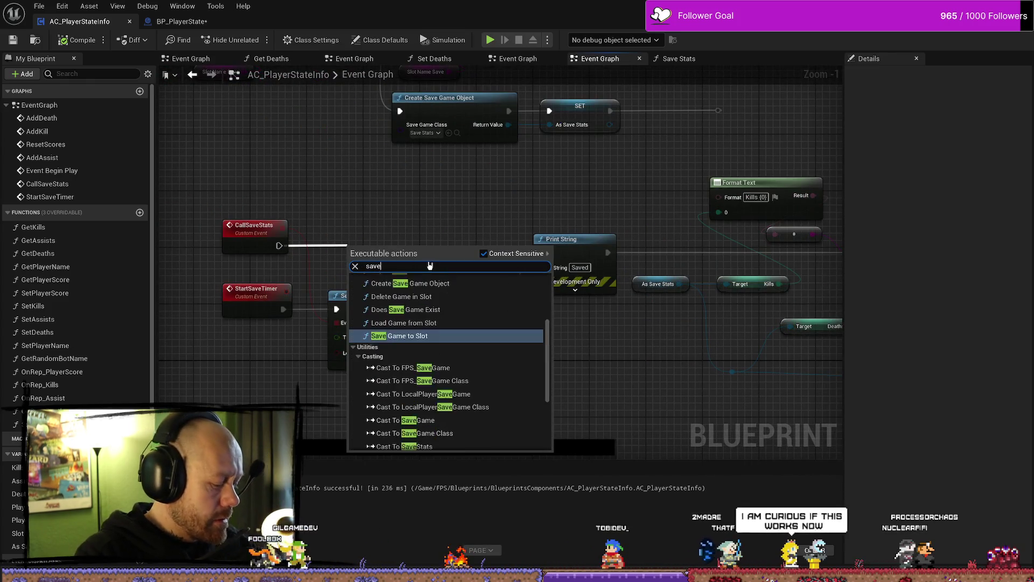
{"action": "type", "text": " stat"}
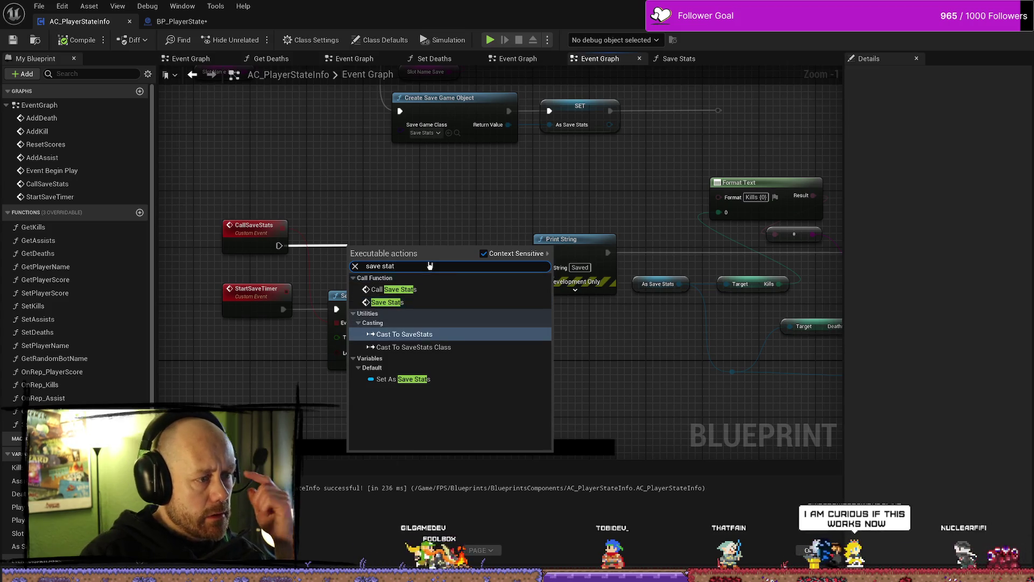
{"action": "key", "text": "Up"}
{"action": "key", "text": "Up"}
{"action": "key", "text": "Up"}
{"action": "key", "text": "Down"}
{"action": "key", "text": "Return"}
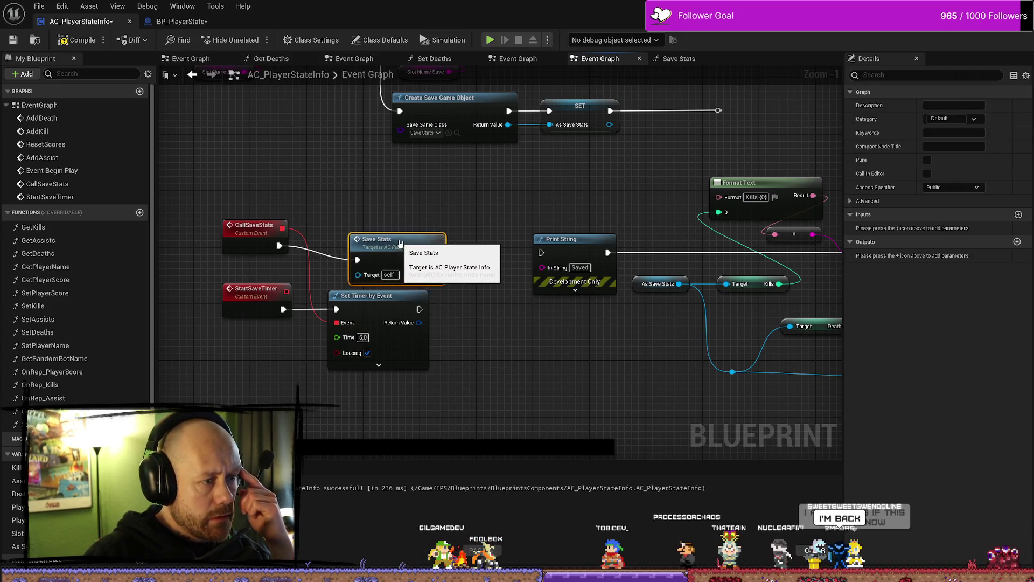
{"action": "left_click_drag", "start_coordinate": [400, 243], "coordinate": [520, 259]}
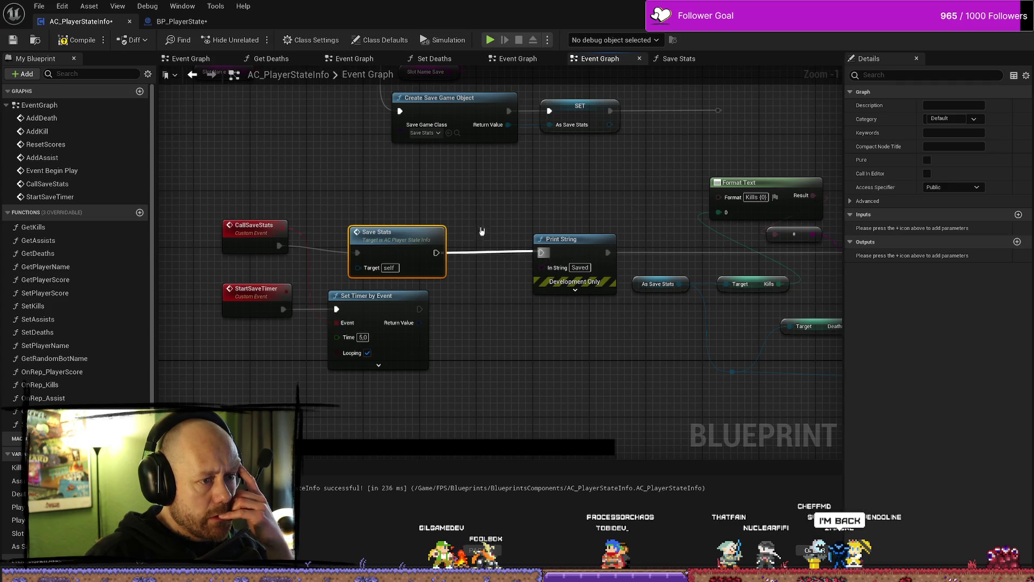
Step: Recompile, then shift the print and format nodes left and up
{"action": "left_click_drag", "start_coordinate": [605, 363], "coordinate": [510, 338]}
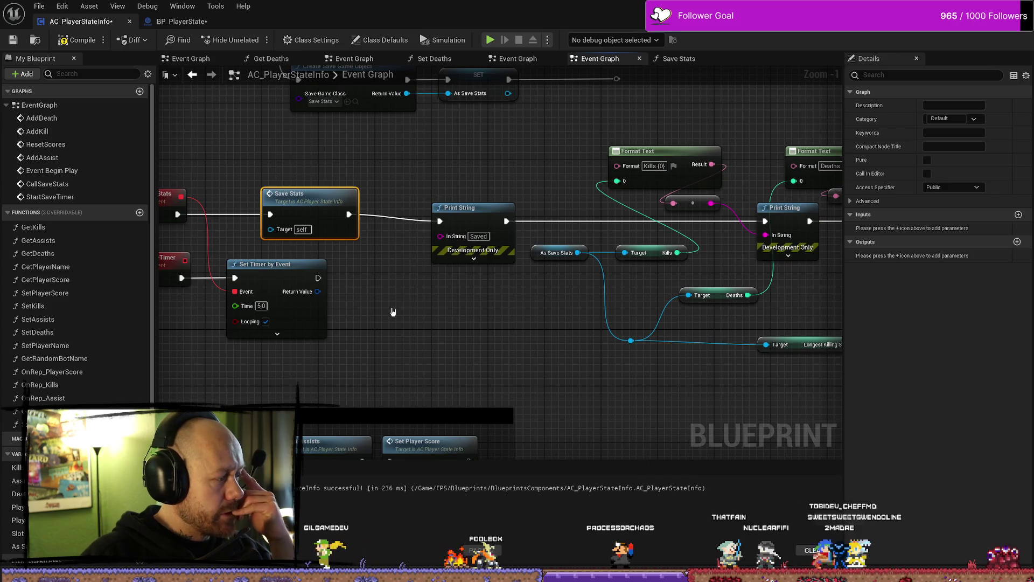
{"action": "left_click", "coordinate": [78, 42]}
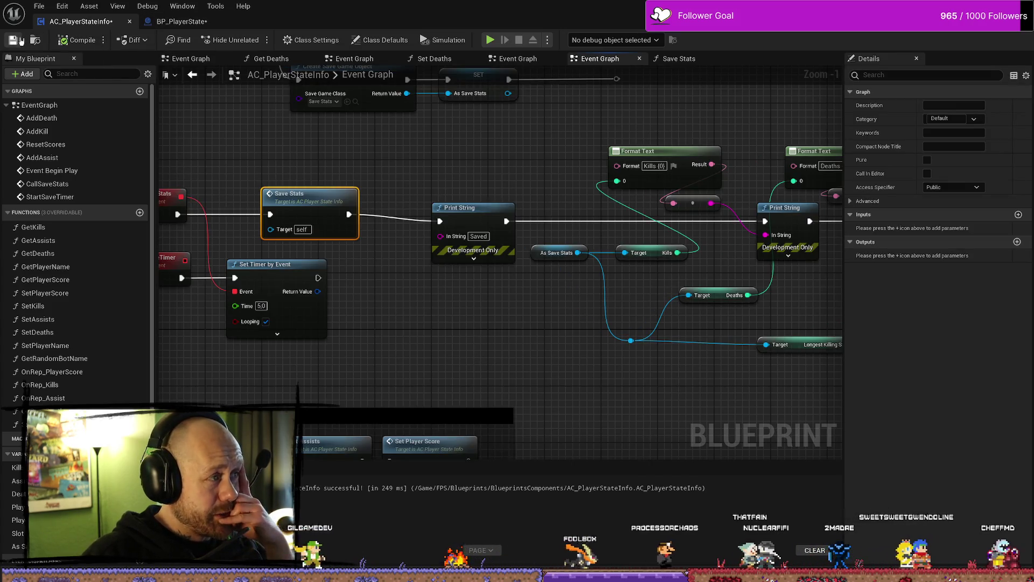
{"action": "scroll", "coordinate": [527, 333], "scroll_direction": "down", "scroll_amount": 2}
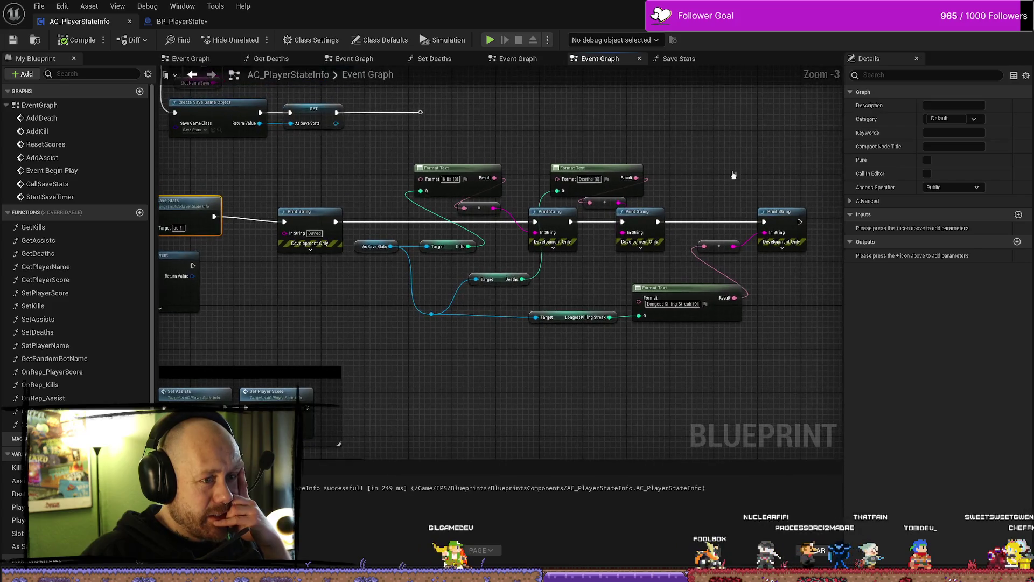
{"action": "left_click_drag", "start_coordinate": [779, 335], "coordinate": [573, 154]}
{"action": "left_click_drag", "start_coordinate": [476, 353], "coordinate": [331, 159]}
{"action": "left_click_drag", "start_coordinate": [295, 220], "coordinate": [279, 214]}
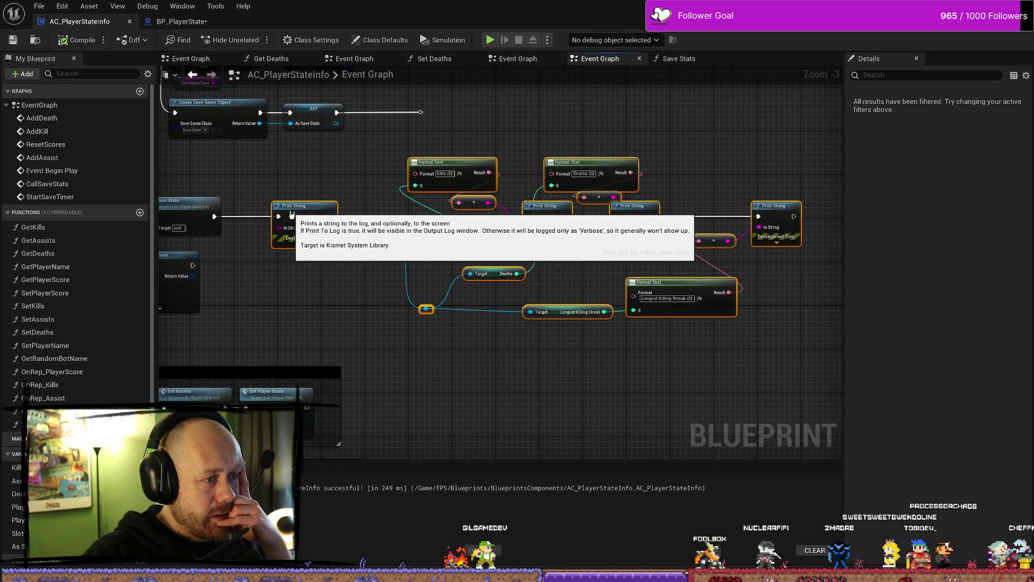
{"action": "left_click", "coordinate": [392, 231]}
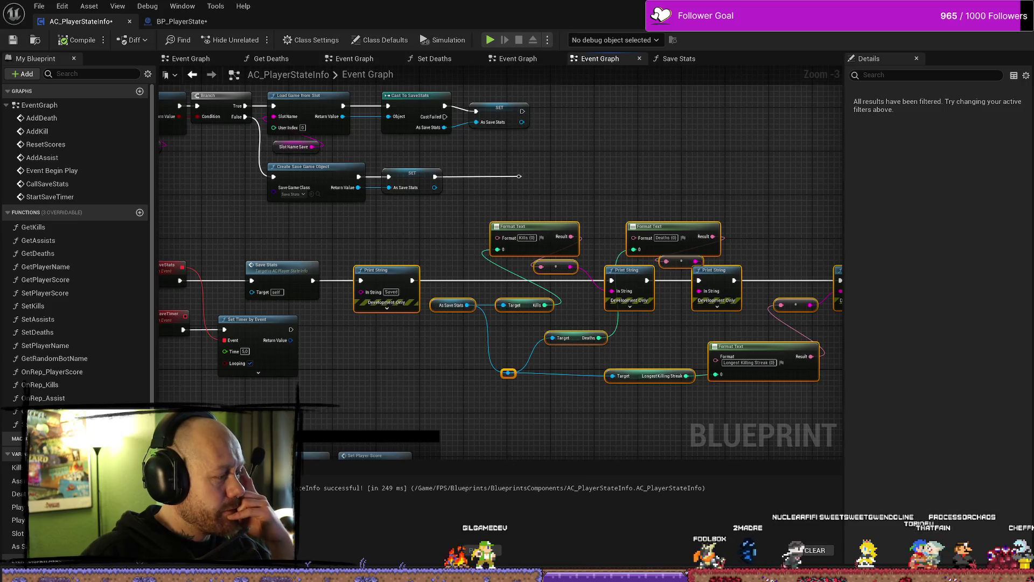
Step: Nudge Event Begin Play right, then bring up BP_PlayerState's Save Stats graph
{"action": "left_click_drag", "start_coordinate": [399, 247], "coordinate": [622, 260]}
{"action": "left_click_drag", "start_coordinate": [439, 284], "coordinate": [449, 301]}
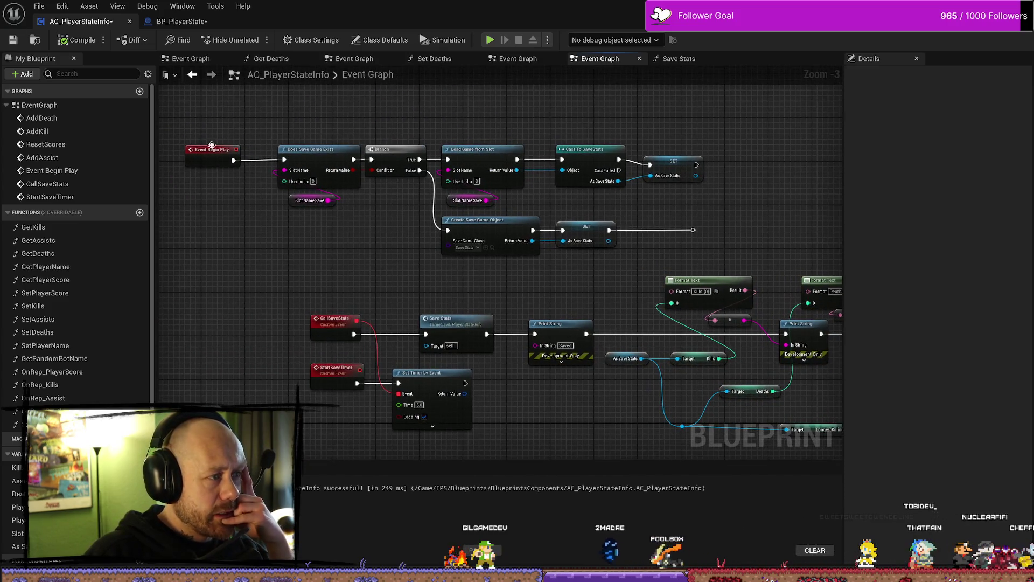
{"action": "left_click_drag", "start_coordinate": [193, 145], "coordinate": [199, 140]}
{"action": "left_click_drag", "start_coordinate": [729, 163], "coordinate": [677, 164]}
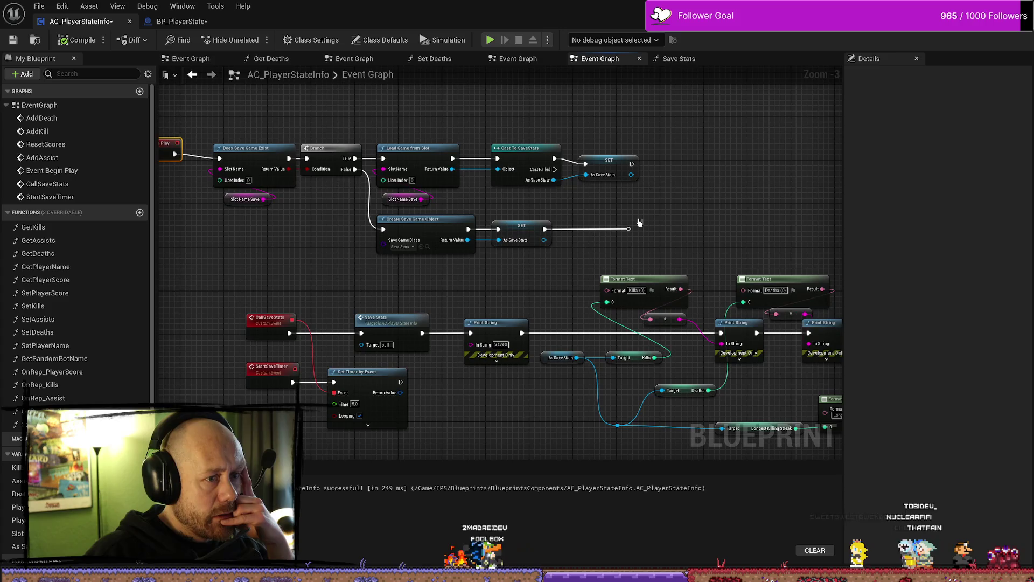
{"action": "left_click_drag", "start_coordinate": [291, 219], "coordinate": [345, 219]}
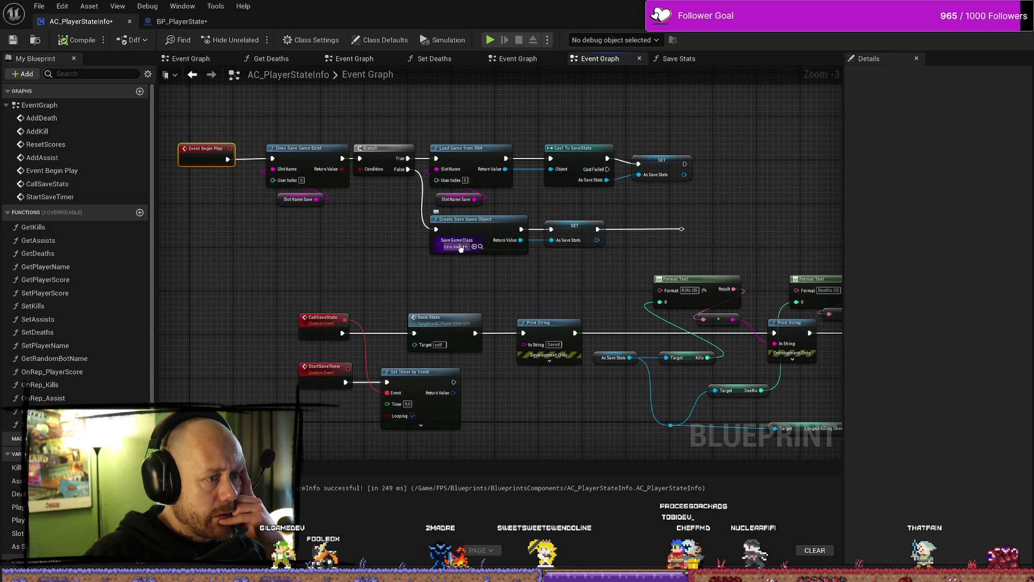
{"action": "left_click_drag", "start_coordinate": [686, 166], "coordinate": [517, 169]}
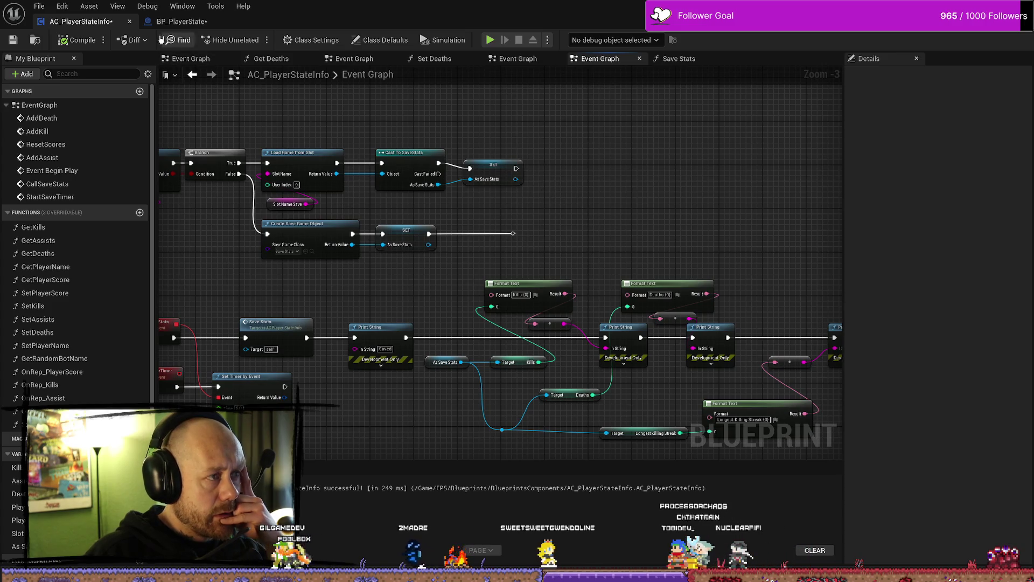
{"action": "left_click", "coordinate": [178, 21]}
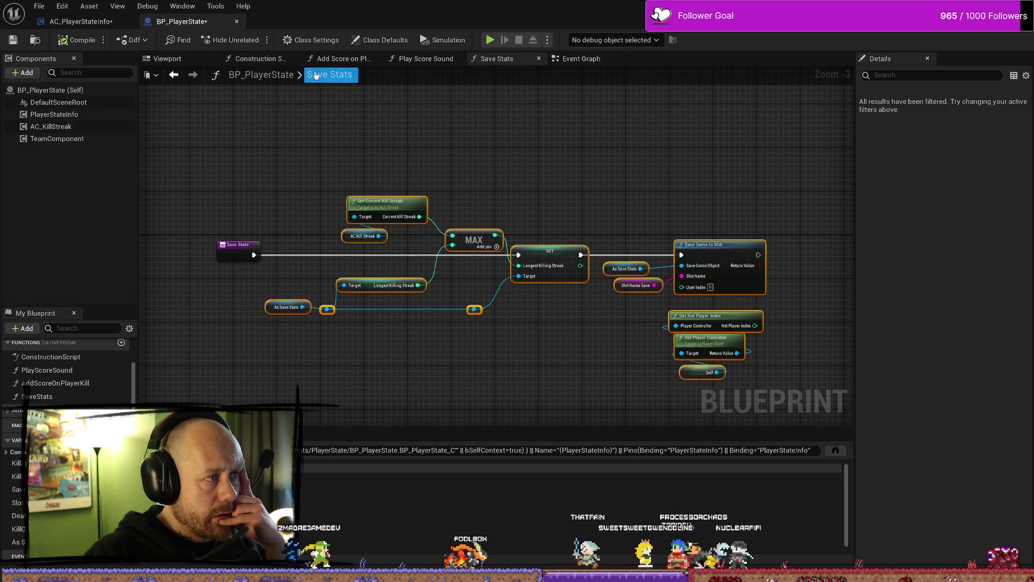
{"action": "left_click", "coordinate": [574, 59]}
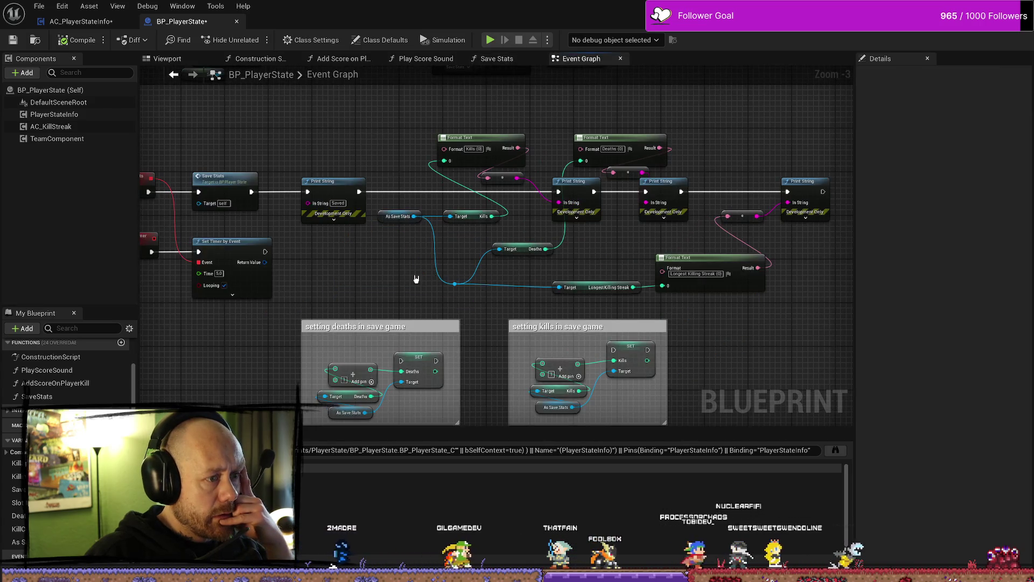
{"action": "mouse_move", "coordinate": [416, 277]}
{"action": "left_mouse_down"}
{"action": "mouse_move", "coordinate": [335, 263]}
{"action": "mouse_move", "coordinate": [537, 276]}
{"action": "left_mouse_up"}
{"action": "scroll", "coordinate": [381, 224], "scroll_direction": "down", "scroll_amount": 3}
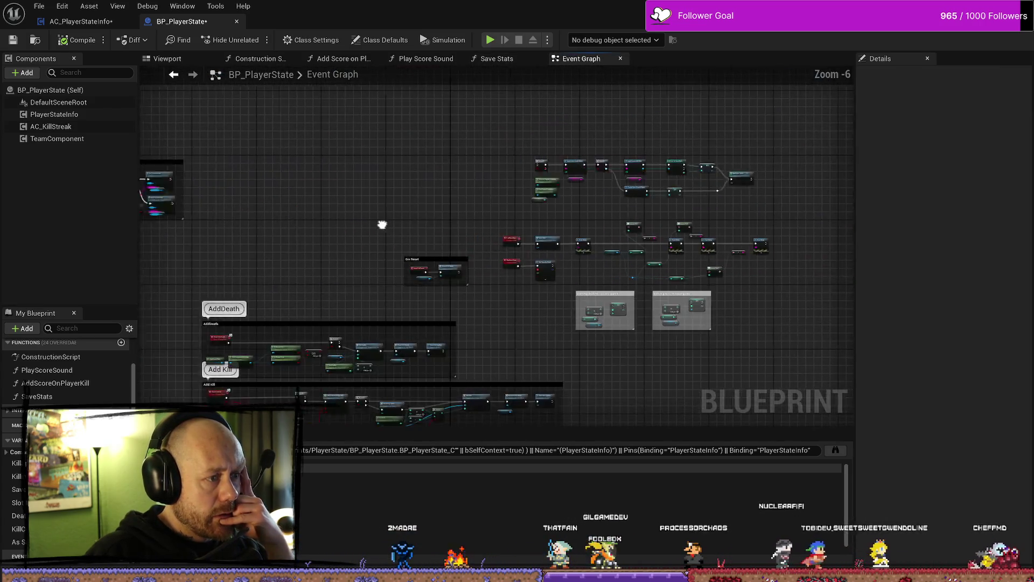
{"action": "scroll", "coordinate": [541, 234], "scroll_direction": "up", "scroll_amount": 5}
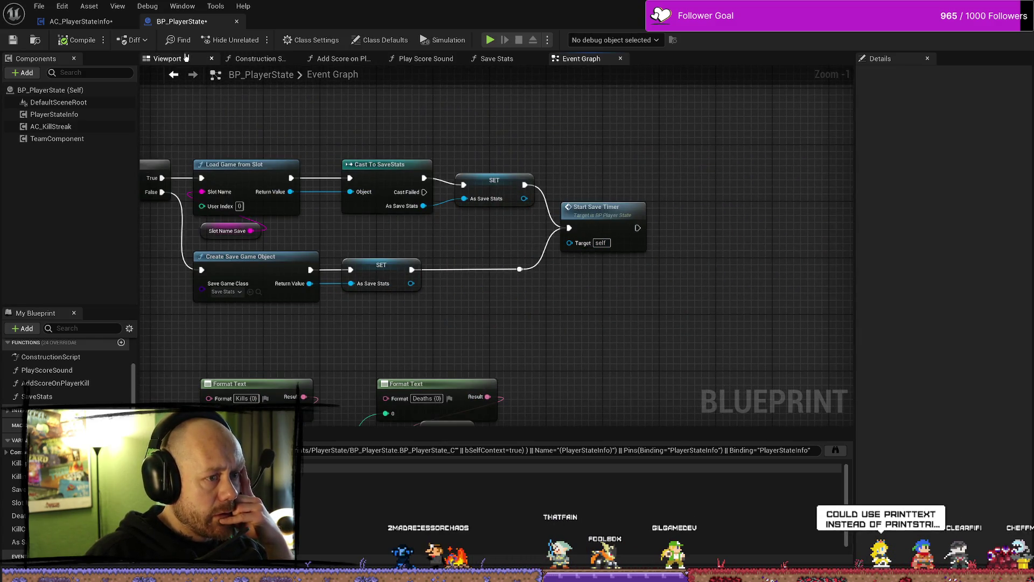
{"action": "left_click", "coordinate": [81, 21]}
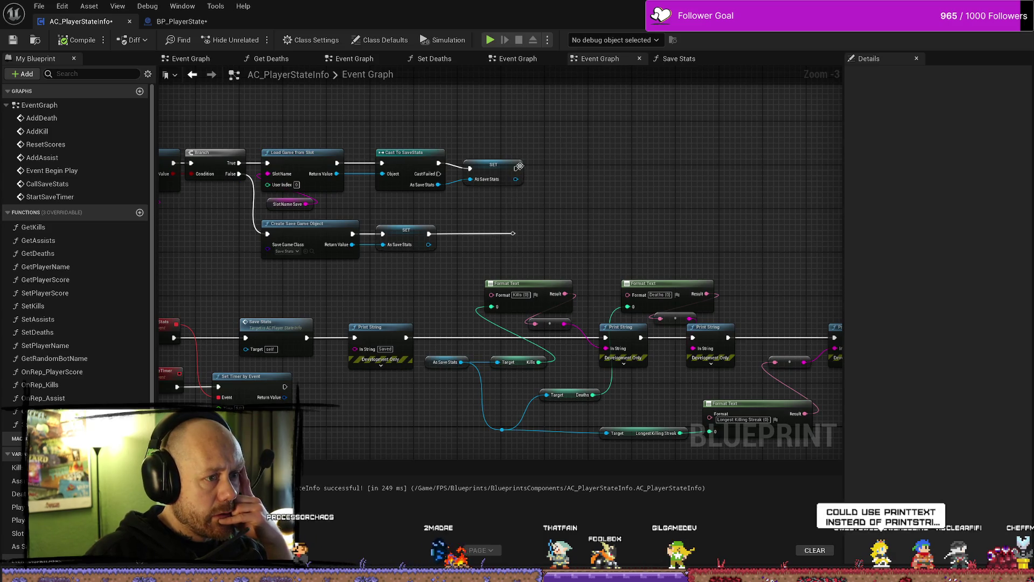
{"action": "left_click_drag", "start_coordinate": [519, 165], "coordinate": [627, 191]}
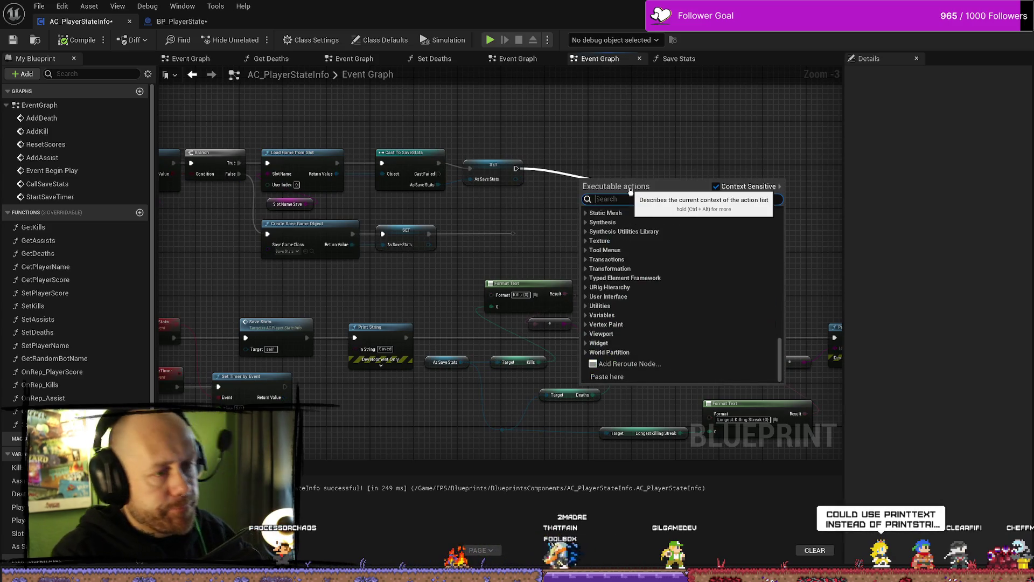
{"action": "type", "text": "start se"}
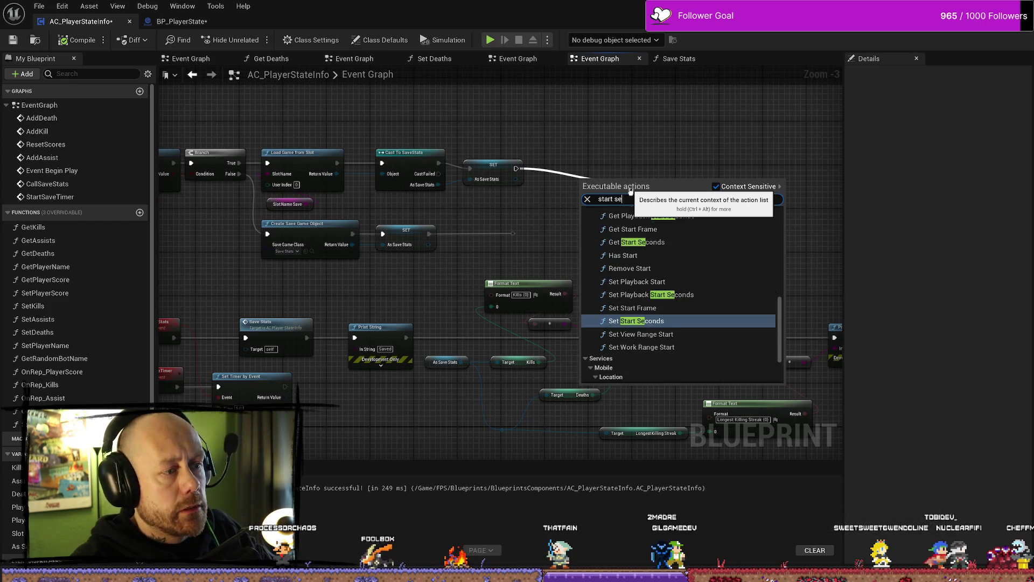
{"action": "key", "text": "BackSpace"}
{"action": "type", "text": "av"}
{"action": "key", "text": "Return"}
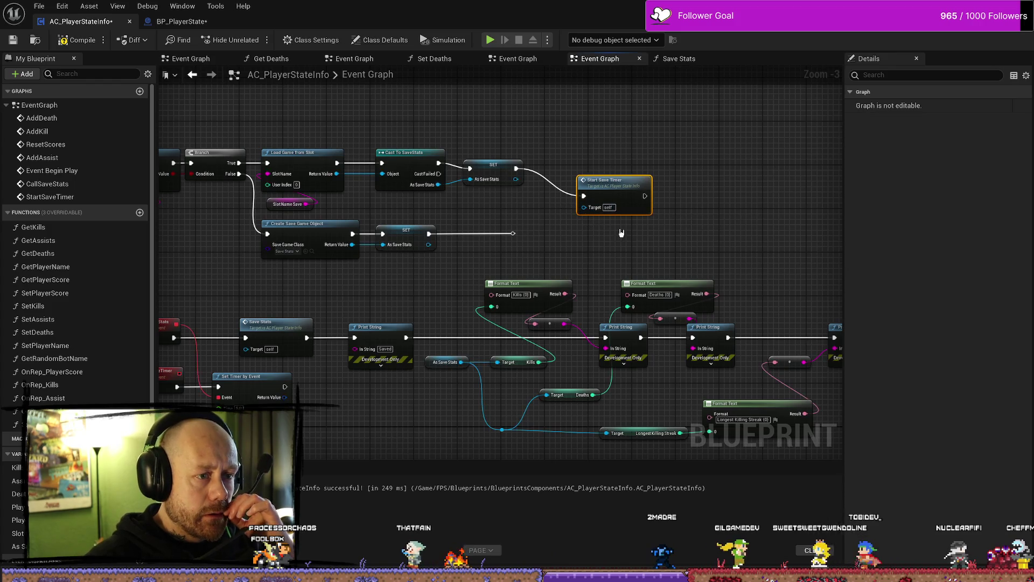
{"action": "left_click_drag", "start_coordinate": [637, 182], "coordinate": [604, 181]}
{"action": "mouse_move", "coordinate": [515, 233]}
{"action": "left_mouse_down"}
{"action": "mouse_move", "coordinate": [521, 238]}
{"action": "mouse_move", "coordinate": [551, 196]}
{"action": "left_mouse_up"}
{"action": "left_click", "coordinate": [78, 40]}
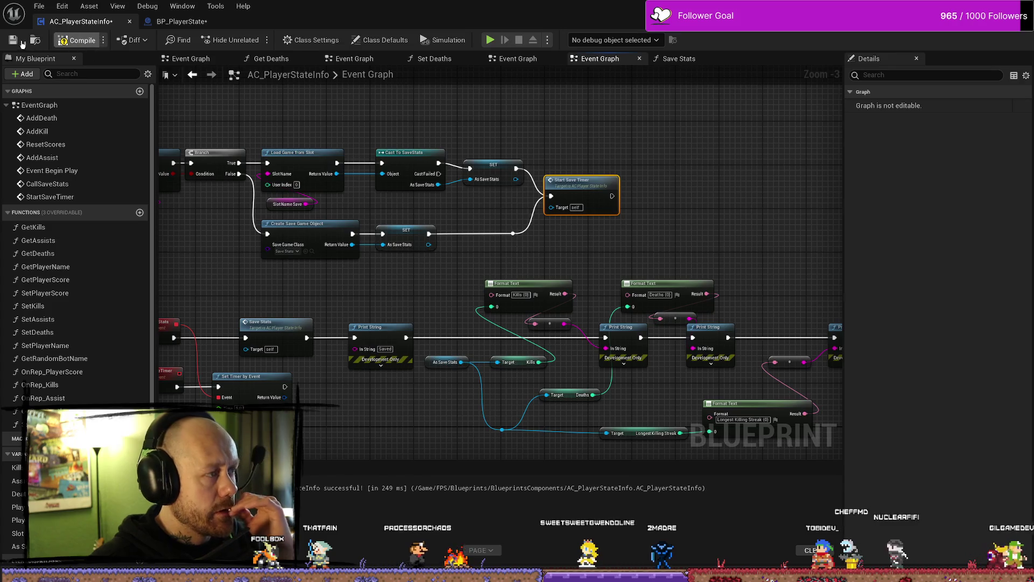
{"action": "scroll", "coordinate": [675, 200], "scroll_direction": "down", "scroll_amount": 1}
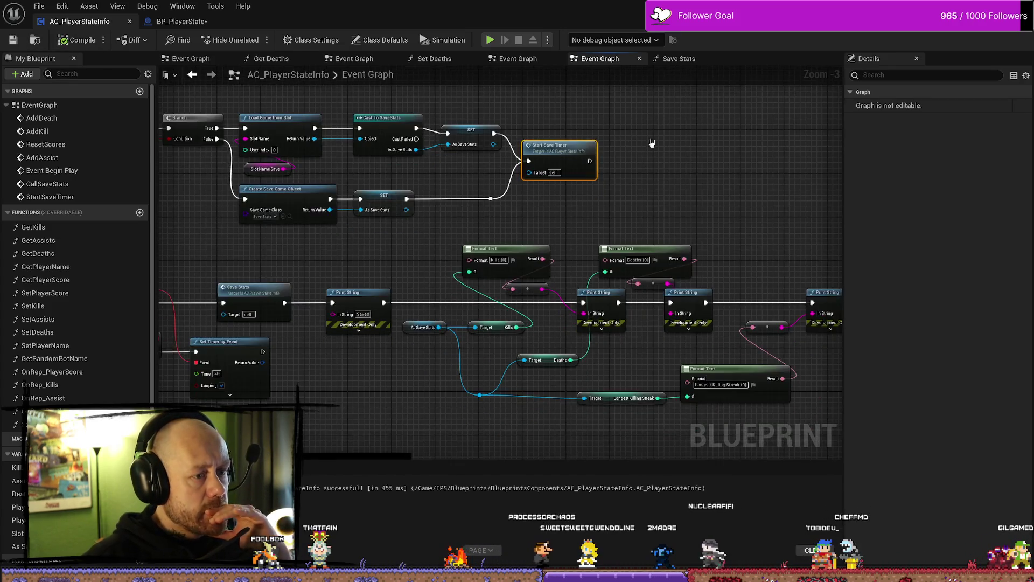
{"action": "left_click_drag", "start_coordinate": [195, 230], "coordinate": [425, 238]}
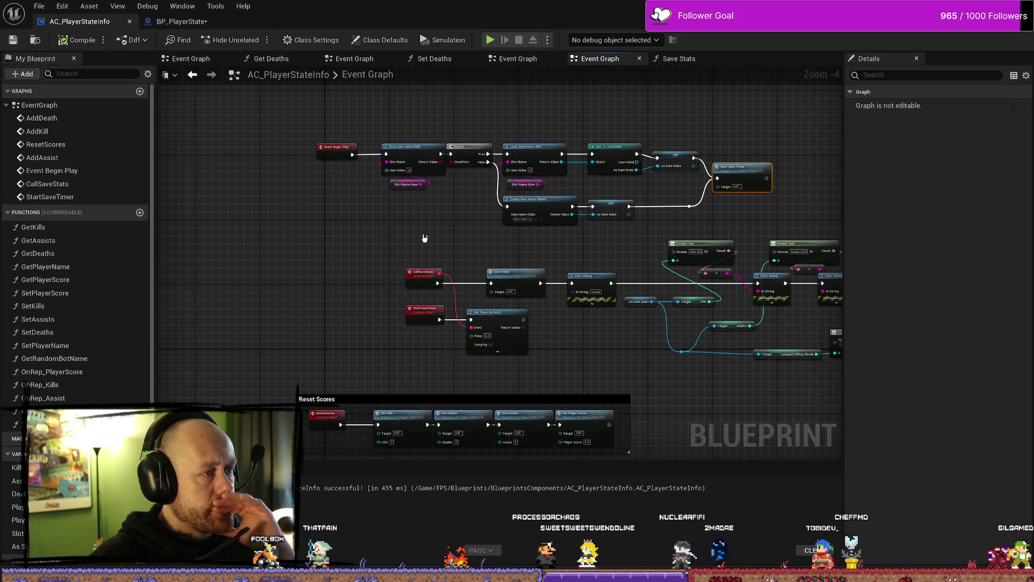
{"action": "left_click", "coordinate": [37, 4]}
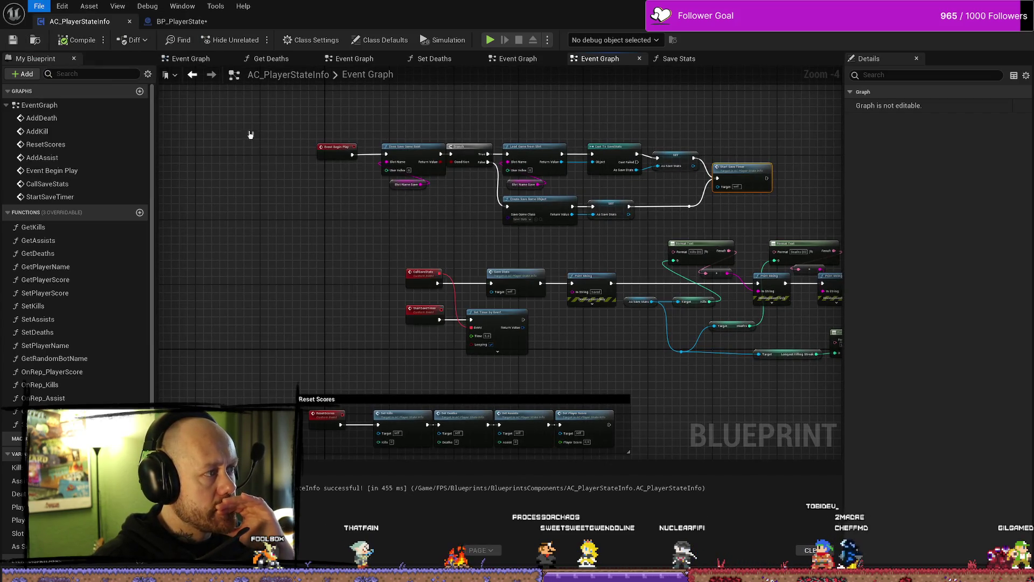
Step: Inspect BP_PlayerState's event graph: On Reset, Event BeginPlay player-name, Save Stats and Save Game chains
{"action": "left_click", "coordinate": [181, 21]}
{"action": "scroll", "coordinate": [425, 286], "scroll_direction": "down", "scroll_amount": 6}
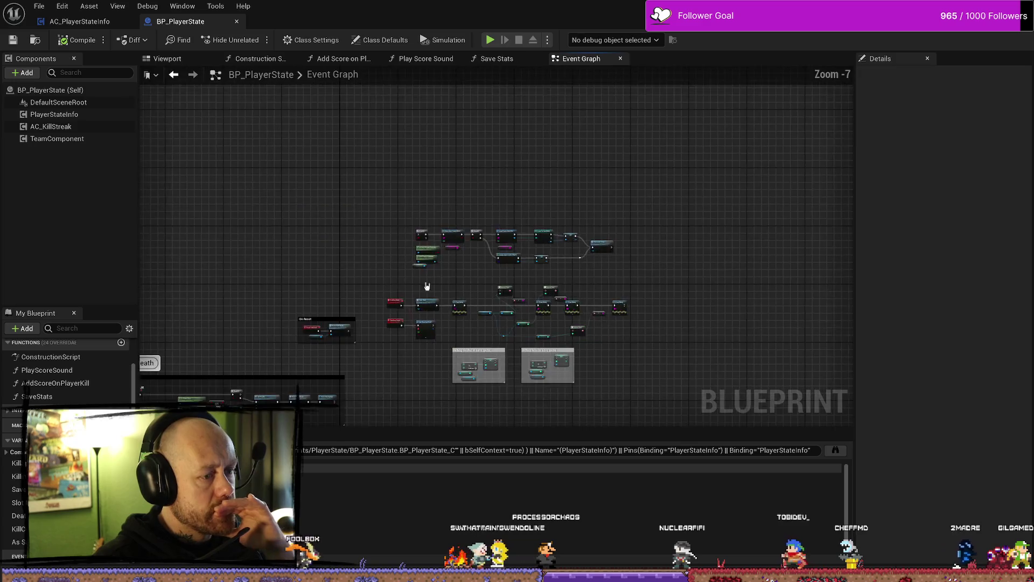
{"action": "scroll", "coordinate": [448, 282], "scroll_direction": "up", "scroll_amount": 3}
{"action": "left_click_drag", "start_coordinate": [448, 282], "coordinate": [258, 325]}
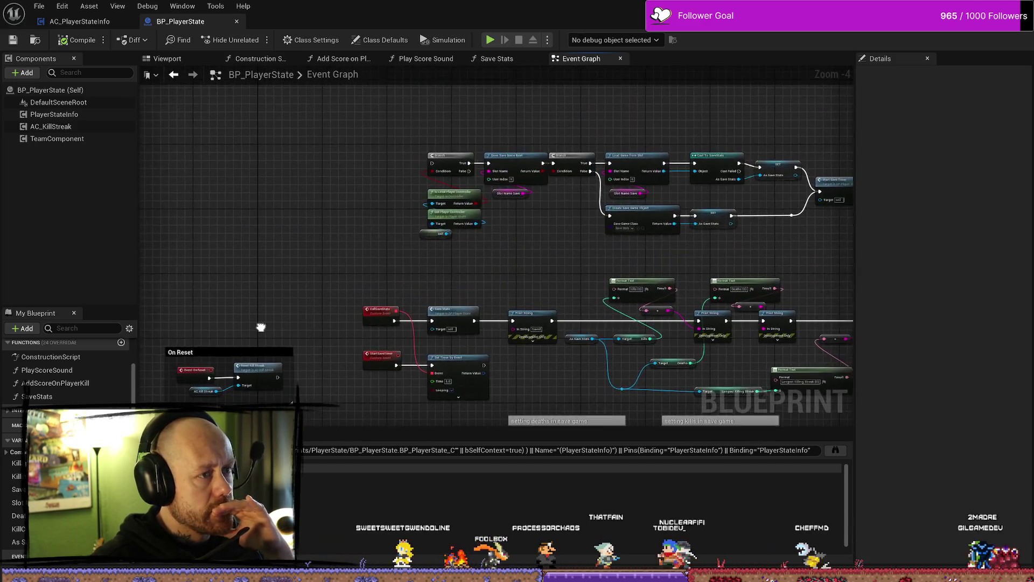
{"action": "scroll", "coordinate": [447, 207], "scroll_direction": "down", "scroll_amount": 1}
{"action": "mouse_move", "coordinate": [245, 215]}
{"action": "left_mouse_down"}
{"action": "mouse_move", "coordinate": [447, 207]}
{"action": "mouse_move", "coordinate": [668, 244]}
{"action": "left_mouse_up"}
{"action": "scroll", "coordinate": [667, 244], "scroll_direction": "up", "scroll_amount": 5}
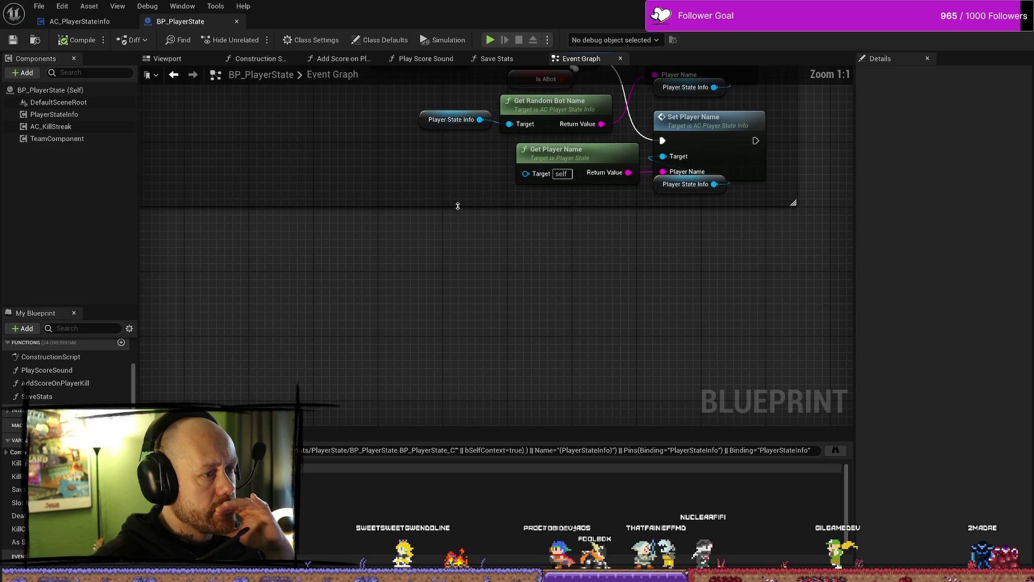
{"action": "scroll", "coordinate": [454, 342], "scroll_direction": "down", "scroll_amount": 1}
{"action": "mouse_move", "coordinate": [454, 342]}
{"action": "left_mouse_down"}
{"action": "mouse_move", "coordinate": [419, 414]}
{"action": "mouse_move", "coordinate": [487, 391]}
{"action": "mouse_move", "coordinate": [335, 363]}
{"action": "left_mouse_up"}
{"action": "scroll", "coordinate": [334, 362], "scroll_direction": "down", "scroll_amount": 3}
{"action": "mouse_move", "coordinate": [430, 179]}
{"action": "left_mouse_down"}
{"action": "mouse_move", "coordinate": [803, 291]}
{"action": "mouse_move", "coordinate": [386, 137]}
{"action": "left_mouse_up"}
Step: Review AC_PlayerStateInfo's save logic and kills/deaths printouts, then return to the level editor
{"action": "left_click", "coordinate": [100, 20]}
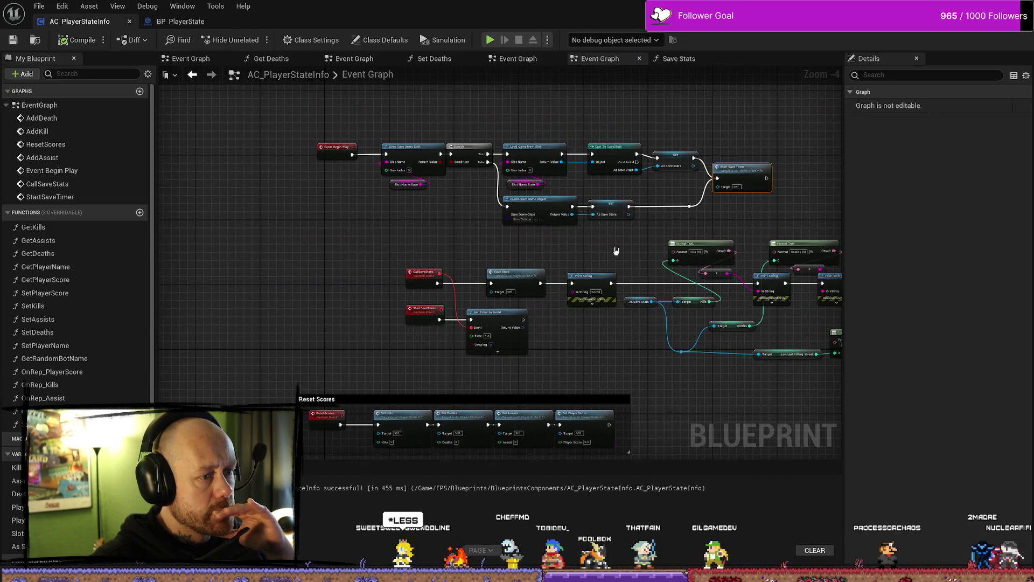
{"action": "mouse_move", "coordinate": [615, 251]}
{"action": "left_mouse_down"}
{"action": "mouse_move", "coordinate": [468, 227]}
{"action": "mouse_move", "coordinate": [459, 186]}
{"action": "mouse_move", "coordinate": [397, 185]}
{"action": "left_mouse_up"}
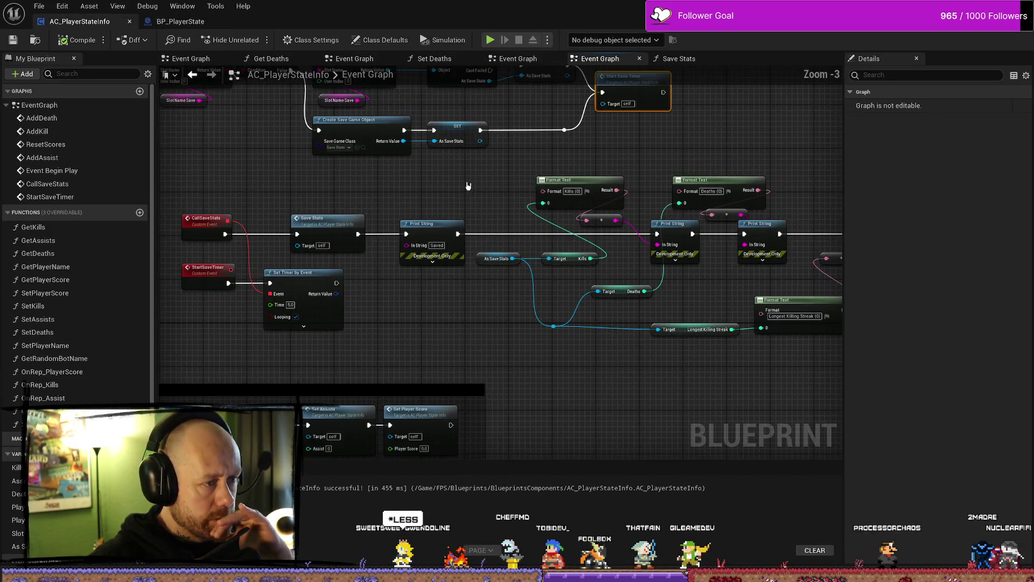
{"action": "scroll", "coordinate": [392, 172], "scroll_direction": "up", "scroll_amount": 1}
{"action": "left_click_drag", "start_coordinate": [700, 132], "coordinate": [647, 137]}
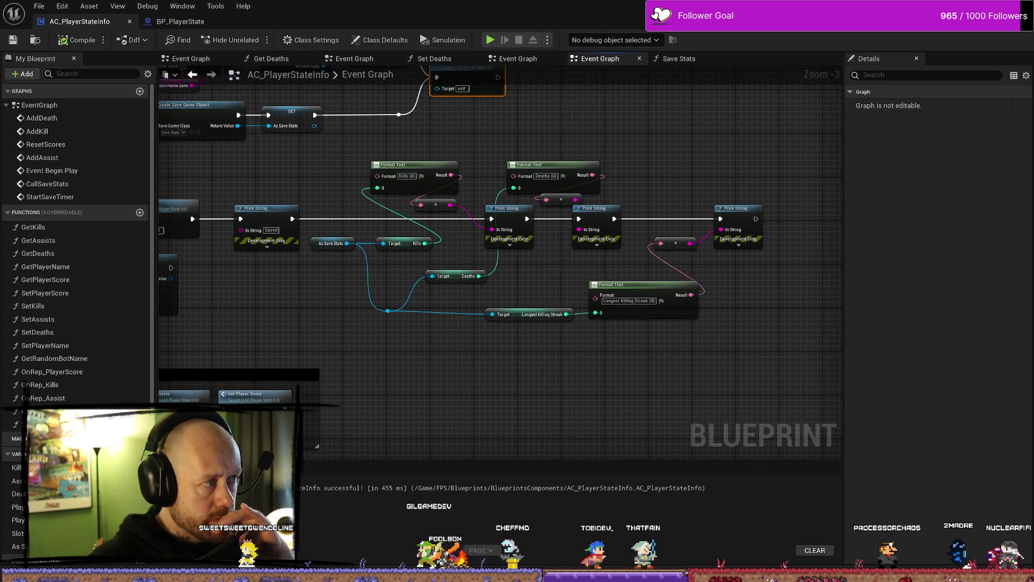
{"action": "key", "text": "alt+Tab"}
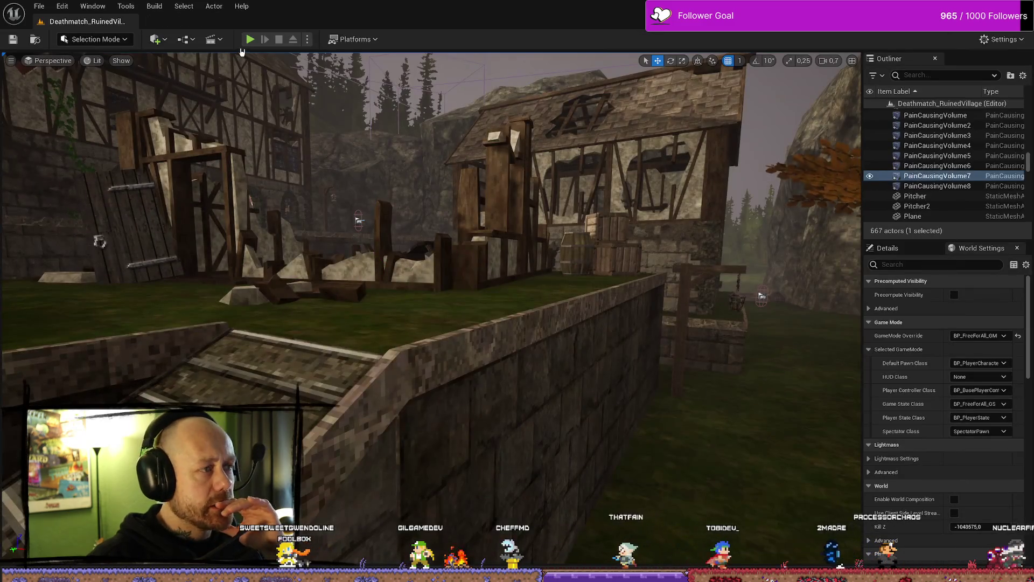
Step: Run a brief play-test of the deathmatch level, walking around, then stop it
{"action": "left_click", "coordinate": [250, 39]}
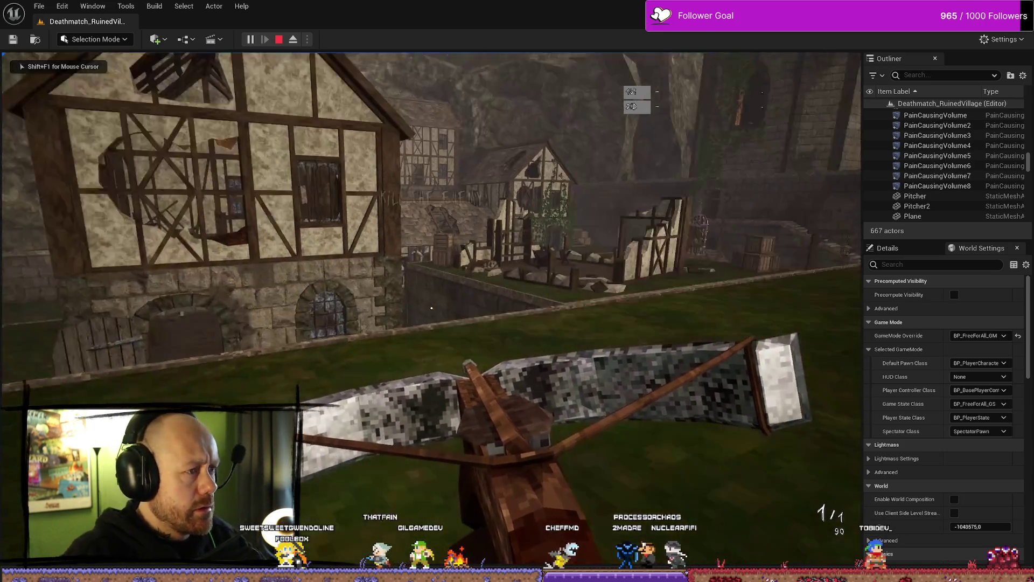
{"action": "key", "text": "w"}
{"action": "key", "text": "s"}
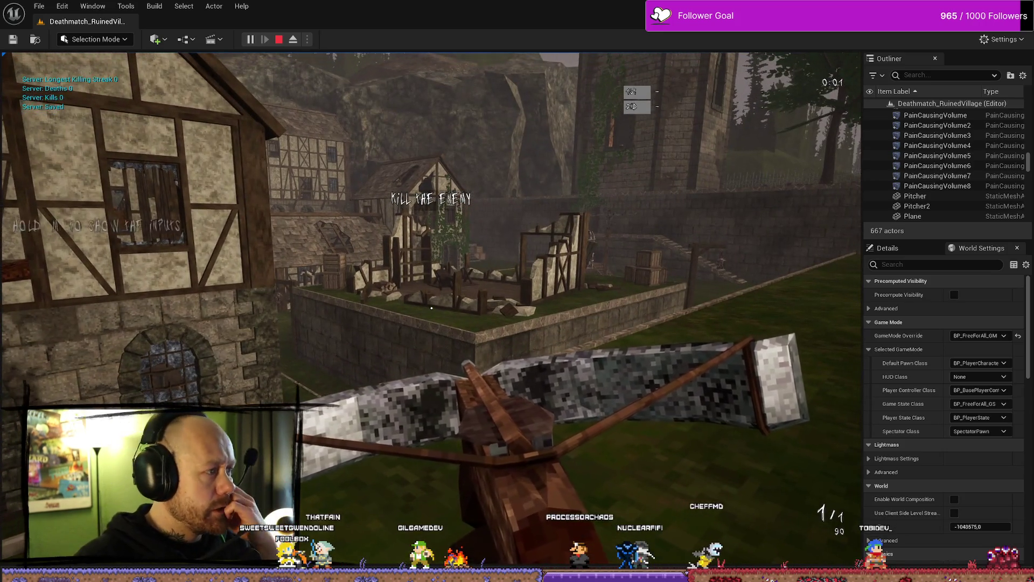
{"action": "key", "text": "w"}
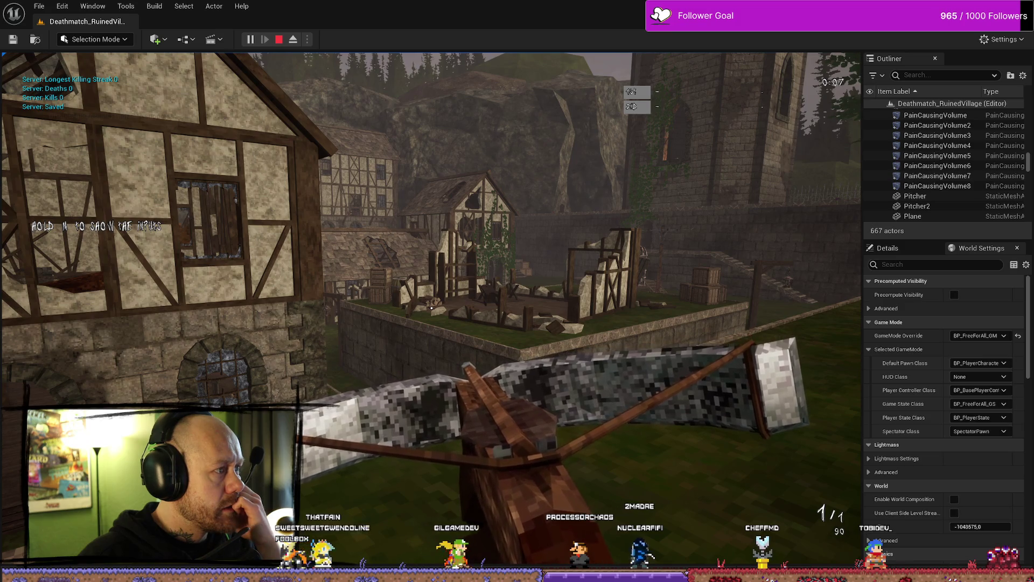
{"action": "key", "text": "Escape"}
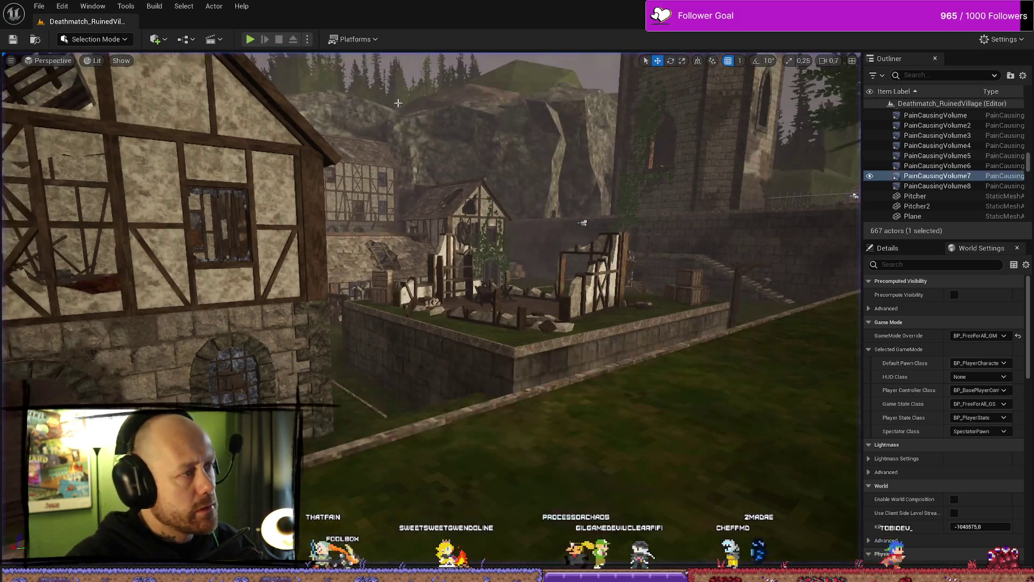
Step: Open the MainMenu level from FPS > Maps > Menus in the Content Drawer
{"action": "key", "text": "ctrl+space"}
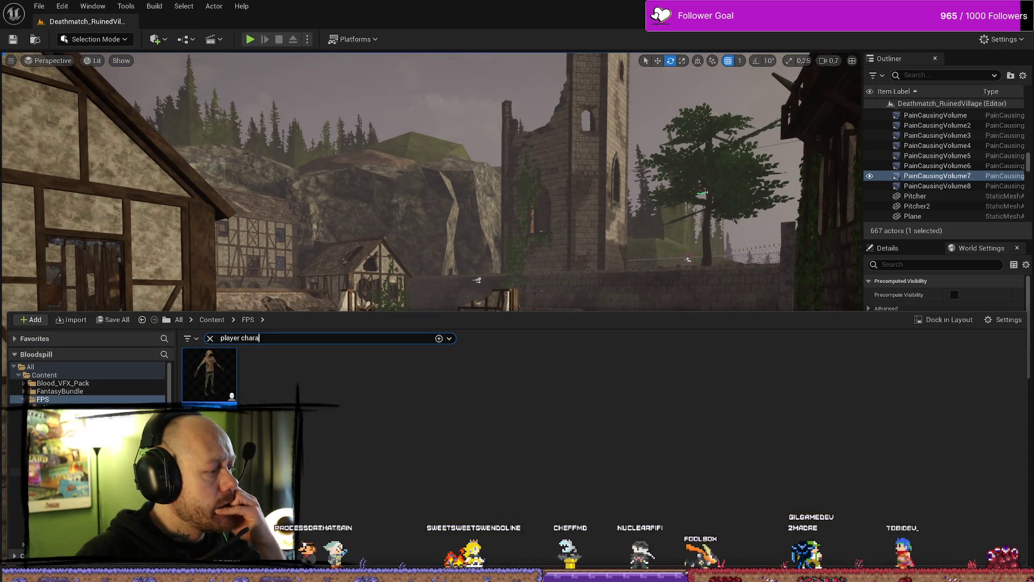
{"action": "left_click", "coordinate": [32, 471]}
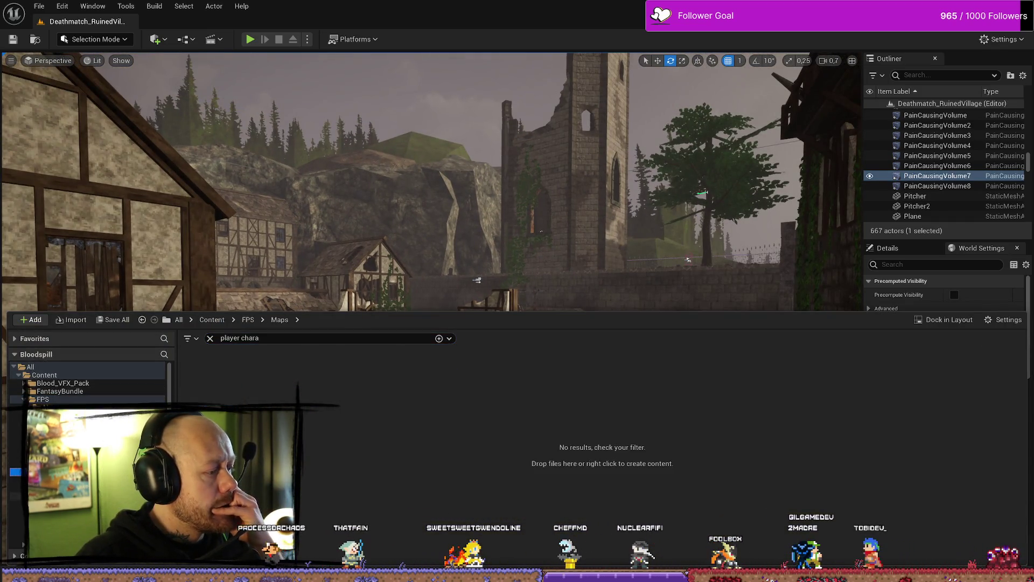
{"action": "left_click", "coordinate": [210, 338]}
{"action": "double_click", "coordinate": [279, 381]}
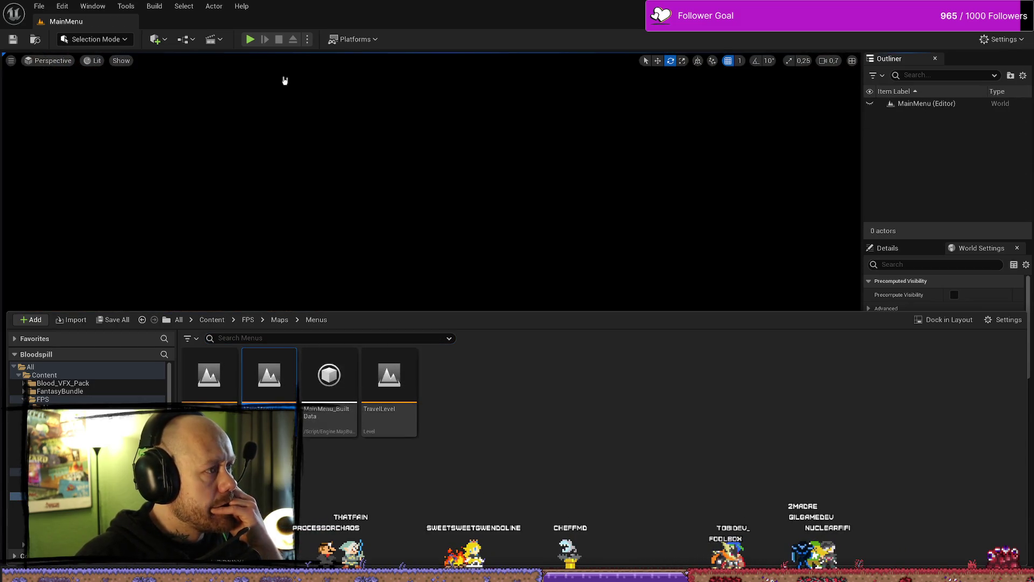
{"action": "left_click", "coordinate": [250, 40]}
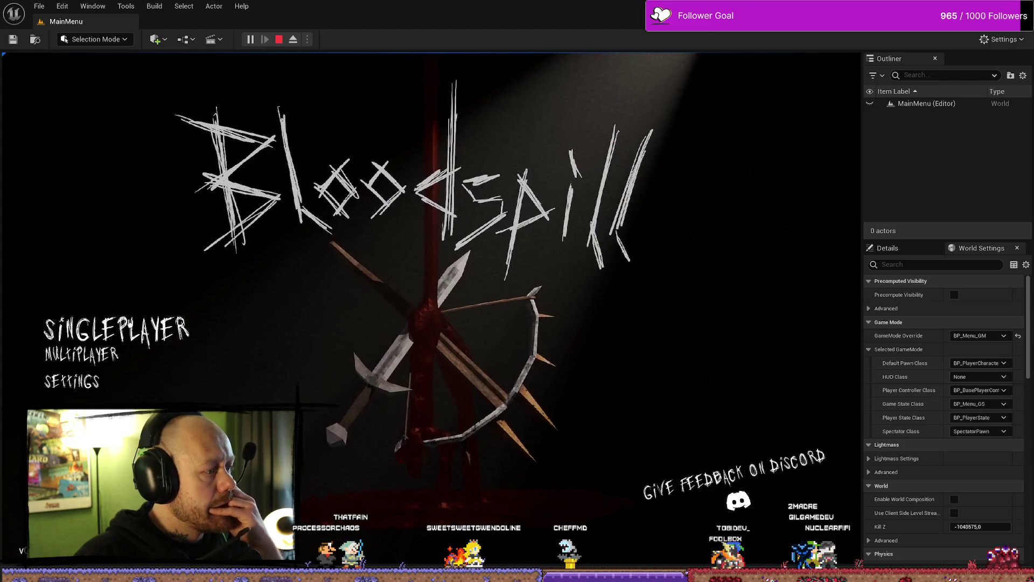
{"action": "left_click", "coordinate": [89, 358]}
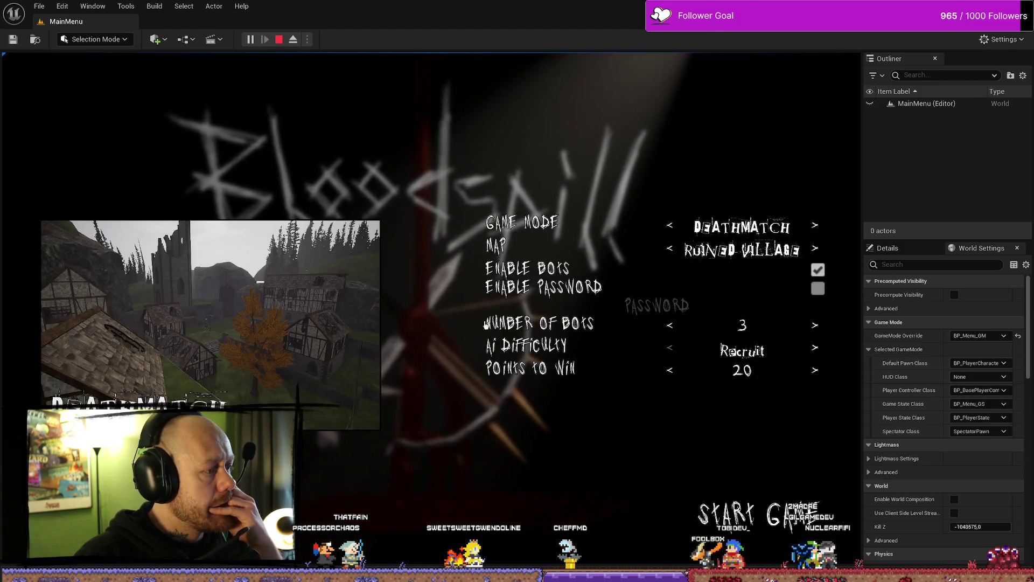
{"action": "left_click", "coordinate": [759, 496]}
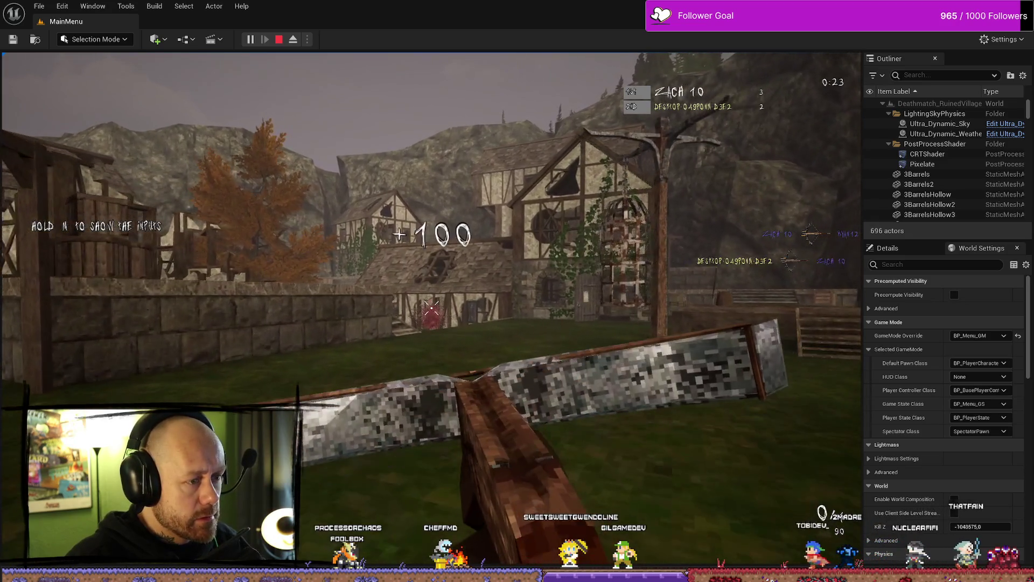
{"action": "key", "text": "Tab"}
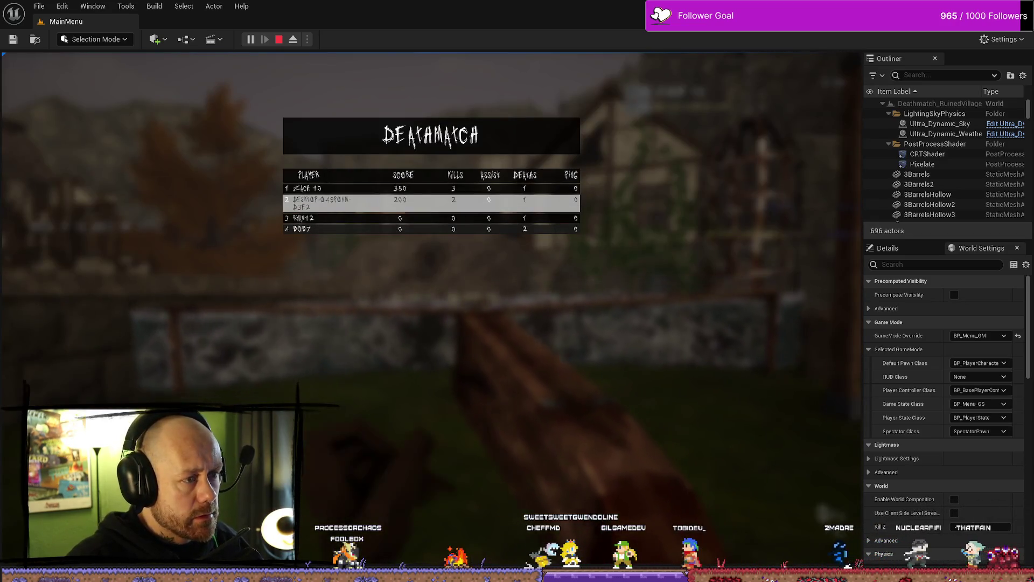
{"action": "key", "text": "Escape"}
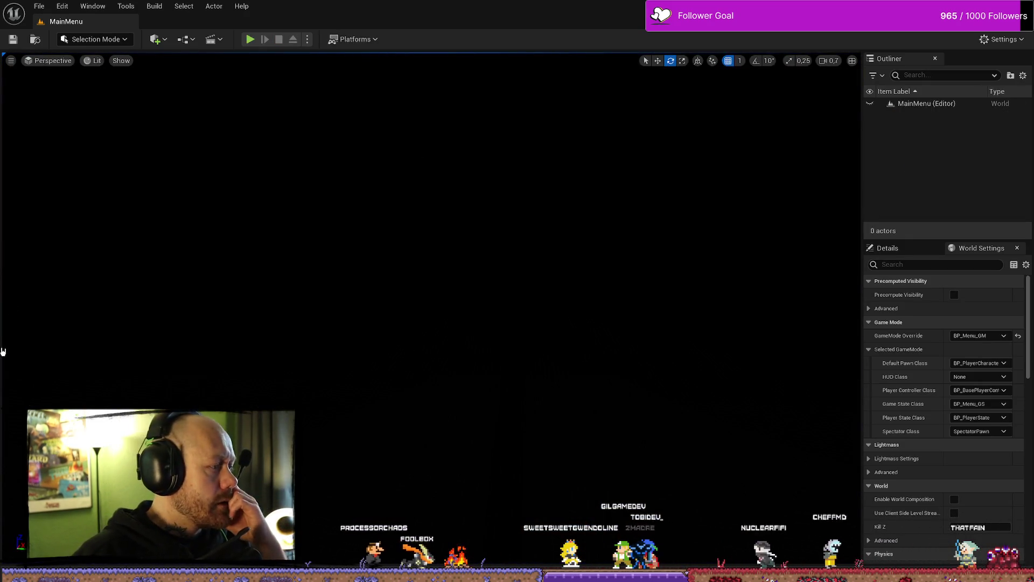
Step: Open Save Stats, move the Save Game to Slot group right, and go back to the Event Graph
{"action": "scroll", "coordinate": [404, 374], "scroll_direction": "down", "scroll_amount": 3}
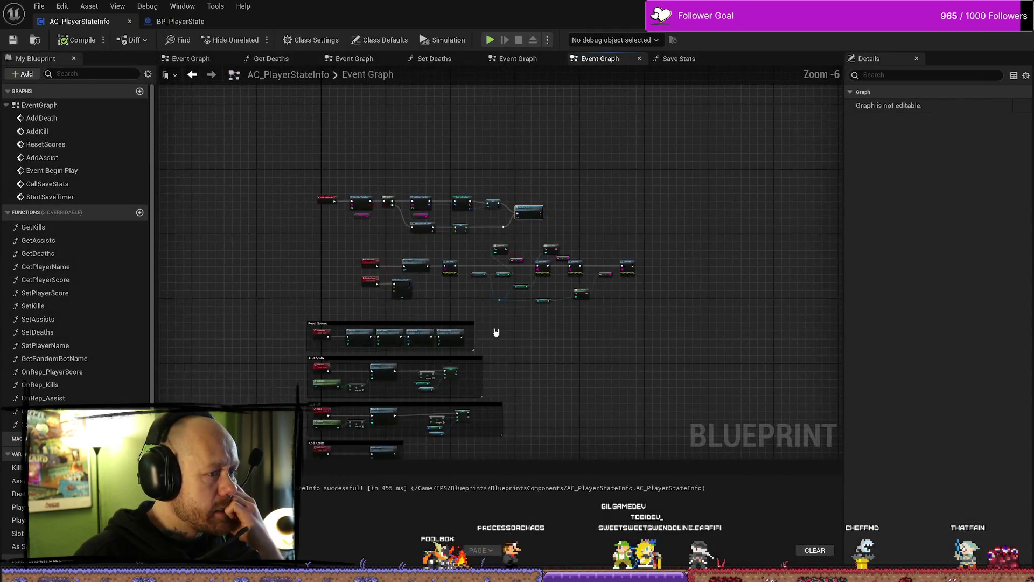
{"action": "scroll", "coordinate": [496, 334], "scroll_direction": "up", "scroll_amount": 2}
{"action": "scroll", "coordinate": [484, 280], "scroll_direction": "up", "scroll_amount": 4}
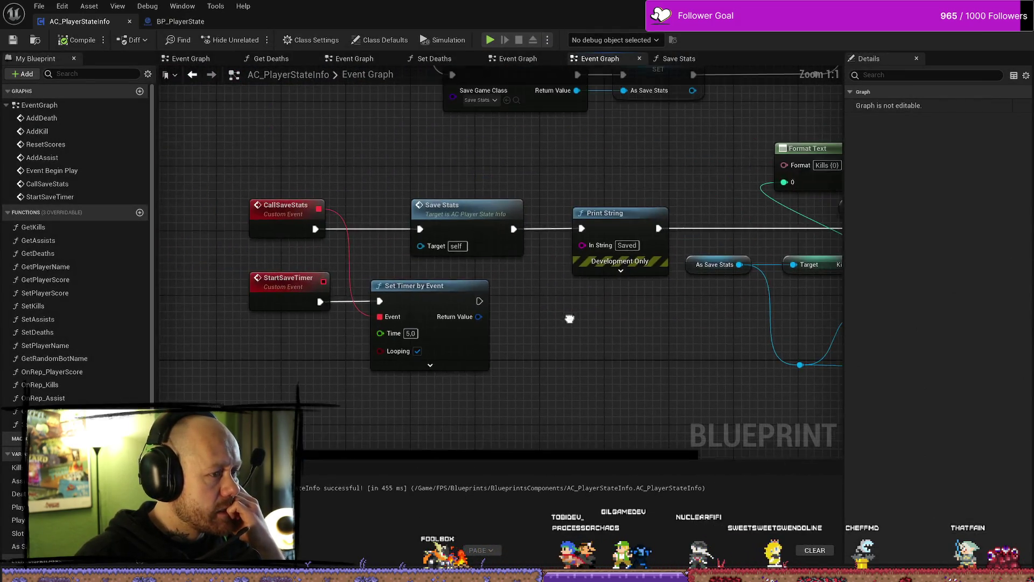
{"action": "scroll", "coordinate": [510, 192], "scroll_direction": "down", "scroll_amount": 2}
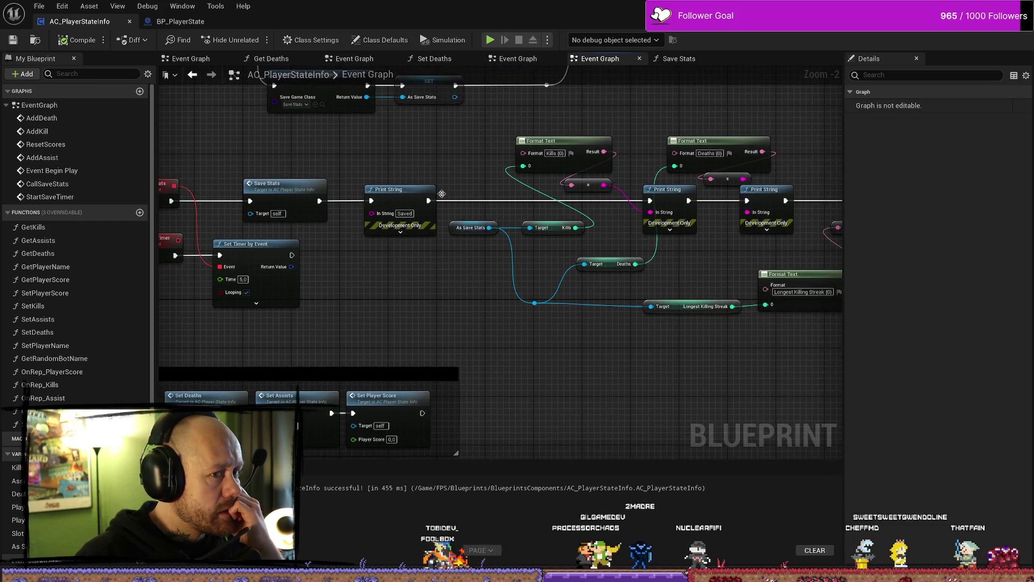
{"action": "double_click", "coordinate": [279, 183]}
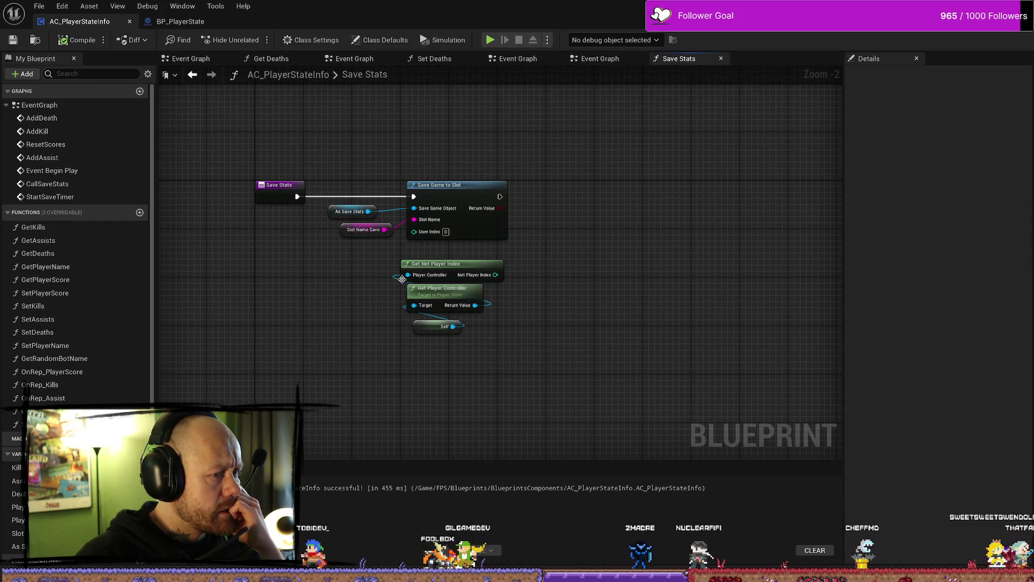
{"action": "mouse_move", "coordinate": [472, 161]}
{"action": "left_mouse_down"}
{"action": "mouse_move", "coordinate": [345, 245]}
{"action": "mouse_move", "coordinate": [372, 217]}
{"action": "mouse_move", "coordinate": [412, 221]}
{"action": "left_mouse_up"}
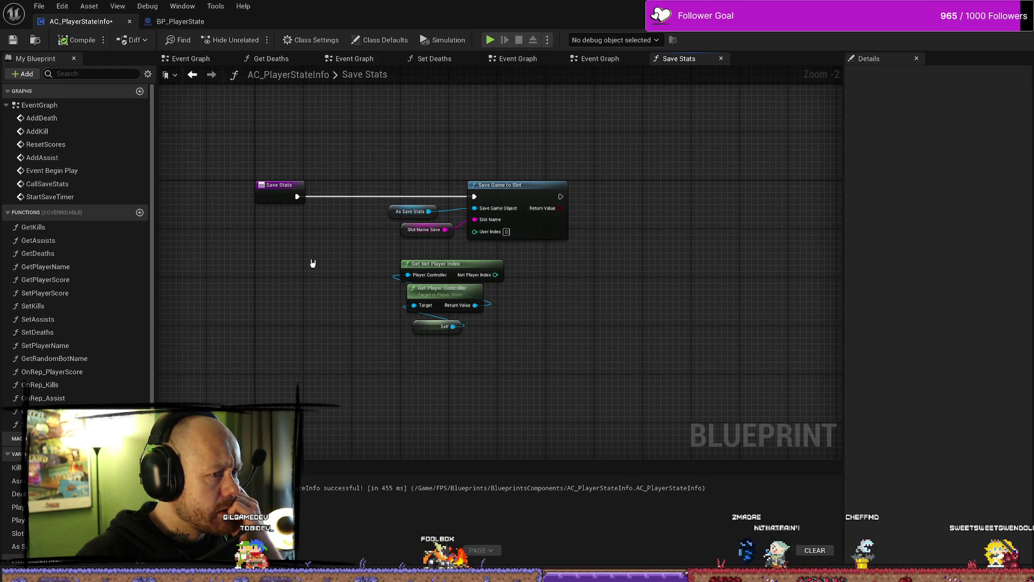
{"action": "left_click", "coordinate": [612, 65]}
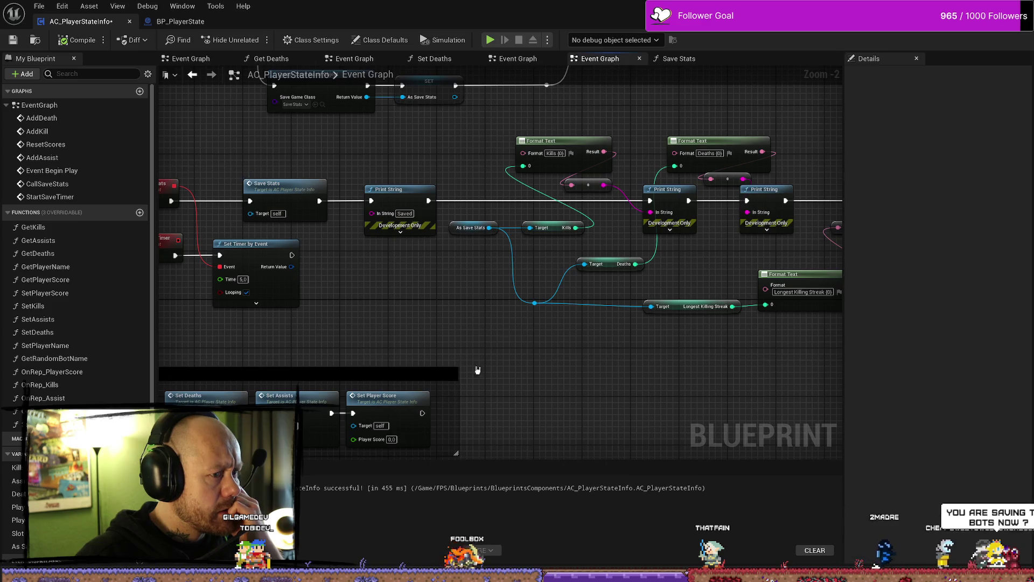
Step: Shift the Add Kill SET node and its inputs slightly left and reposition its As Save Stats node
{"action": "mouse_move", "coordinate": [538, 134]}
{"action": "left_mouse_down"}
{"action": "mouse_move", "coordinate": [485, 260]}
{"action": "mouse_move", "coordinate": [512, 388]}
{"action": "mouse_move", "coordinate": [588, 274]}
{"action": "left_mouse_up"}
{"action": "scroll", "coordinate": [587, 275], "scroll_direction": "up", "scroll_amount": 1}
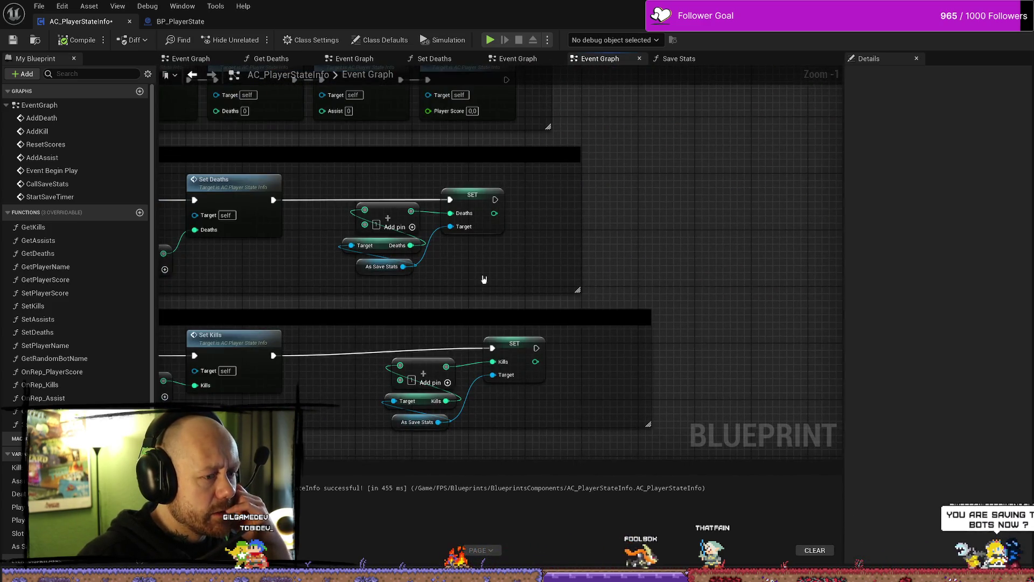
{"action": "scroll", "coordinate": [485, 280], "scroll_direction": "down", "scroll_amount": 2}
{"action": "mouse_move", "coordinate": [484, 279]}
{"action": "left_mouse_down"}
{"action": "mouse_move", "coordinate": [631, 266]}
{"action": "mouse_move", "coordinate": [549, 323]}
{"action": "mouse_move", "coordinate": [575, 273]}
{"action": "left_mouse_up"}
{"action": "scroll", "coordinate": [588, 320], "scroll_direction": "up", "scroll_amount": 1}
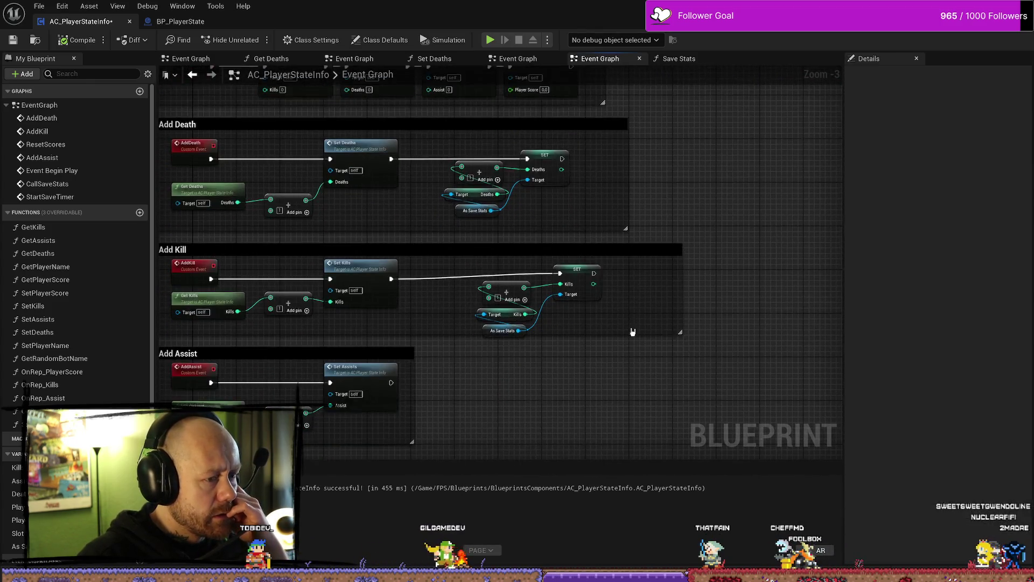
{"action": "left_click_drag", "start_coordinate": [588, 323], "coordinate": [462, 260]}
{"action": "left_click_drag", "start_coordinate": [572, 262], "coordinate": [536, 262]}
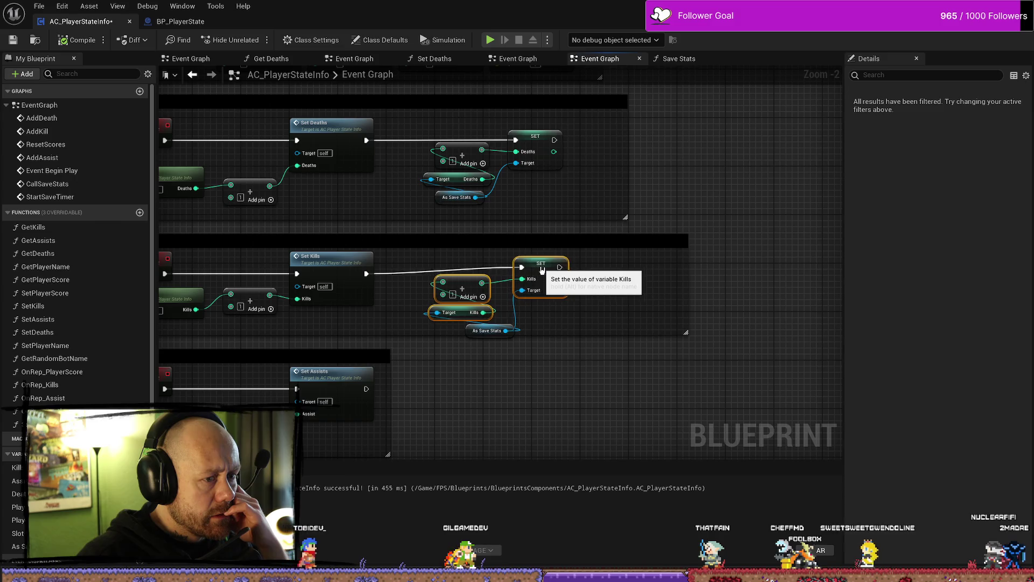
{"action": "left_click", "coordinate": [472, 337]}
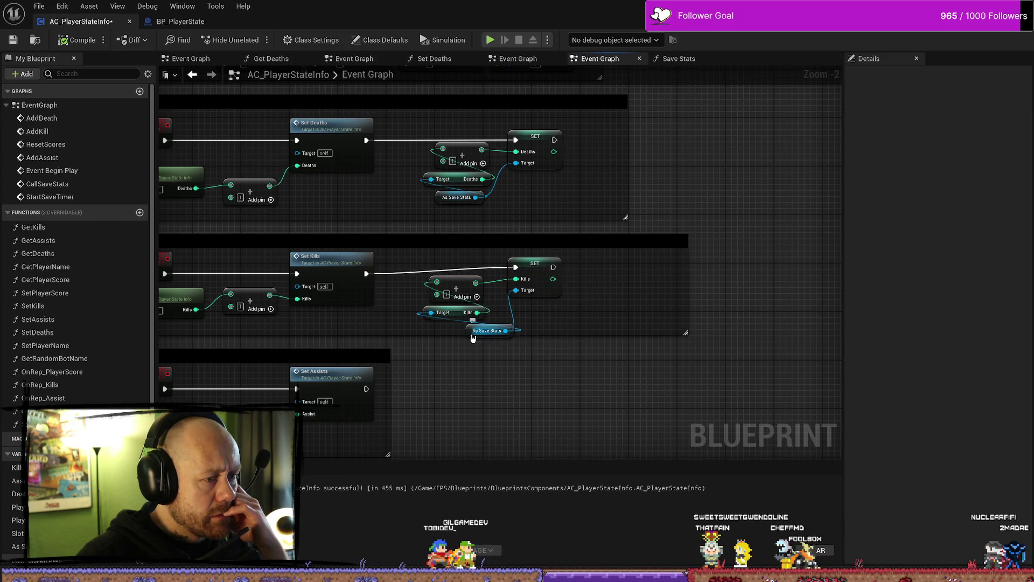
{"action": "left_click_drag", "start_coordinate": [473, 337], "coordinate": [446, 349]}
{"action": "left_click", "coordinate": [514, 377]}
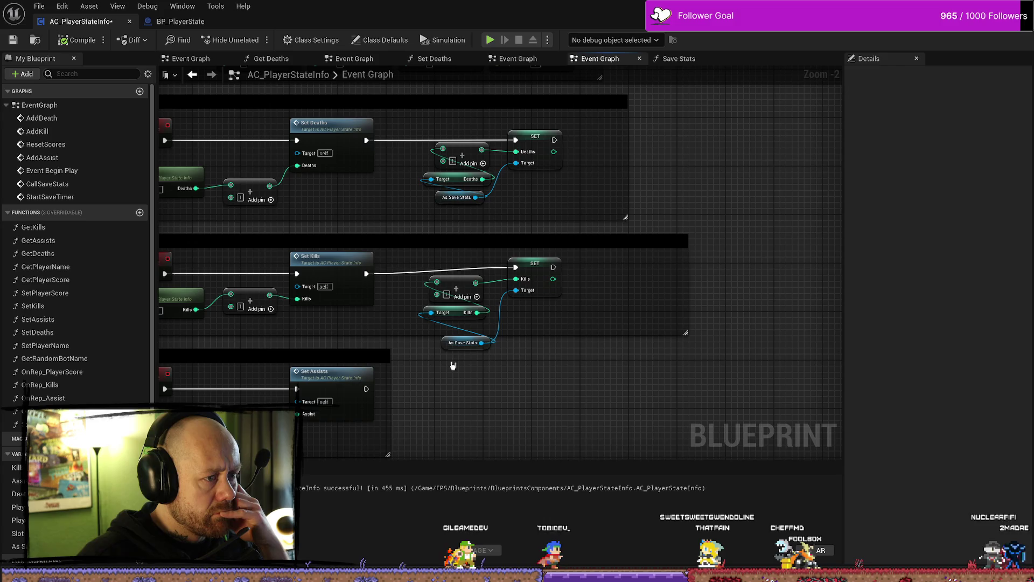
Step: Delete the old As Save Stats nodes from the Kills and Deaths setters
{"action": "left_click", "coordinate": [458, 343]}
{"action": "key", "text": "Delete"}
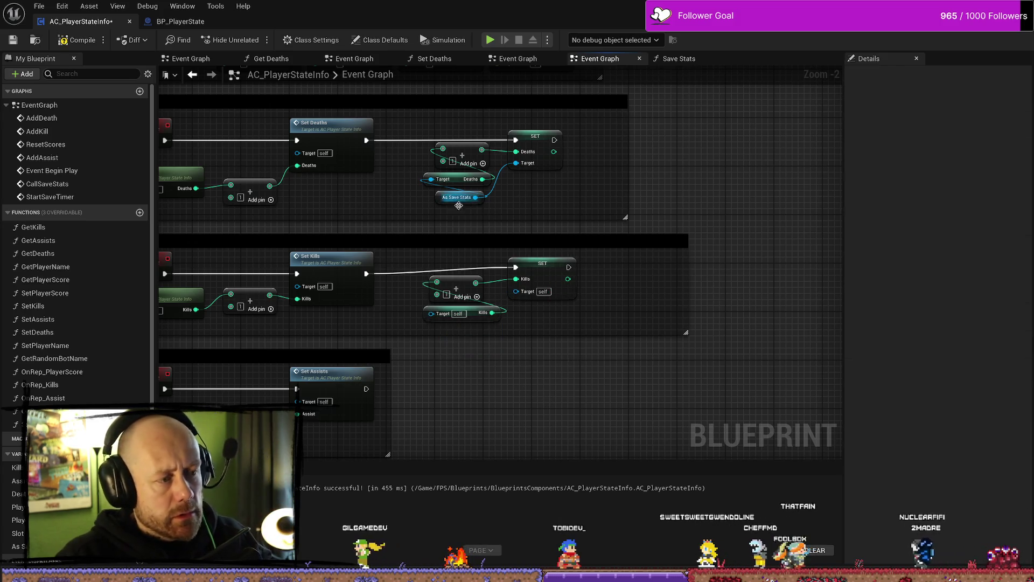
{"action": "left_click", "coordinate": [457, 197]}
{"action": "key", "text": "Delete"}
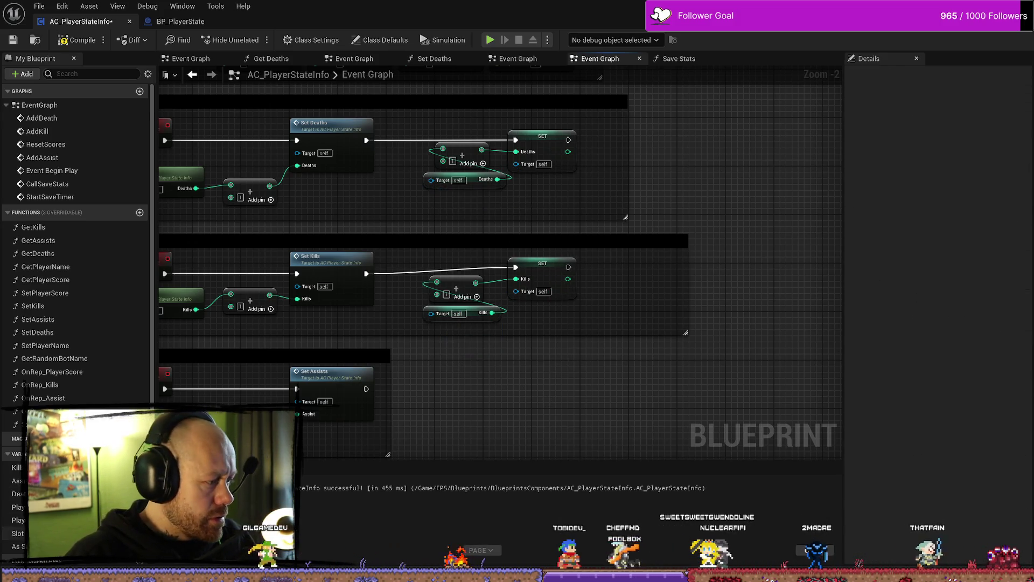
Step: Add two As Save Stats getters, placed under the Kills and Deaths Target pins
{"action": "scroll", "coordinate": [75, 242], "scroll_direction": "down", "scroll_amount": 2}
{"action": "mouse_move", "coordinate": [19, 511]}
{"action": "left_mouse_down"}
{"action": "mouse_move", "coordinate": [487, 401]}
{"action": "mouse_move", "coordinate": [431, 313]}
{"action": "left_mouse_up"}
{"action": "left_click", "coordinate": [504, 396]}
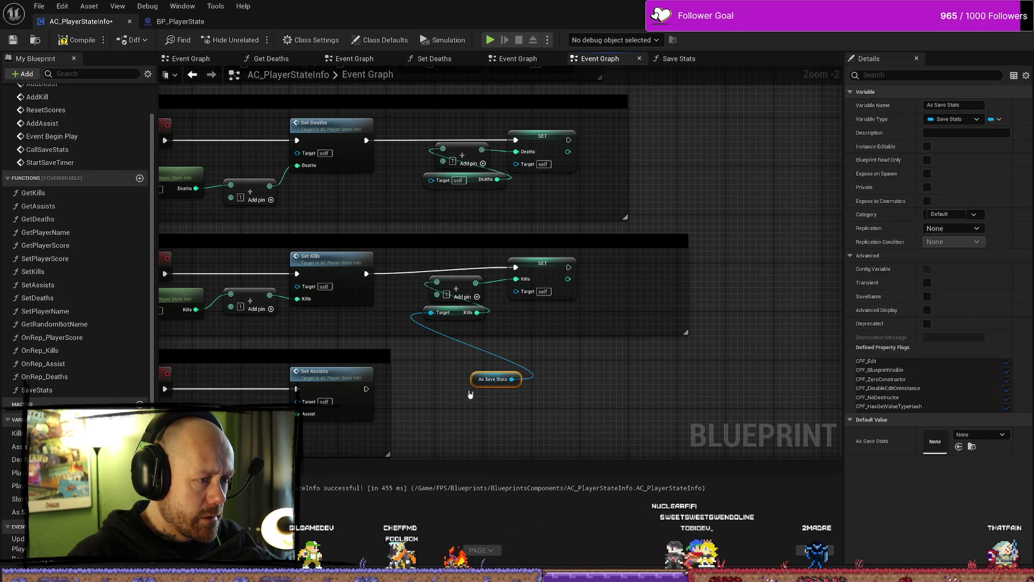
{"action": "left_click_drag", "start_coordinate": [475, 386], "coordinate": [434, 338]}
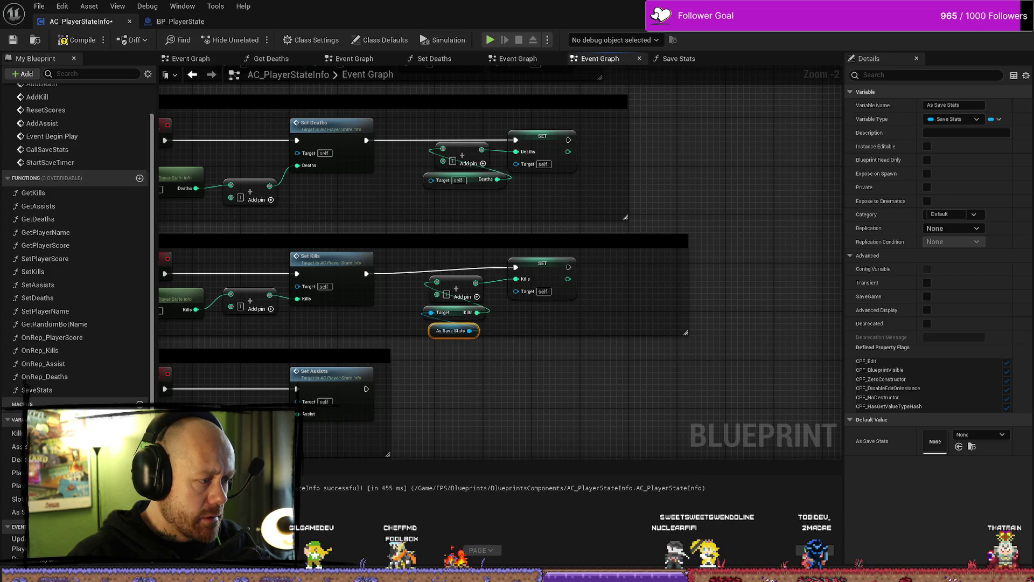
{"action": "mouse_move", "coordinate": [19, 512]}
{"action": "left_mouse_down"}
{"action": "mouse_move", "coordinate": [420, 210]}
{"action": "mouse_move", "coordinate": [446, 209]}
{"action": "mouse_move", "coordinate": [452, 194]}
{"action": "mouse_move", "coordinate": [431, 179]}
{"action": "left_mouse_up"}
{"action": "left_click", "coordinate": [477, 225]}
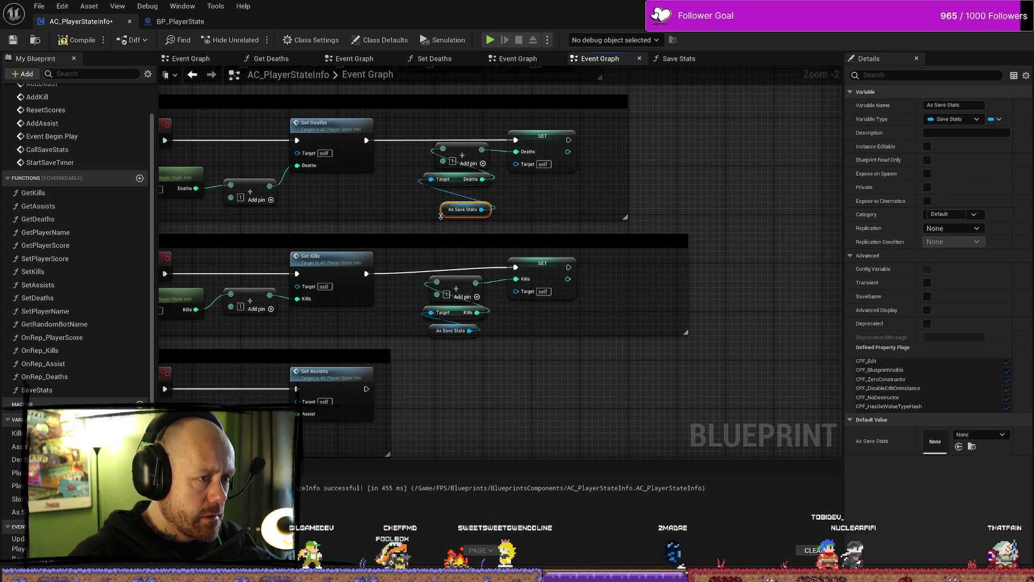
{"action": "left_click_drag", "start_coordinate": [441, 215], "coordinate": [428, 204]}
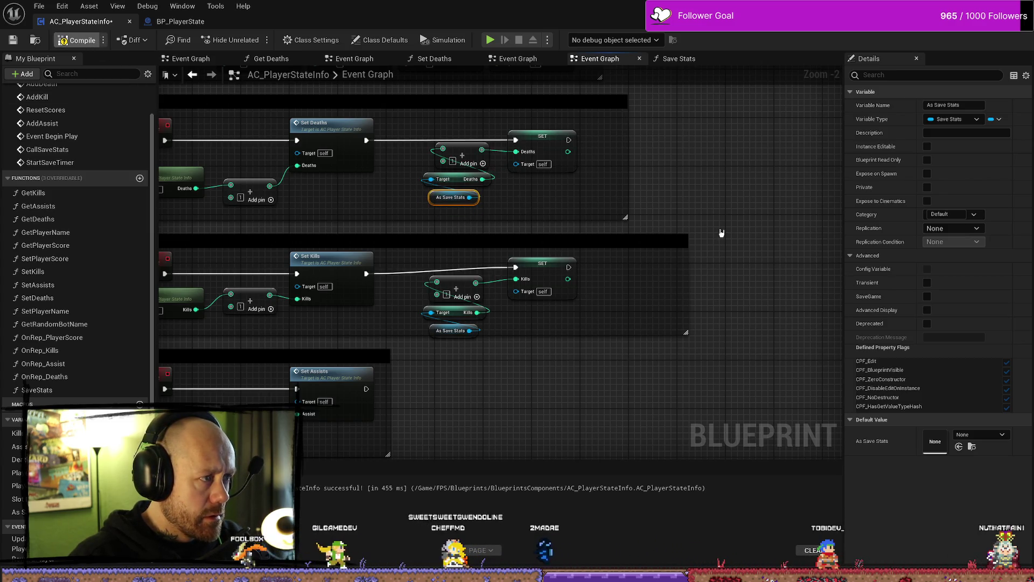
Step: Wire the getters to the Deaths and Kills SET Target pins and compile cleanly
{"action": "key", "text": "F7"}
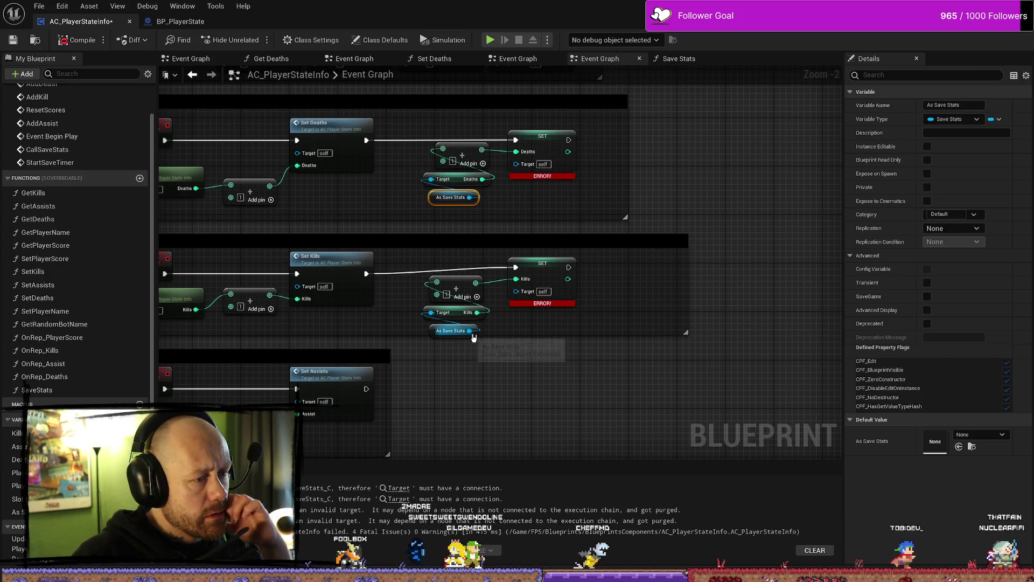
{"action": "left_click_drag", "start_coordinate": [469, 197], "coordinate": [516, 164]}
{"action": "left_click_drag", "start_coordinate": [470, 330], "coordinate": [516, 290]}
{"action": "key", "text": "F7"}
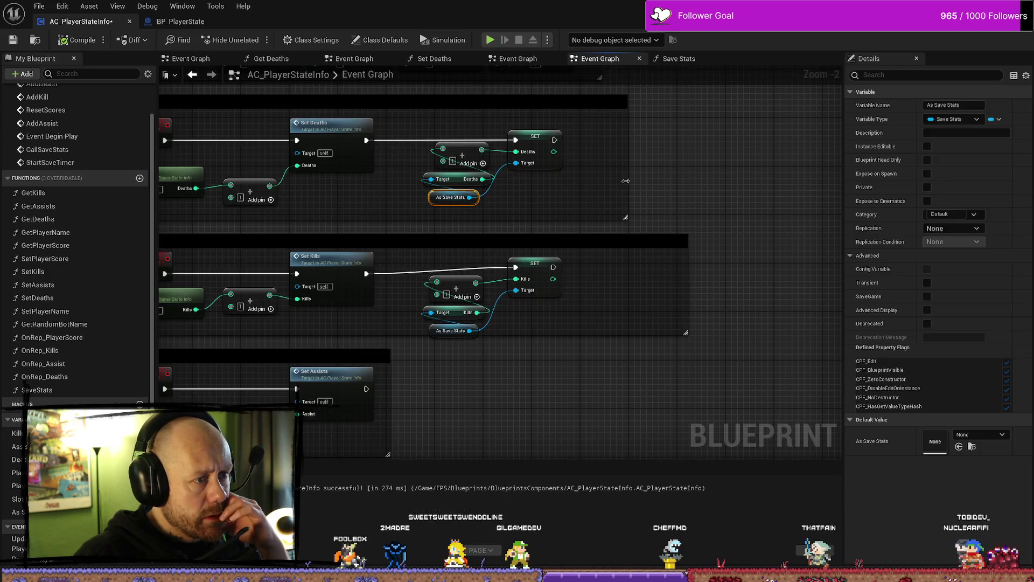
Step: Look over the Reset Scores, Add Death and Add Kill sections, then switch to the MainMenu level
{"action": "left_click_drag", "start_coordinate": [443, 195], "coordinate": [355, 259]}
{"action": "left_click_drag", "start_coordinate": [621, 228], "coordinate": [724, 235]}
{"action": "scroll", "coordinate": [729, 242], "scroll_direction": "down", "scroll_amount": 1}
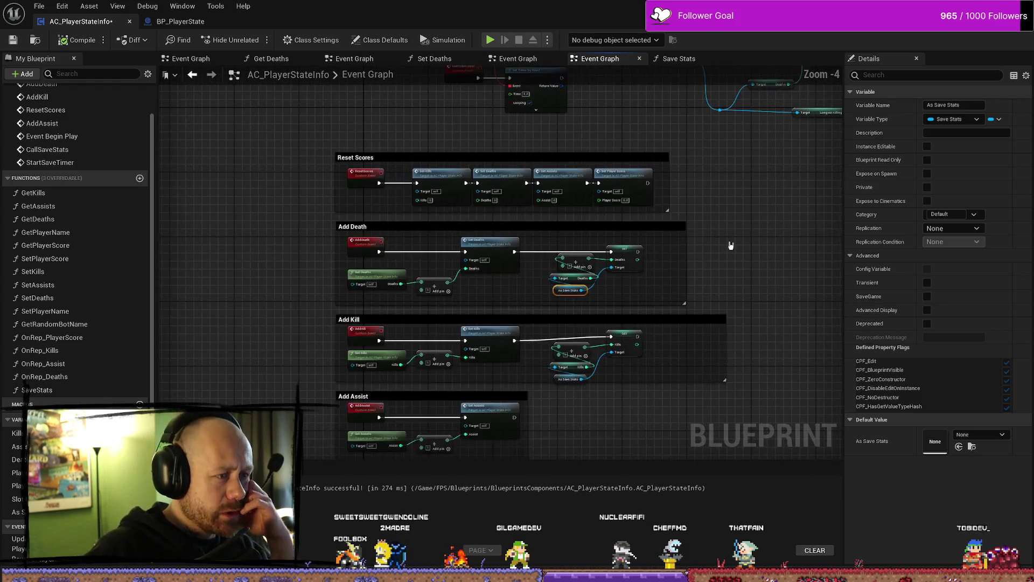
{"action": "scroll", "coordinate": [734, 234], "scroll_direction": "up", "scroll_amount": 1}
{"action": "key", "text": "alt+Tab"}
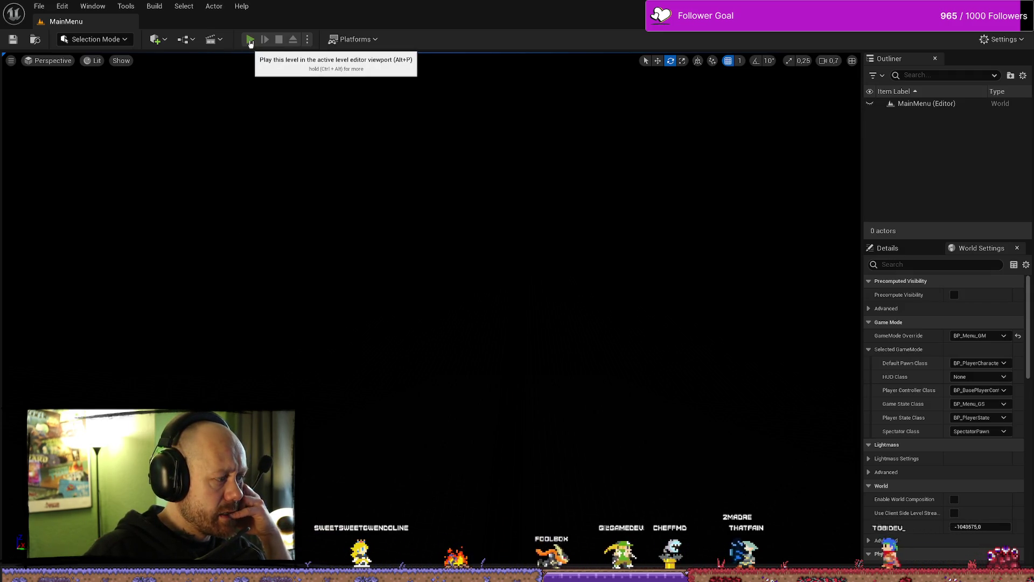
{"action": "left_click", "coordinate": [250, 40]}
{"action": "left_click", "coordinate": [80, 303]}
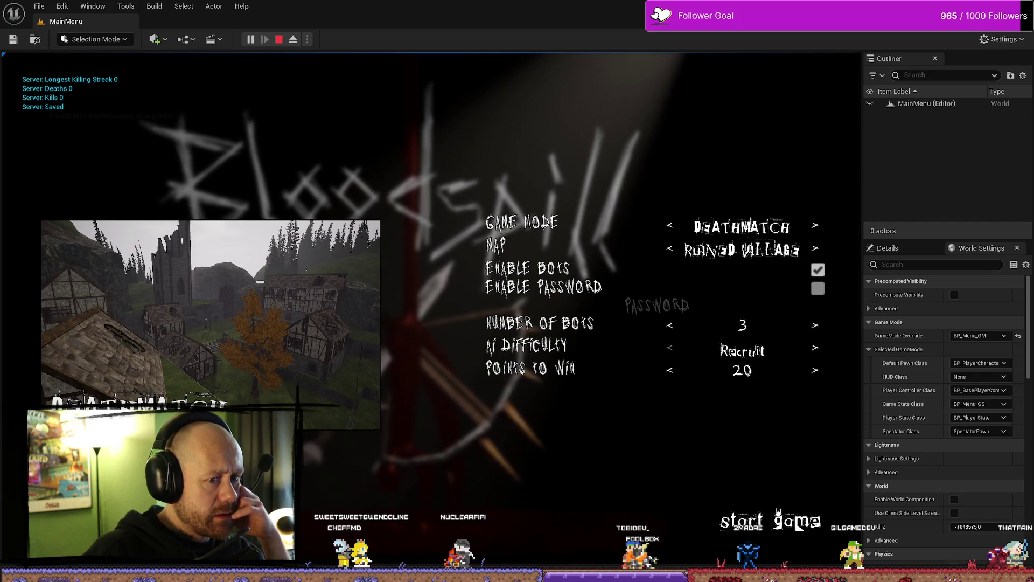
{"action": "left_click", "coordinate": [752, 501]}
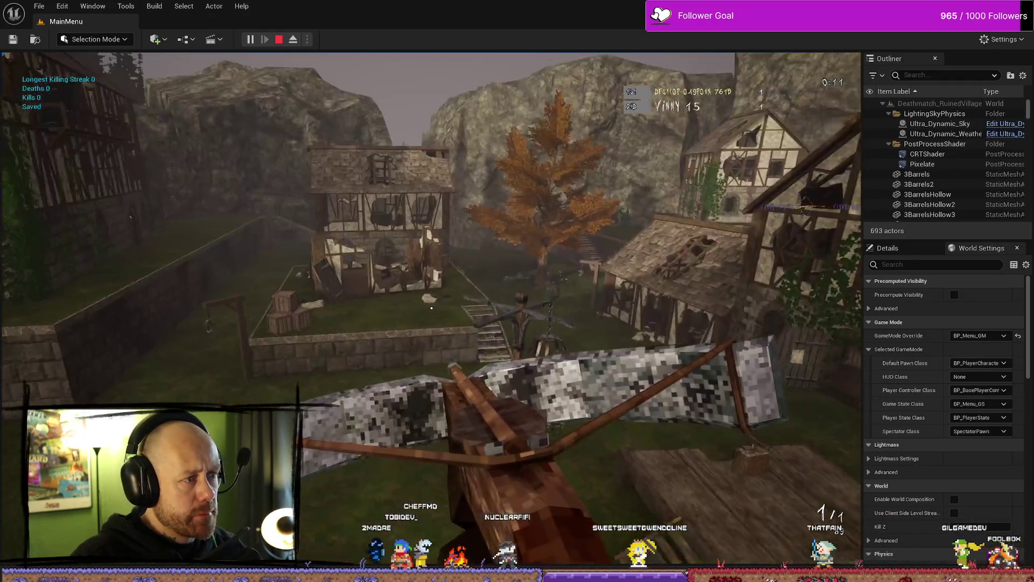
{"action": "key", "text": "w"}
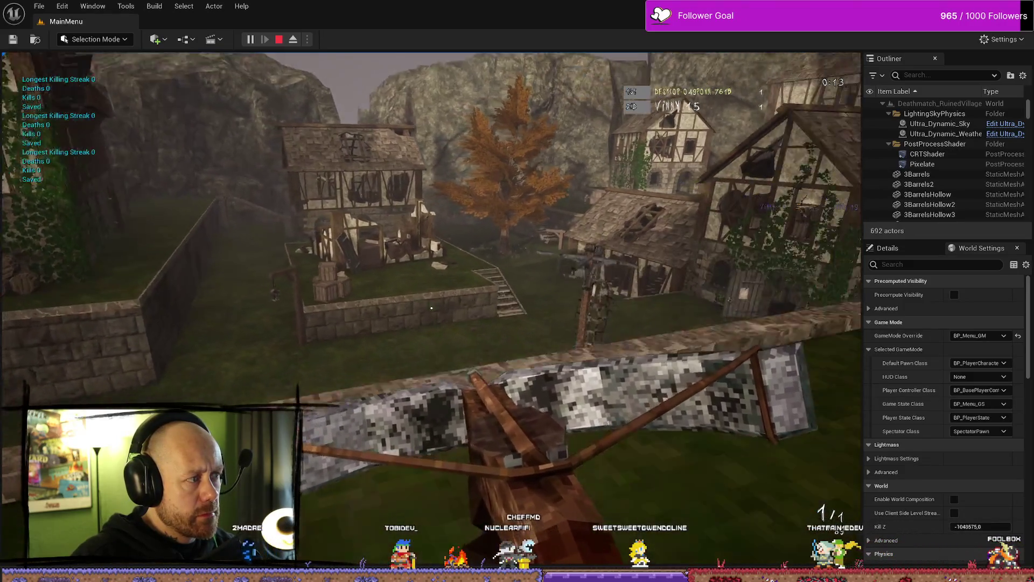
{"action": "key", "text": "w"}
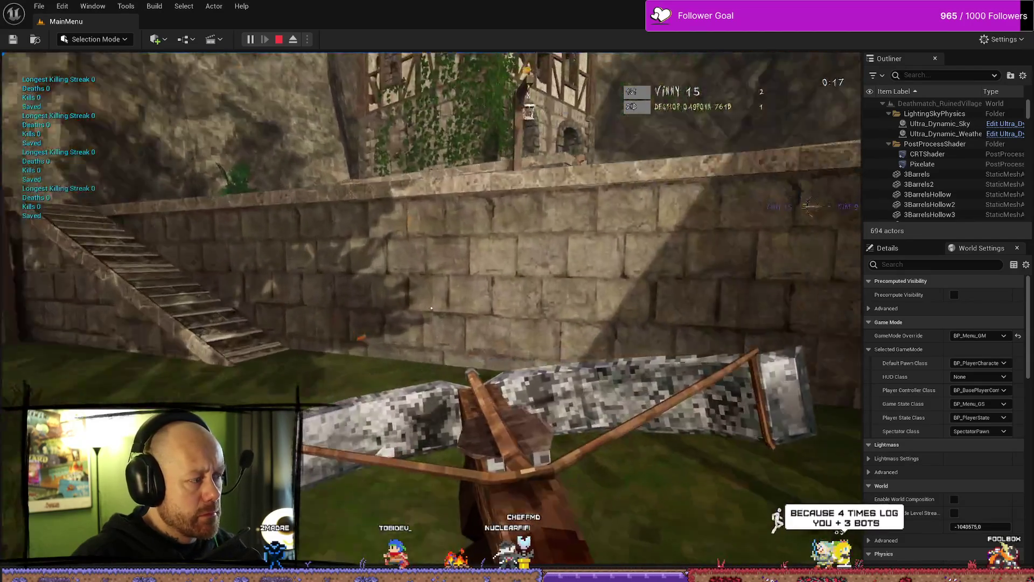
{"action": "key", "text": "Escape"}
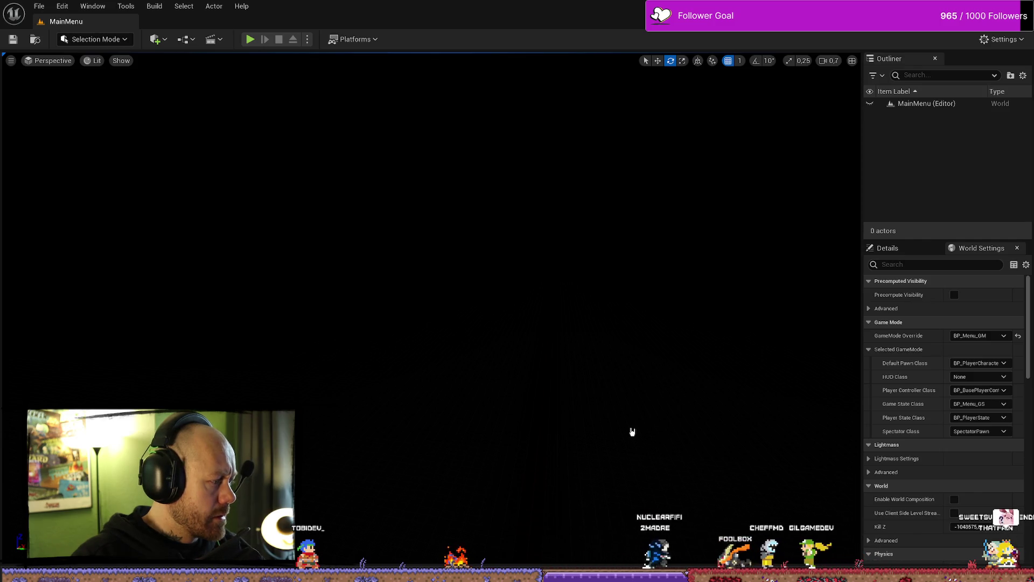
{"action": "key", "text": "alt+p"}
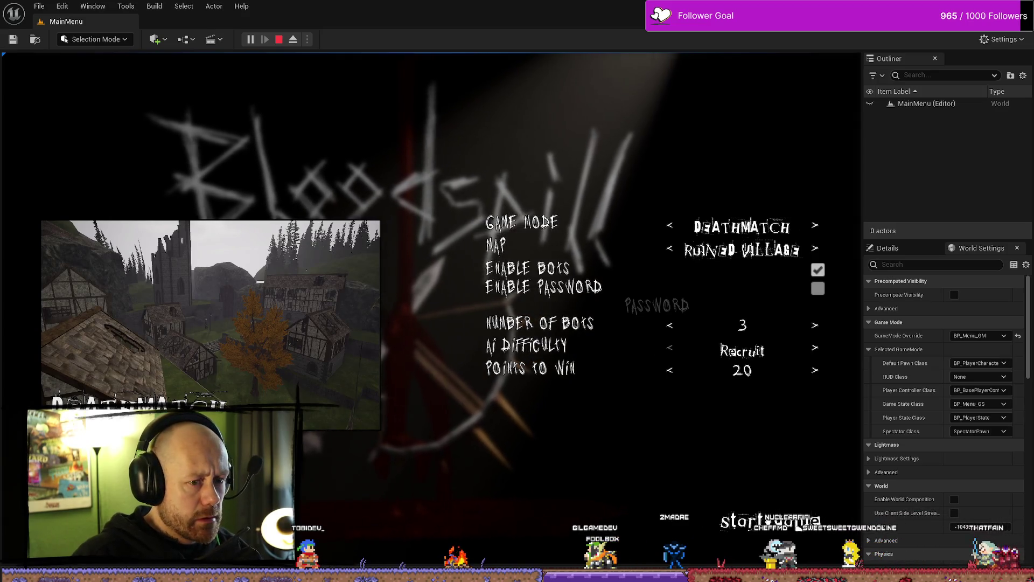
{"action": "key", "text": "Return"}
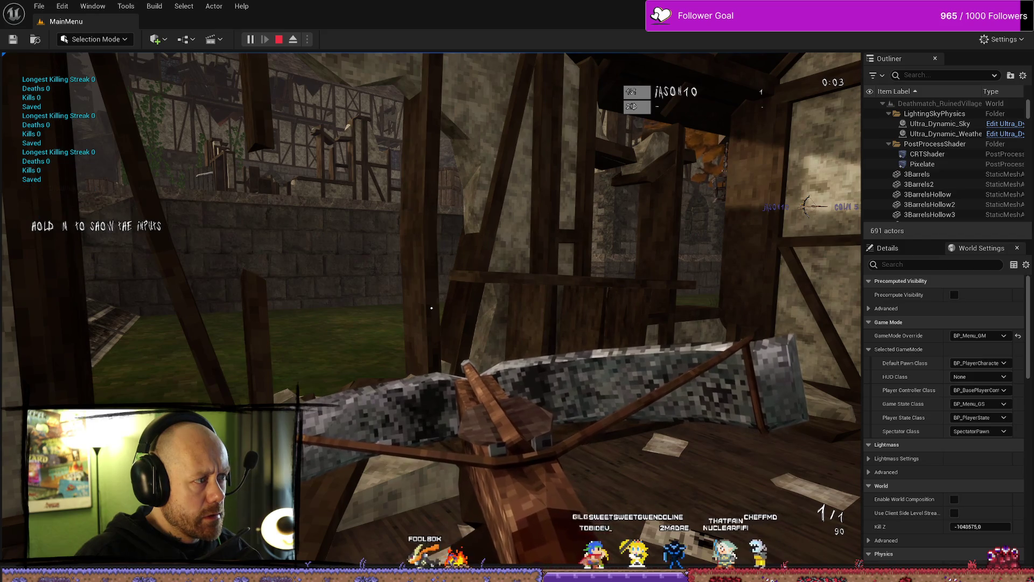
{"action": "key", "text": "Escape"}
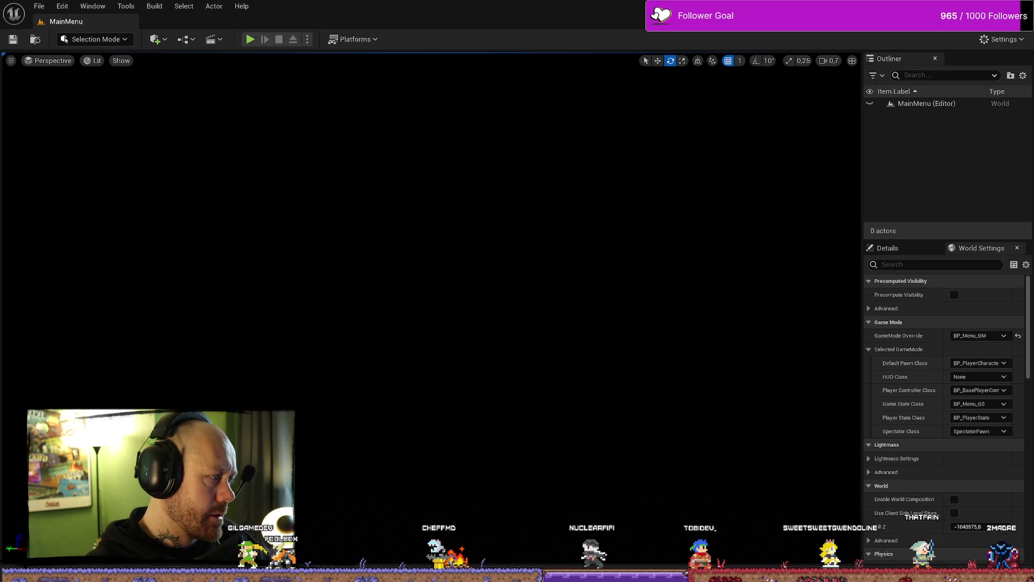
Step: View AC_PlayerStateInfo's Add Death and Add Kill graphs, then bring up File Explorer on the Windows build folder
{"action": "key", "text": "alt+Tab"}
{"action": "scroll", "coordinate": [598, 278], "scroll_direction": "down", "scroll_amount": 1}
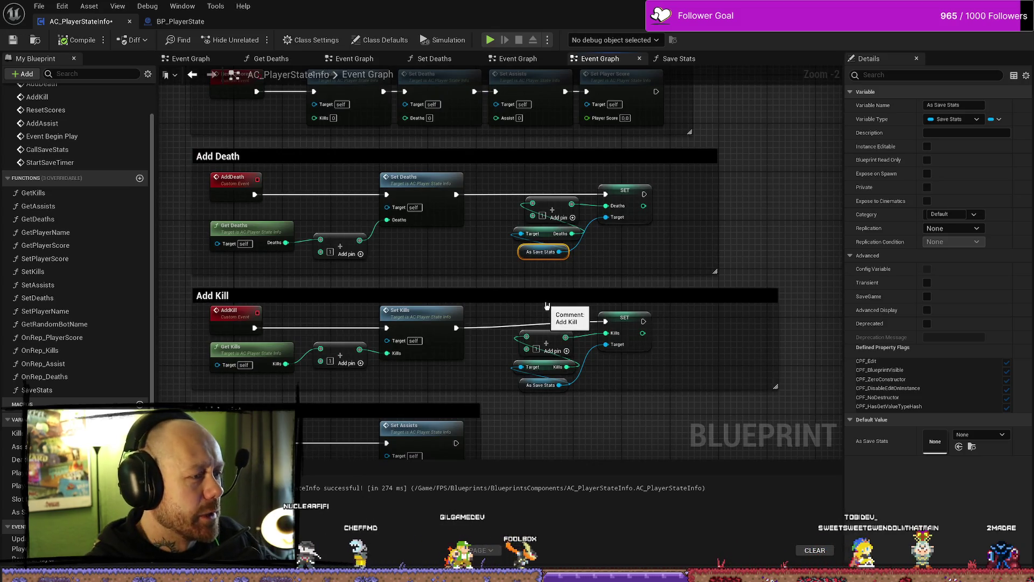
{"action": "left_click_drag", "start_coordinate": [583, 252], "coordinate": [559, 254]}
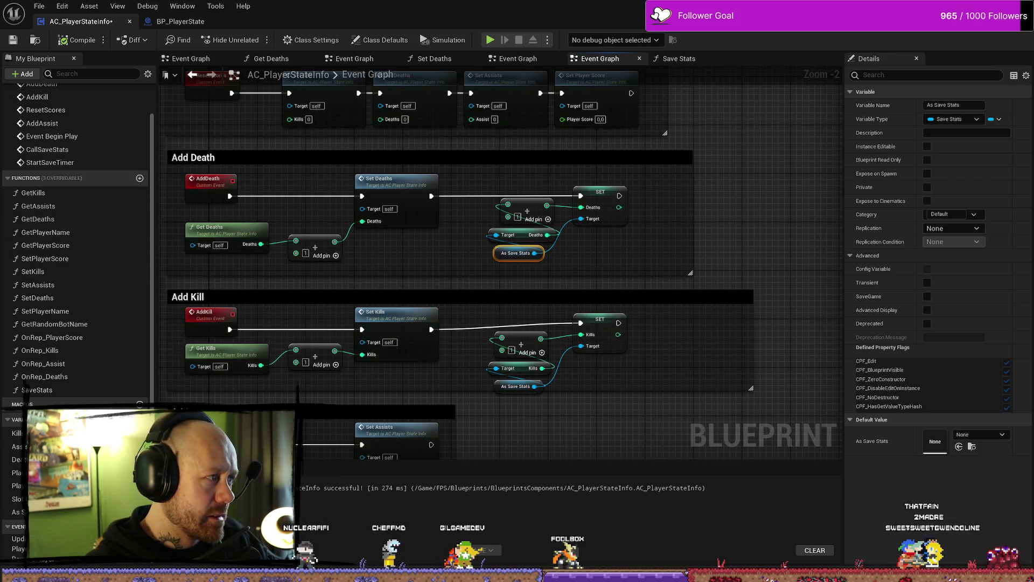
{"action": "key", "text": "alt+Tab"}
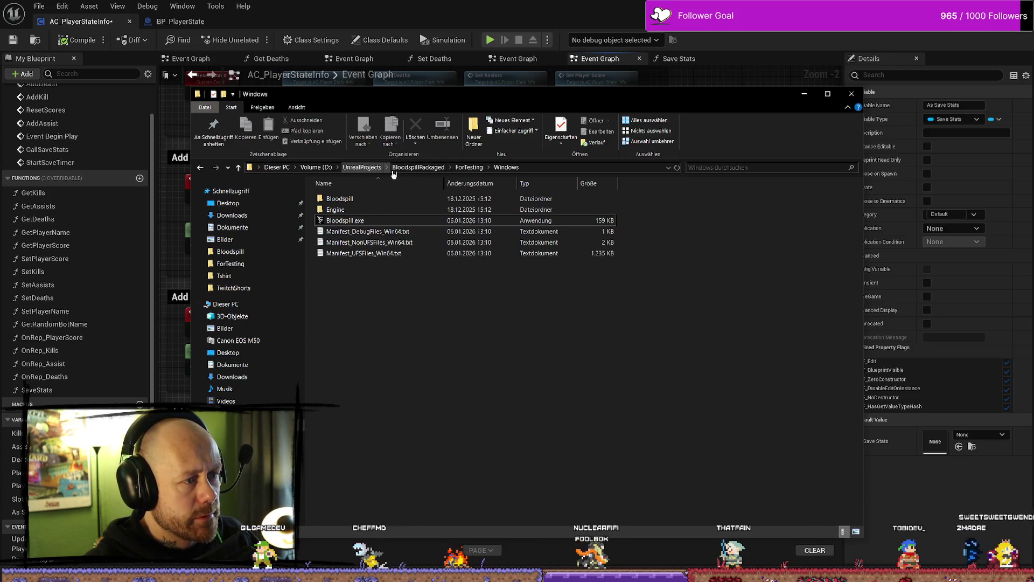
Step: Go to UnrealProjects > BloodSpill > Saved, delete SaveGames, and close Explorer
{"action": "left_click", "coordinate": [362, 166]}
{"action": "double_click", "coordinate": [380, 237]}
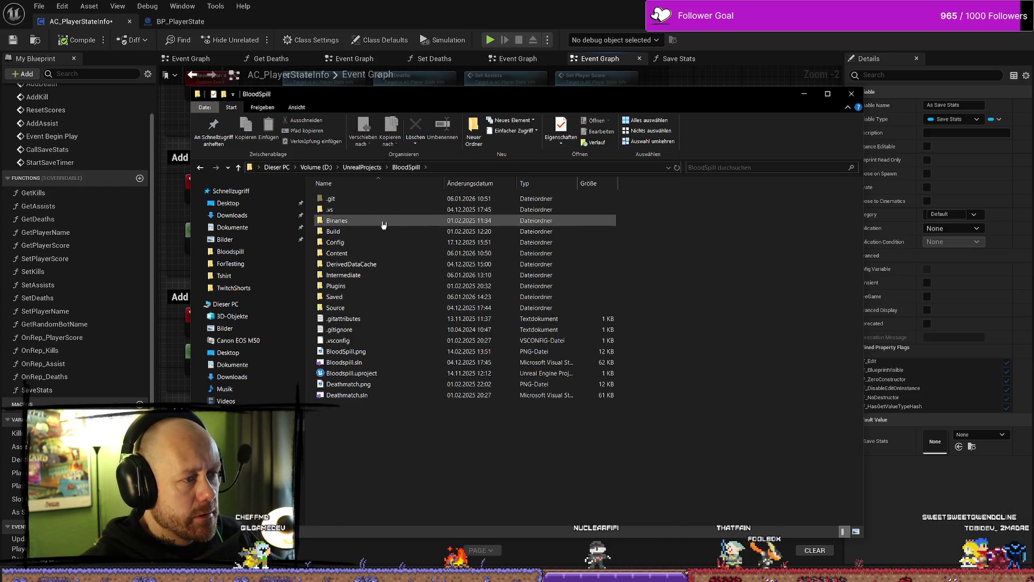
{"action": "double_click", "coordinate": [366, 296]}
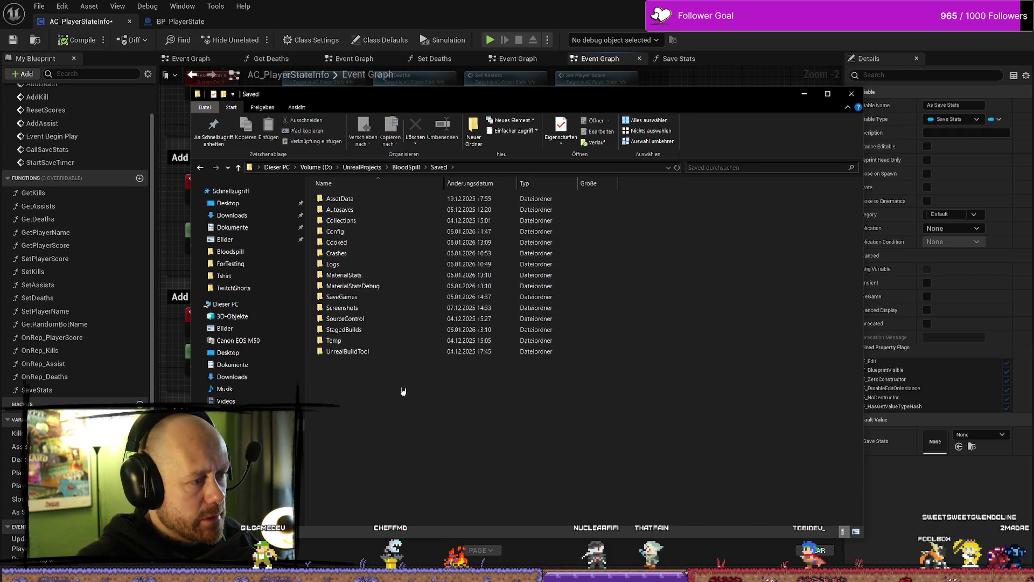
{"action": "left_click", "coordinate": [392, 298]}
{"action": "key", "text": "Delete"}
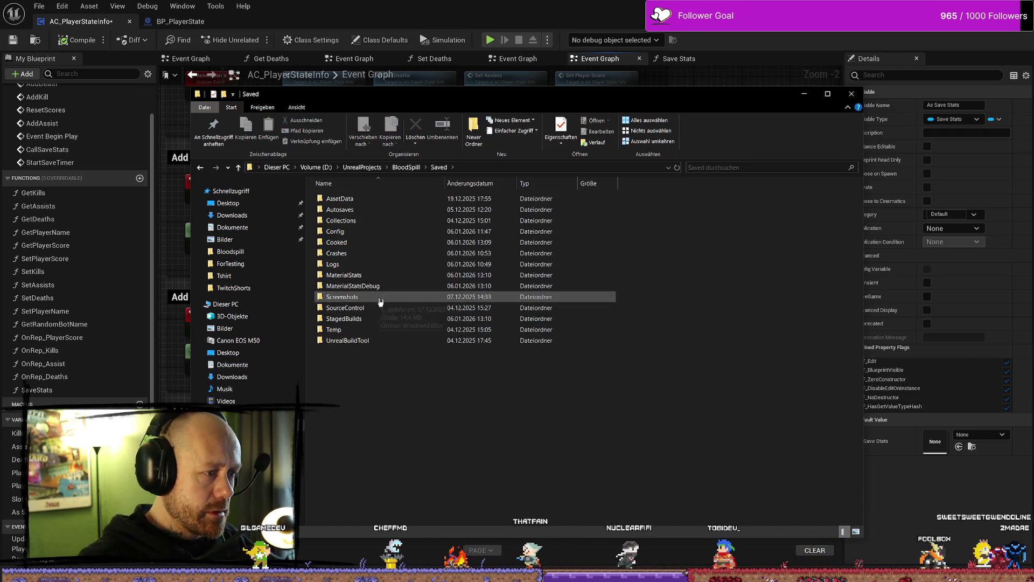
{"action": "left_click", "coordinate": [852, 94]}
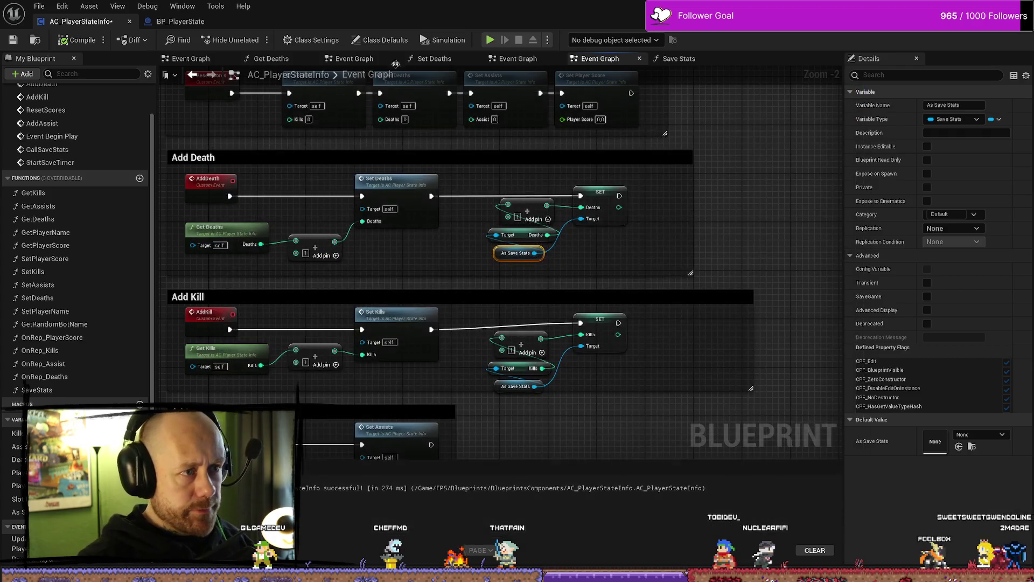
Step: Save AC_PlayerStateInfo, then play a Singleplayer deathmatch and deploy with the crossbow
{"action": "left_click", "coordinate": [39, 6]}
{"action": "left_click", "coordinate": [54, 65]}
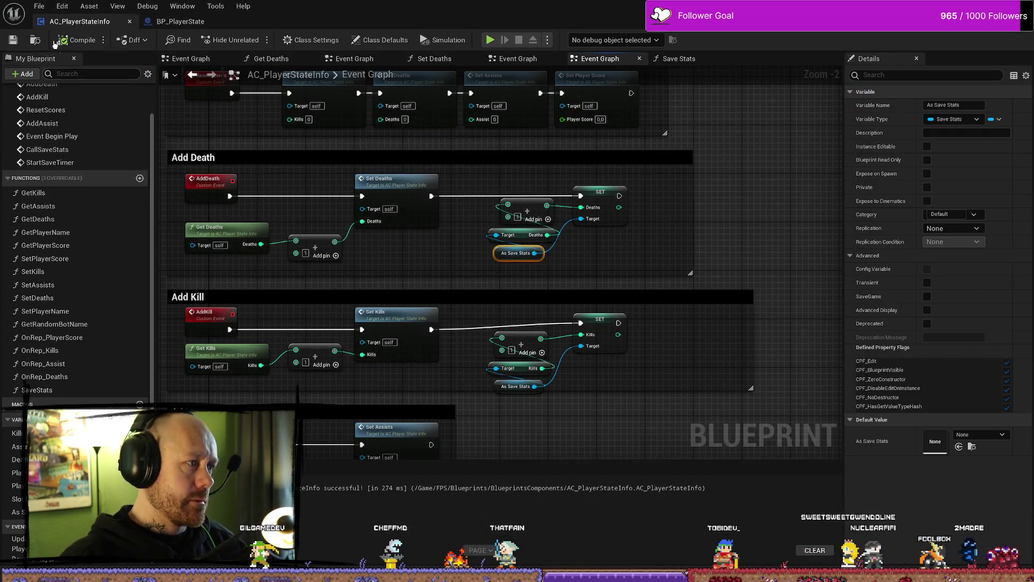
{"action": "left_click", "coordinate": [490, 40]}
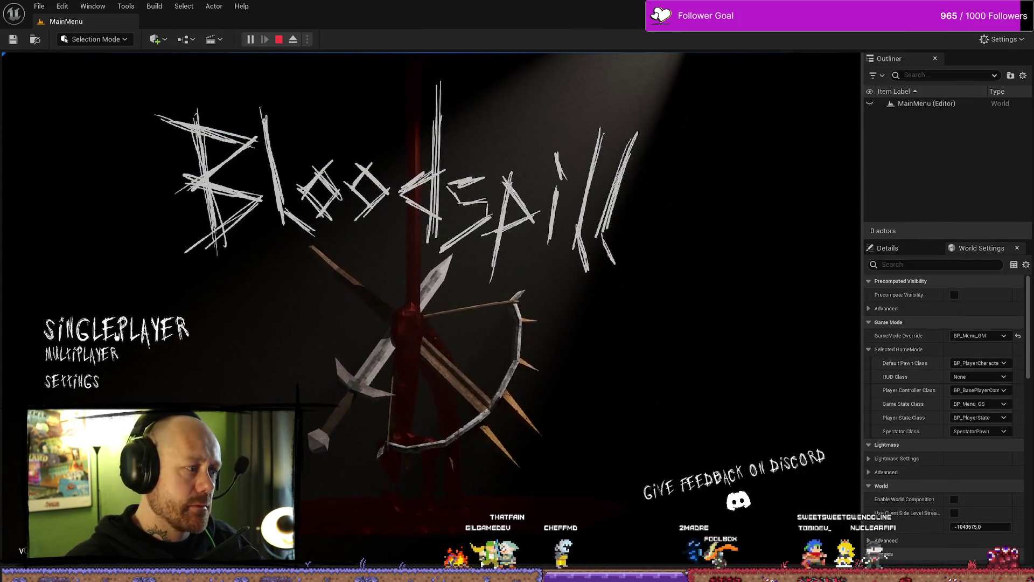
{"action": "left_click", "coordinate": [115, 330]}
{"action": "left_click", "coordinate": [750, 519]}
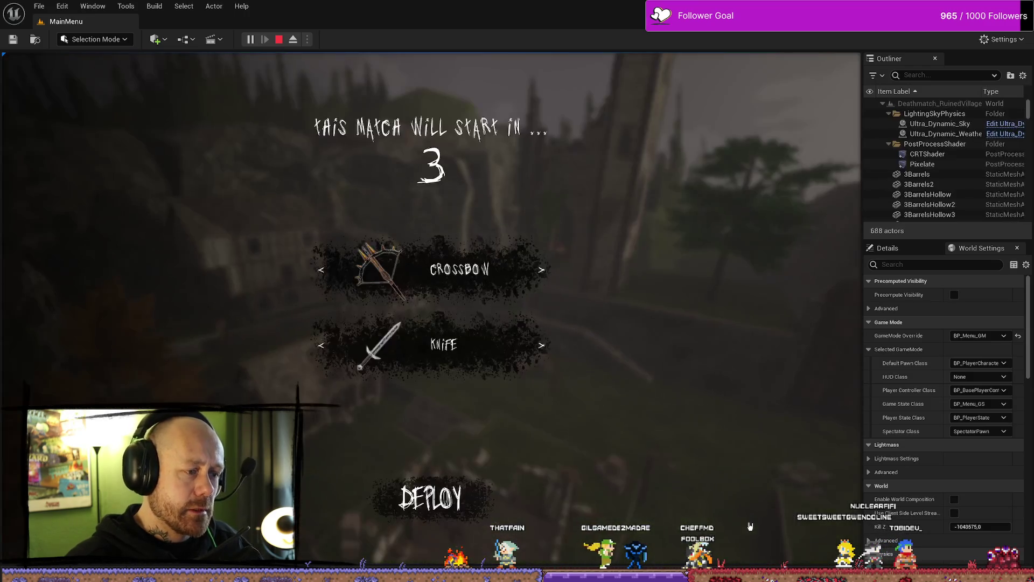
{"action": "left_click", "coordinate": [448, 508]}
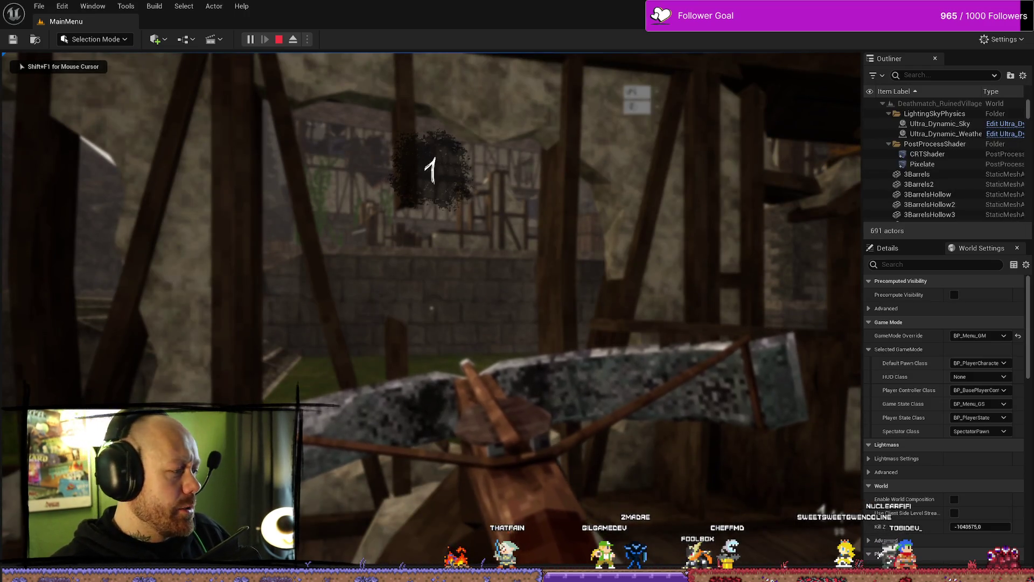
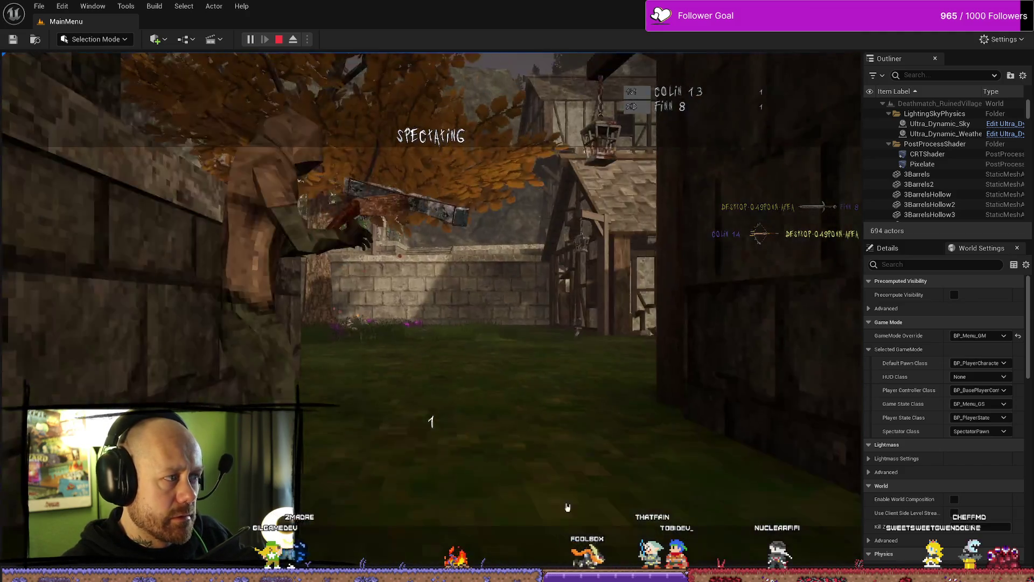
Step: End the running Play-In-Editor deathmatch test session
{"action": "key", "text": "Escape"}
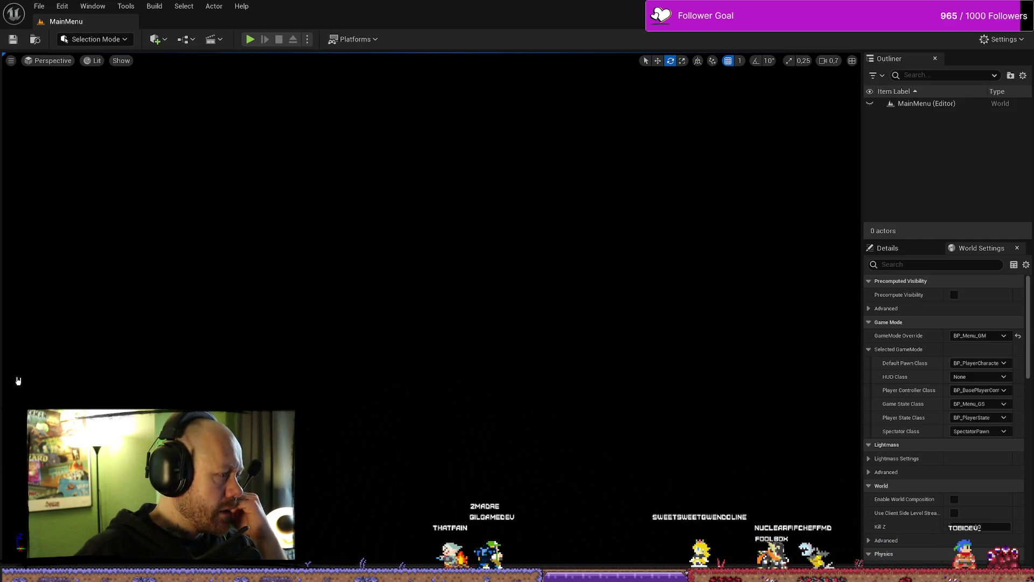
{"action": "key", "text": "alt+Tab"}
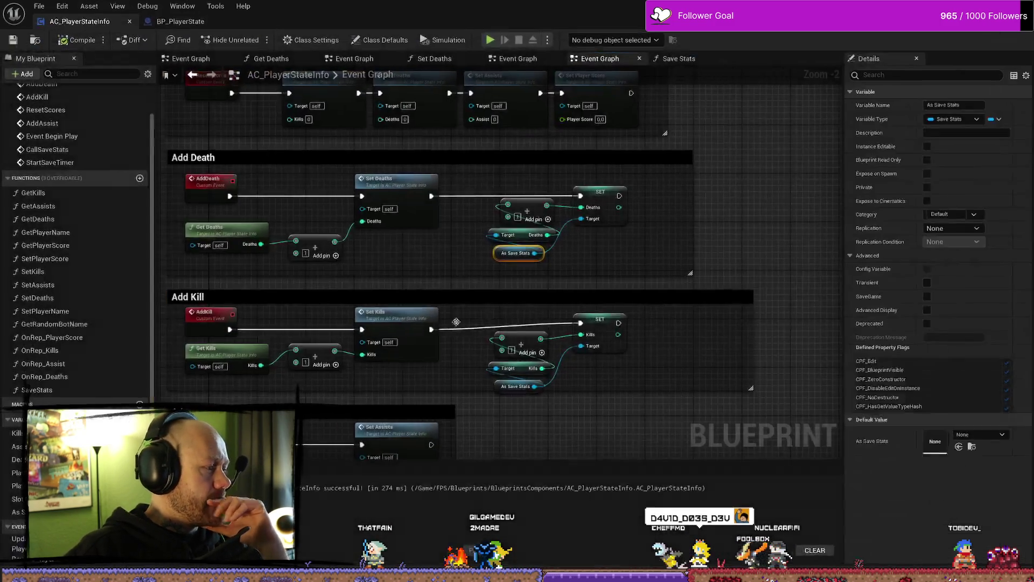
{"action": "mouse_move", "coordinate": [662, 302]}
{"action": "left_mouse_down"}
{"action": "mouse_move", "coordinate": [652, 269]}
{"action": "mouse_move", "coordinate": [693, 272]}
{"action": "left_mouse_up"}
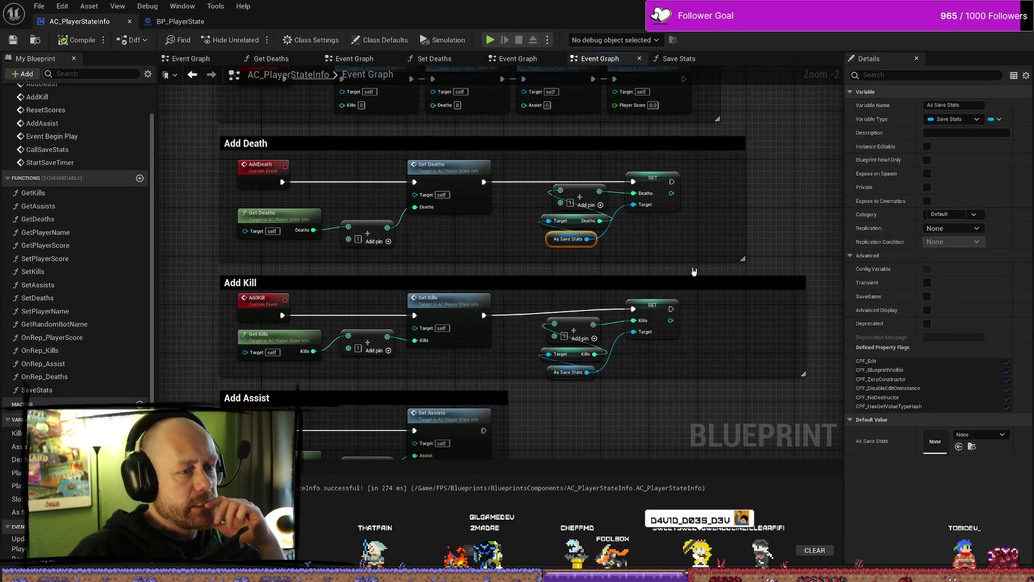
{"action": "left_click_drag", "start_coordinate": [471, 243], "coordinate": [512, 266]}
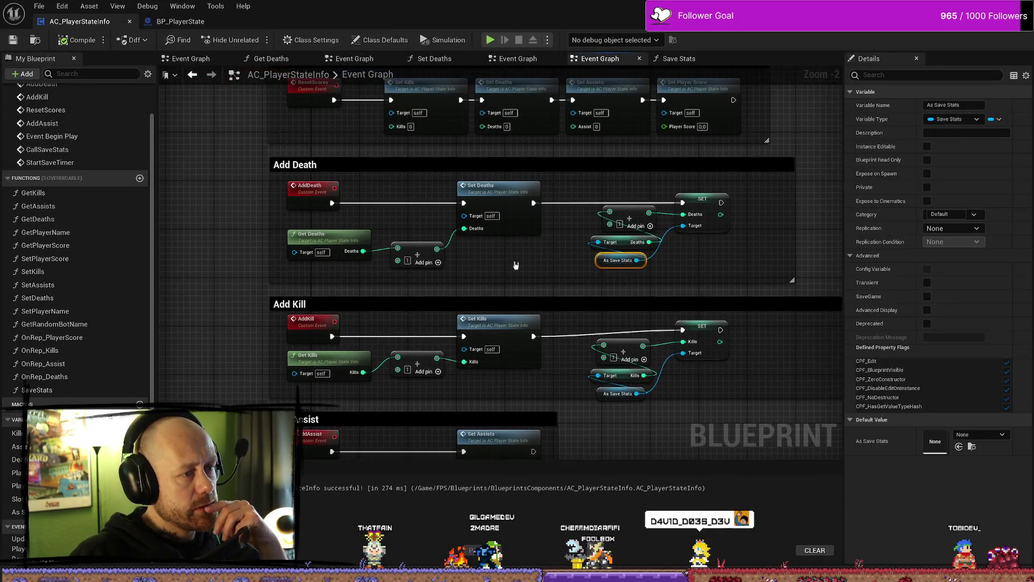
{"action": "scroll", "coordinate": [522, 258], "scroll_direction": "down", "scroll_amount": 1}
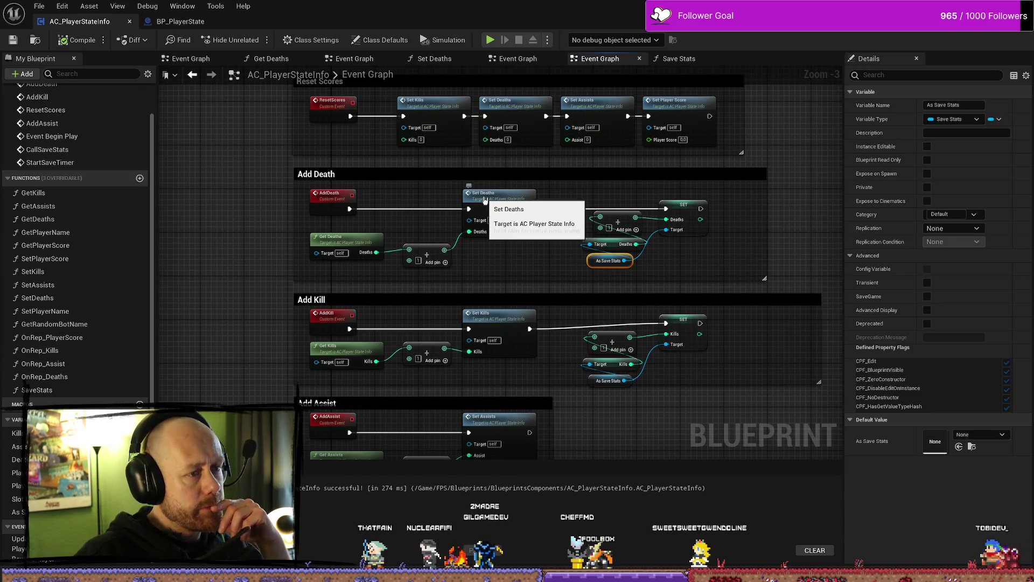
{"action": "left_click", "coordinate": [483, 197]}
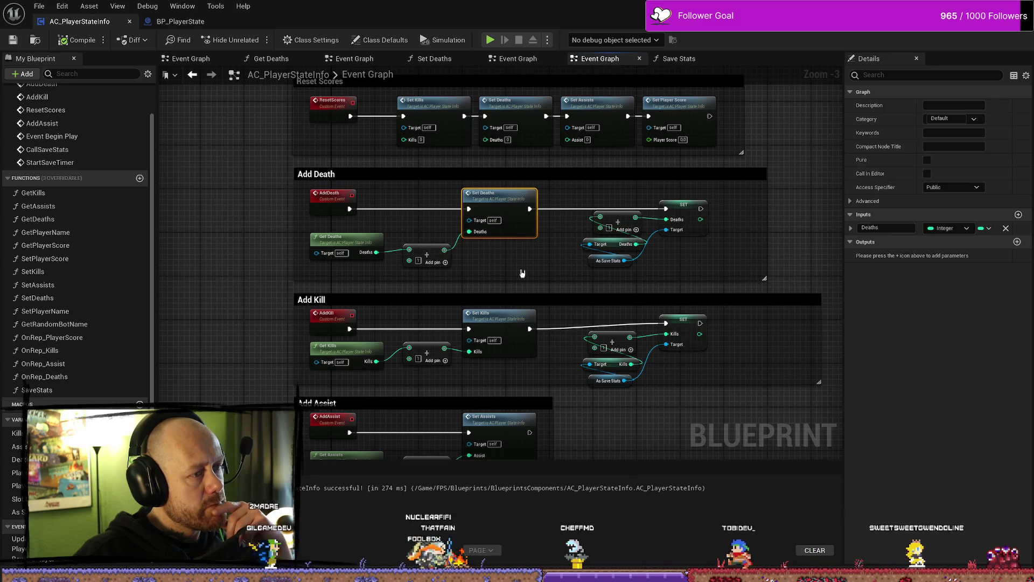
{"action": "left_click_drag", "start_coordinate": [556, 241], "coordinate": [467, 240]}
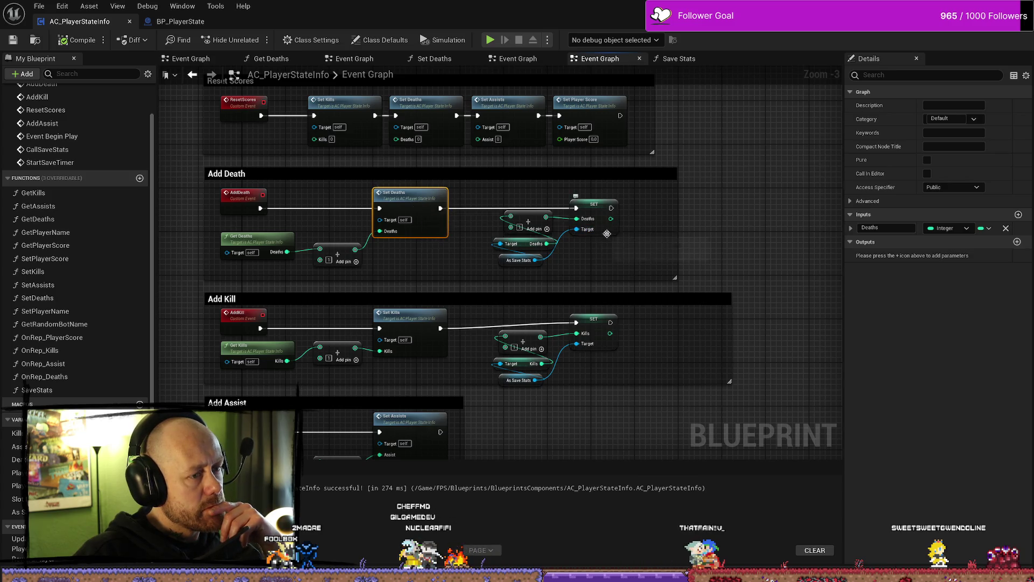
{"action": "scroll", "coordinate": [609, 236], "scroll_direction": "up", "scroll_amount": 2}
{"action": "left_click_drag", "start_coordinate": [652, 278], "coordinate": [604, 285]}
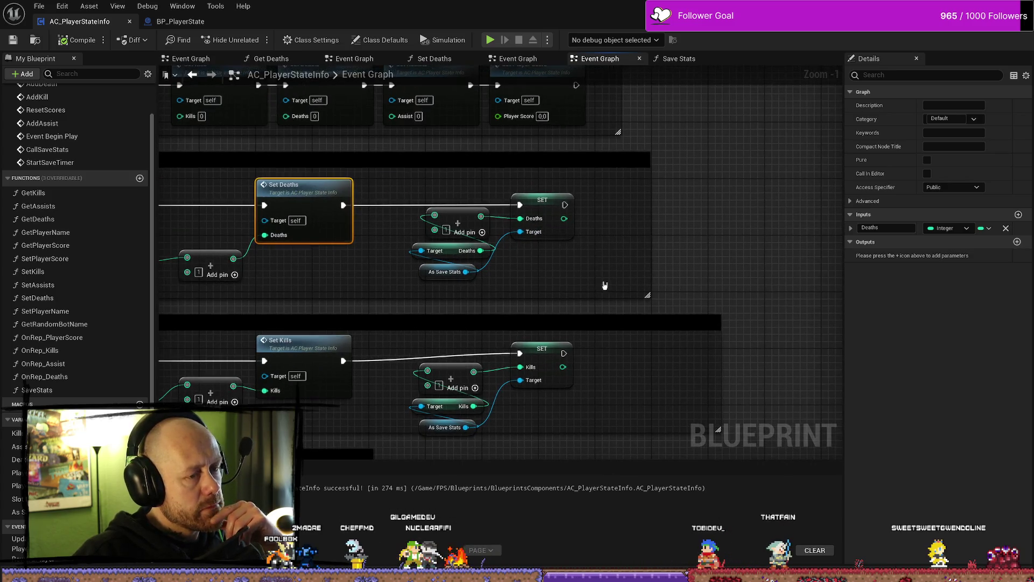
{"action": "scroll", "coordinate": [605, 275], "scroll_direction": "down", "scroll_amount": 1}
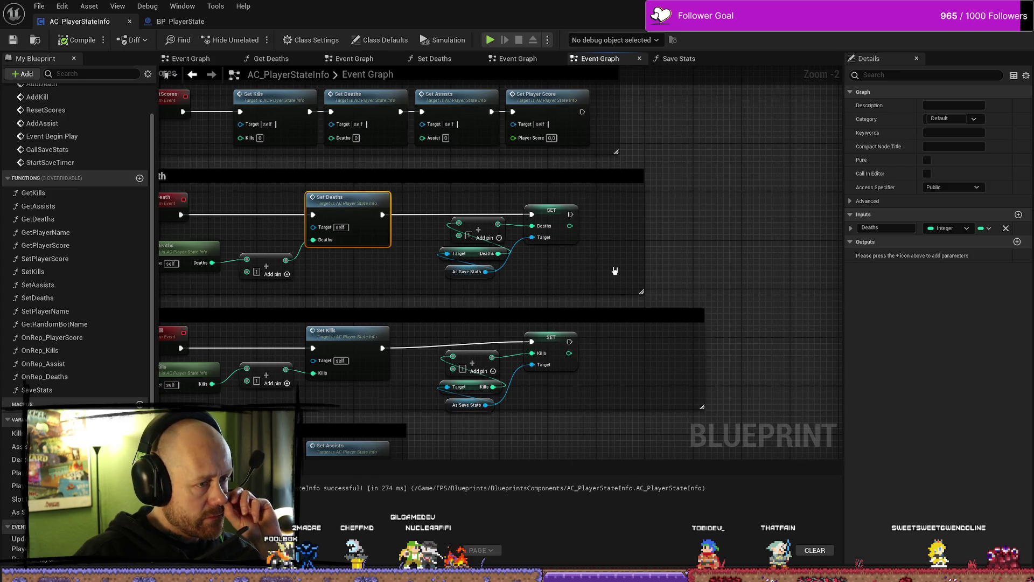
{"action": "left_click_drag", "start_coordinate": [670, 247], "coordinate": [583, 284]}
{"action": "scroll", "coordinate": [634, 230], "scroll_direction": "down", "scroll_amount": 1}
{"action": "mouse_move", "coordinate": [635, 231]}
{"action": "left_mouse_down"}
{"action": "mouse_move", "coordinate": [669, 330]}
{"action": "mouse_move", "coordinate": [578, 360]}
{"action": "left_mouse_up"}
{"action": "left_click_drag", "start_coordinate": [350, 107], "coordinate": [426, 294]}
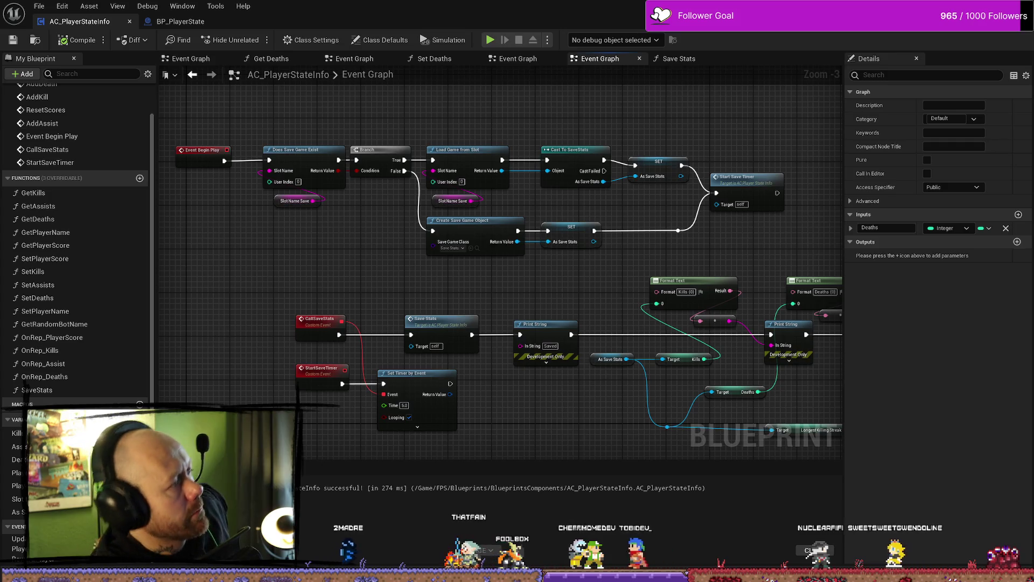
{"action": "key", "text": "super+e"}
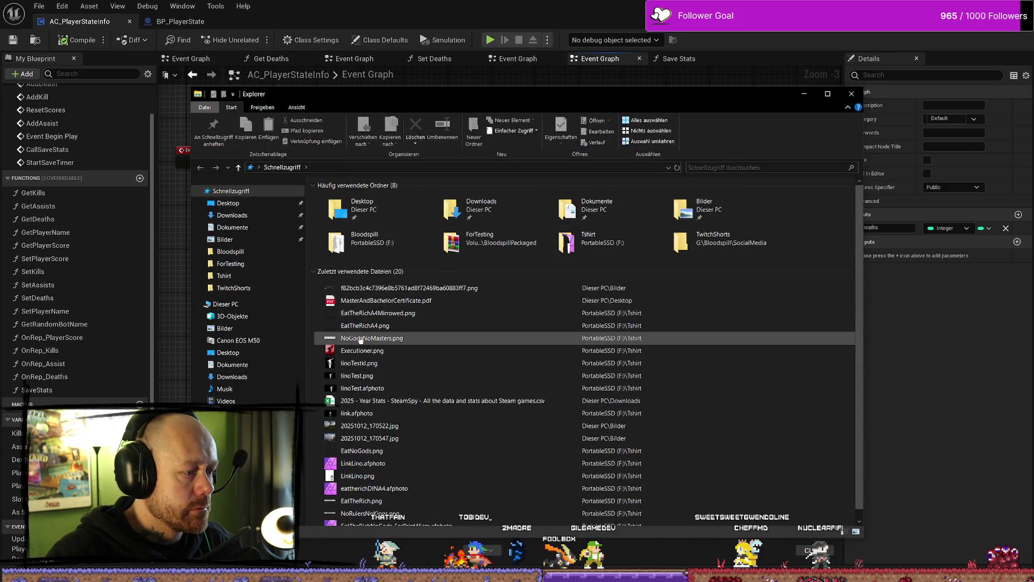
Step: Browse Explorer to D:\UnrealProjects\BloodSpill\Saved, then close the window
{"action": "left_click", "coordinate": [226, 425]}
{"action": "scroll", "coordinate": [375, 431], "scroll_direction": "down", "scroll_amount": 5}
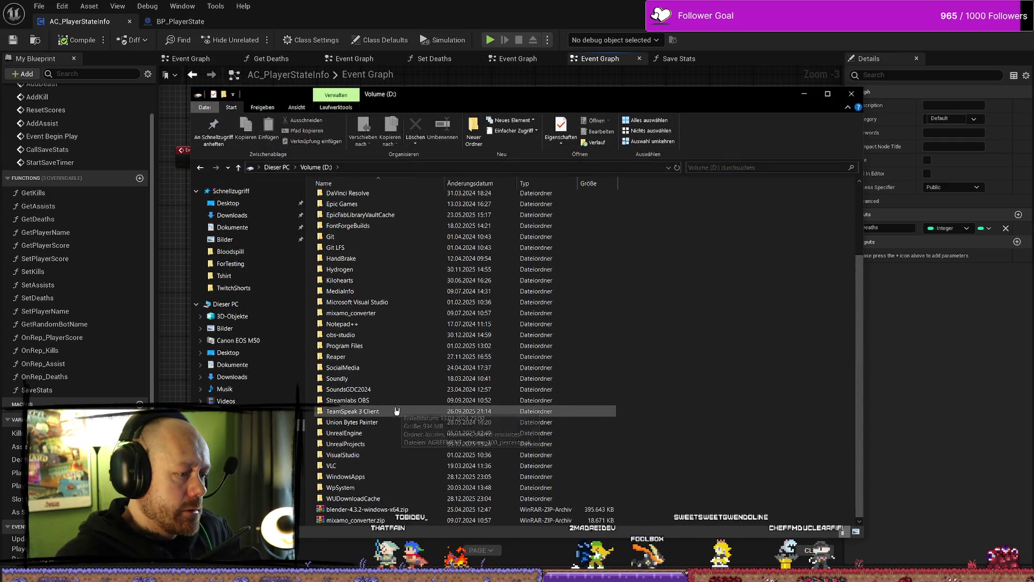
{"action": "double_click", "coordinate": [376, 444]}
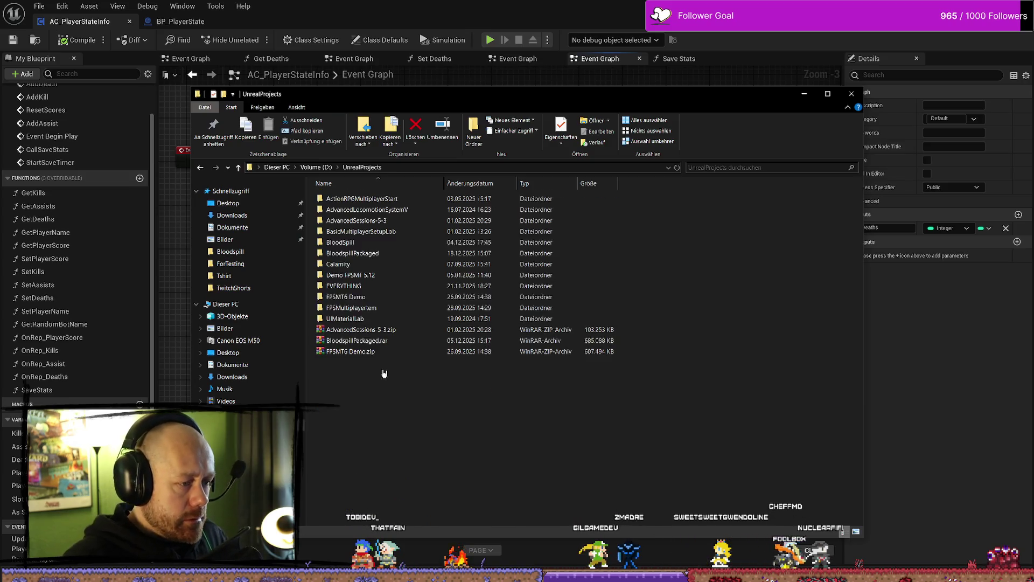
{"action": "double_click", "coordinate": [413, 241]}
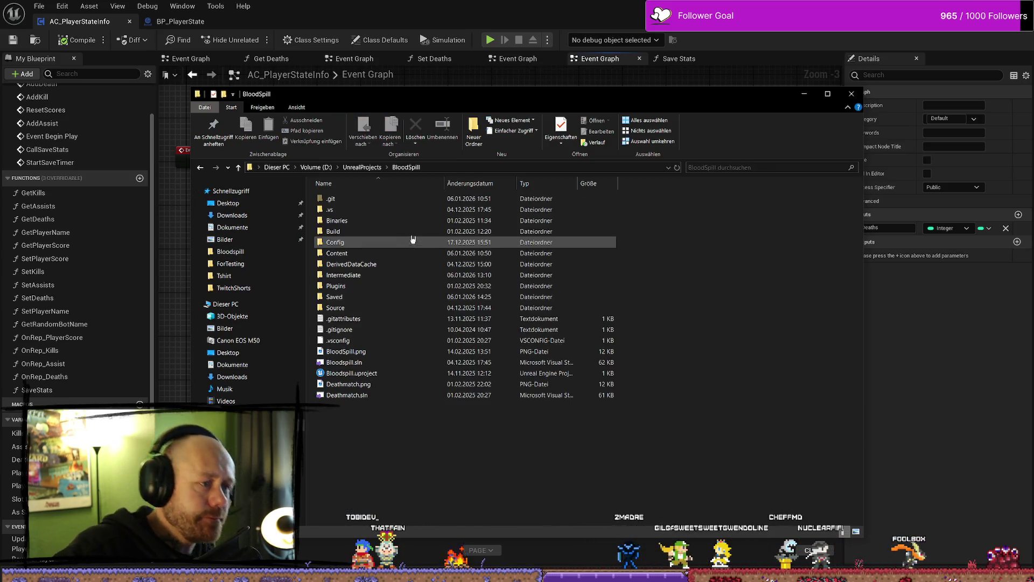
{"action": "double_click", "coordinate": [394, 297]}
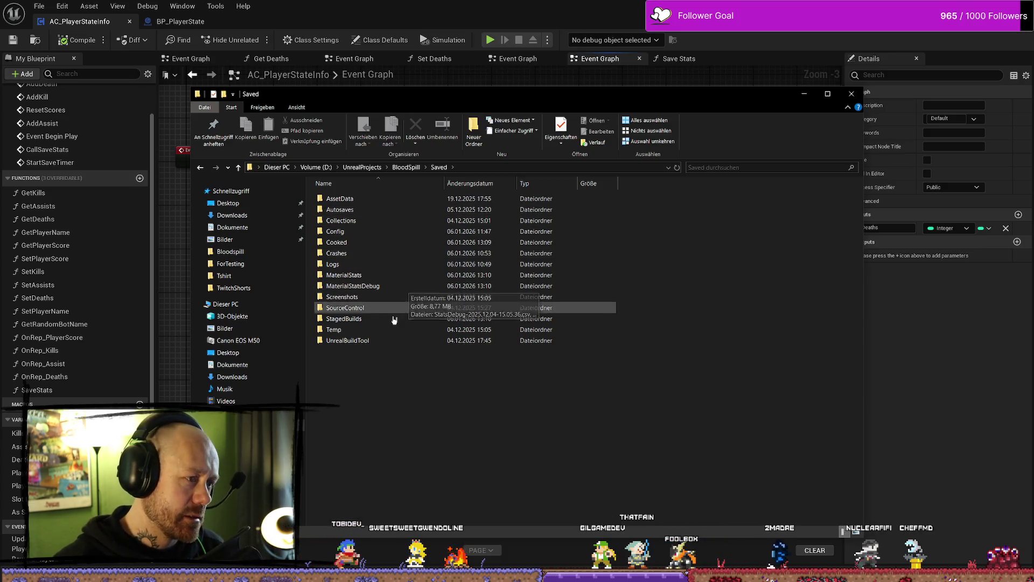
{"action": "left_click", "coordinate": [851, 93]}
{"action": "scroll", "coordinate": [445, 300], "scroll_direction": "down", "scroll_amount": 2}
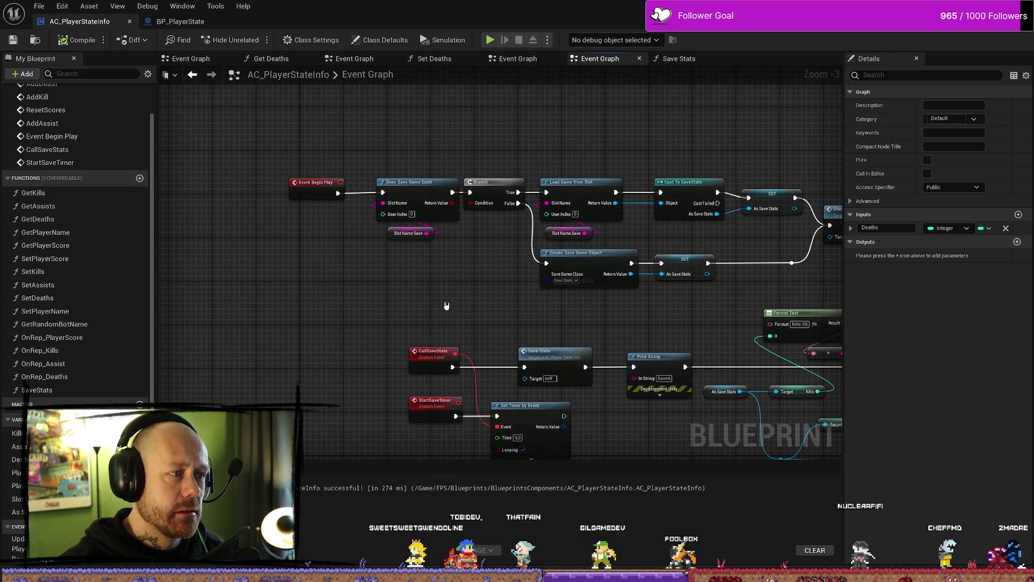
Step: Bring the Begin Play save/load chain into view and inspect the Slot Name Save variable
{"action": "scroll", "coordinate": [414, 287], "scroll_direction": "up", "scroll_amount": 1}
{"action": "scroll", "coordinate": [414, 287], "scroll_direction": "up", "scroll_amount": 2}
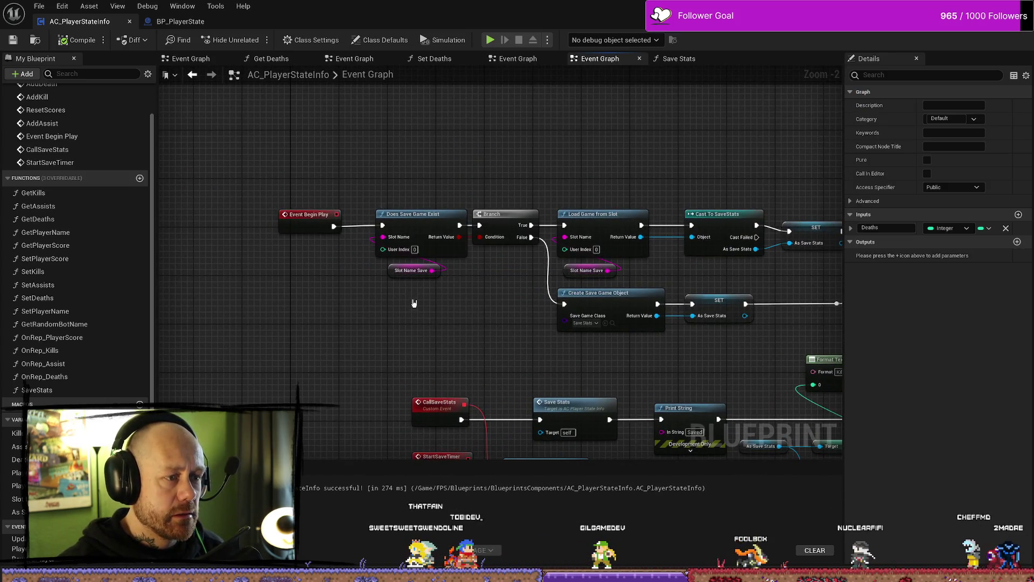
{"action": "left_click_drag", "start_coordinate": [400, 286], "coordinate": [354, 247]}
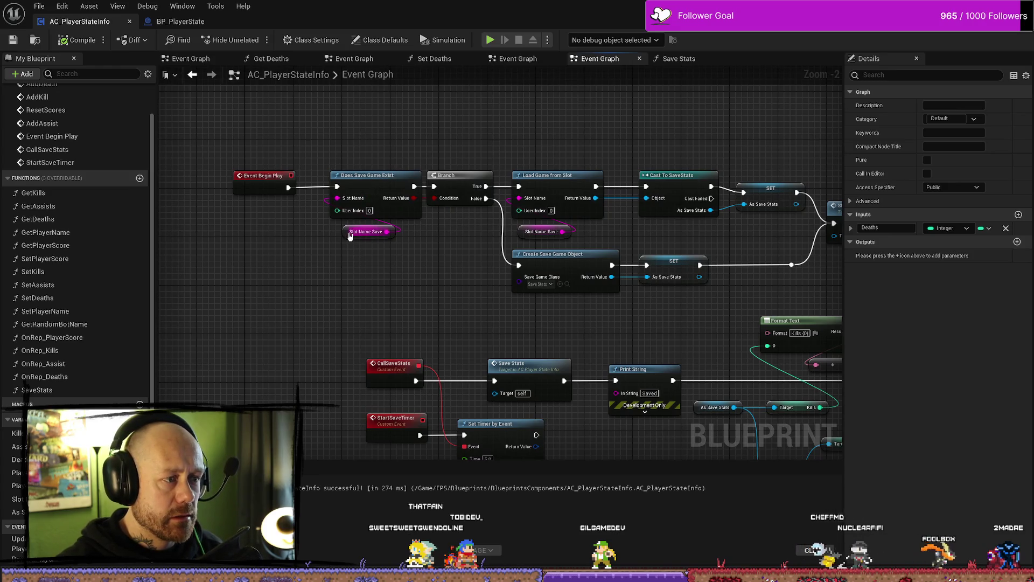
{"action": "left_click_drag", "start_coordinate": [439, 280], "coordinate": [385, 265]}
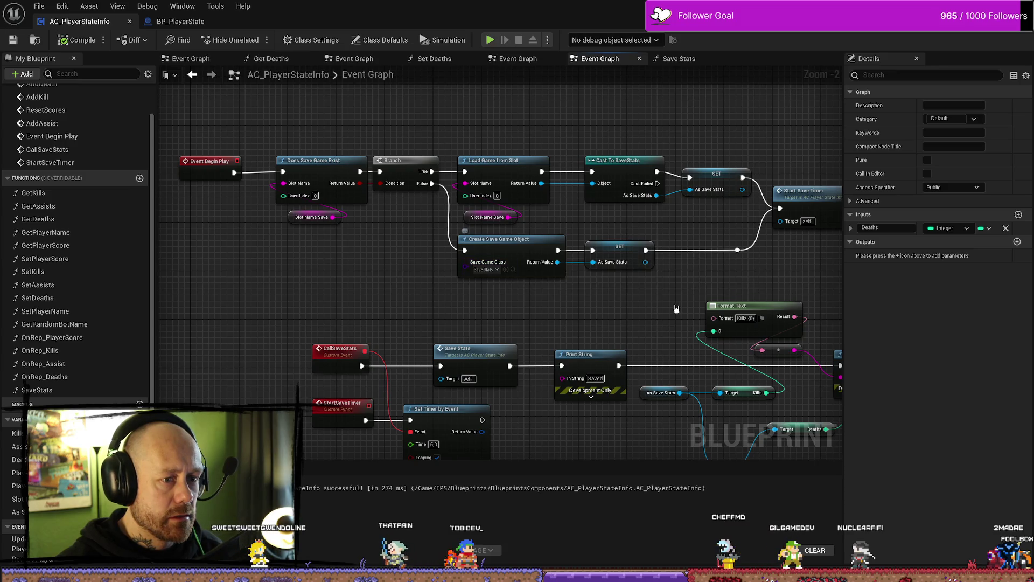
{"action": "left_click_drag", "start_coordinate": [670, 299], "coordinate": [583, 299]}
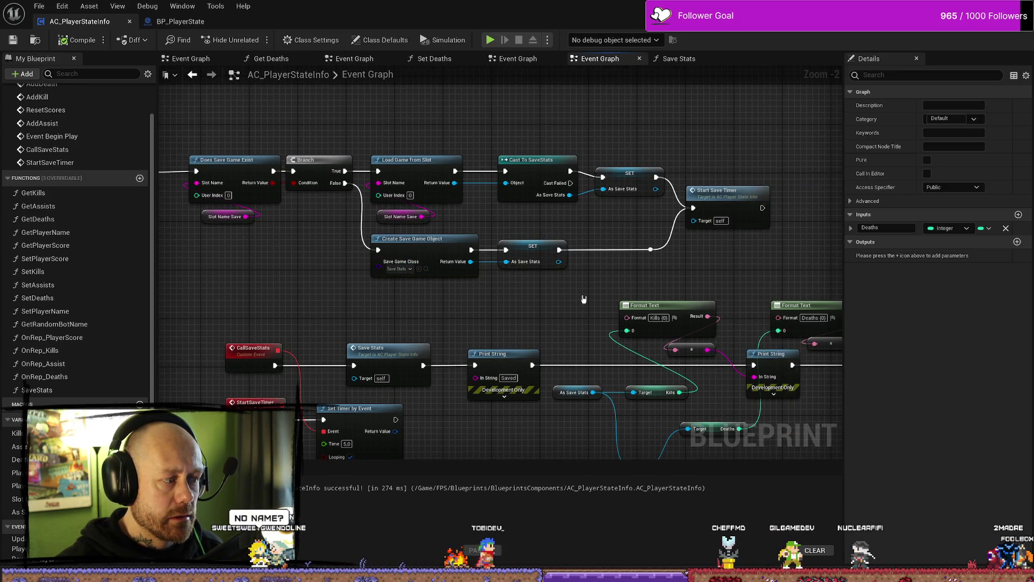
{"action": "left_click", "coordinate": [19, 499]}
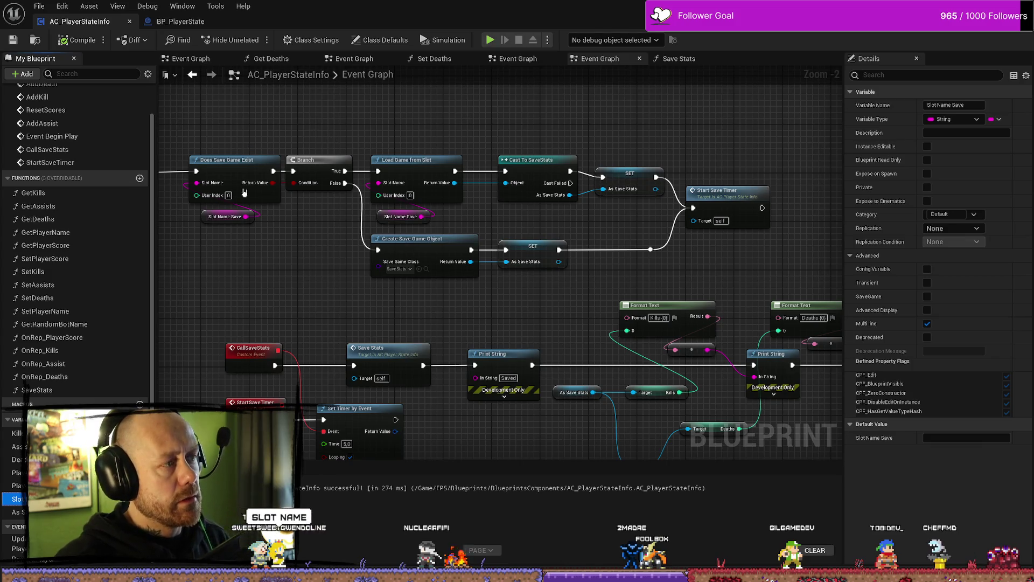
Step: Copy SavedPlayerStats from BP_PlayerState's Slot Name Save into AC_PlayerStateInfo's Slot Name Save default
{"action": "left_click", "coordinate": [180, 21]}
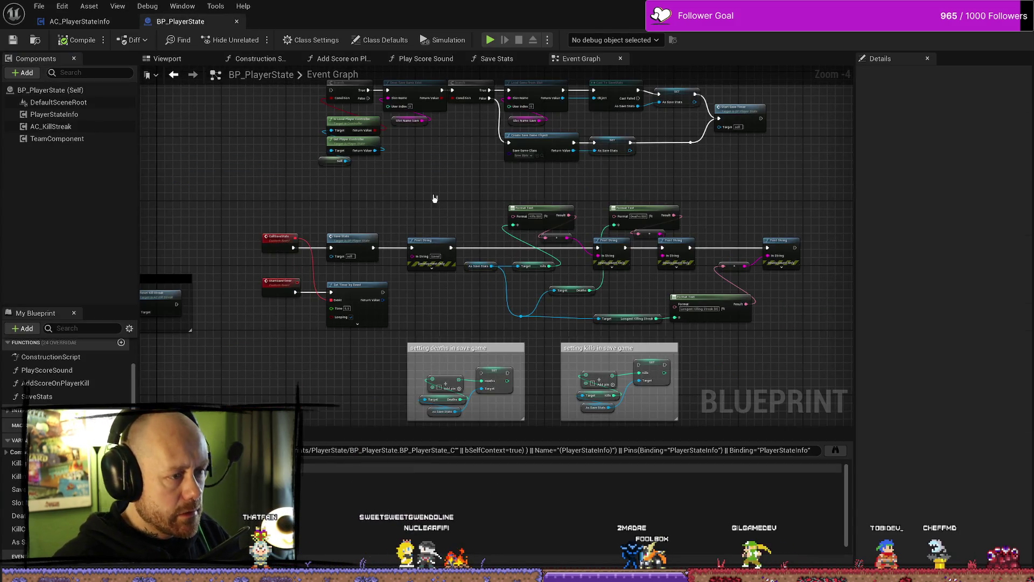
{"action": "left_click", "coordinate": [419, 160]}
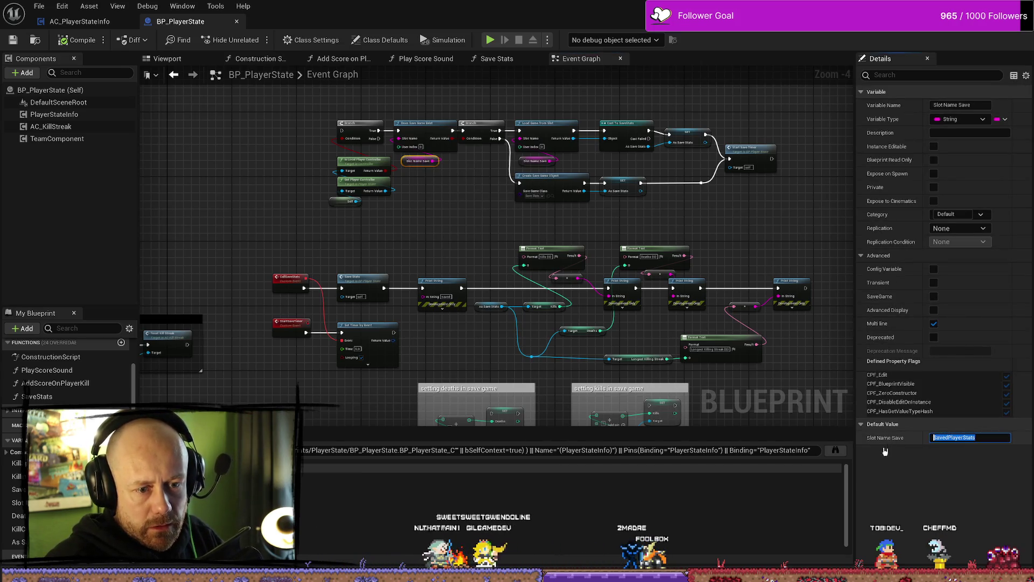
{"action": "left_click", "coordinate": [978, 438]}
{"action": "left_click", "coordinate": [80, 21]}
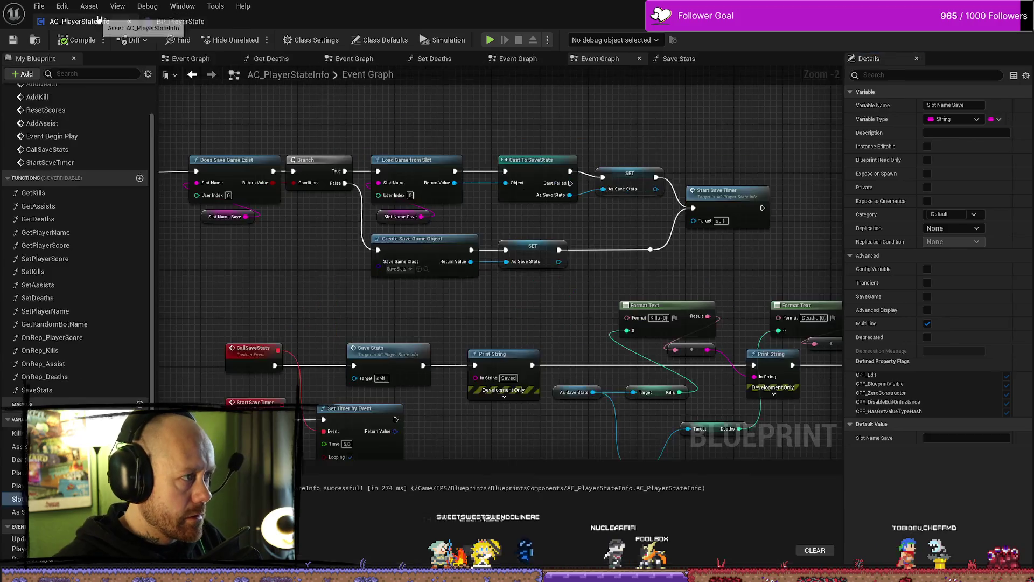
{"action": "left_click", "coordinate": [401, 216]}
{"action": "left_click", "coordinate": [946, 436]}
{"action": "type", "text": "SavedPlayerStats"}
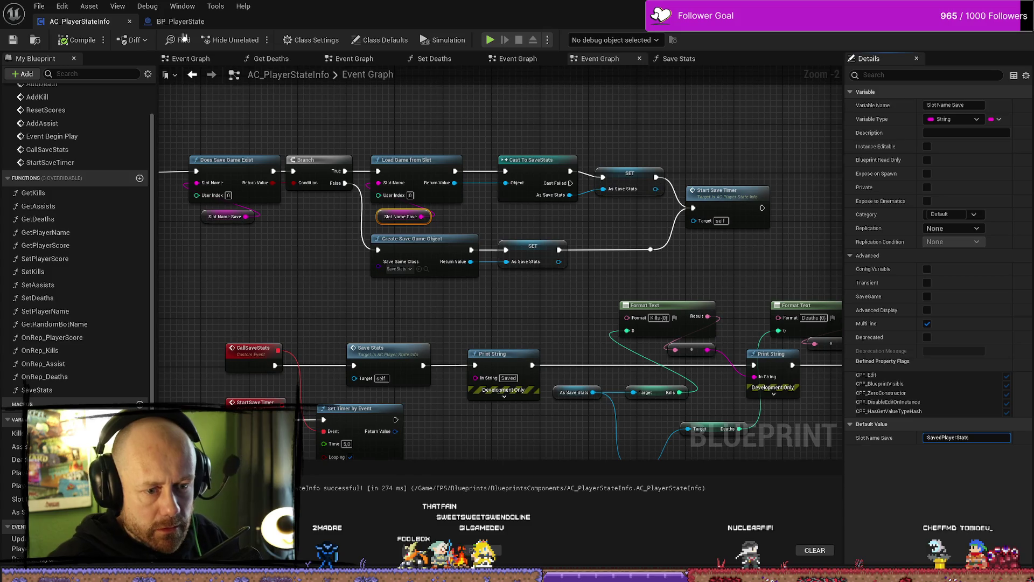
Step: Compile and save the AC_PlayerStateInfo Blueprint
{"action": "left_click", "coordinate": [76, 40]}
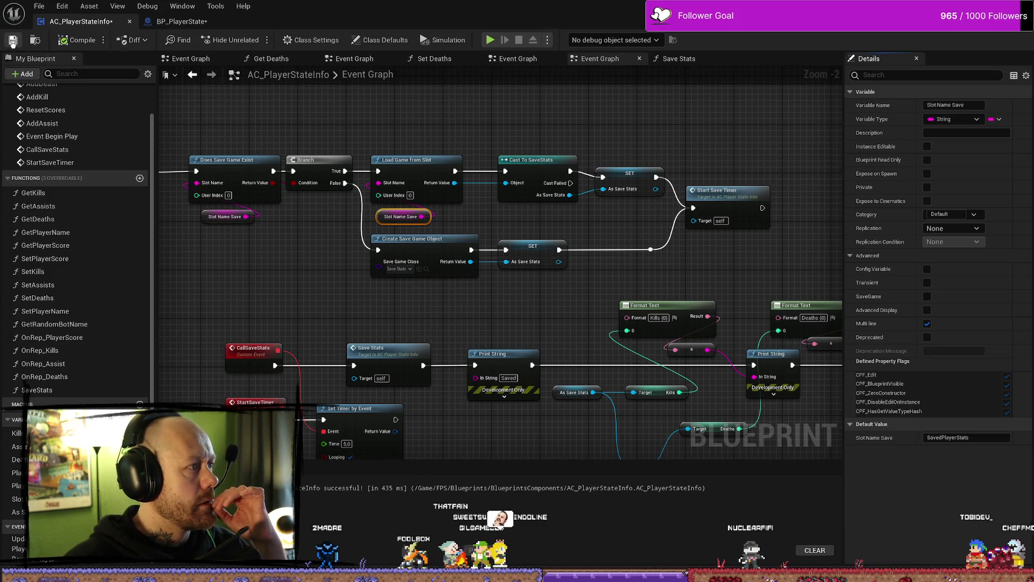
{"action": "left_click", "coordinate": [13, 41]}
{"action": "mouse_move", "coordinate": [541, 220]}
{"action": "left_mouse_down"}
{"action": "mouse_move", "coordinate": [448, 201]}
{"action": "mouse_move", "coordinate": [472, 191]}
{"action": "mouse_move", "coordinate": [410, 155]}
{"action": "mouse_move", "coordinate": [570, 141]}
{"action": "mouse_move", "coordinate": [613, 196]}
{"action": "mouse_move", "coordinate": [611, 150]}
{"action": "mouse_move", "coordinate": [669, 169]}
{"action": "mouse_move", "coordinate": [680, 211]}
{"action": "mouse_move", "coordinate": [777, 205]}
{"action": "left_mouse_up"}
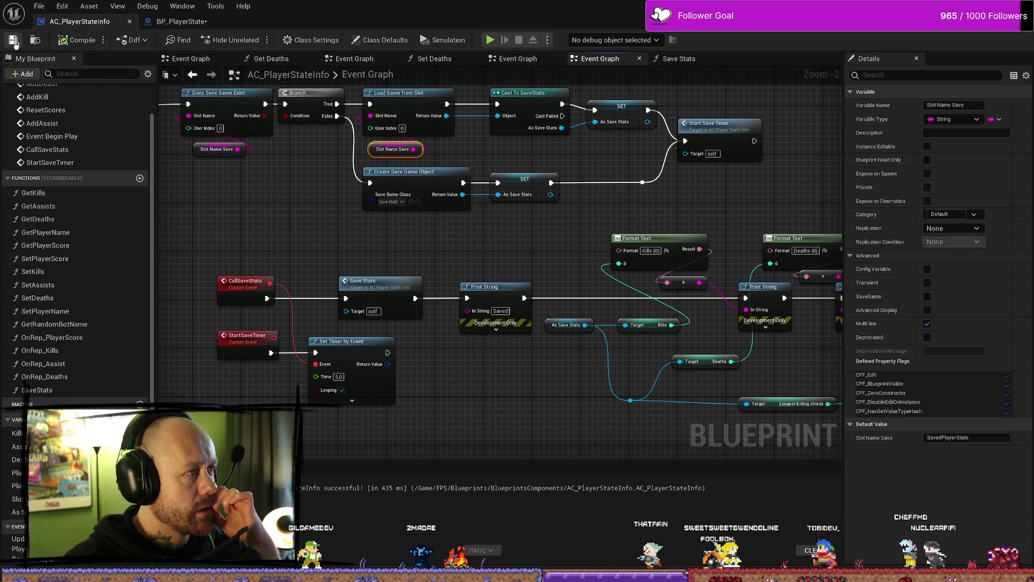
Step: Save the modified BP_PlayerState Blueprint
{"action": "left_click", "coordinate": [200, 21]}
{"action": "key", "text": "ctrl+s"}
{"action": "left_click", "coordinate": [80, 21]}
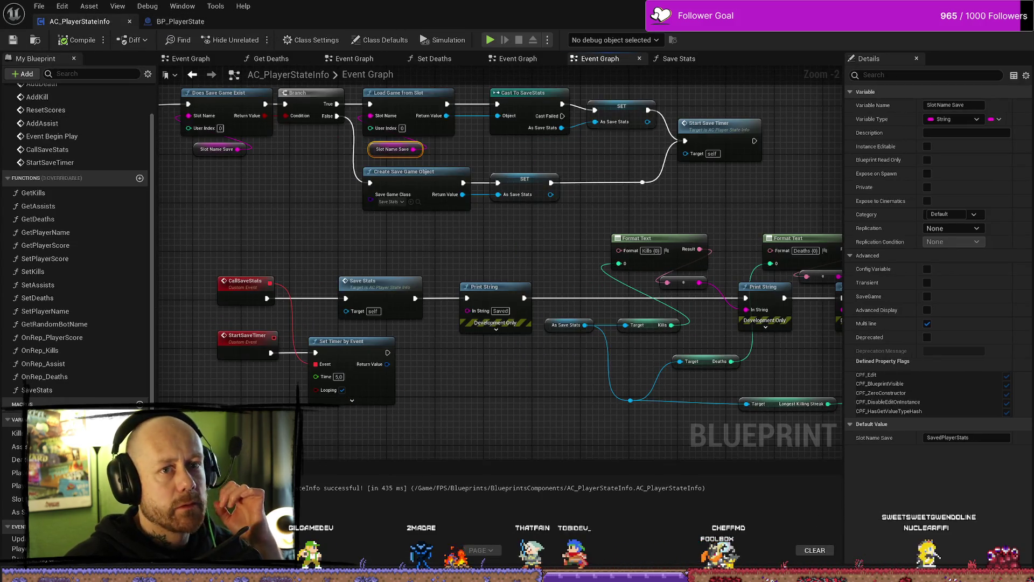
{"action": "key", "text": "alt+Tab"}
Step: Play a match with the crossbow, score a kill, respawn, then stop the session
{"action": "left_click", "coordinate": [256, 38]}
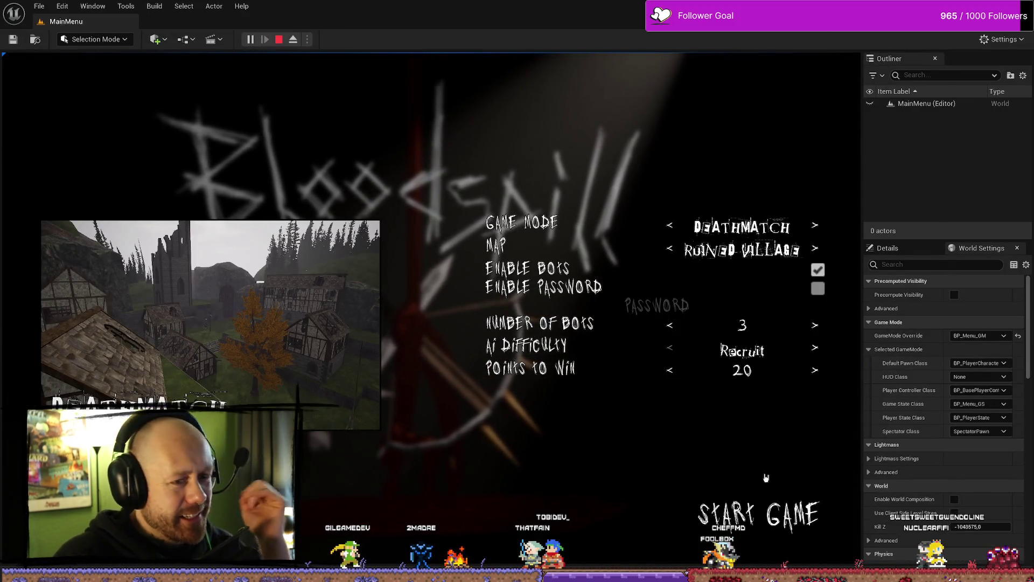
{"action": "left_click", "coordinate": [799, 526]}
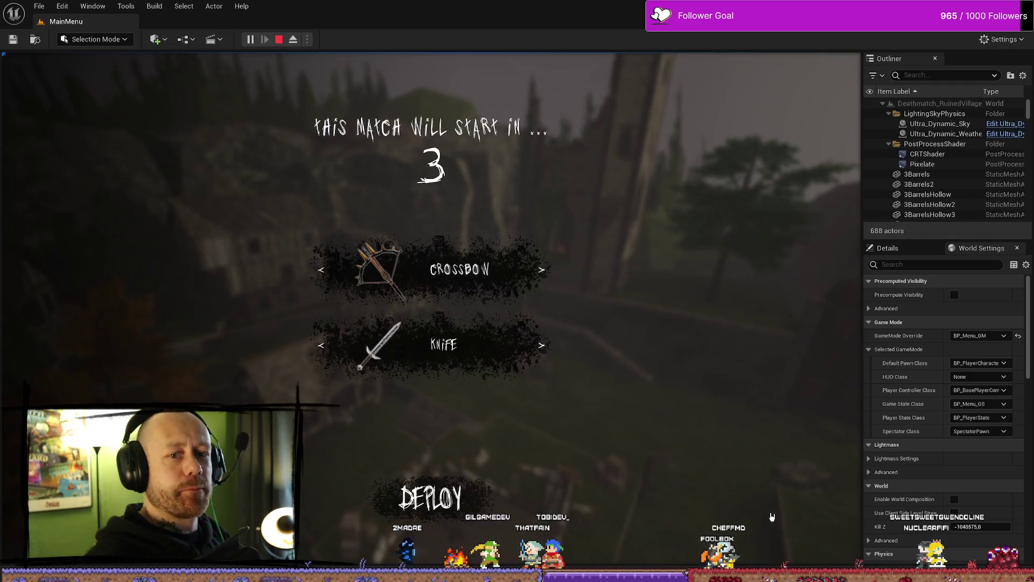
{"action": "left_click", "coordinate": [440, 522]}
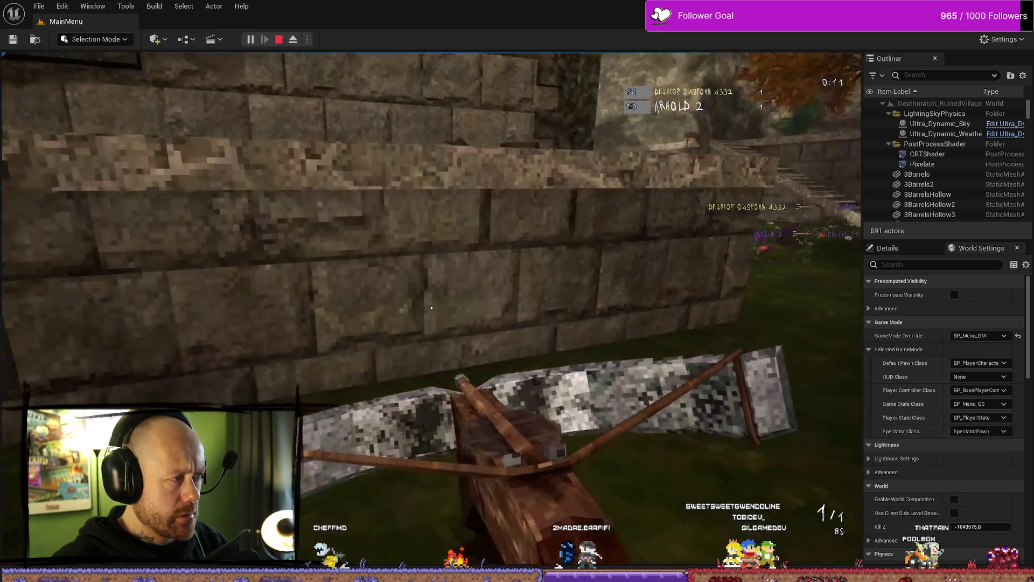
{"action": "key", "text": "w"}
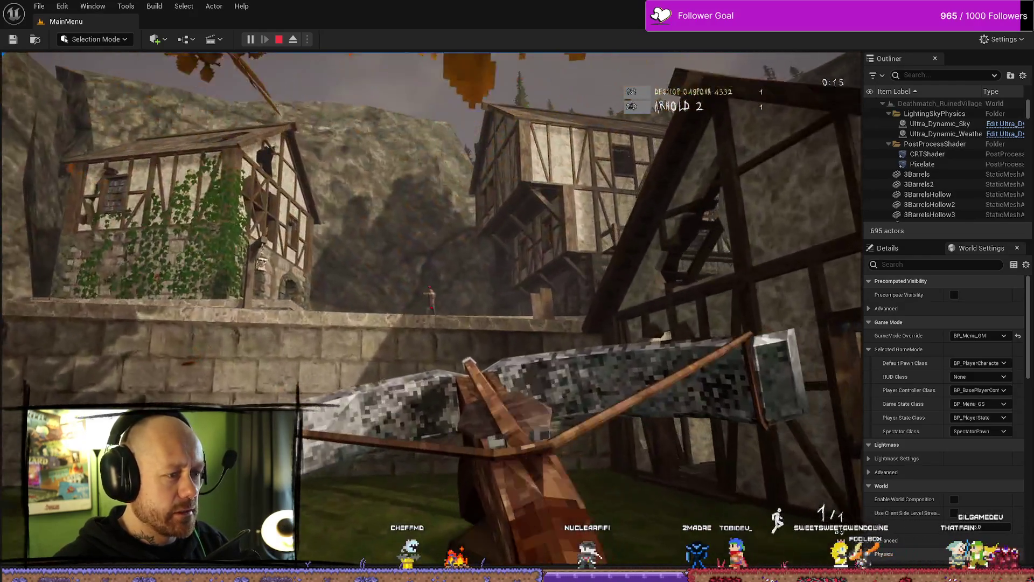
{"action": "left_click", "coordinate": [430, 307]}
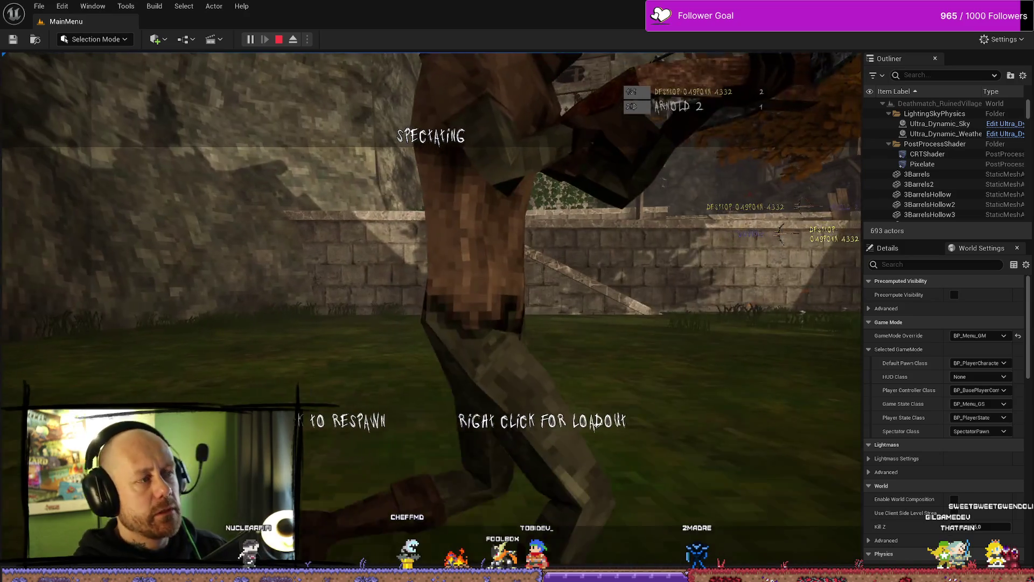
{"action": "left_click", "coordinate": [431, 308]}
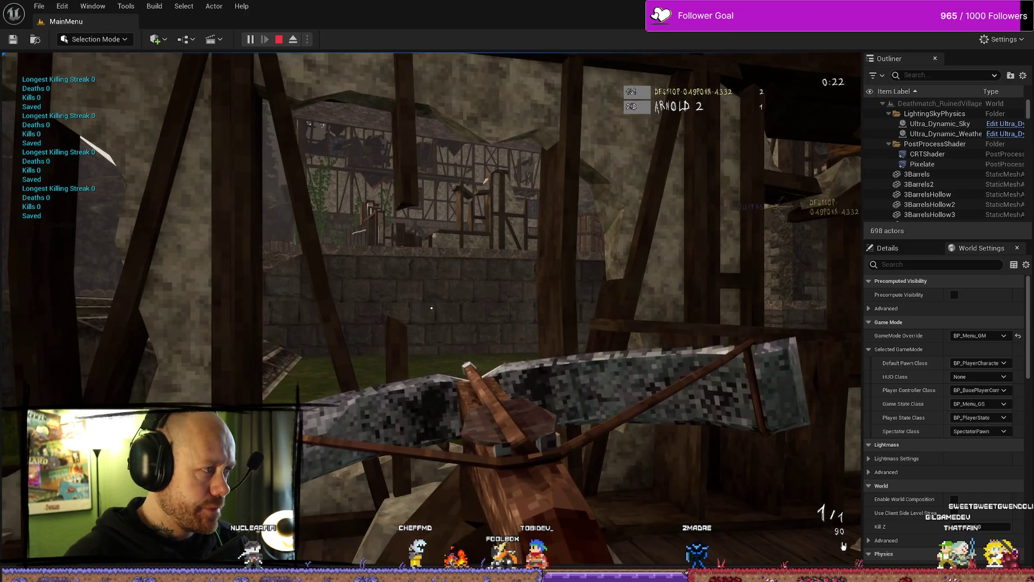
{"action": "key", "text": "Escape"}
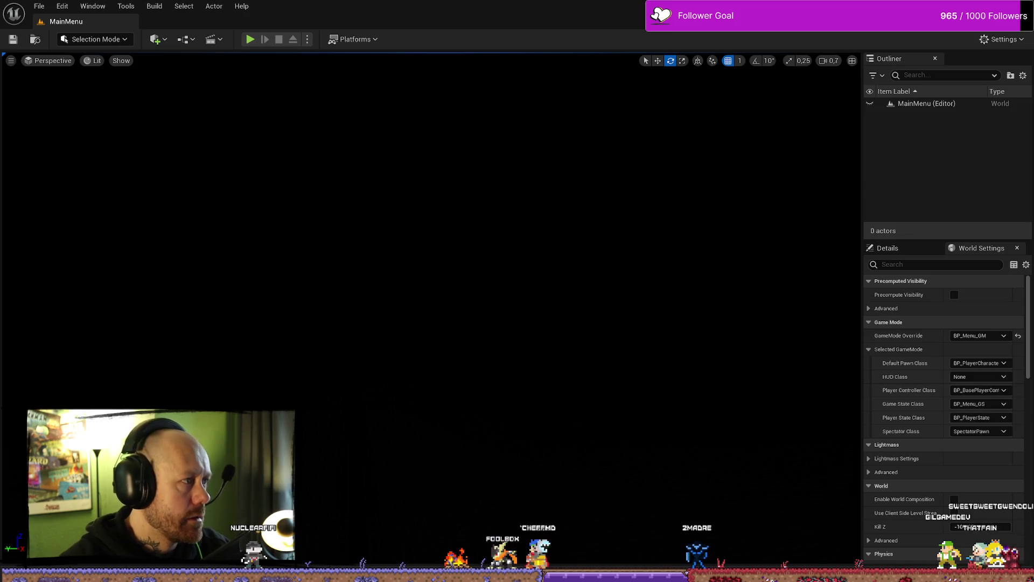
Step: Navigate to D:\UnrealProjects\BloodSpill\Saved\SaveGames and bring up options for SavedPlayerStats.sav
{"action": "key", "text": "super+e"}
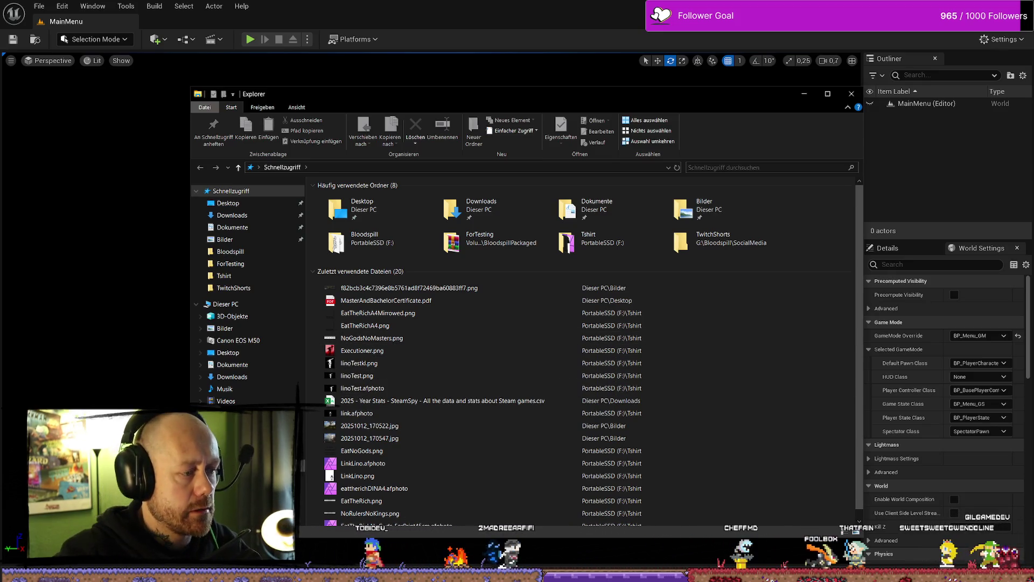
{"action": "left_click", "coordinate": [237, 425]}
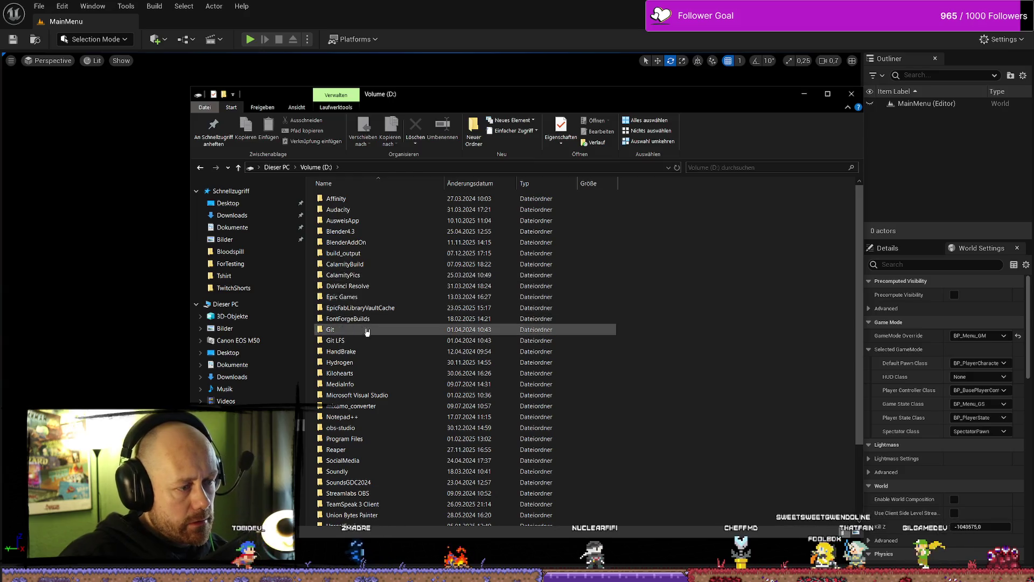
{"action": "scroll", "coordinate": [377, 414], "scroll_direction": "down", "scroll_amount": 3}
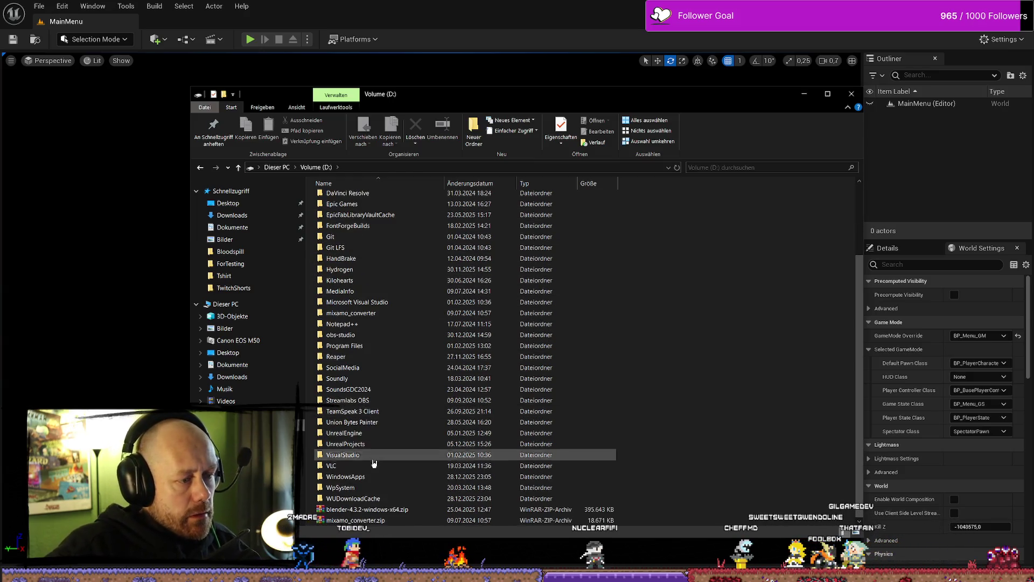
{"action": "double_click", "coordinate": [344, 444]}
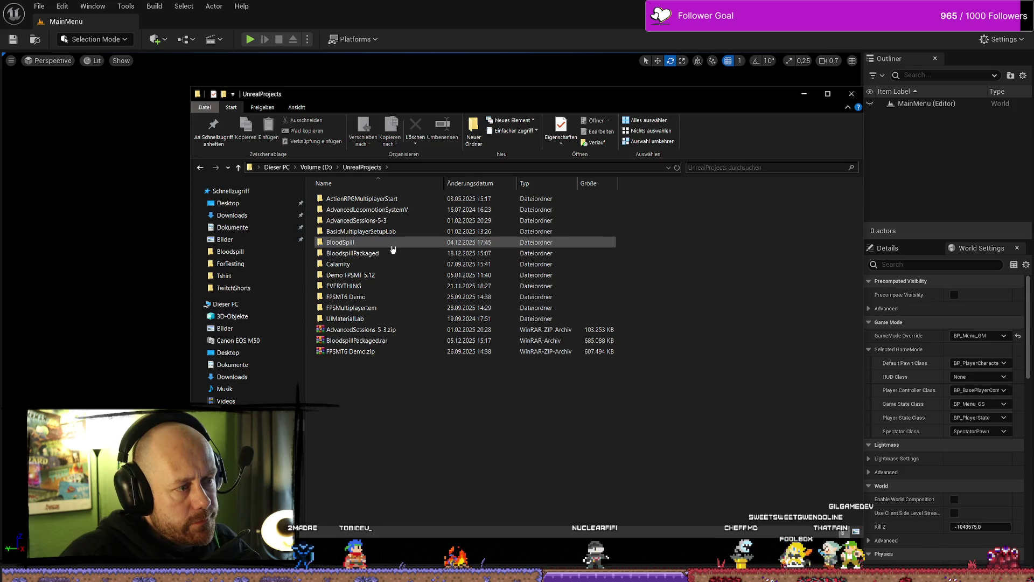
{"action": "double_click", "coordinate": [392, 242]}
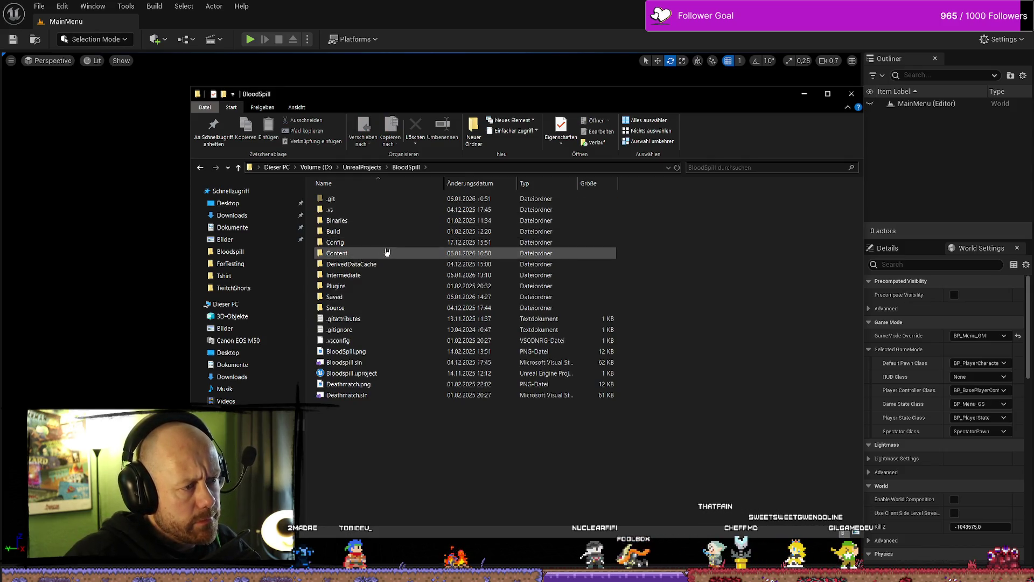
{"action": "double_click", "coordinate": [358, 298]}
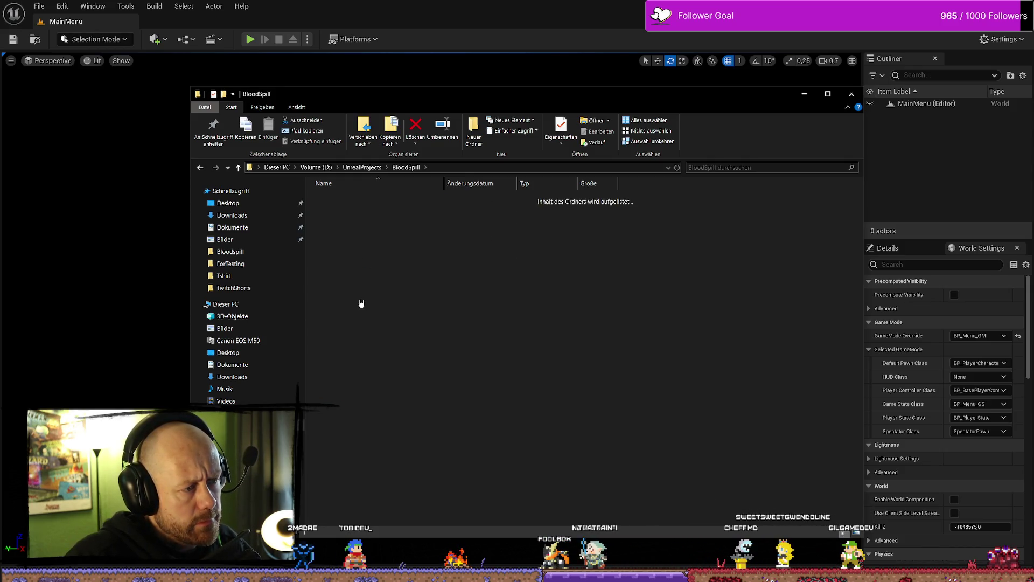
{"action": "double_click", "coordinate": [364, 297]}
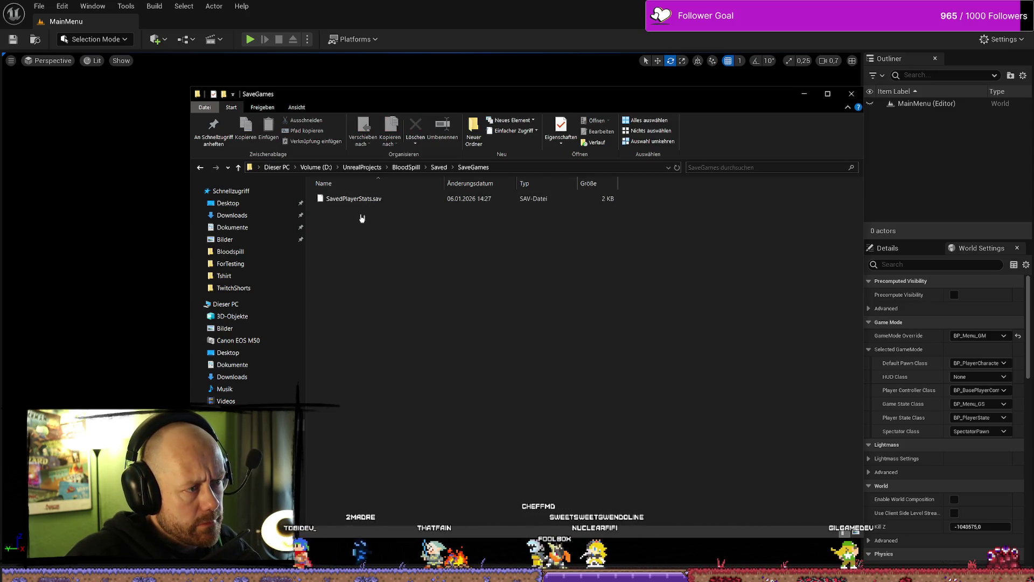
{"action": "left_click", "coordinate": [371, 203]}
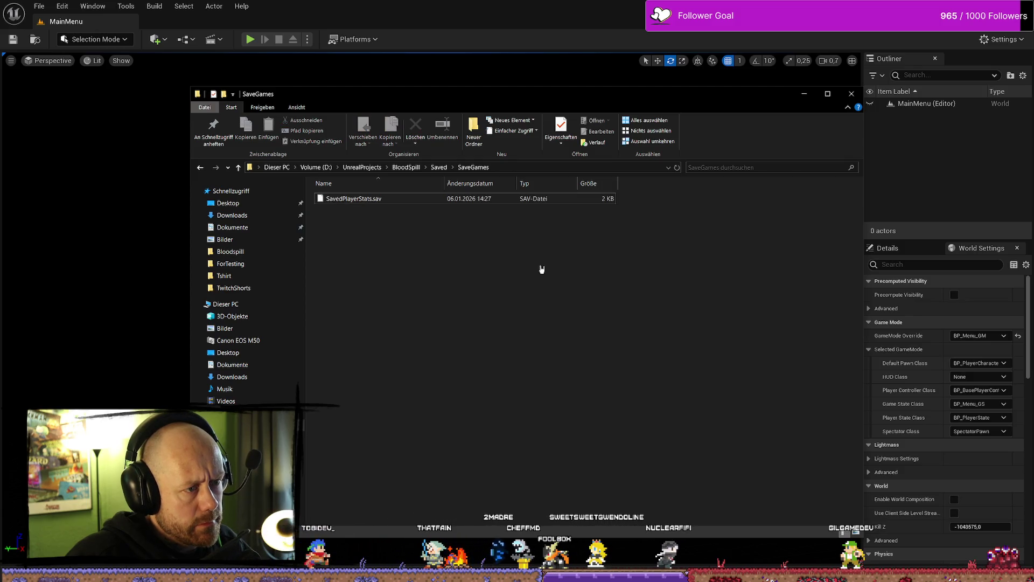
{"action": "right_click", "coordinate": [355, 201]}
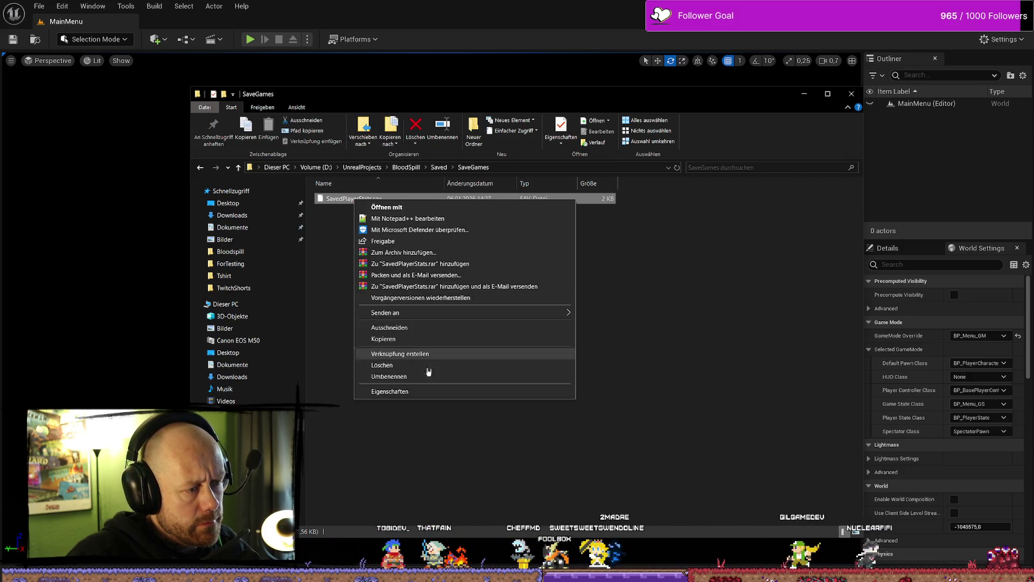
Step: View SavedPlayerStats.sav in Notepad++, then close Notepad++ and the SaveGames Explorer window
{"action": "left_click", "coordinate": [415, 220]}
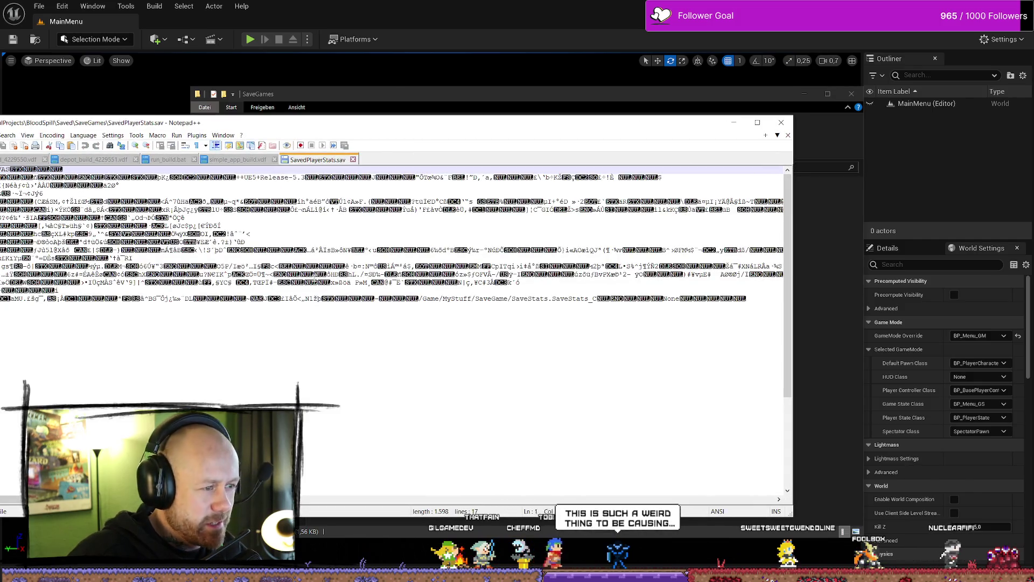
{"action": "key", "text": "alt+F4"}
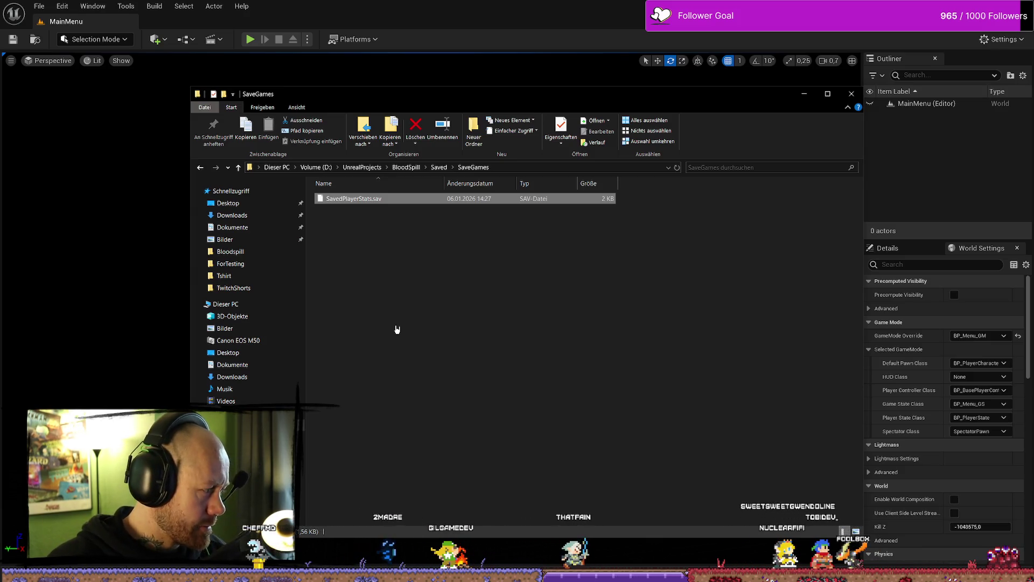
{"action": "left_click", "coordinate": [665, 288]}
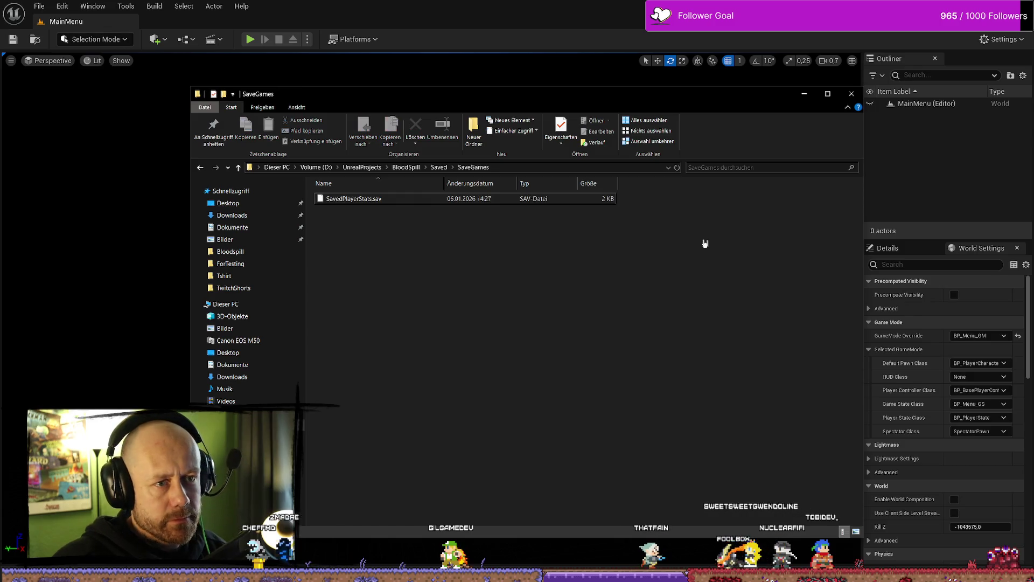
{"action": "left_click", "coordinate": [851, 93]}
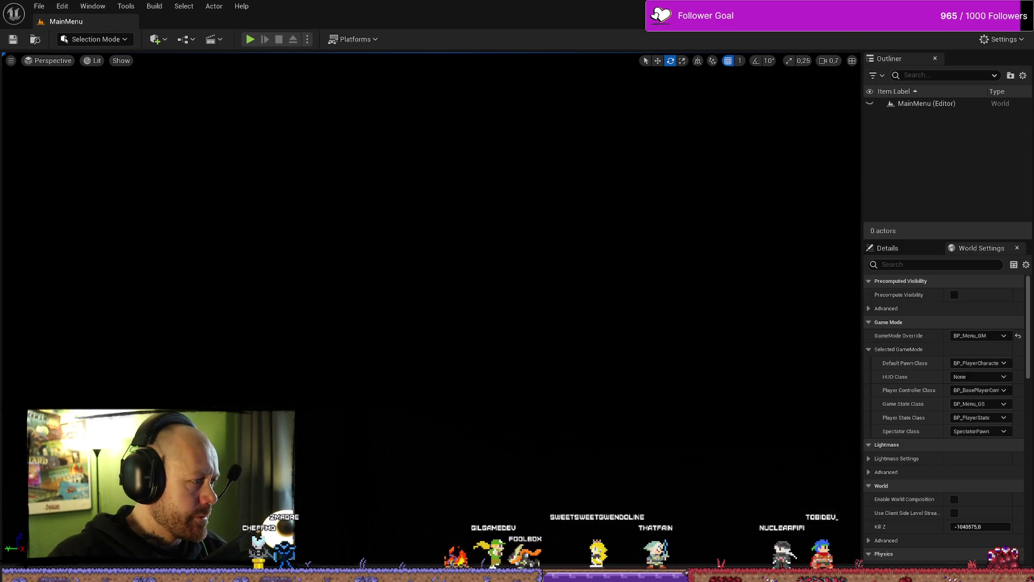
Step: Find the CallSaveStats save nodes and delete the As Save Stats getter feeding Kills
{"action": "key", "text": "alt+Tab"}
{"action": "mouse_move", "coordinate": [511, 266]}
{"action": "left_mouse_down"}
{"action": "mouse_move", "coordinate": [549, 369]}
{"action": "mouse_move", "coordinate": [490, 289]}
{"action": "left_mouse_up"}
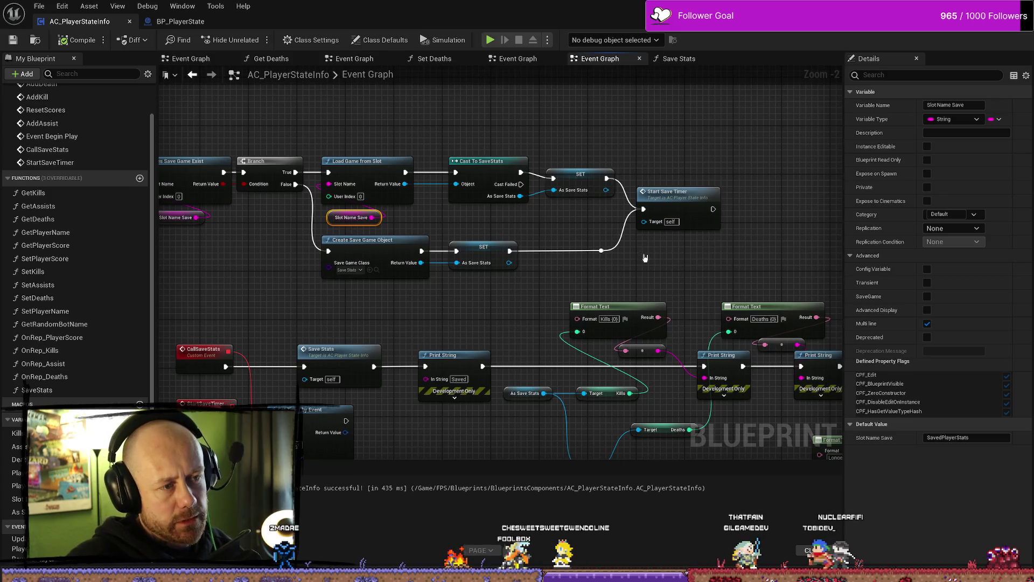
{"action": "left_click_drag", "start_coordinate": [613, 260], "coordinate": [568, 214]}
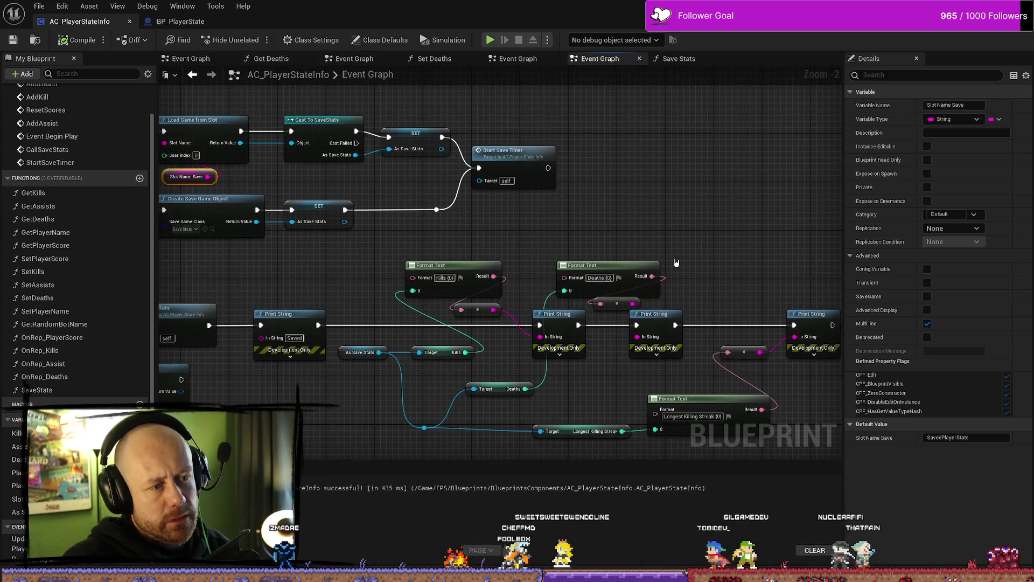
{"action": "left_click_drag", "start_coordinate": [313, 439], "coordinate": [522, 368]}
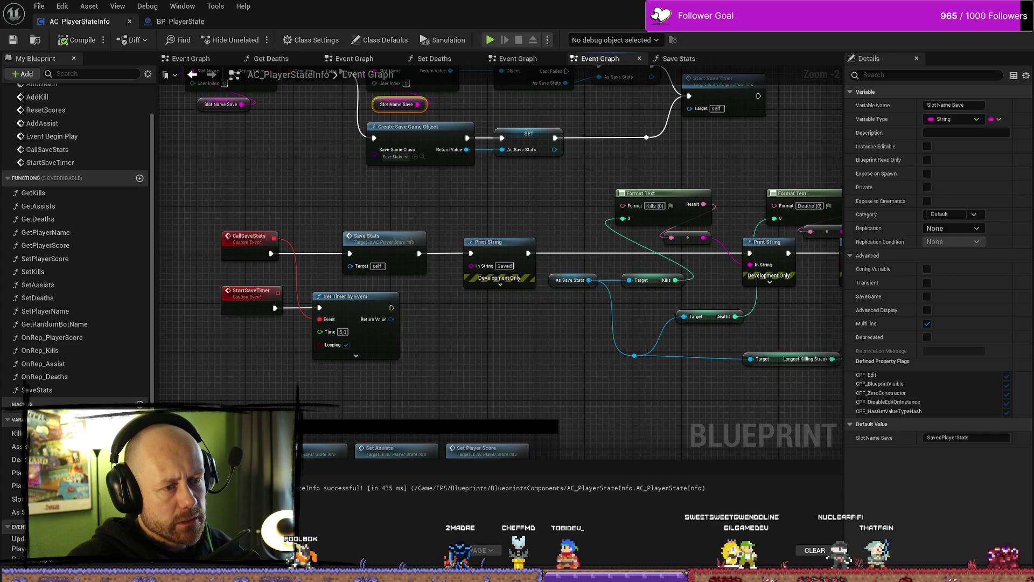
{"action": "left_click_drag", "start_coordinate": [569, 289], "coordinate": [488, 284]}
{"action": "left_click", "coordinate": [488, 284]}
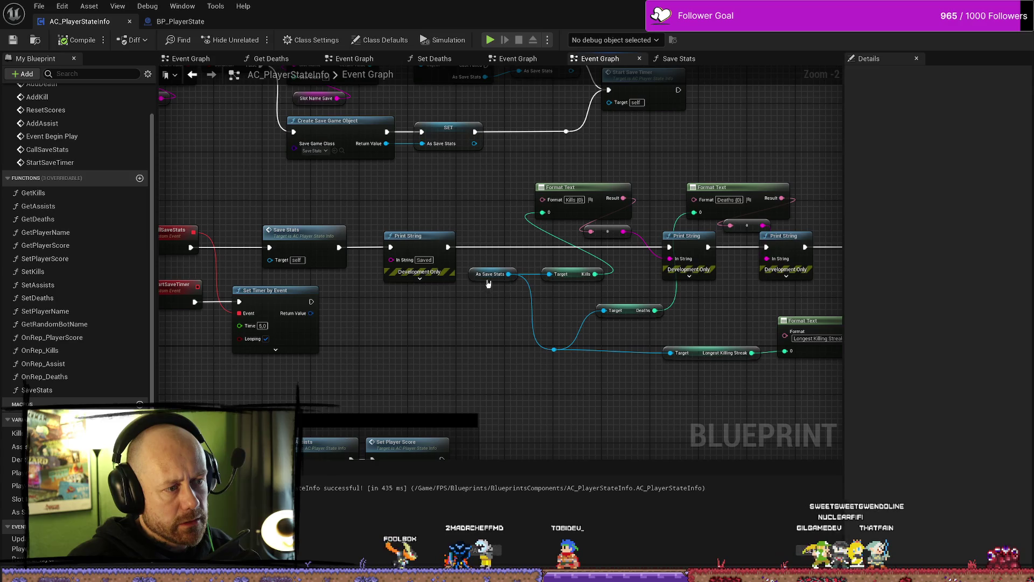
{"action": "left_click", "coordinate": [484, 276]}
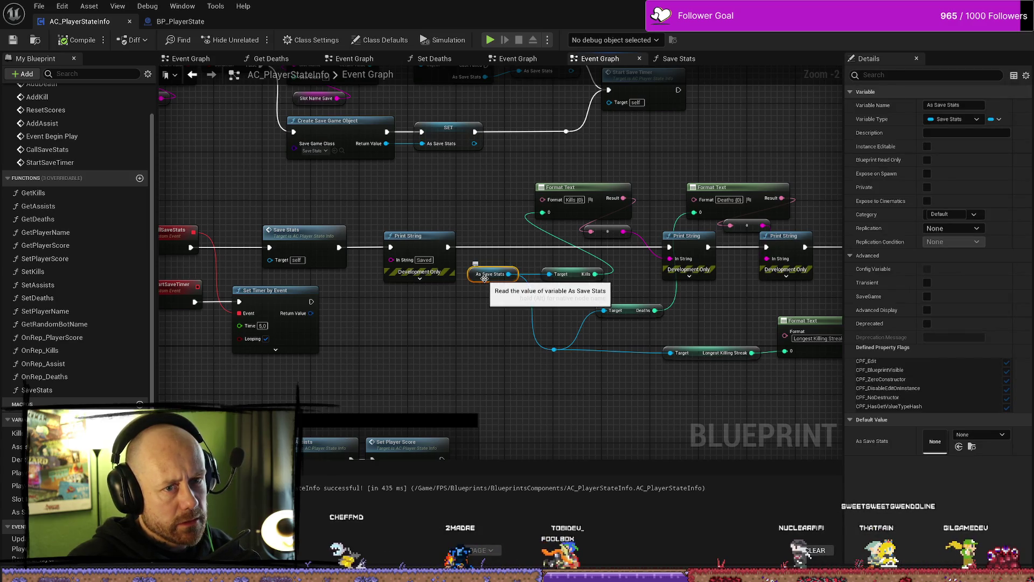
{"action": "left_click", "coordinate": [486, 336]}
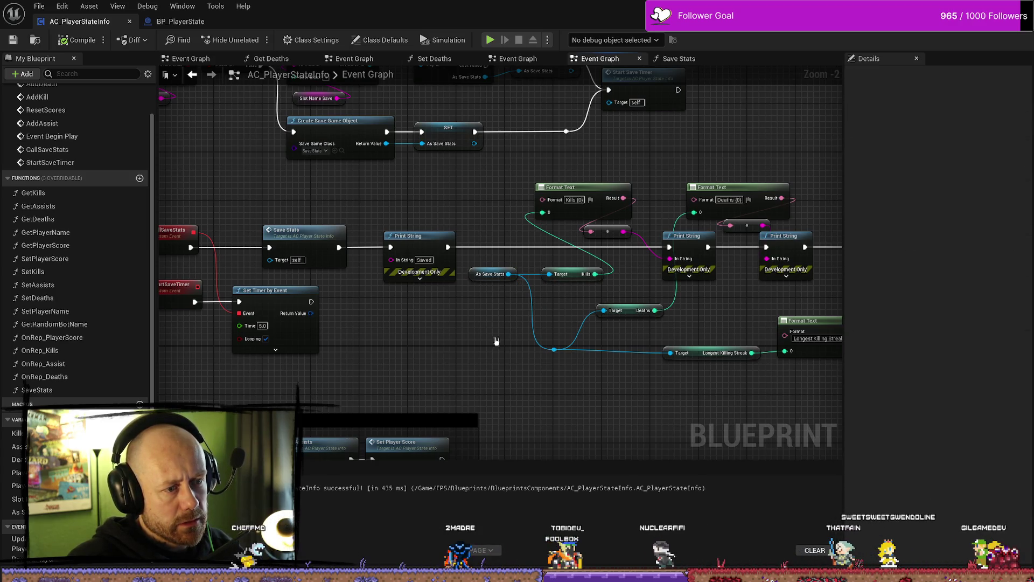
{"action": "left_click", "coordinate": [483, 280]}
{"action": "key", "text": "Delete"}
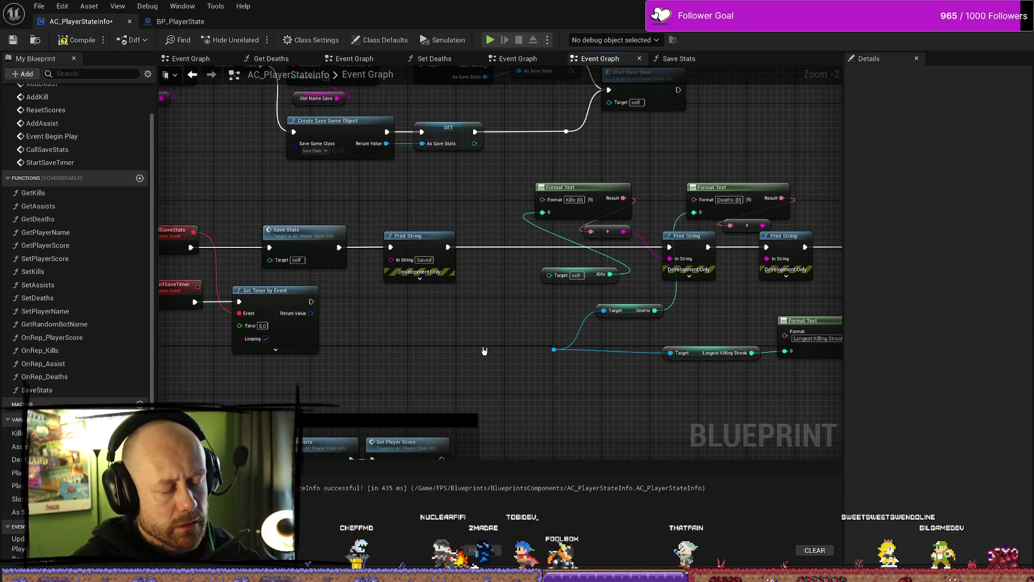
Step: Wire a new As Save Stats getter into Kills' Target, compile, and start a play test
{"action": "mouse_move", "coordinate": [19, 512]}
{"action": "left_mouse_down"}
{"action": "mouse_move", "coordinate": [555, 388]}
{"action": "mouse_move", "coordinate": [525, 360]}
{"action": "left_mouse_up"}
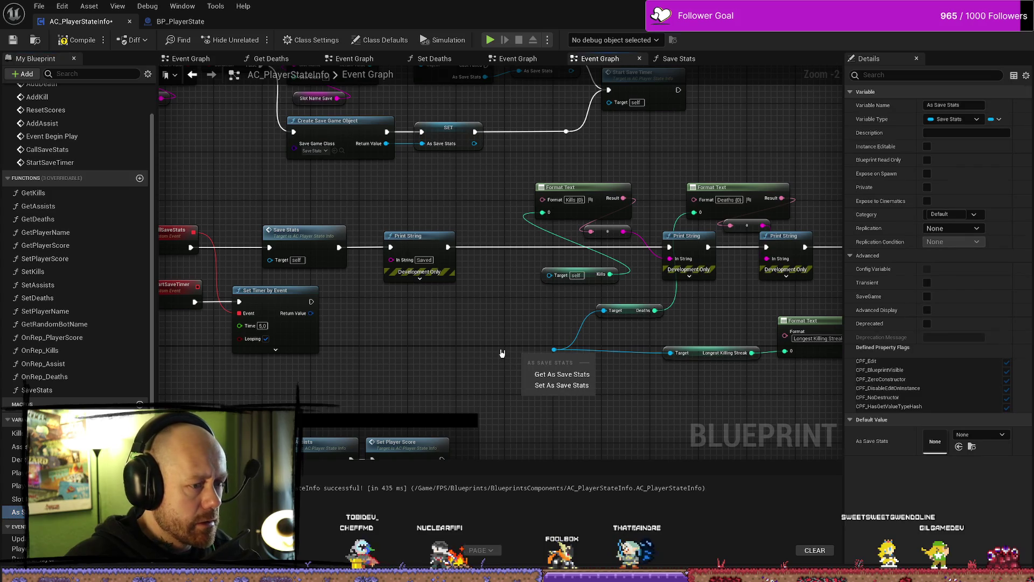
{"action": "left_click", "coordinate": [560, 375]}
{"action": "mouse_move", "coordinate": [559, 360]}
{"action": "left_mouse_down"}
{"action": "mouse_move", "coordinate": [539, 269]}
{"action": "mouse_move", "coordinate": [432, 300]}
{"action": "left_mouse_up"}
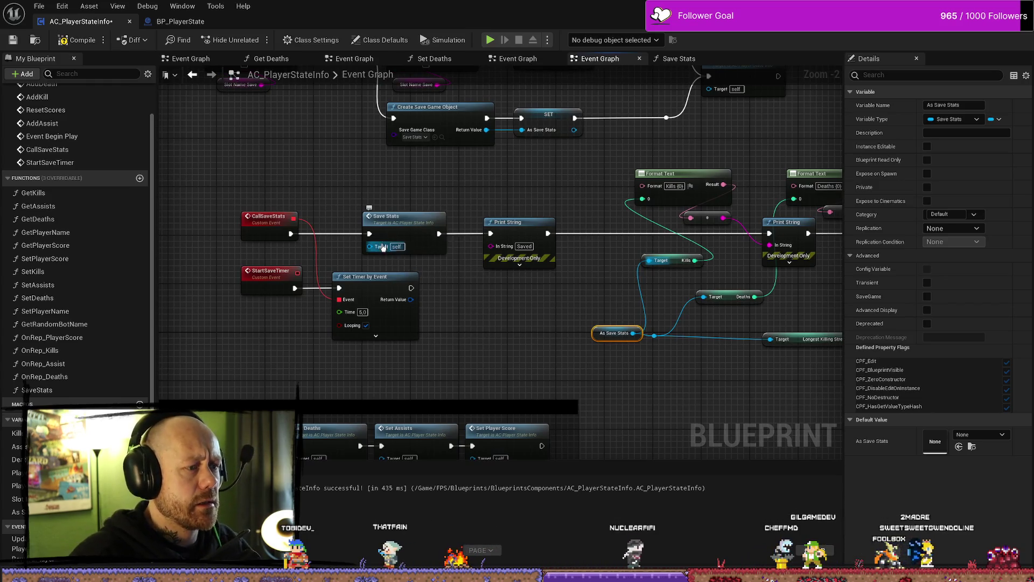
{"action": "left_click", "coordinate": [77, 40]}
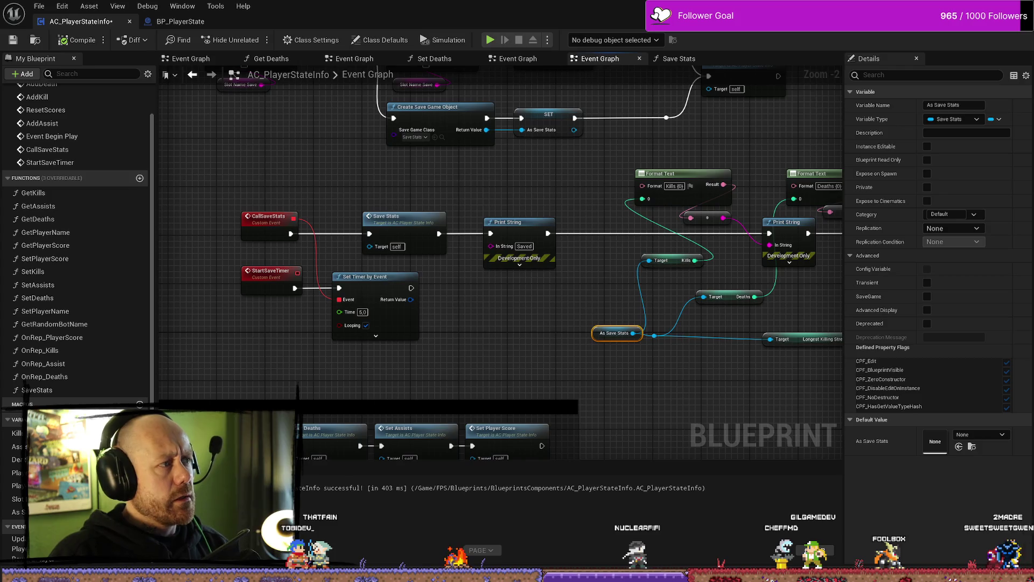
{"action": "left_click", "coordinate": [490, 40]}
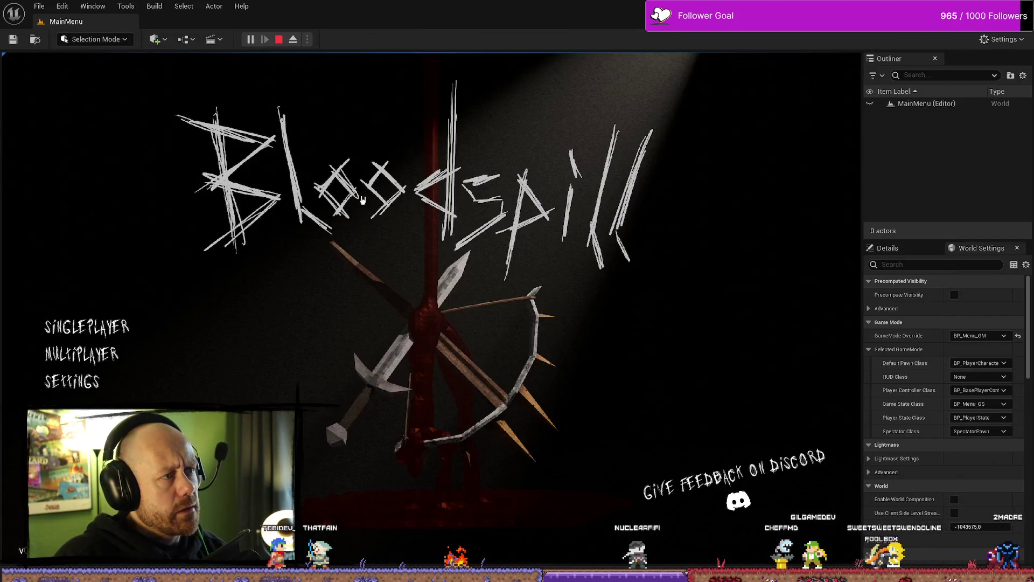
Step: Start a Multiplayer Deathmatch on Ruined Village, shoot an enemy for a kill, then stop
{"action": "left_click", "coordinate": [58, 357]}
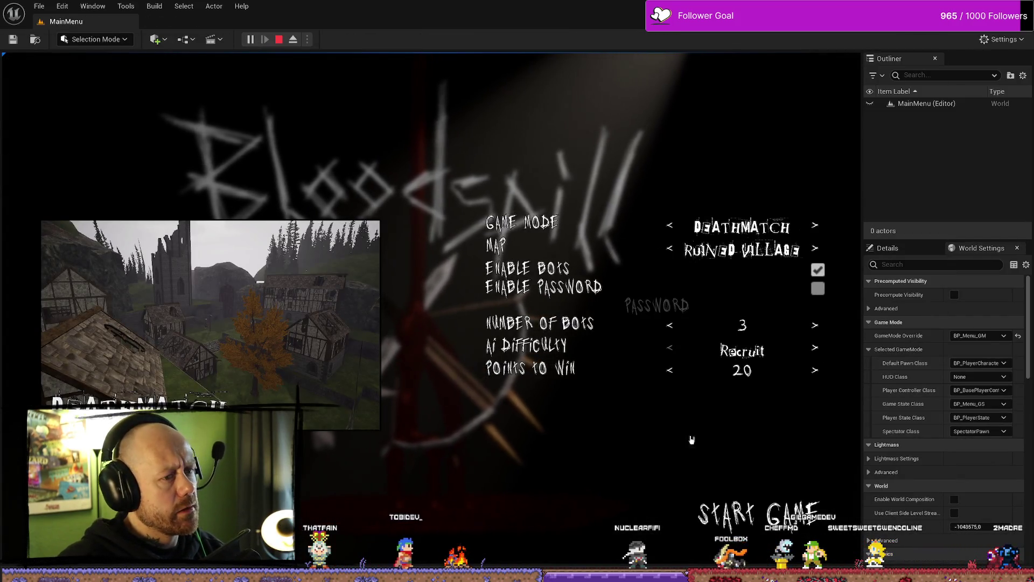
{"action": "left_click", "coordinate": [803, 508]}
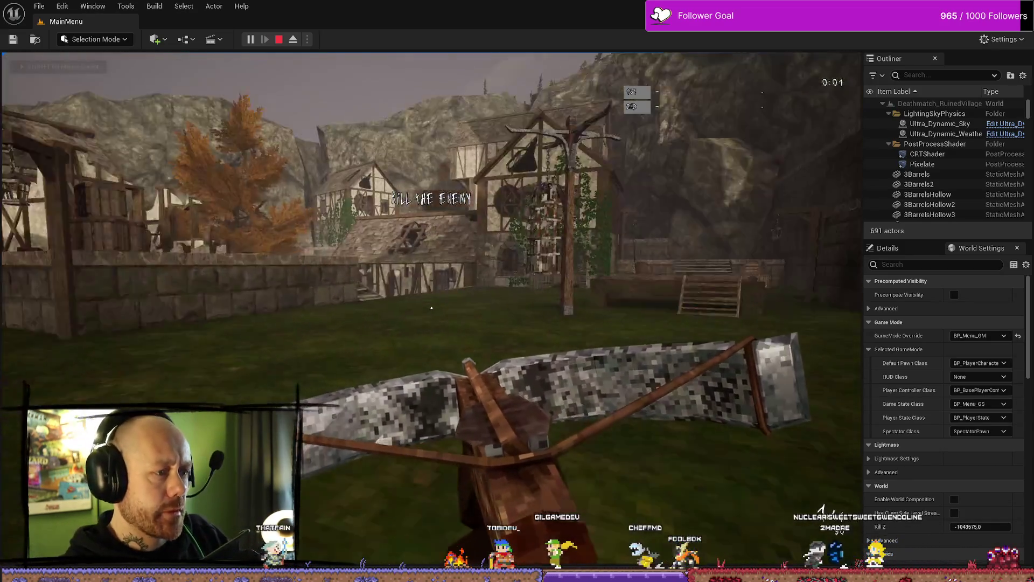
{"action": "key", "text": "w"}
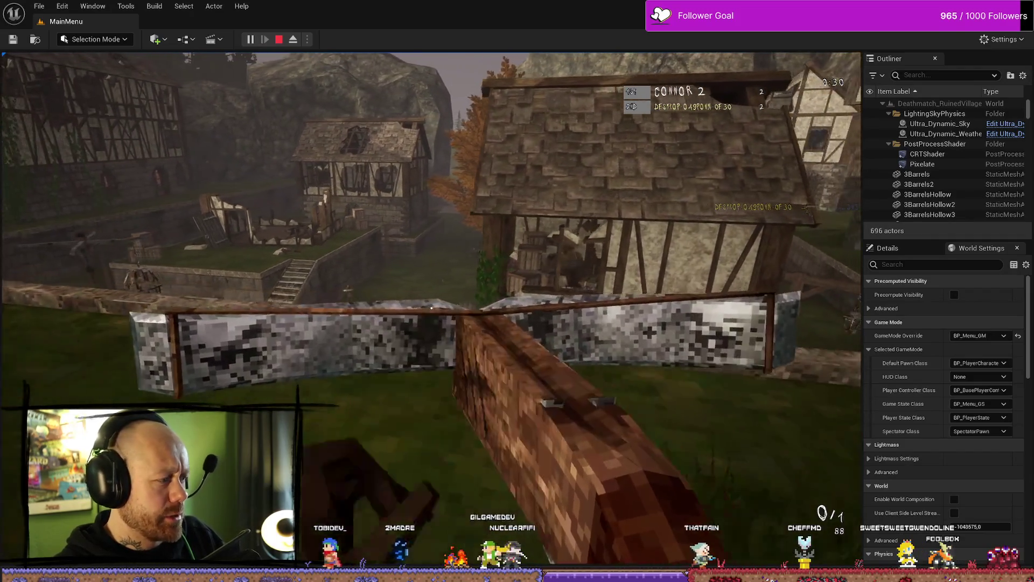
{"action": "left_click", "coordinate": [431, 308]}
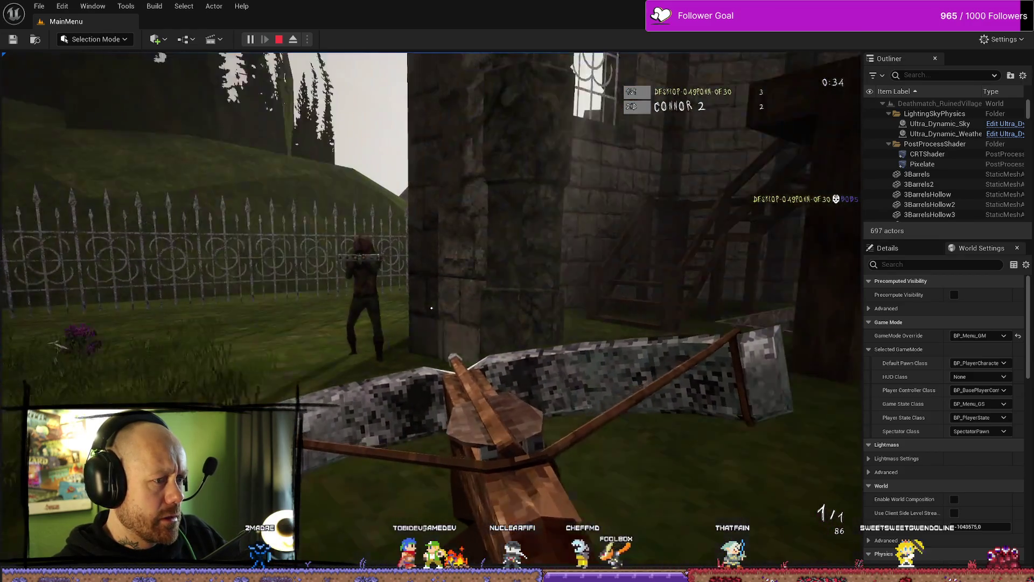
{"action": "key", "text": "Escape"}
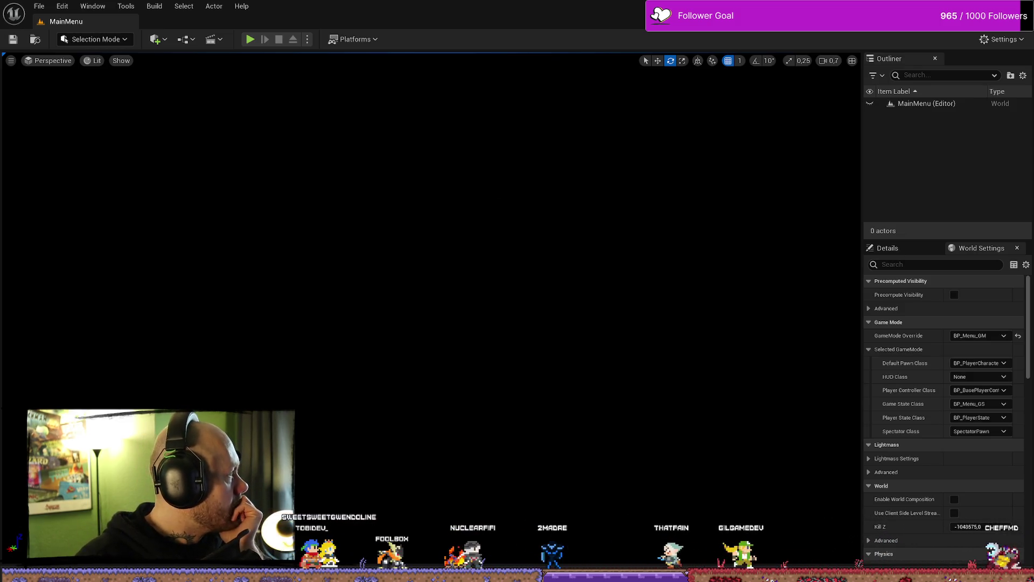
{"action": "key", "text": "alt+Tab"}
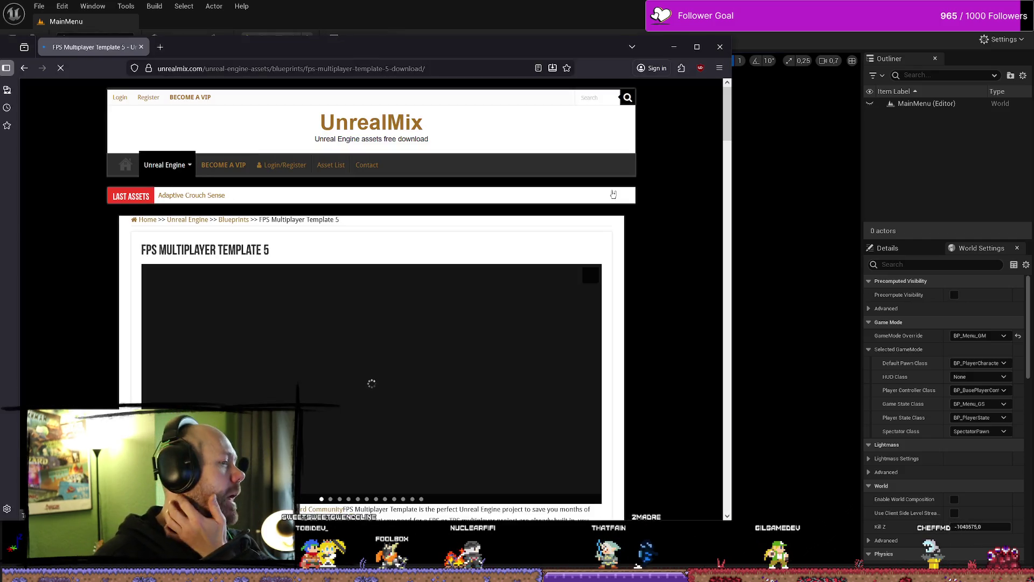
{"action": "scroll", "coordinate": [549, 237], "scroll_direction": "down", "scroll_amount": 4}
{"action": "scroll", "coordinate": [491, 276], "scroll_direction": "up", "scroll_amount": 3}
{"action": "scroll", "coordinate": [492, 276], "scroll_direction": "down", "scroll_amount": 6}
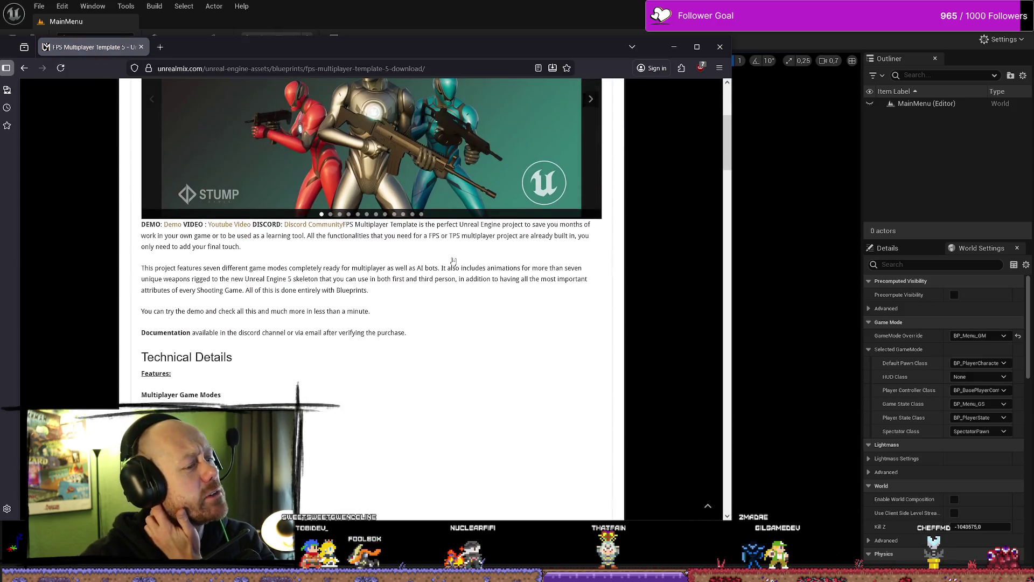
{"action": "scroll", "coordinate": [277, 308], "scroll_direction": "down", "scroll_amount": 10}
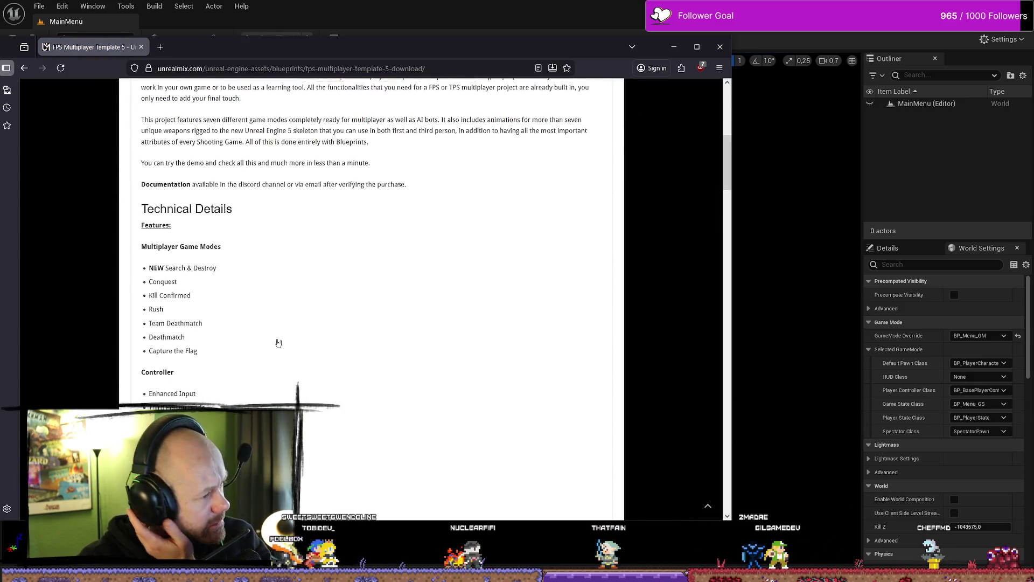
{"action": "scroll", "coordinate": [306, 331], "scroll_direction": "down", "scroll_amount": 5}
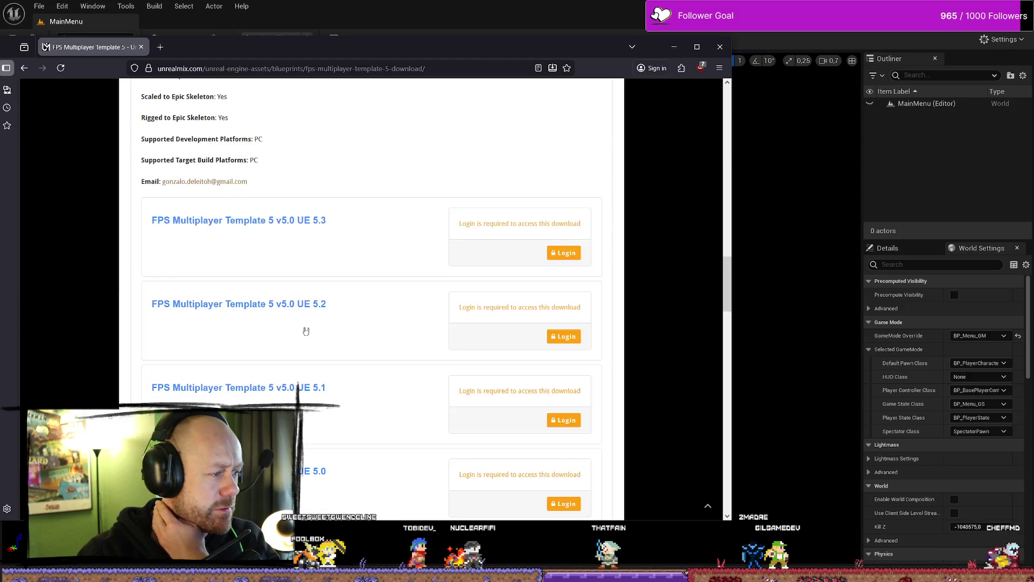
{"action": "scroll", "coordinate": [307, 339], "scroll_direction": "up", "scroll_amount": 20}
{"action": "scroll", "coordinate": [605, 302], "scroll_direction": "down", "scroll_amount": 5}
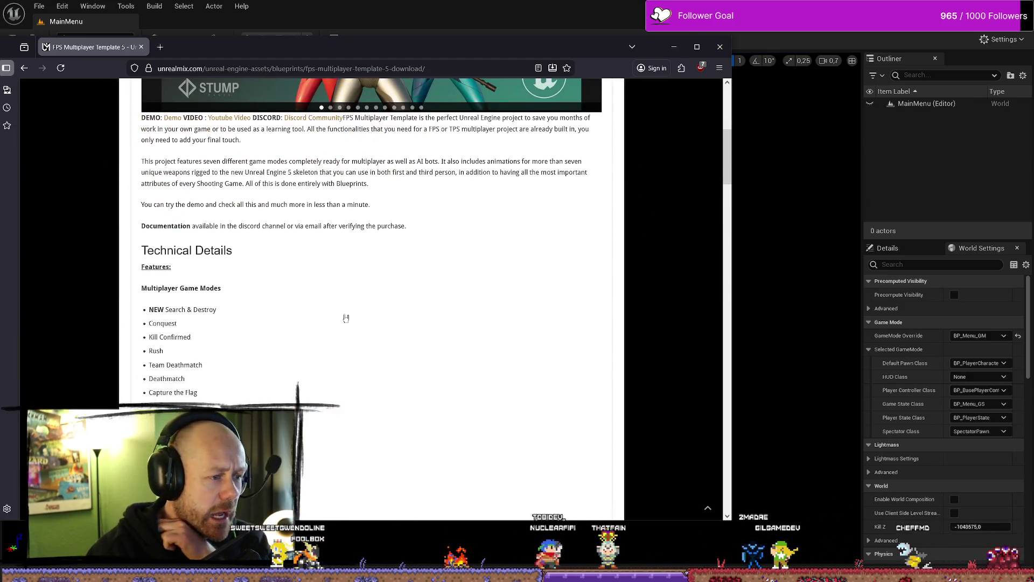
{"action": "scroll", "coordinate": [600, 377], "scroll_direction": "up", "scroll_amount": 4}
{"action": "scroll", "coordinate": [599, 388], "scroll_direction": "up", "scroll_amount": 2}
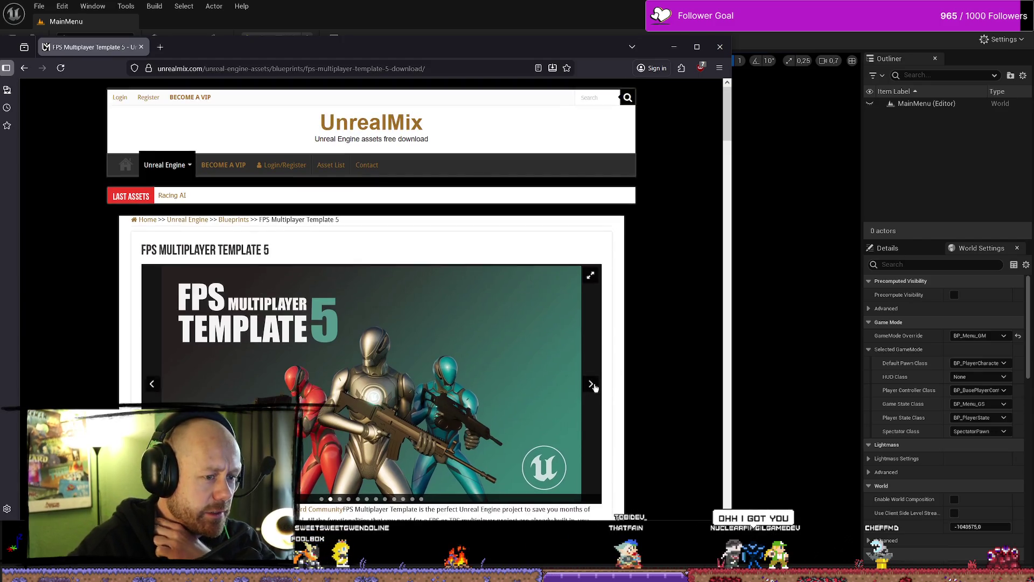
{"action": "left_click", "coordinate": [593, 384]}
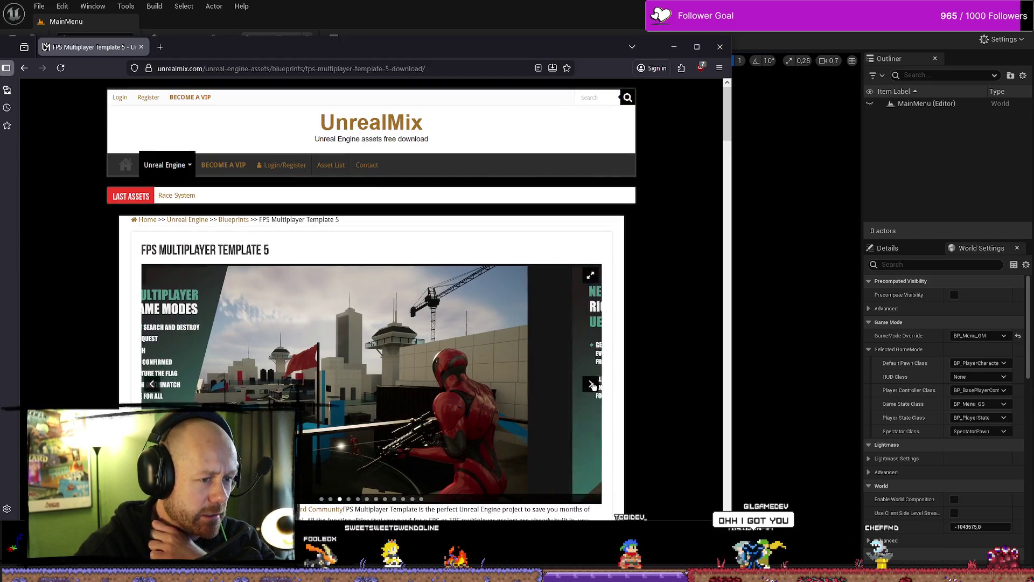
{"action": "scroll", "coordinate": [607, 405], "scroll_direction": "down", "scroll_amount": 1}
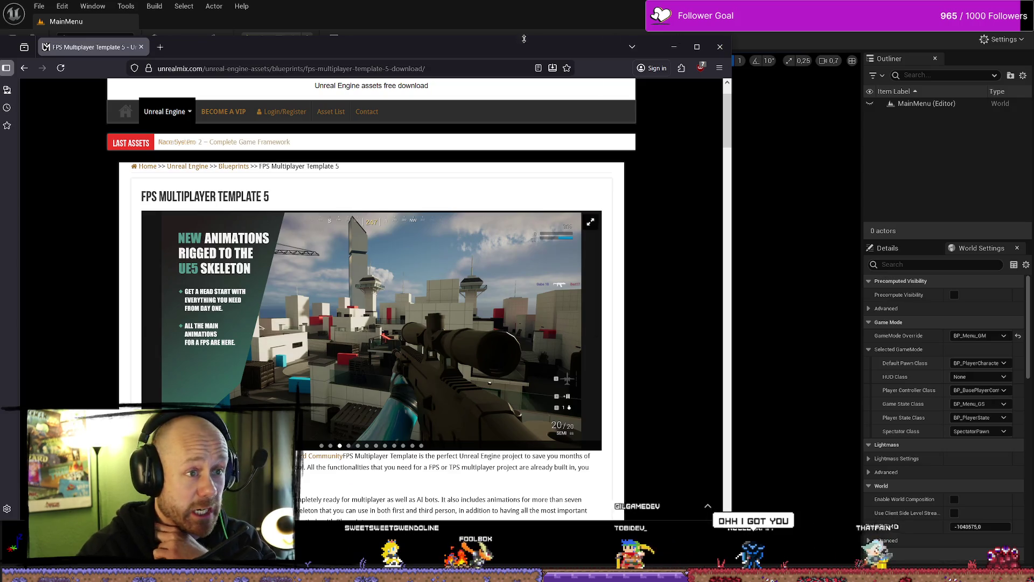
{"action": "key", "text": "alt+Tab"}
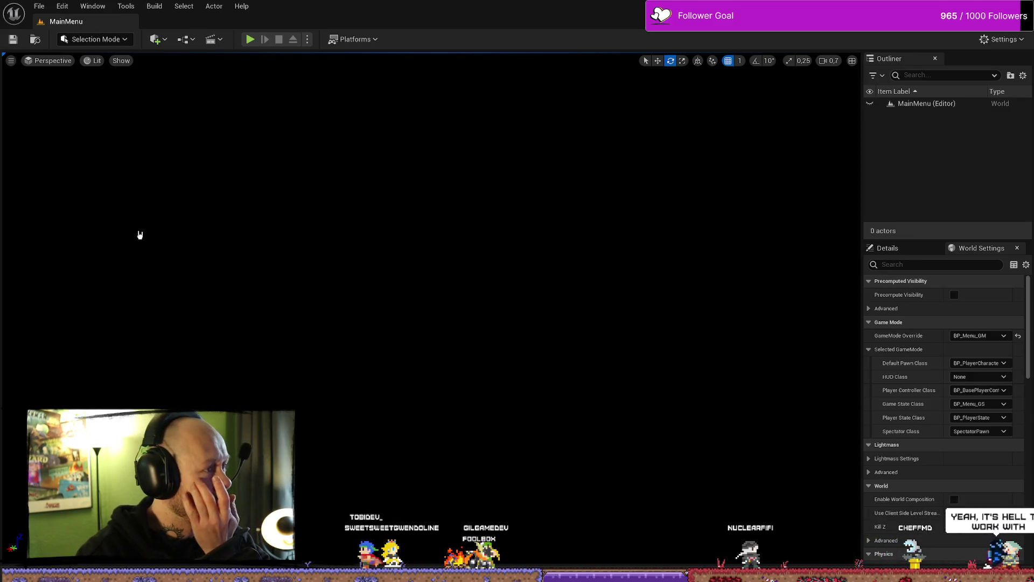
Step: Switch back to the AC_PlayerStateInfo editor showing the 5-second Save Stats timer logic
{"action": "key", "text": "alt+Tab"}
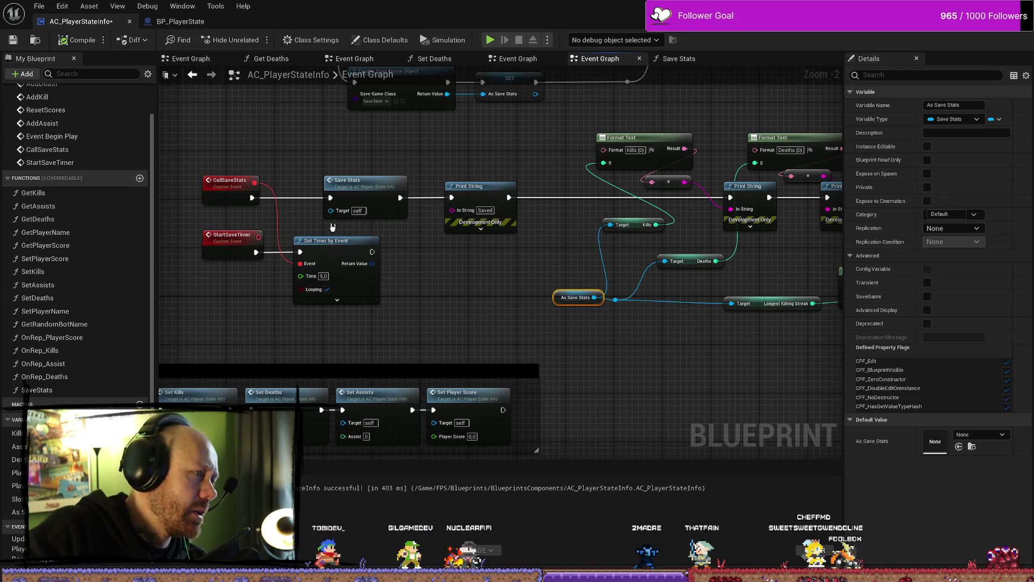
Step: Pan the graph to show Event Begin Play, the save-loading nodes and Start Save Timer
{"action": "left_click_drag", "start_coordinate": [428, 157], "coordinate": [389, 237]}
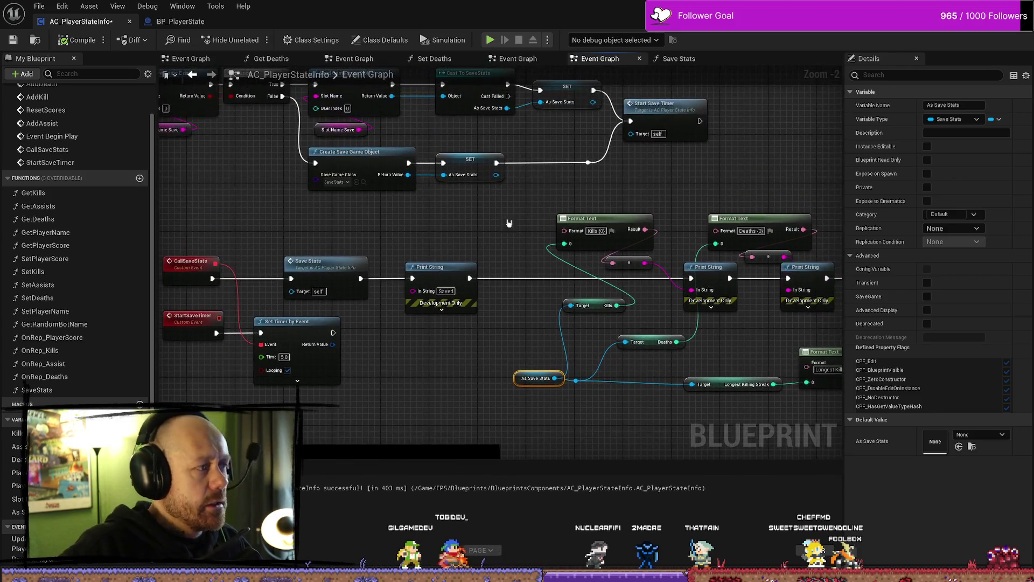
{"action": "left_click_drag", "start_coordinate": [205, 225], "coordinate": [489, 247]}
{"action": "scroll", "coordinate": [570, 274], "scroll_direction": "down", "scroll_amount": 2}
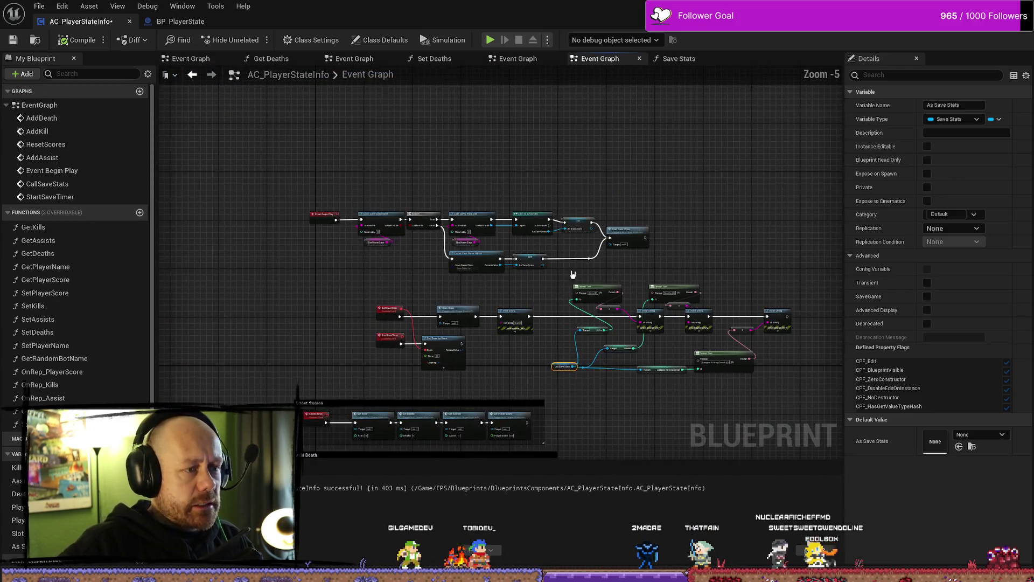
{"action": "scroll", "coordinate": [333, 255], "scroll_direction": "up", "scroll_amount": 3}
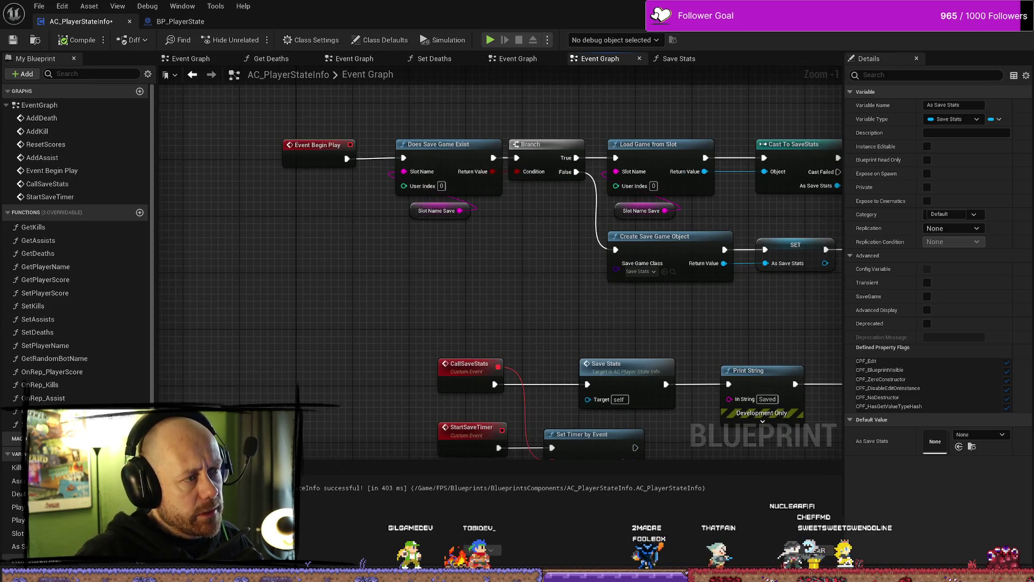
{"action": "left_click_drag", "start_coordinate": [351, 254], "coordinate": [298, 285]}
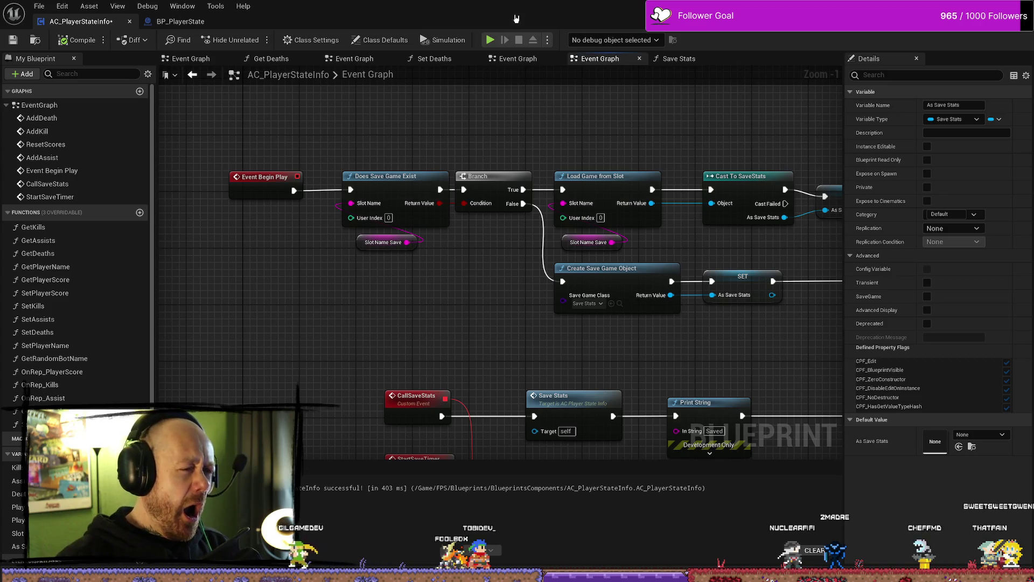
{"action": "left_click_drag", "start_coordinate": [488, 308], "coordinate": [471, 268]}
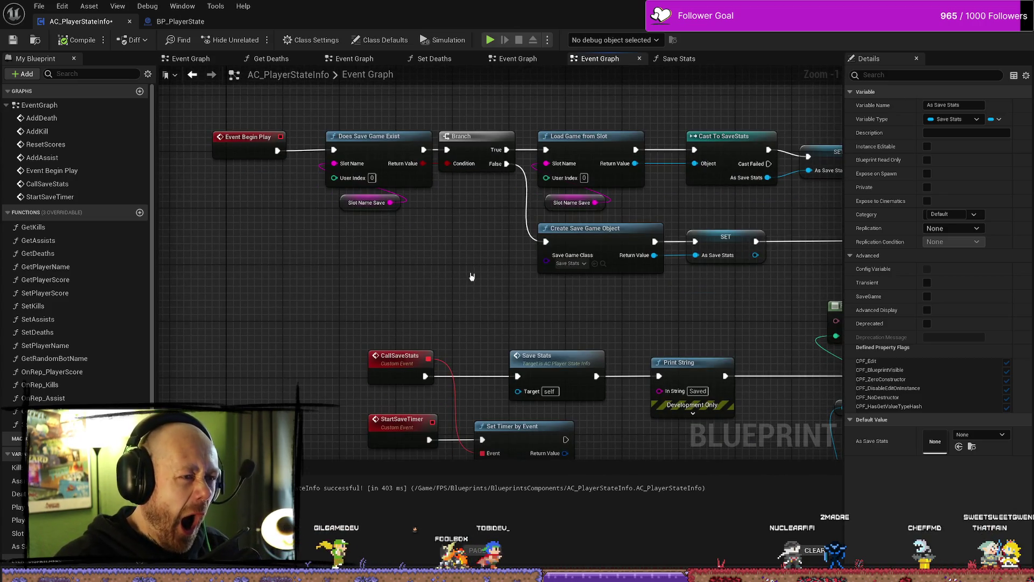
{"action": "left_click_drag", "start_coordinate": [315, 184], "coordinate": [415, 254]}
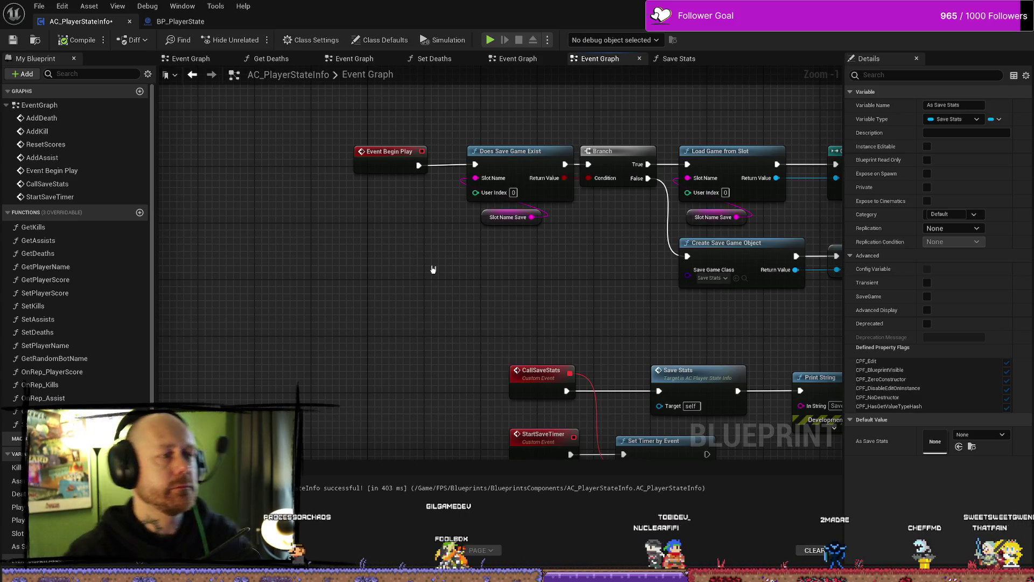
{"action": "scroll", "coordinate": [499, 259], "scroll_direction": "down", "scroll_amount": 2}
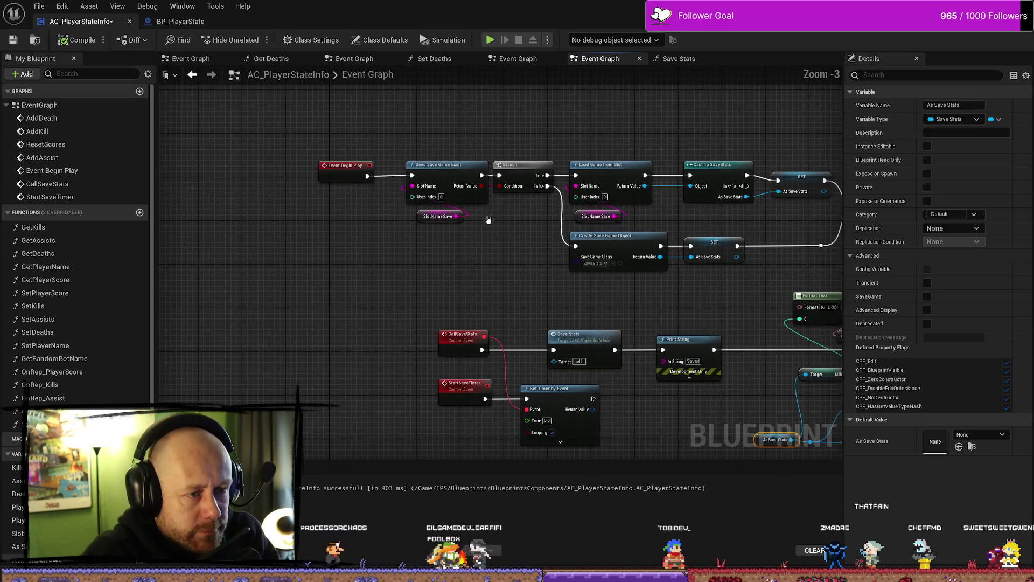
{"action": "left_click_drag", "start_coordinate": [716, 230], "coordinate": [650, 214]}
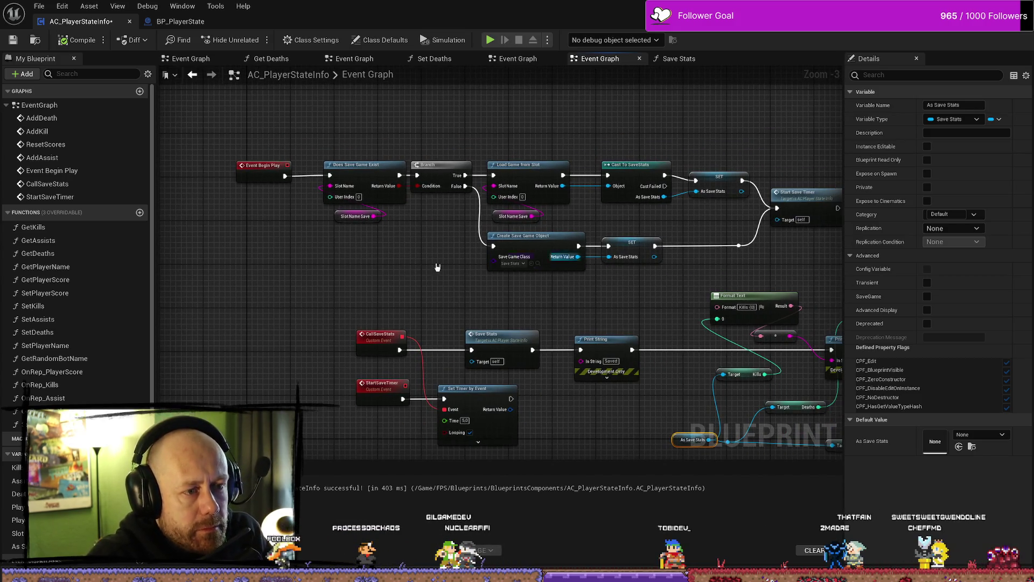
Step: Move Event Begin Play closer to the save nodes; search actions for 'bot' and cancel
{"action": "left_click_drag", "start_coordinate": [437, 267], "coordinate": [560, 259]}
{"action": "mouse_move", "coordinate": [409, 174]}
{"action": "left_mouse_down"}
{"action": "mouse_move", "coordinate": [304, 168]}
{"action": "mouse_move", "coordinate": [353, 195]}
{"action": "left_mouse_up"}
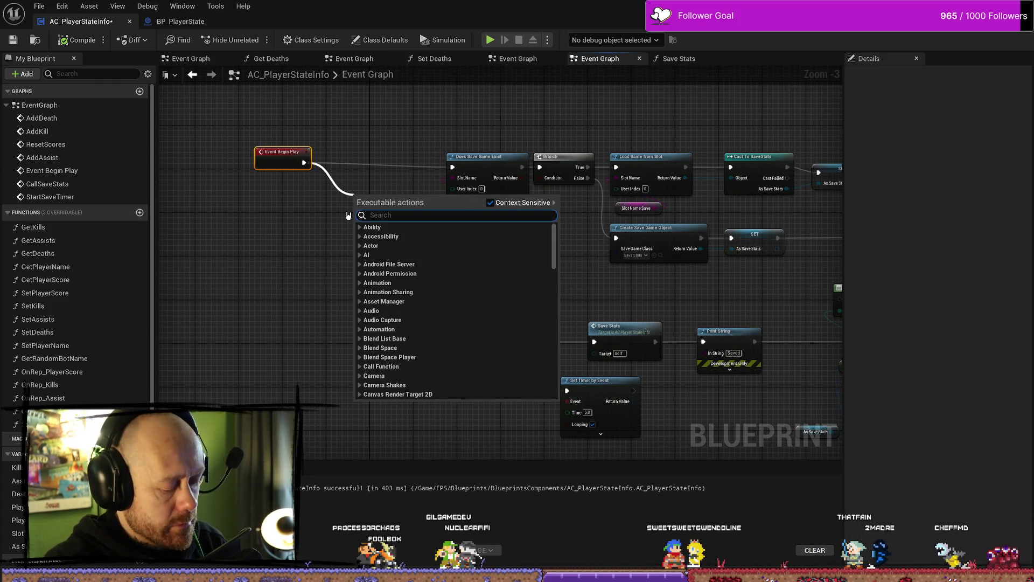
{"action": "key", "text": "Escape"}
{"action": "right_click", "coordinate": [302, 256]}
{"action": "type", "text": "is bo"}
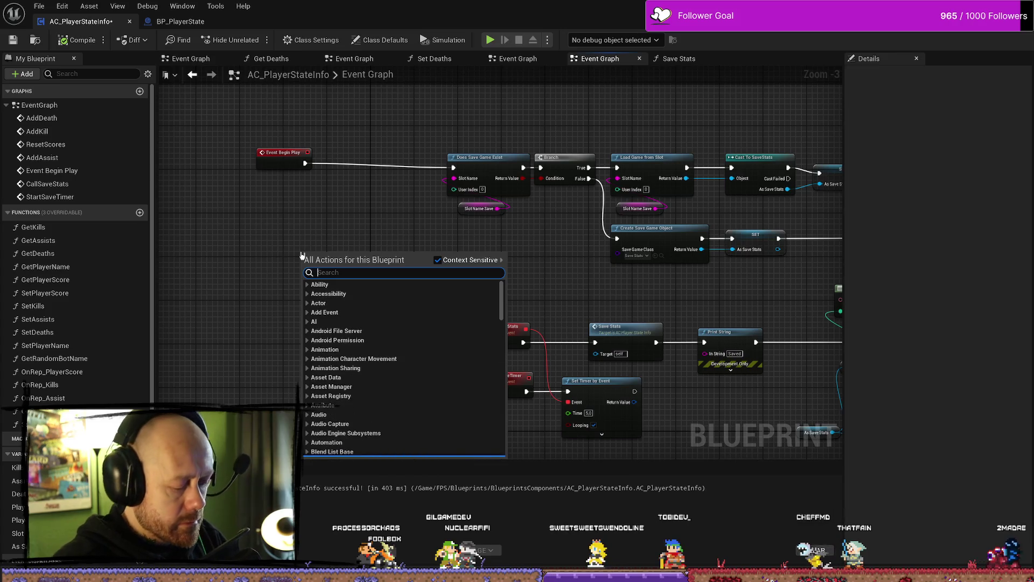
{"action": "type", "text": "t"}
{"action": "key", "text": "BackSpace"}
{"action": "key", "text": "BackSpace"}
{"action": "key", "text": "BackSpace"}
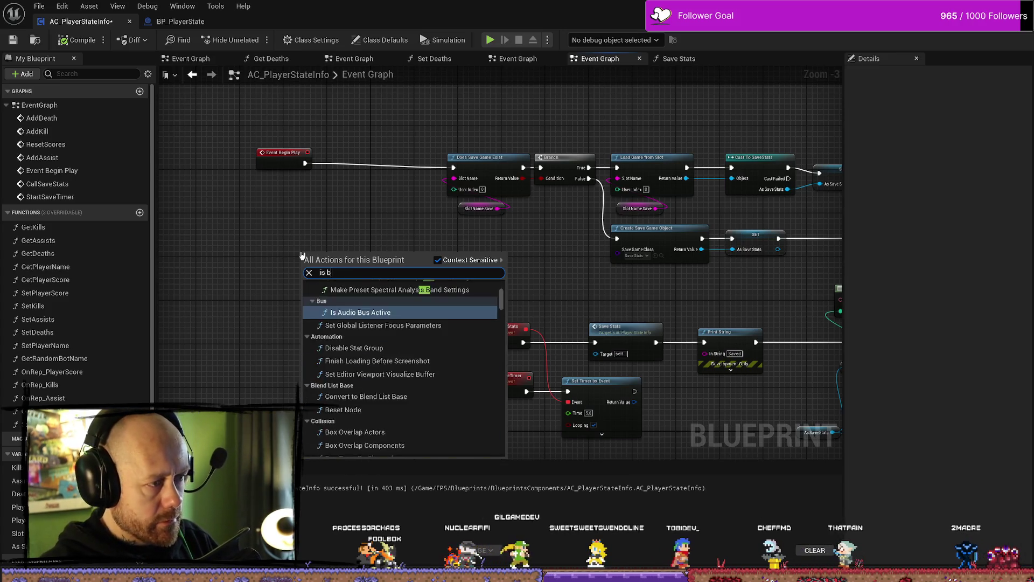
{"action": "type", "text": "bot"}
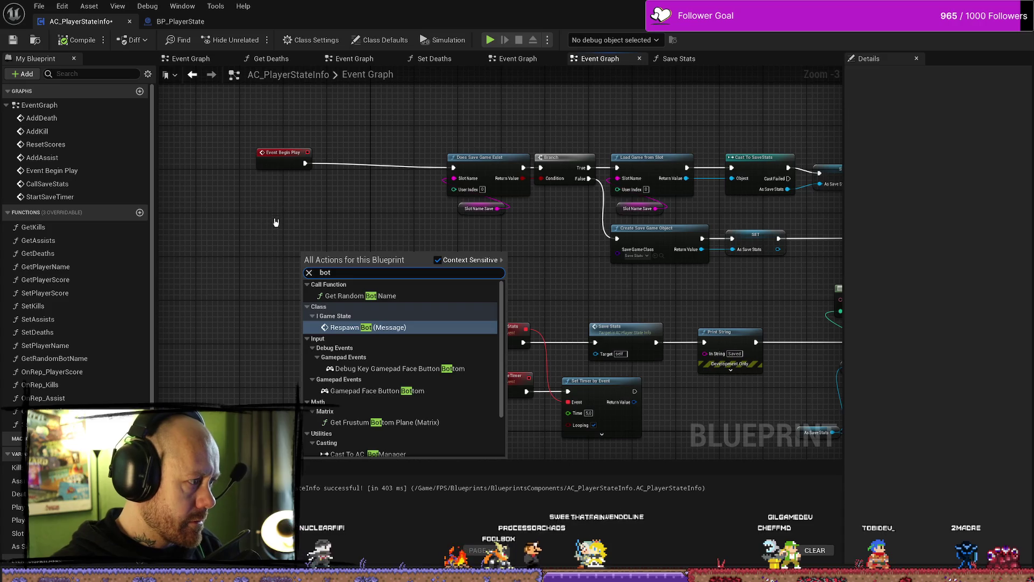
{"action": "left_click", "coordinate": [245, 263]}
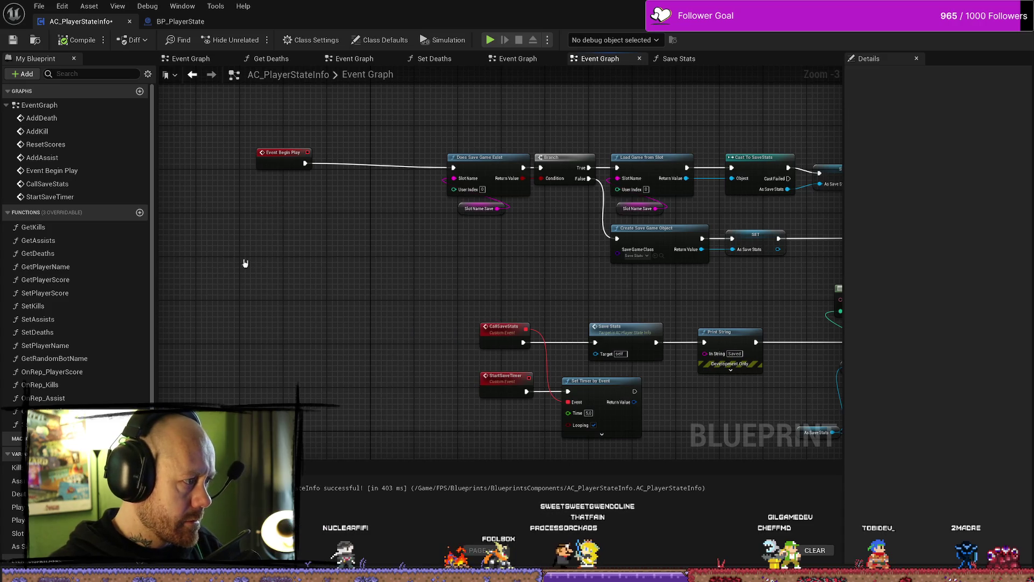
Step: Leave the Get Random Bot Name function and reopen AC_PlayerStateInfo's EventGraph
{"action": "double_click", "coordinate": [66, 359]}
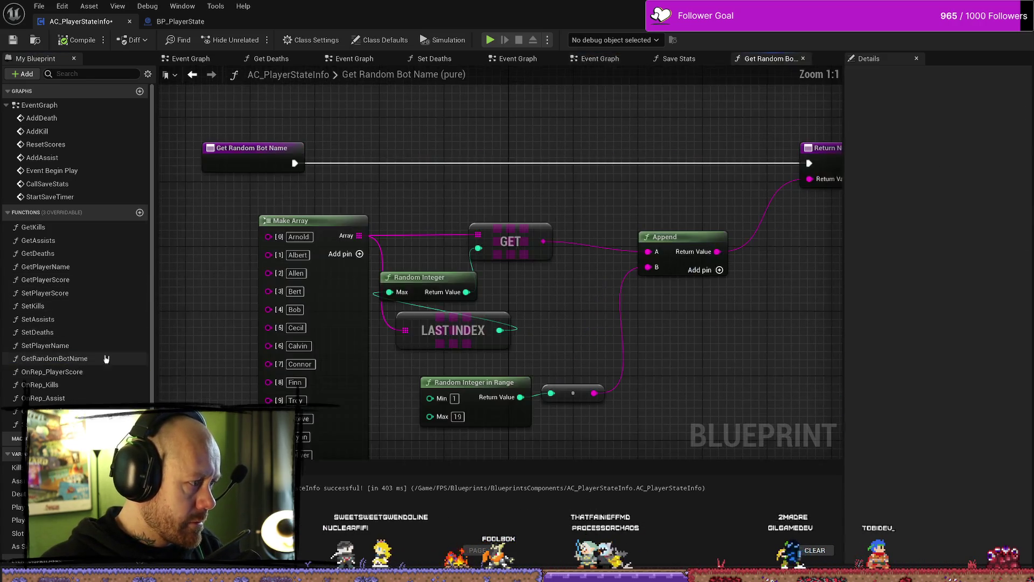
{"action": "scroll", "coordinate": [474, 169], "scroll_direction": "down", "scroll_amount": 2}
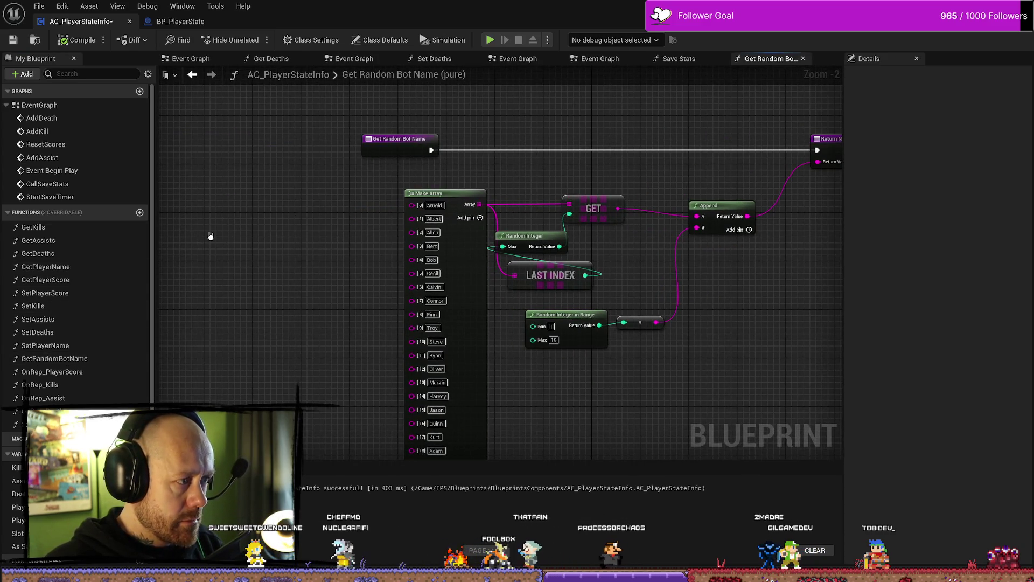
{"action": "scroll", "coordinate": [273, 199], "scroll_direction": "up", "scroll_amount": 1}
{"action": "scroll", "coordinate": [411, 266], "scroll_direction": "down", "scroll_amount": 3}
{"action": "scroll", "coordinate": [357, 194], "scroll_direction": "up", "scroll_amount": 3}
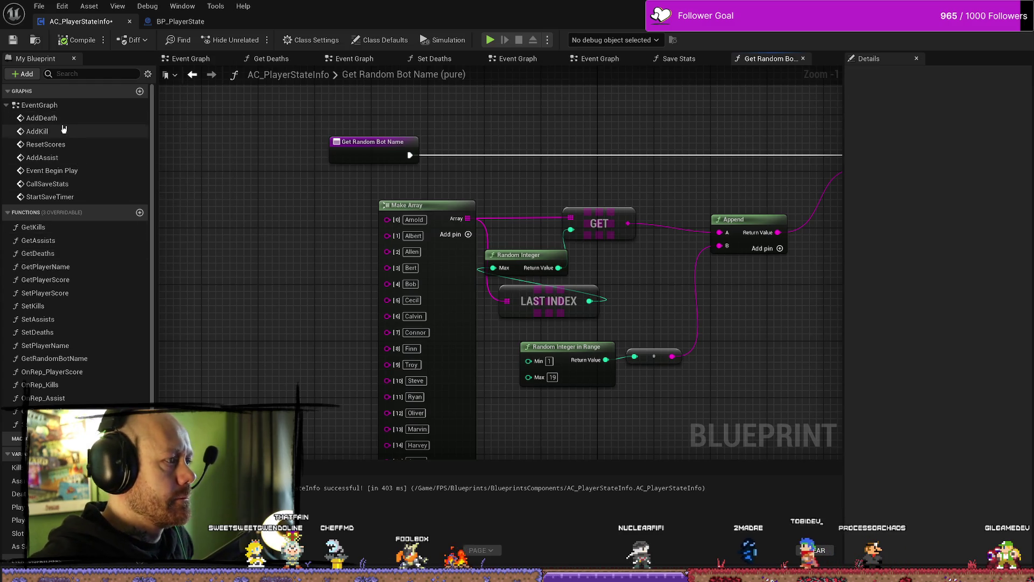
{"action": "double_click", "coordinate": [39, 105]}
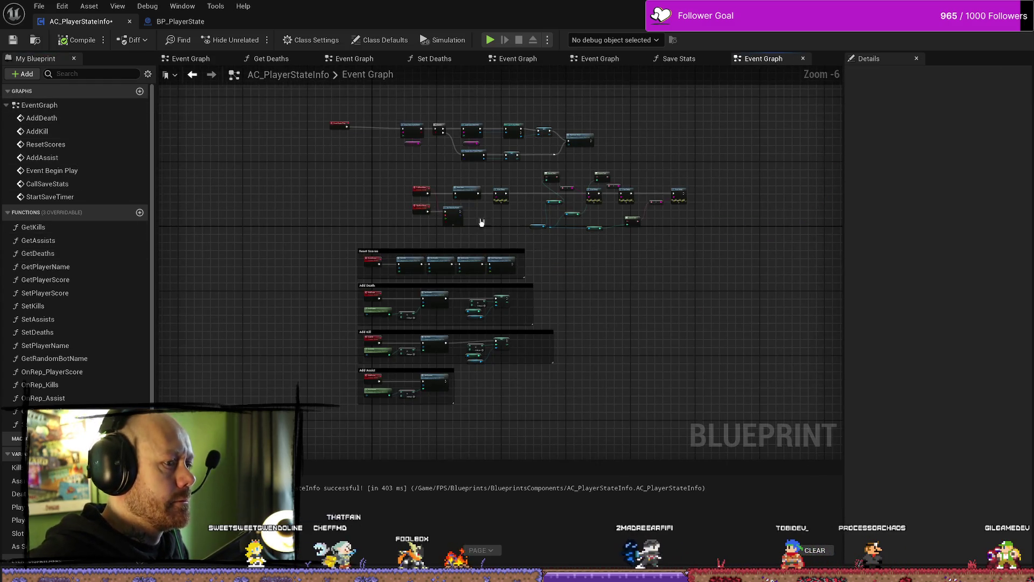
{"action": "scroll", "coordinate": [496, 220], "scroll_direction": "up", "scroll_amount": 3}
{"action": "scroll", "coordinate": [495, 219], "scroll_direction": "down", "scroll_amount": 2}
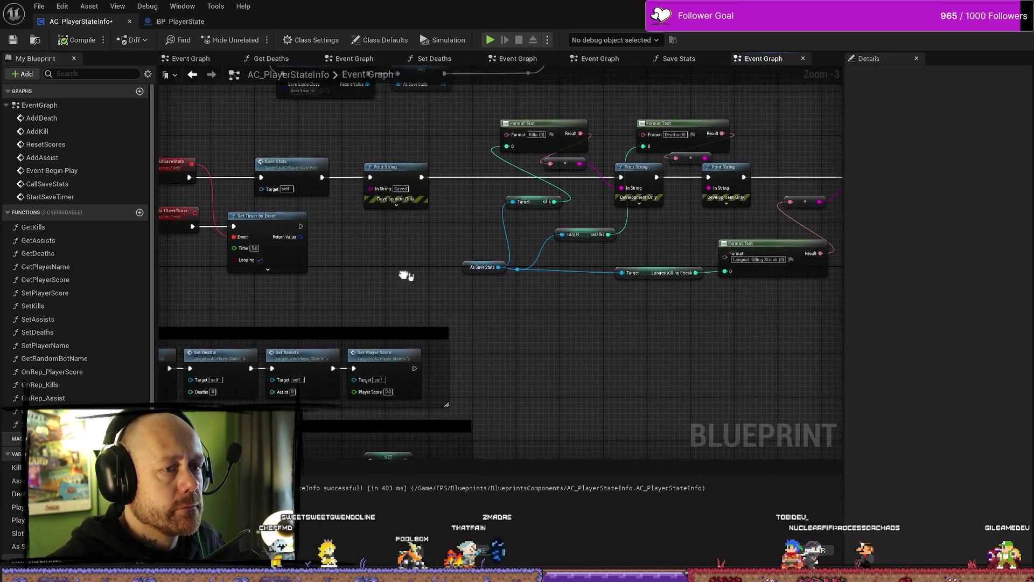
{"action": "scroll", "coordinate": [447, 293], "scroll_direction": "up", "scroll_amount": 2}
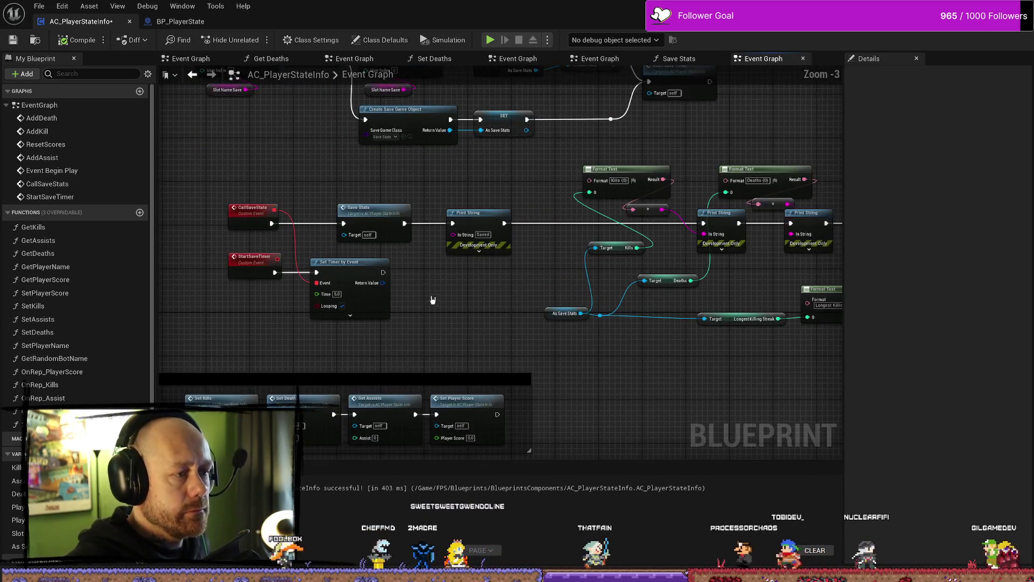
{"action": "left_click_drag", "start_coordinate": [357, 223], "coordinate": [478, 291]}
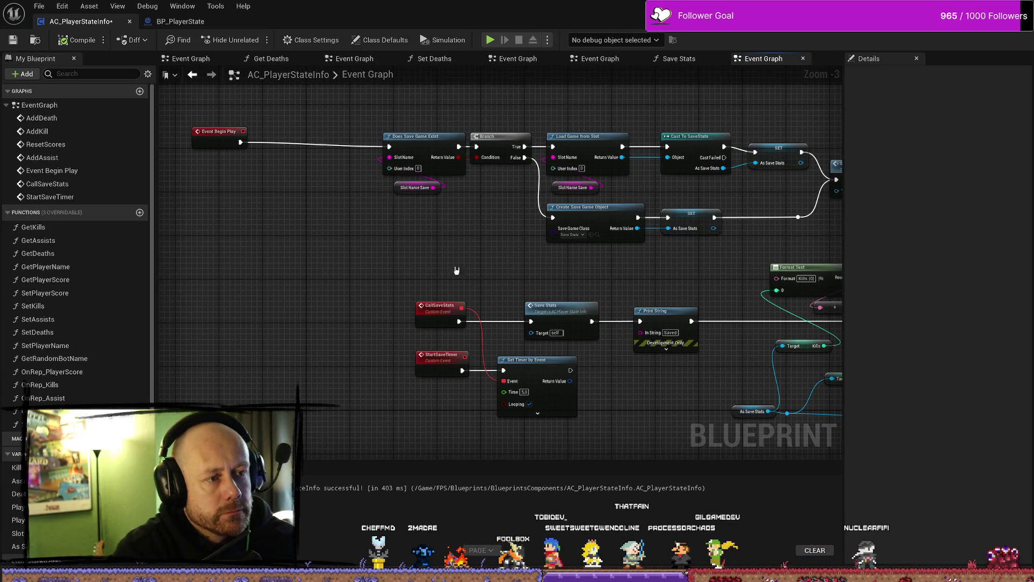
{"action": "key", "text": "alt+Tab"}
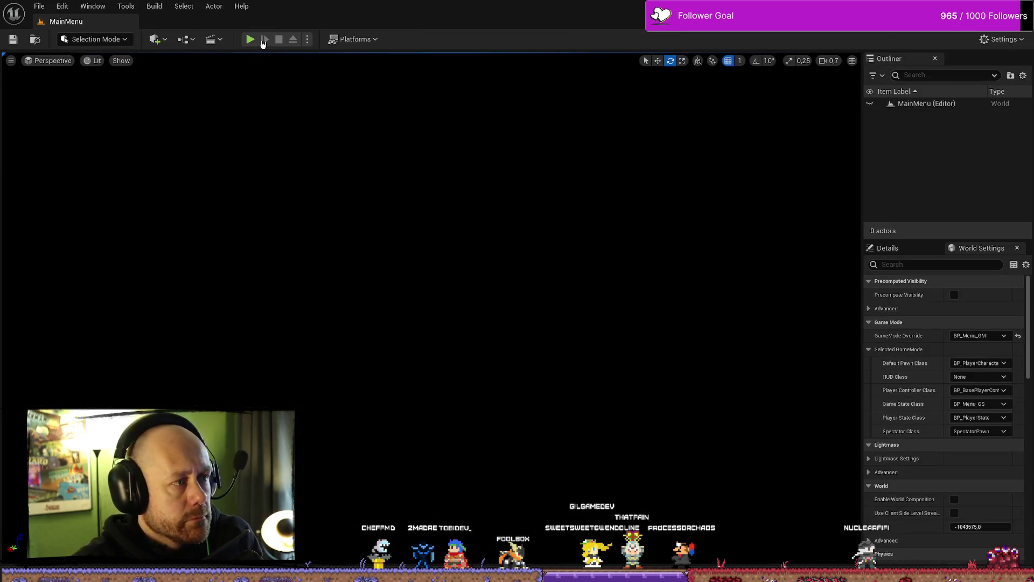
{"action": "key", "text": "alt+p"}
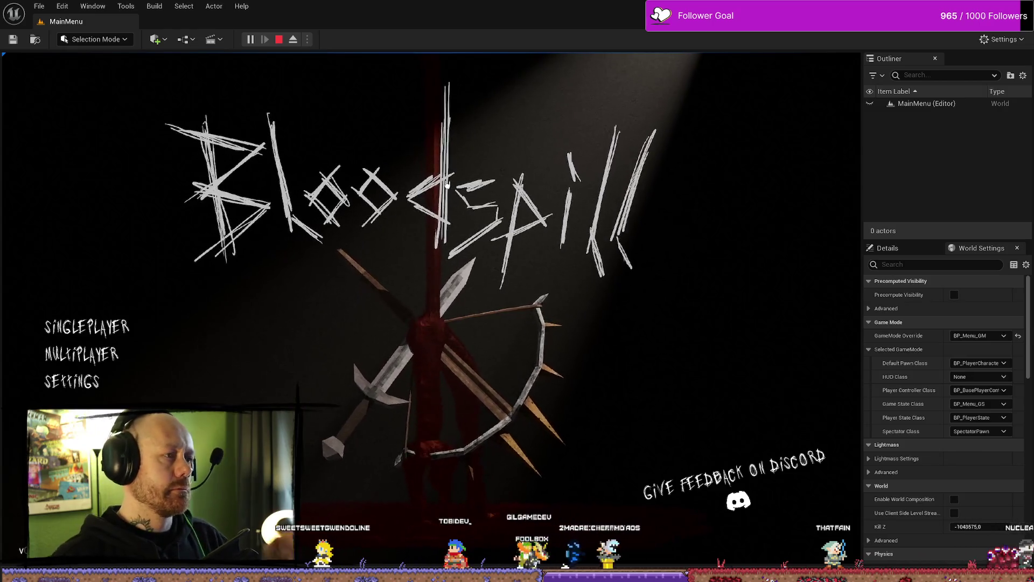
{"action": "left_click", "coordinate": [278, 39]}
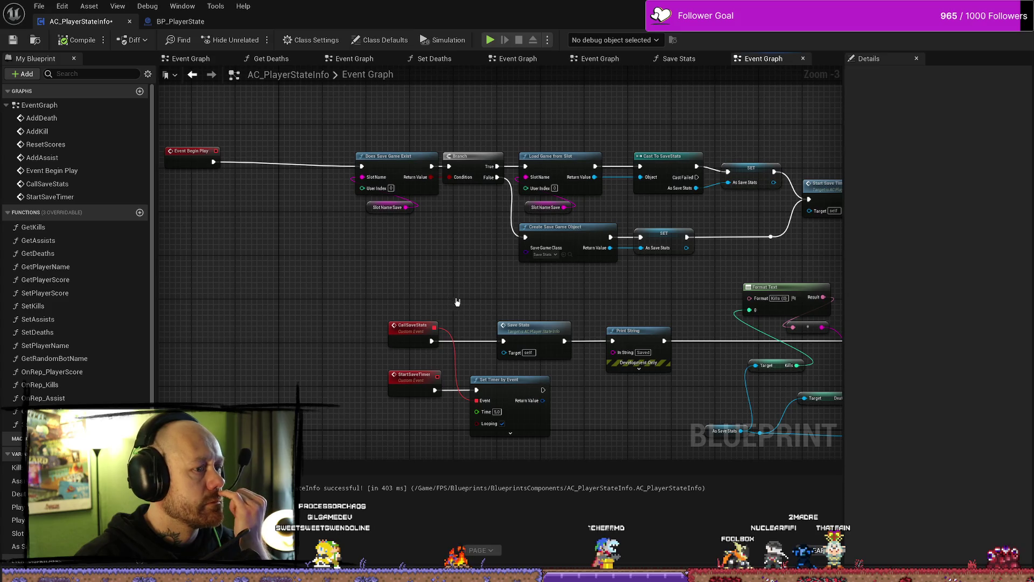
Step: Close the duplicate Event Graph view and switch to the BP_PlayerState blueprint
{"action": "mouse_move", "coordinate": [470, 293]}
{"action": "left_mouse_down"}
{"action": "mouse_move", "coordinate": [397, 286]}
{"action": "mouse_move", "coordinate": [453, 253]}
{"action": "mouse_move", "coordinate": [566, 258]}
{"action": "left_mouse_up"}
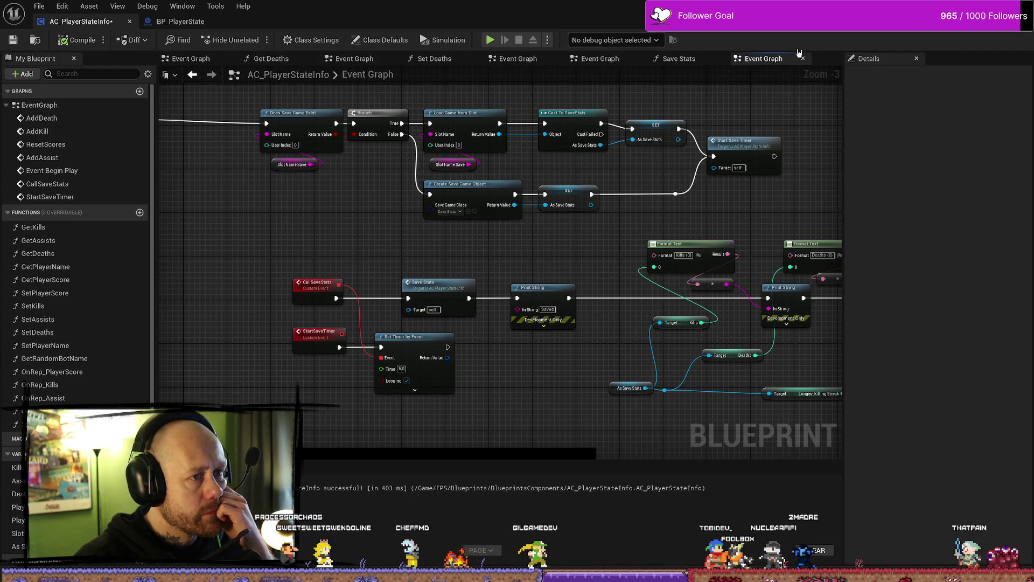
{"action": "left_click", "coordinate": [802, 58]}
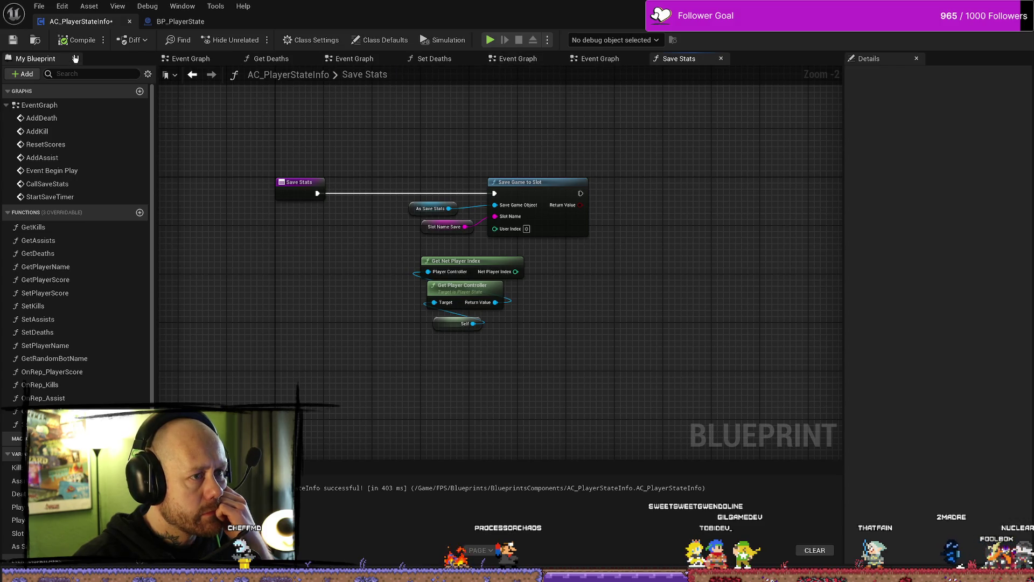
{"action": "left_click", "coordinate": [151, 23]}
{"action": "left_click", "coordinate": [77, 23]}
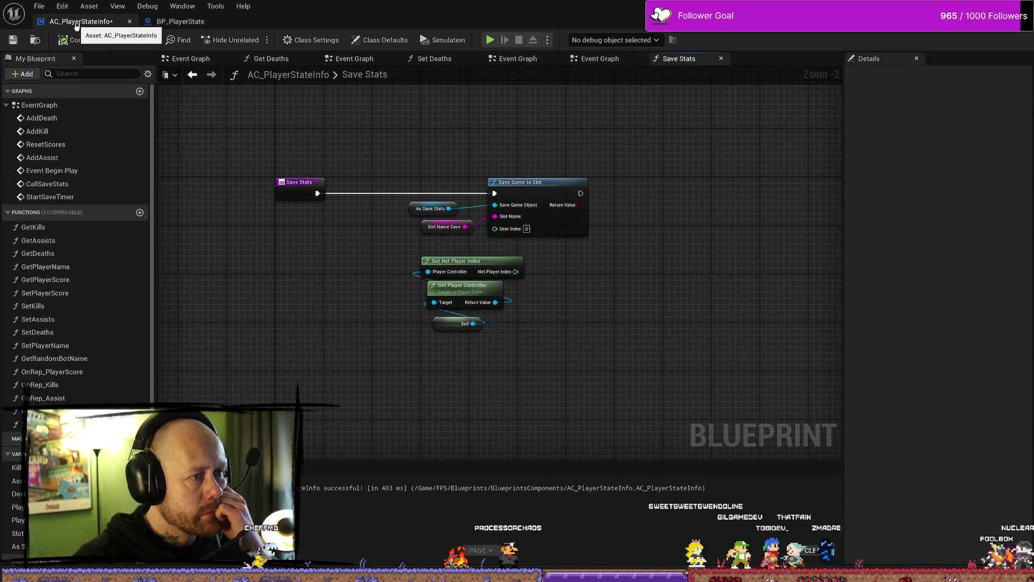
{"action": "left_click", "coordinate": [178, 21]}
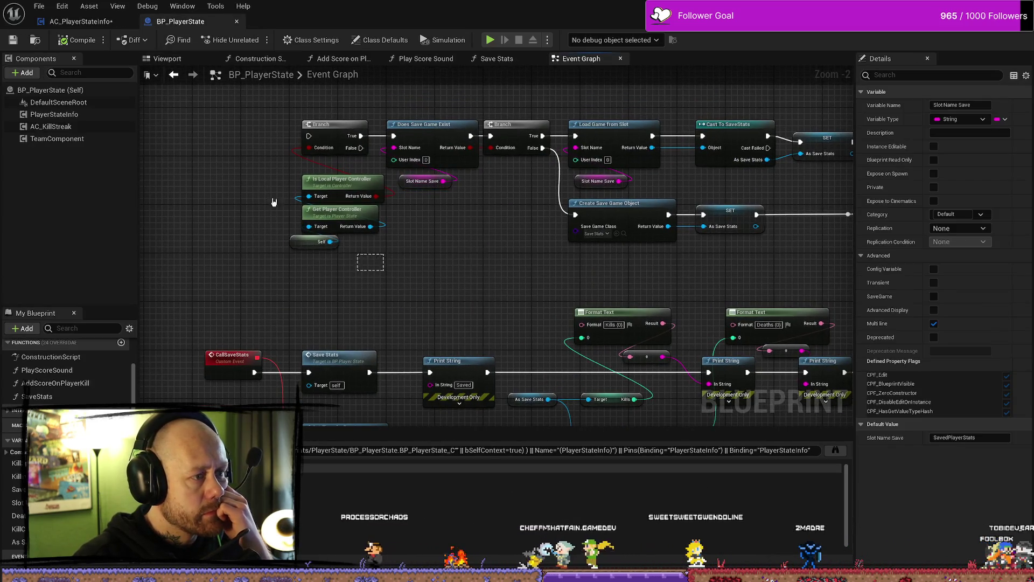
Step: Inspect the Event Graph's save-game loading nodes and the Slot Name Save default value
{"action": "left_click_drag", "start_coordinate": [272, 201], "coordinate": [415, 225]}
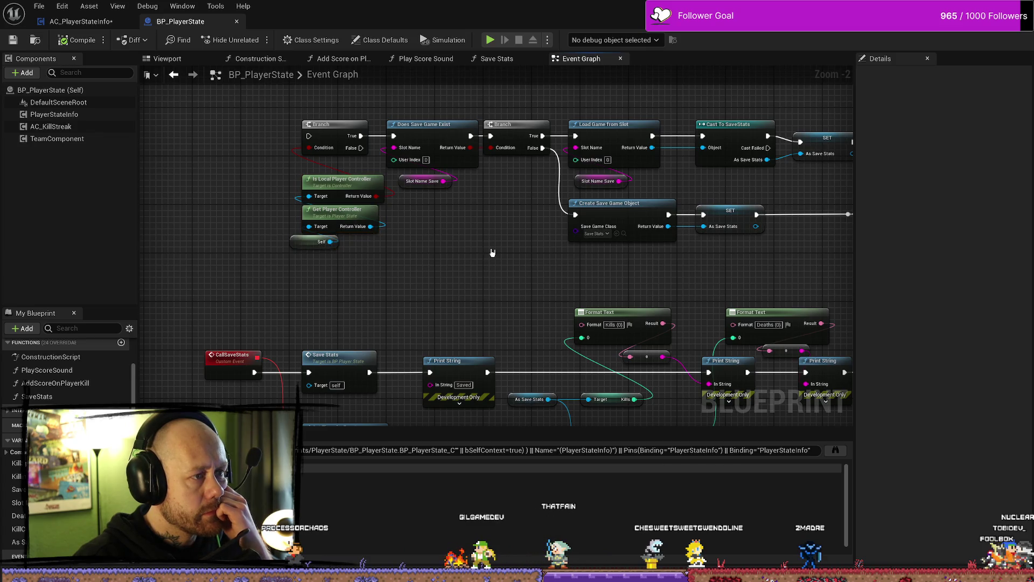
{"action": "scroll", "coordinate": [492, 252], "scroll_direction": "down", "scroll_amount": 2}
{"action": "left_click_drag", "start_coordinate": [311, 238], "coordinate": [435, 206]}
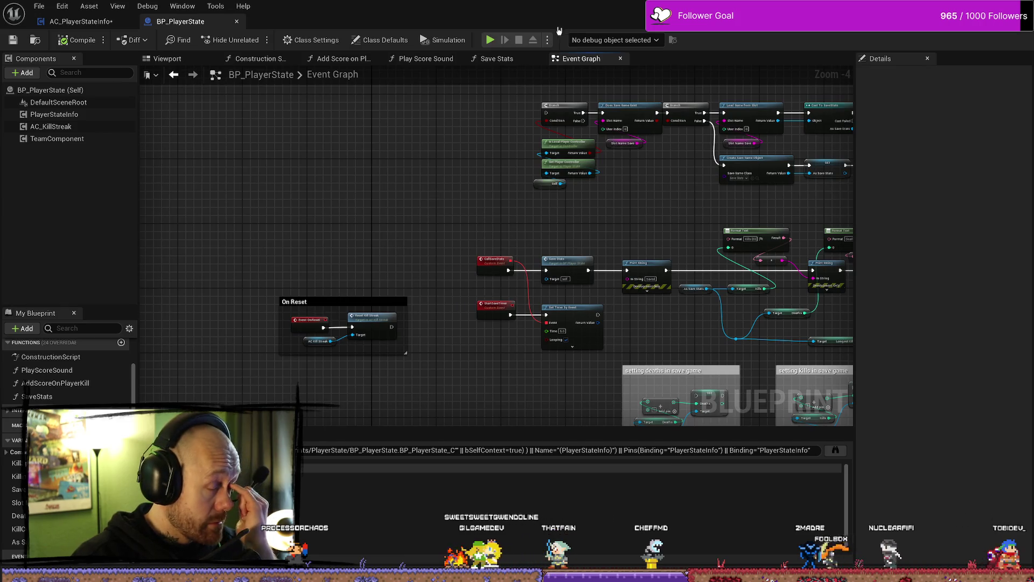
{"action": "left_click_drag", "start_coordinate": [629, 227], "coordinate": [541, 229]}
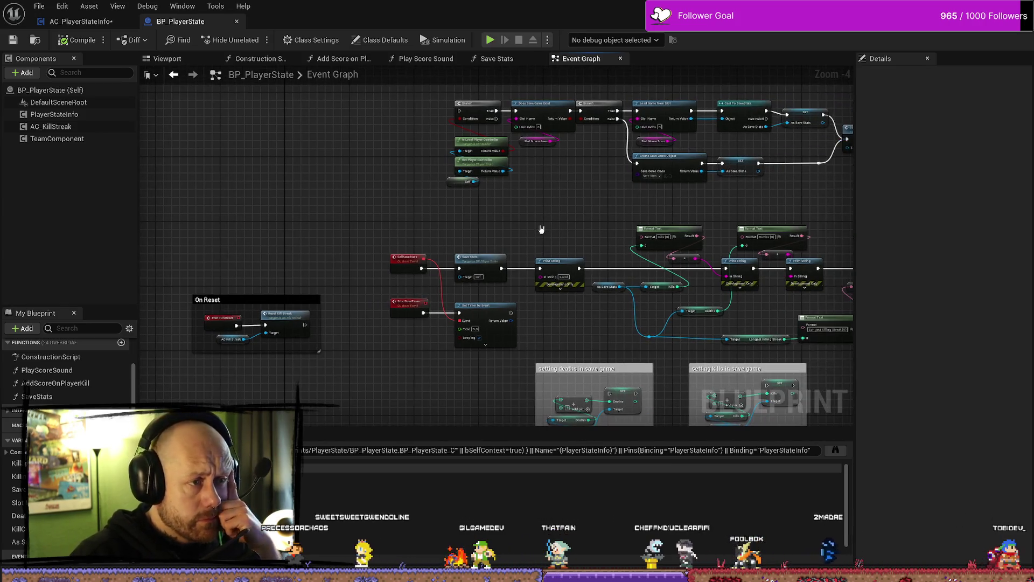
{"action": "scroll", "coordinate": [554, 196], "scroll_direction": "up", "scroll_amount": 2}
{"action": "mouse_move", "coordinate": [521, 164]}
{"action": "left_mouse_down"}
{"action": "mouse_move", "coordinate": [526, 201]}
{"action": "mouse_move", "coordinate": [455, 257]}
{"action": "left_mouse_up"}
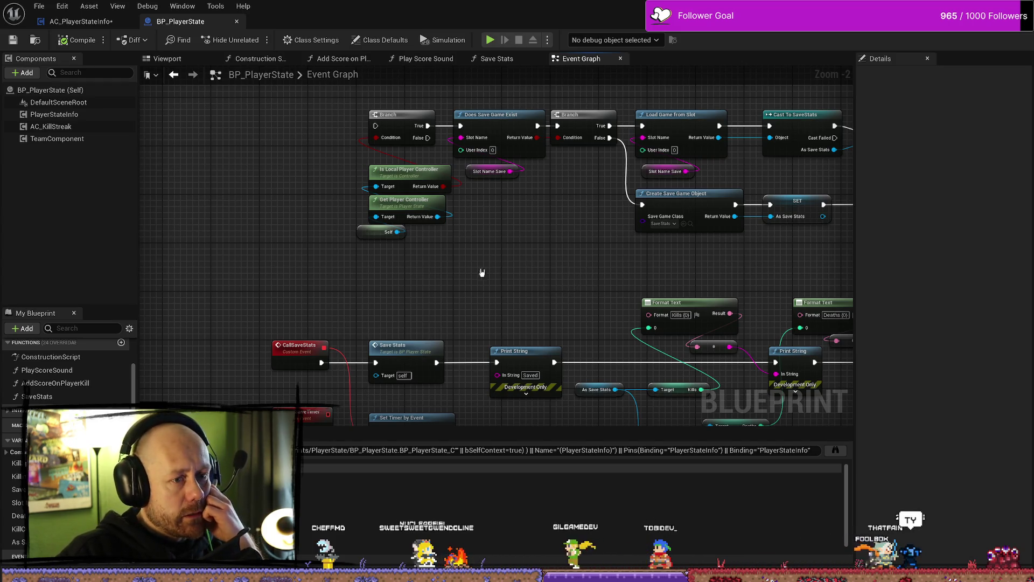
{"action": "left_click_drag", "start_coordinate": [482, 272], "coordinate": [657, 270]}
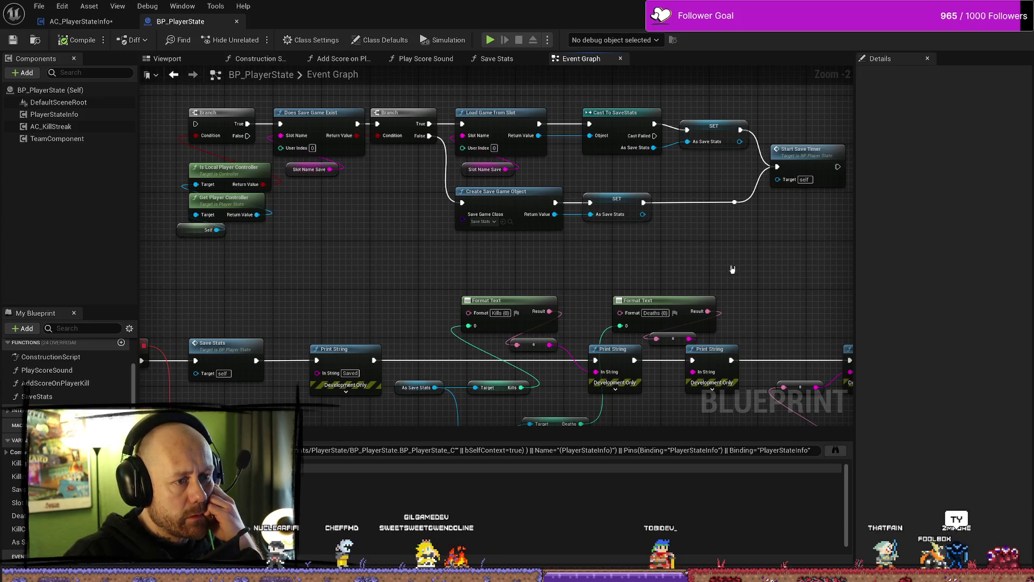
{"action": "left_click", "coordinate": [491, 200]}
{"action": "left_click", "coordinate": [480, 171]}
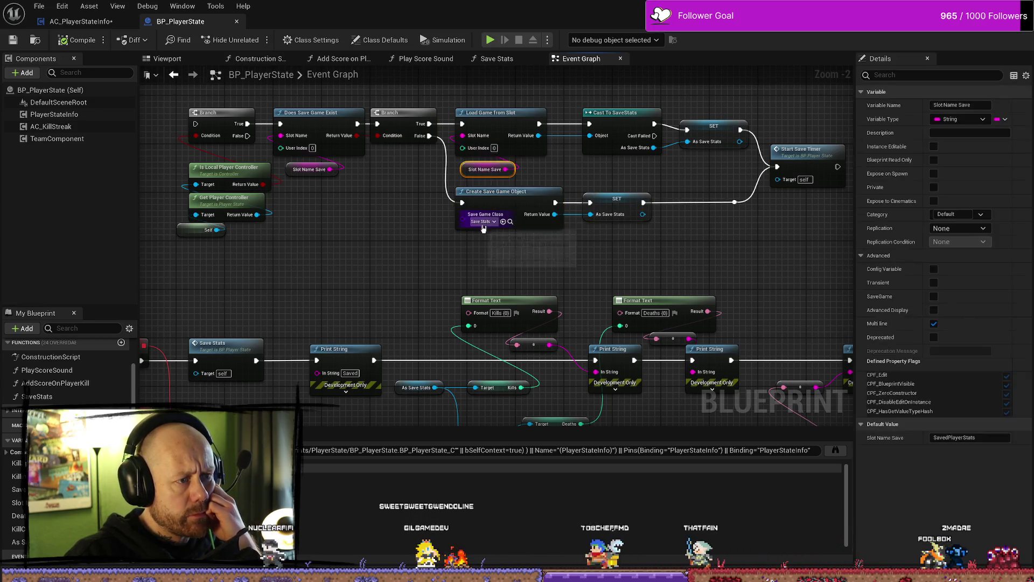
Step: Open the Save Stats function graph from the CallSaveStats event area
{"action": "mouse_move", "coordinate": [595, 268]}
{"action": "left_mouse_down"}
{"action": "mouse_move", "coordinate": [681, 277]}
{"action": "mouse_move", "coordinate": [699, 245]}
{"action": "mouse_move", "coordinate": [699, 180]}
{"action": "left_mouse_up"}
{"action": "scroll", "coordinate": [699, 180], "scroll_direction": "down", "scroll_amount": 1}
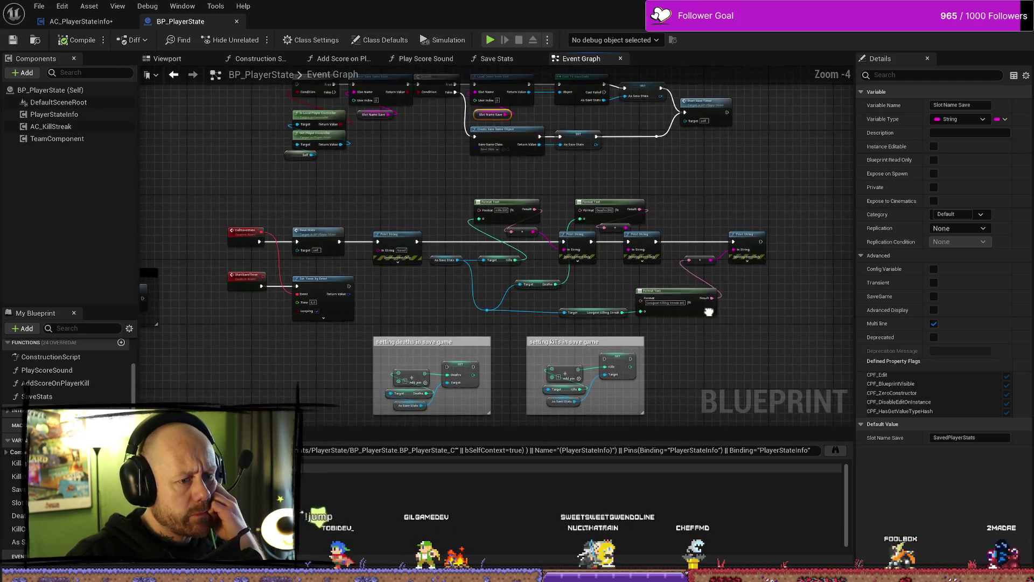
{"action": "scroll", "coordinate": [523, 307], "scroll_direction": "up", "scroll_amount": 1}
{"action": "mouse_move", "coordinate": [363, 291]}
{"action": "left_mouse_down"}
{"action": "mouse_move", "coordinate": [503, 286]}
{"action": "mouse_move", "coordinate": [523, 295]}
{"action": "left_mouse_up"}
{"action": "double_click", "coordinate": [365, 172]}
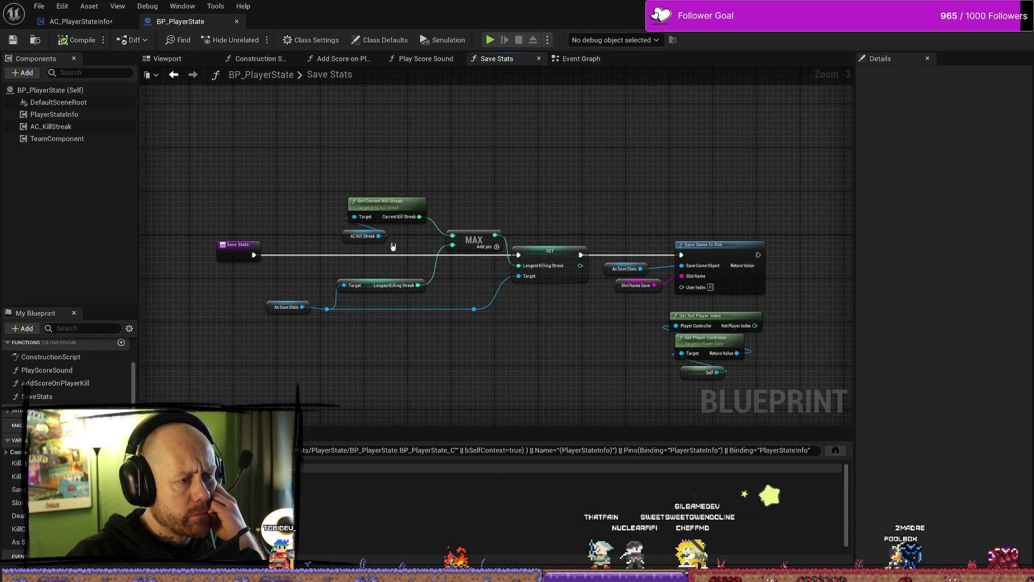
Step: Delete the two old getters feeding Save Game to Slot
{"action": "left_click", "coordinate": [609, 270]}
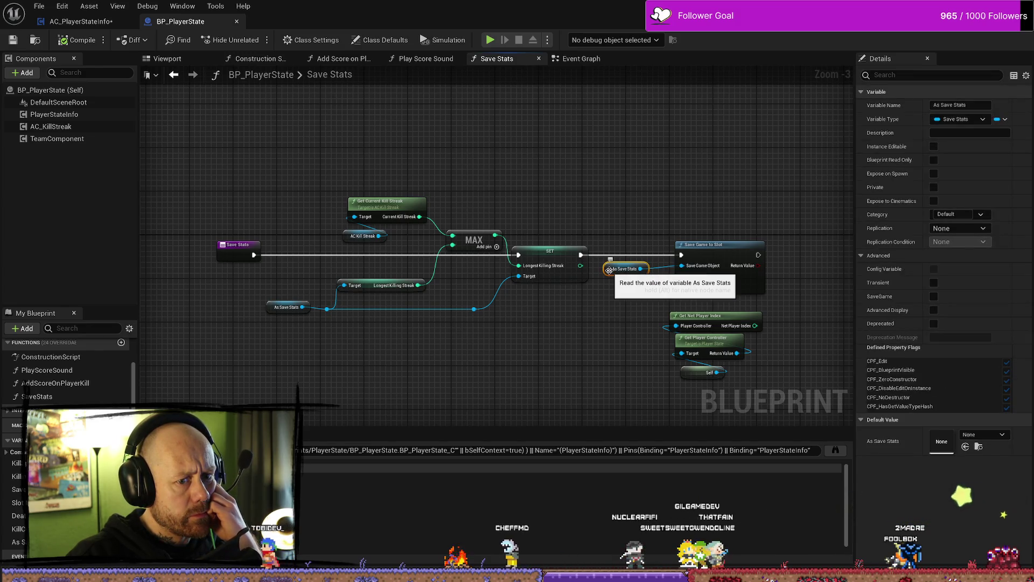
{"action": "left_click", "coordinate": [593, 347]}
{"action": "scroll", "coordinate": [593, 347], "scroll_direction": "up", "scroll_amount": 2}
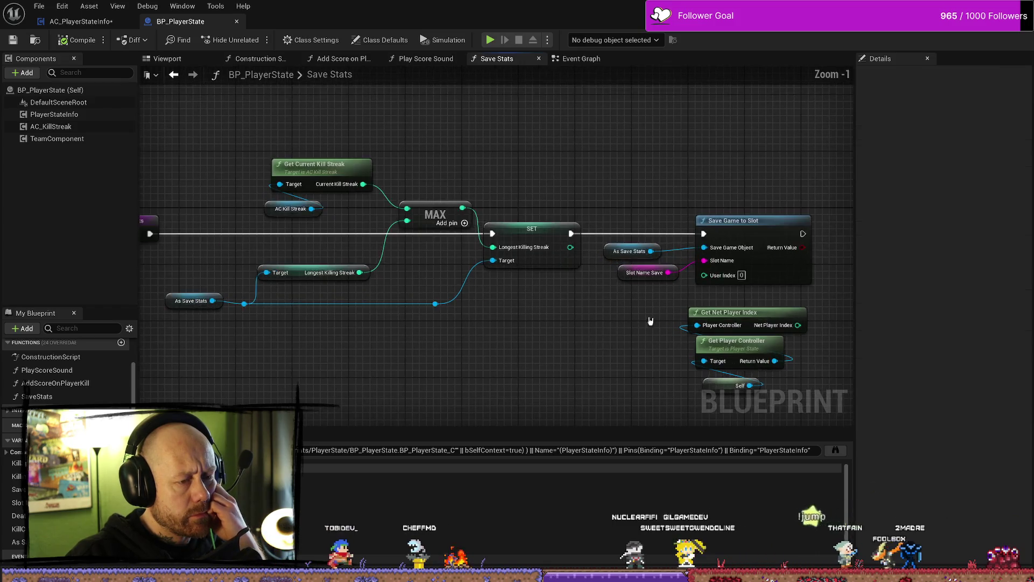
{"action": "left_click_drag", "start_coordinate": [586, 336], "coordinate": [536, 264]}
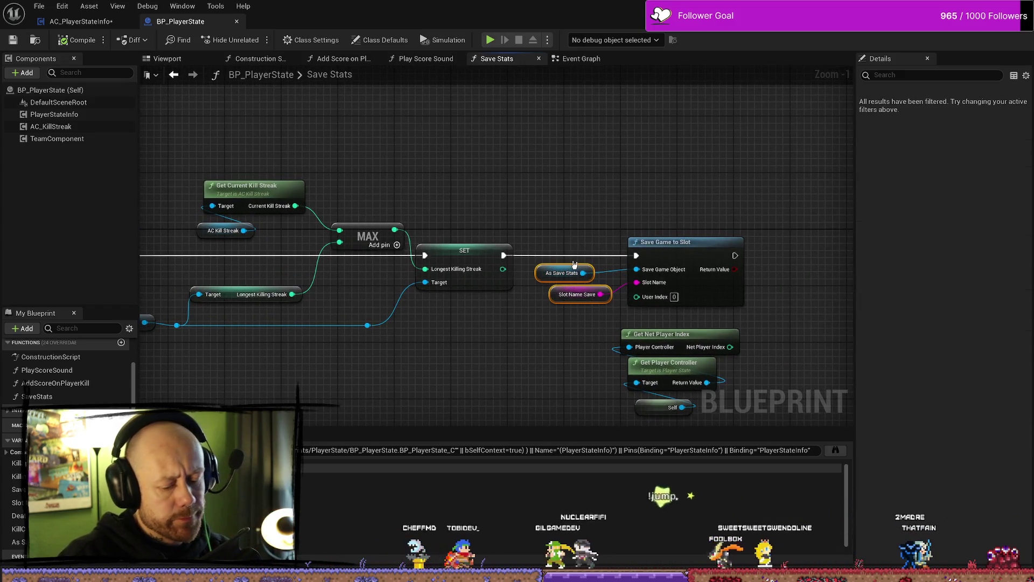
{"action": "key", "text": "Delete"}
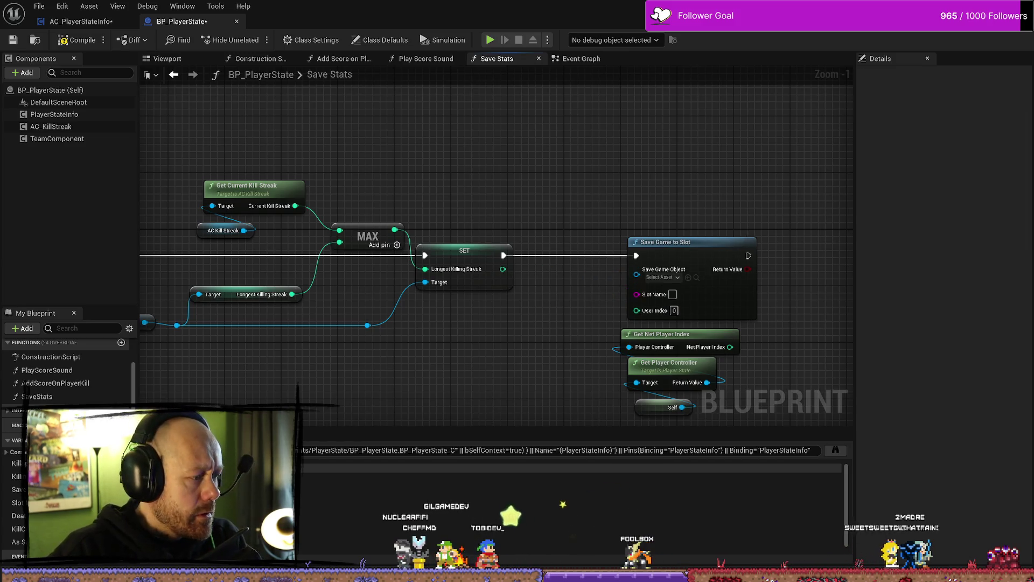
Step: Add new Slot Name Save and As Save Stats getters wired into Save Game to Slot
{"action": "mouse_move", "coordinate": [19, 503]}
{"action": "left_mouse_down"}
{"action": "mouse_move", "coordinate": [474, 370]}
{"action": "mouse_move", "coordinate": [636, 293]}
{"action": "left_mouse_up"}
{"action": "left_click", "coordinate": [560, 355]}
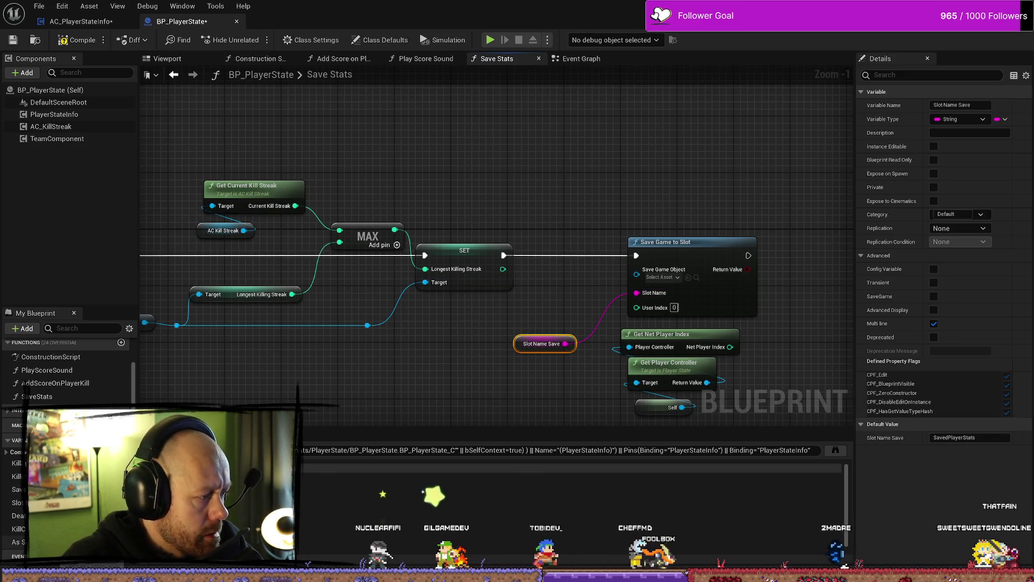
{"action": "left_click_drag", "start_coordinate": [19, 541], "coordinate": [640, 272]}
{"action": "left_click", "coordinate": [563, 304]}
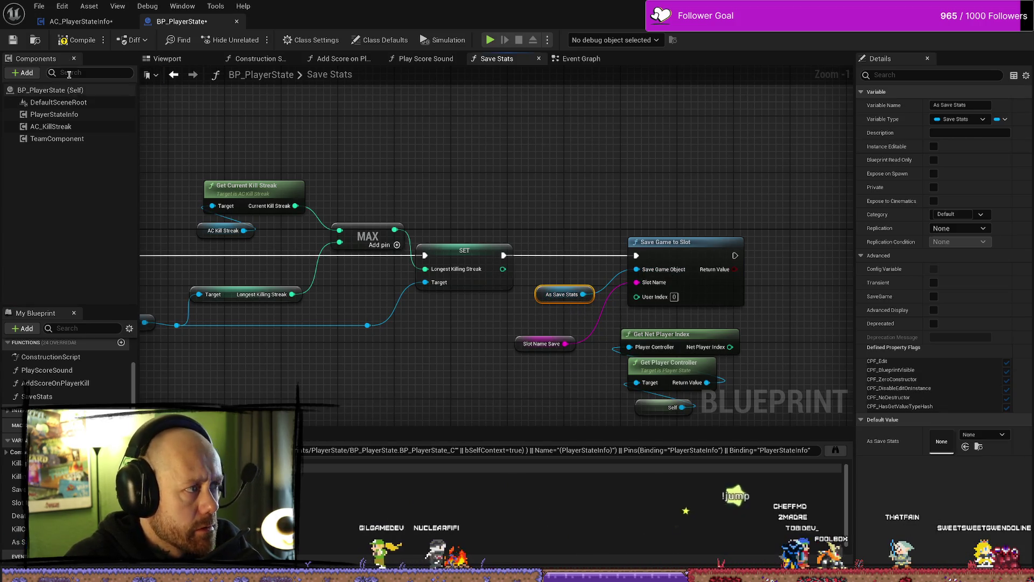
Step: Compile and save BP_PlayerState, then return to the MainMenu level editor
{"action": "left_click", "coordinate": [77, 40]}
{"action": "key", "text": "ctrl+s"}
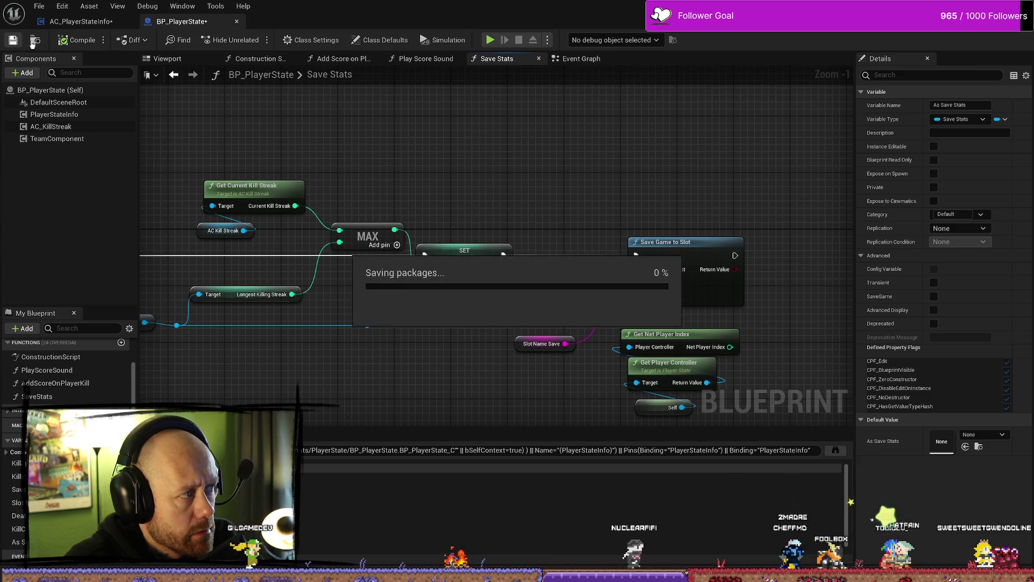
{"action": "key", "text": "alt+Tab"}
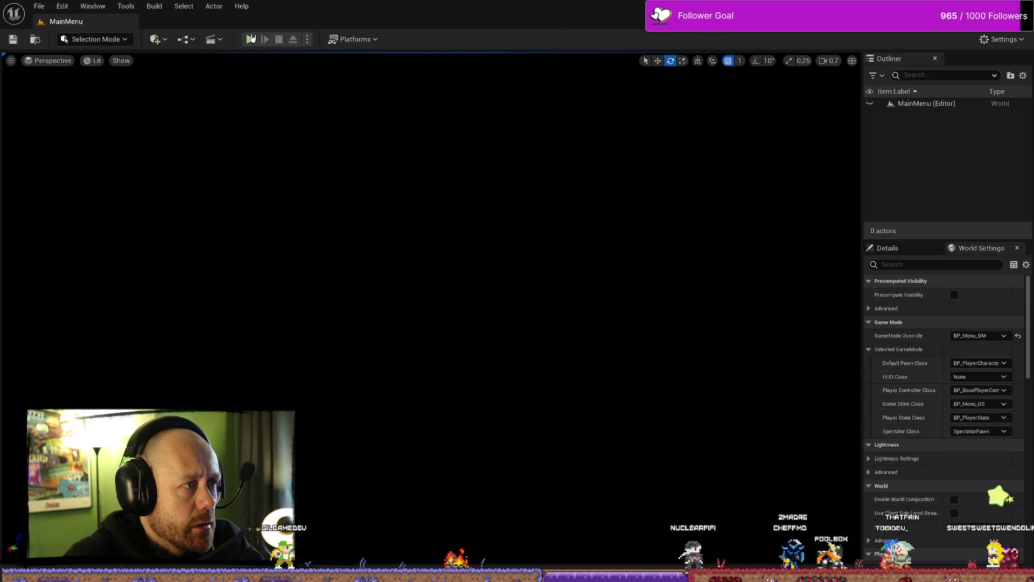
Step: Play-test a Deathmatch in Ruined Village, stop it, then open the Content Drawer at FPS/Maps/Menus
{"action": "left_click", "coordinate": [250, 39]}
{"action": "left_click", "coordinate": [237, 385]}
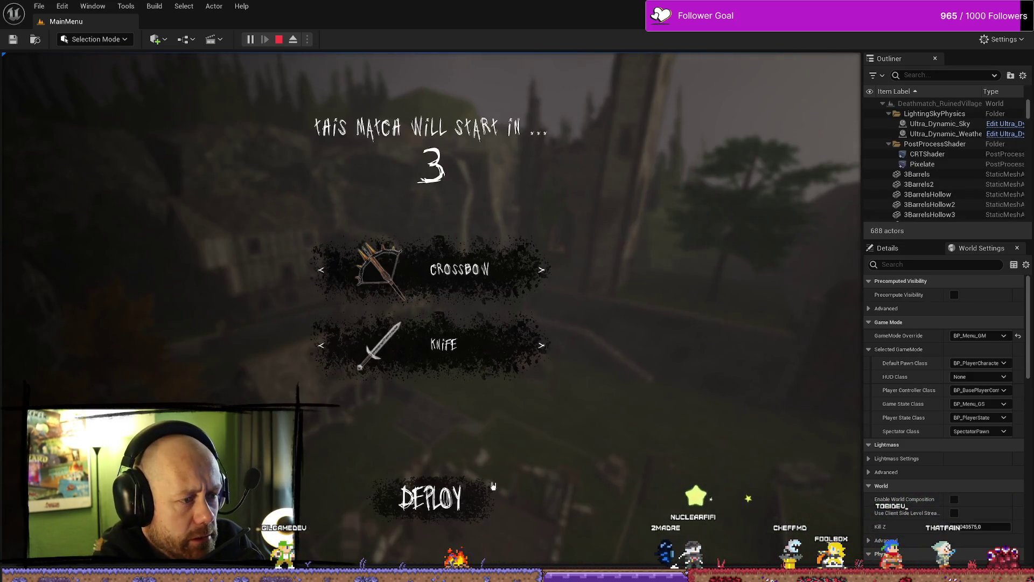
{"action": "left_click", "coordinate": [492, 507]}
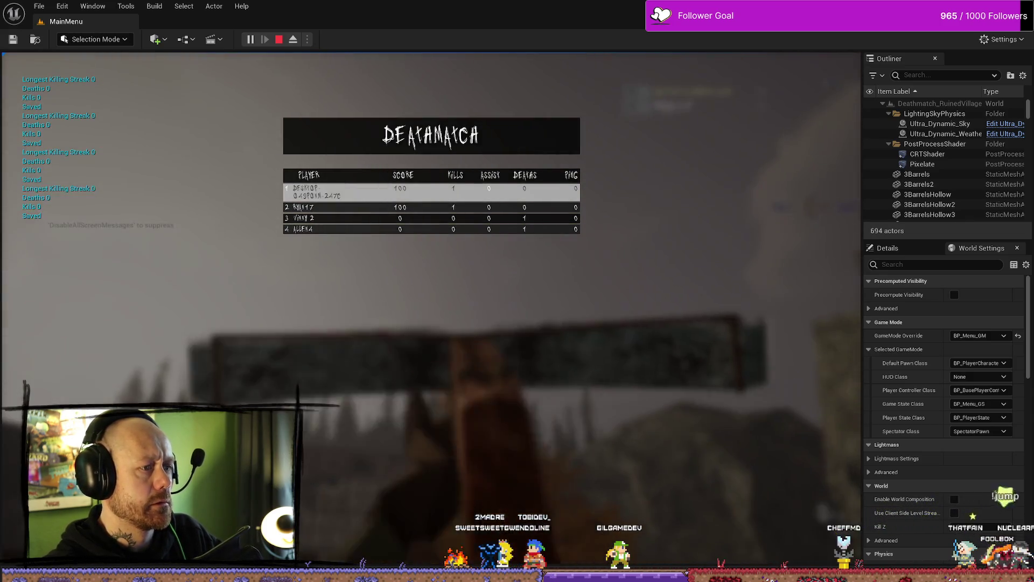
{"action": "key", "text": "Escape"}
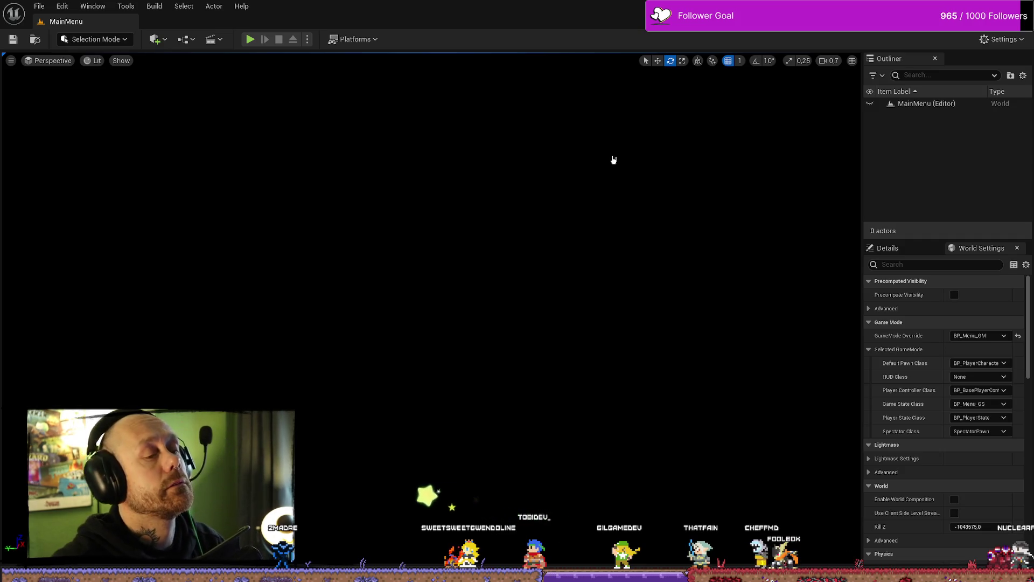
{"action": "key", "text": "ctrl+space"}
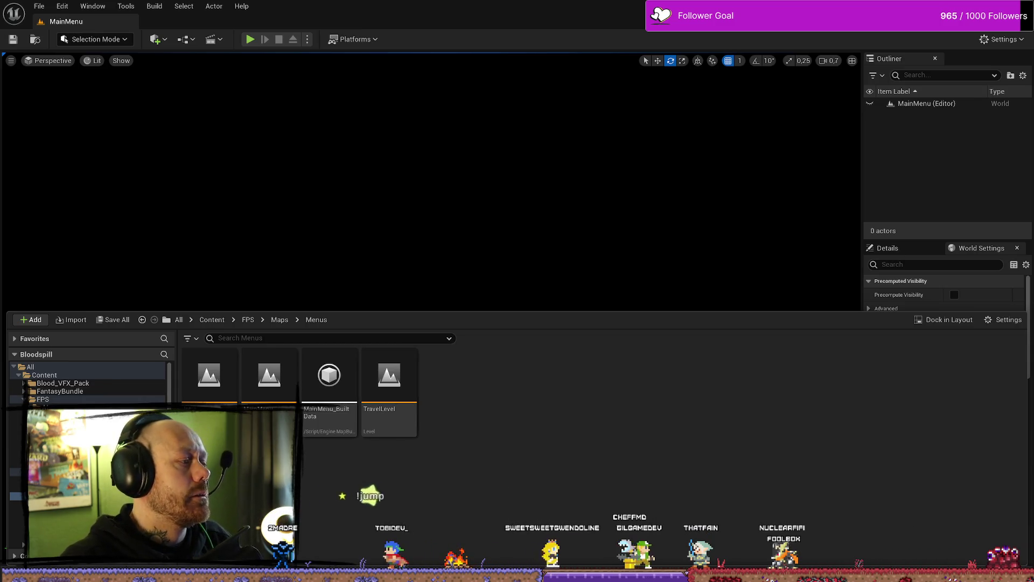
Step: Review BP_PlayerState's Save Stats and Event Graph, then show AC_PlayerStateInfo's Save Stats graph
{"action": "key", "text": "alt+Tab"}
{"action": "scroll", "coordinate": [437, 377], "scroll_direction": "down", "scroll_amount": 10}
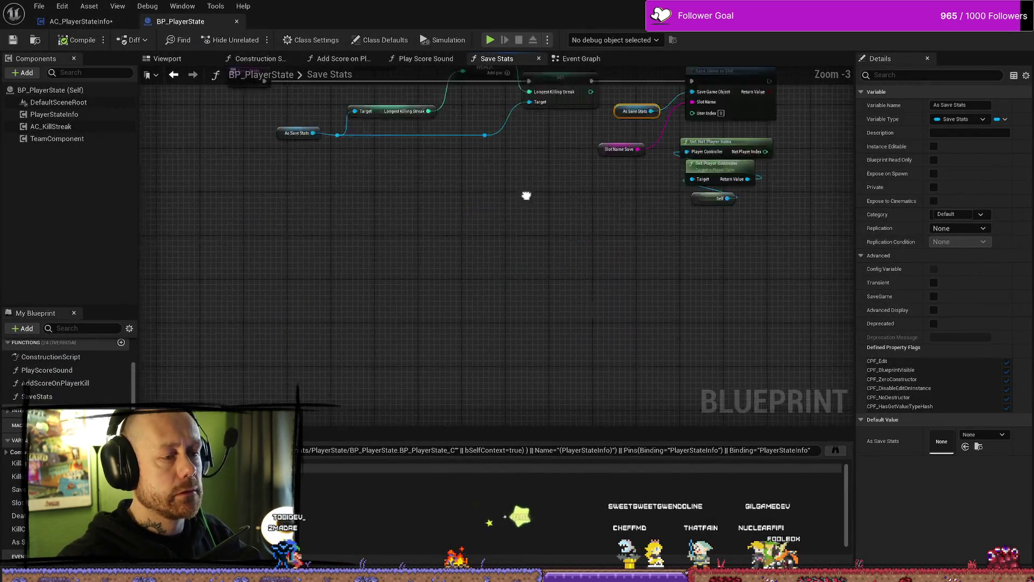
{"action": "scroll", "coordinate": [495, 196], "scroll_direction": "up", "scroll_amount": 9}
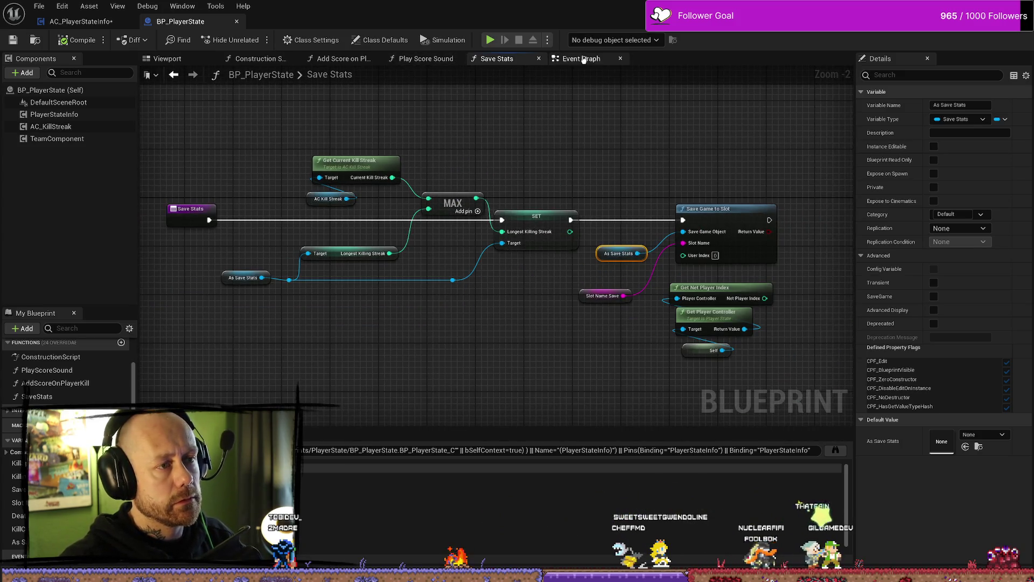
{"action": "left_click", "coordinate": [583, 59]}
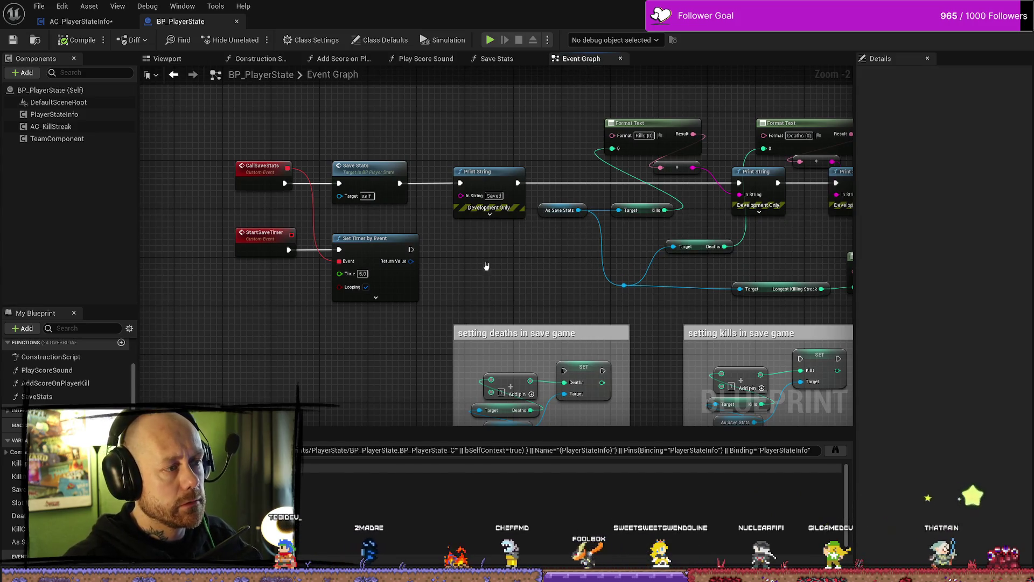
{"action": "scroll", "coordinate": [465, 267], "scroll_direction": "down", "scroll_amount": 2}
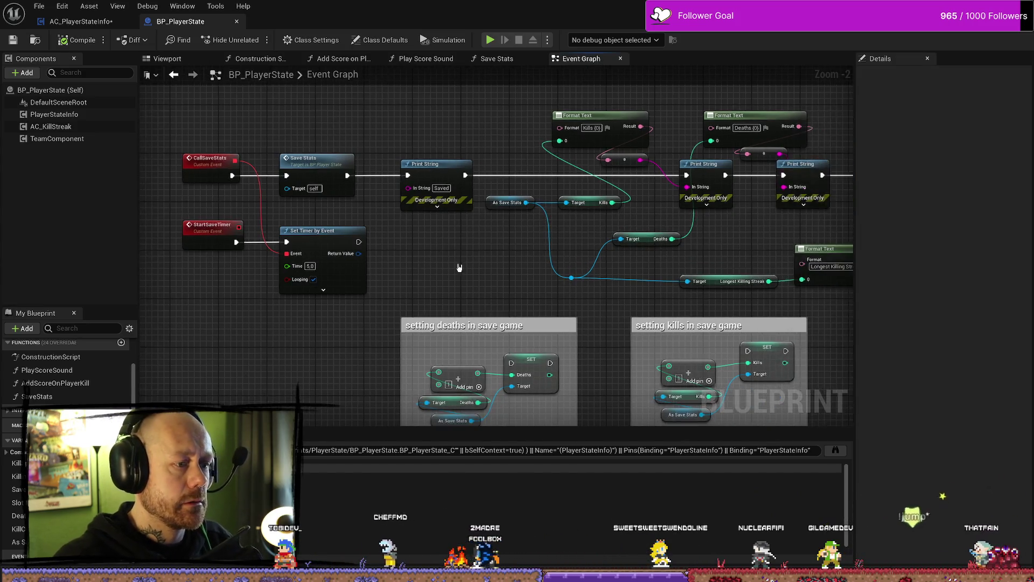
{"action": "scroll", "coordinate": [463, 267], "scroll_direction": "up", "scroll_amount": 2}
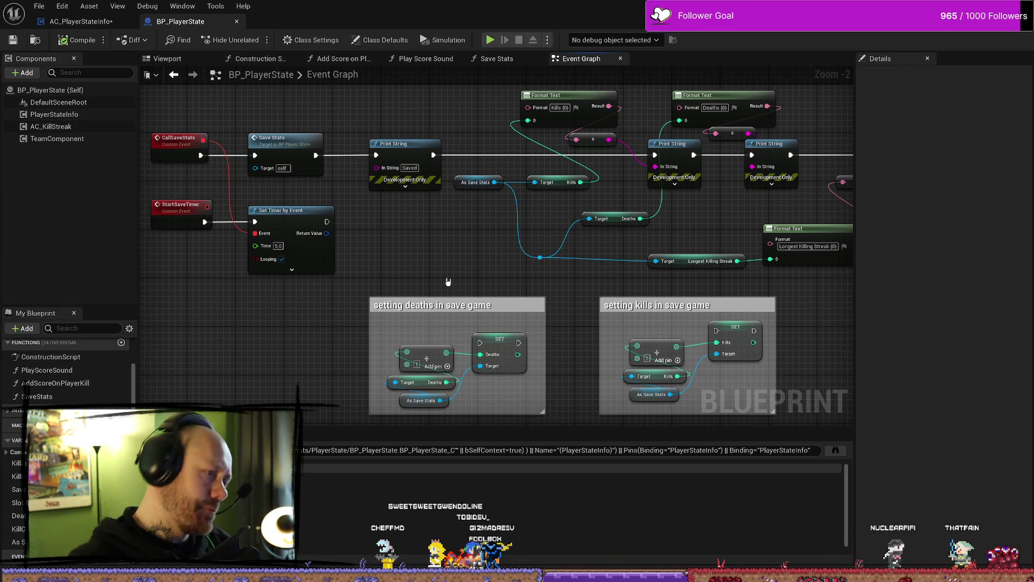
{"action": "scroll", "coordinate": [428, 262], "scroll_direction": "down", "scroll_amount": 3}
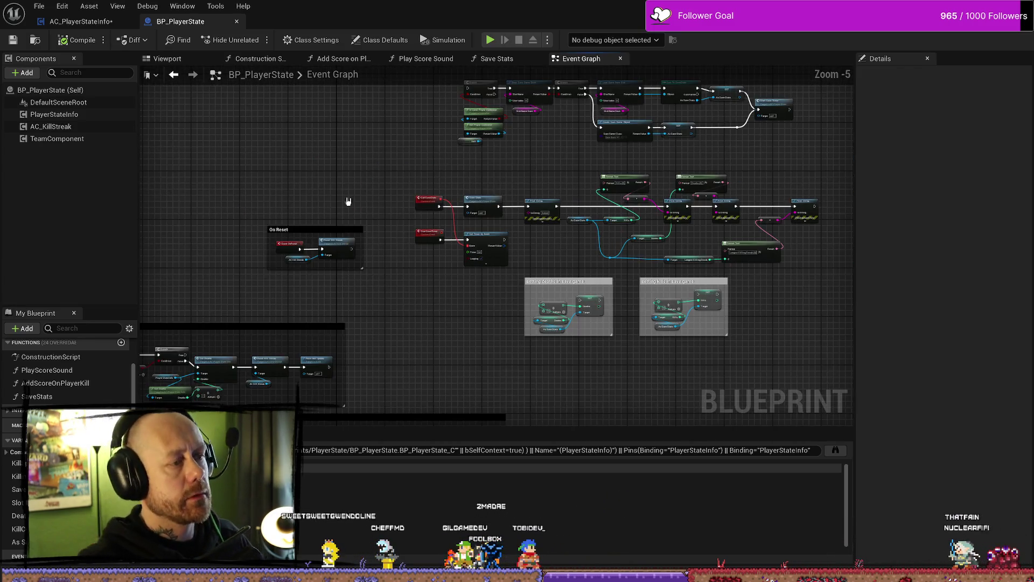
{"action": "mouse_move", "coordinate": [348, 201]}
{"action": "left_mouse_down"}
{"action": "mouse_move", "coordinate": [489, 270]}
{"action": "mouse_move", "coordinate": [397, 256]}
{"action": "mouse_move", "coordinate": [368, 232]}
{"action": "left_mouse_up"}
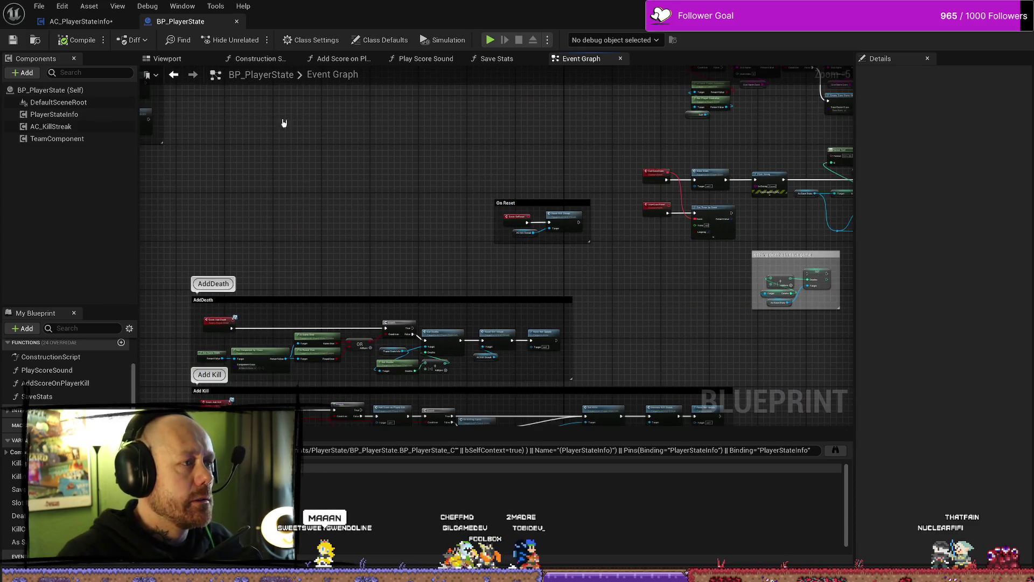
{"action": "left_click", "coordinate": [98, 24]}
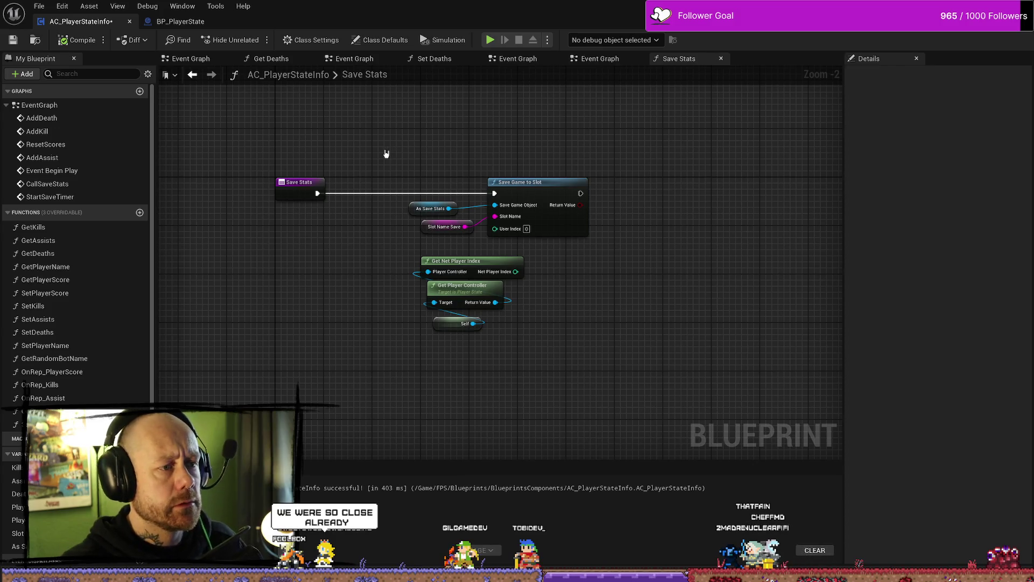
Step: Delete the old As Save Stats and Slot Name Save nodes
{"action": "left_click_drag", "start_coordinate": [443, 227], "coordinate": [420, 211]}
{"action": "left_click", "coordinate": [473, 251]}
{"action": "key", "text": "Delete"}
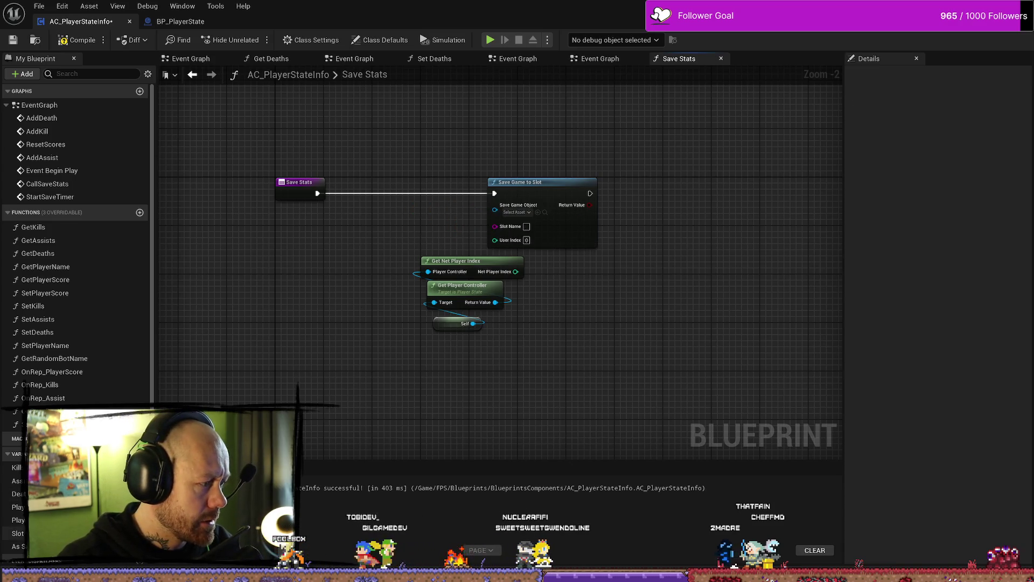
Step: Wire new Slot Name Save and As Save Stats getters into Save Game to Slot, then return to the level editor
{"action": "mouse_move", "coordinate": [18, 533]}
{"action": "left_mouse_down"}
{"action": "mouse_move", "coordinate": [416, 219]}
{"action": "mouse_move", "coordinate": [484, 236]}
{"action": "left_mouse_up"}
{"action": "left_click", "coordinate": [442, 229]}
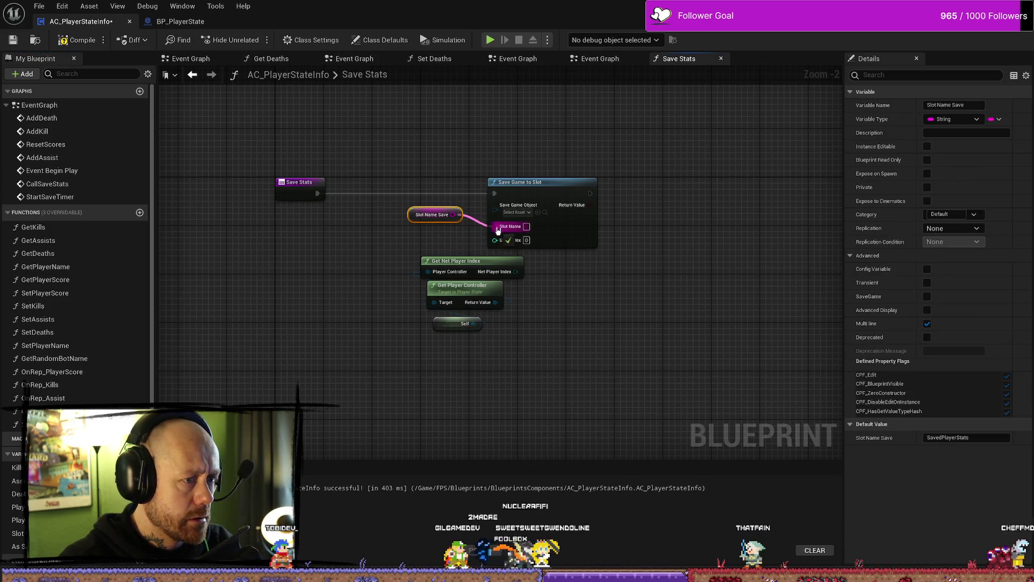
{"action": "mouse_move", "coordinate": [17, 546]}
{"action": "left_mouse_down"}
{"action": "mouse_move", "coordinate": [355, 286]}
{"action": "mouse_move", "coordinate": [349, 280]}
{"action": "mouse_move", "coordinate": [498, 211]}
{"action": "left_mouse_up"}
{"action": "left_click", "coordinate": [377, 294]}
{"action": "left_click_drag", "start_coordinate": [431, 214], "coordinate": [431, 226]}
{"action": "left_click", "coordinate": [348, 250]}
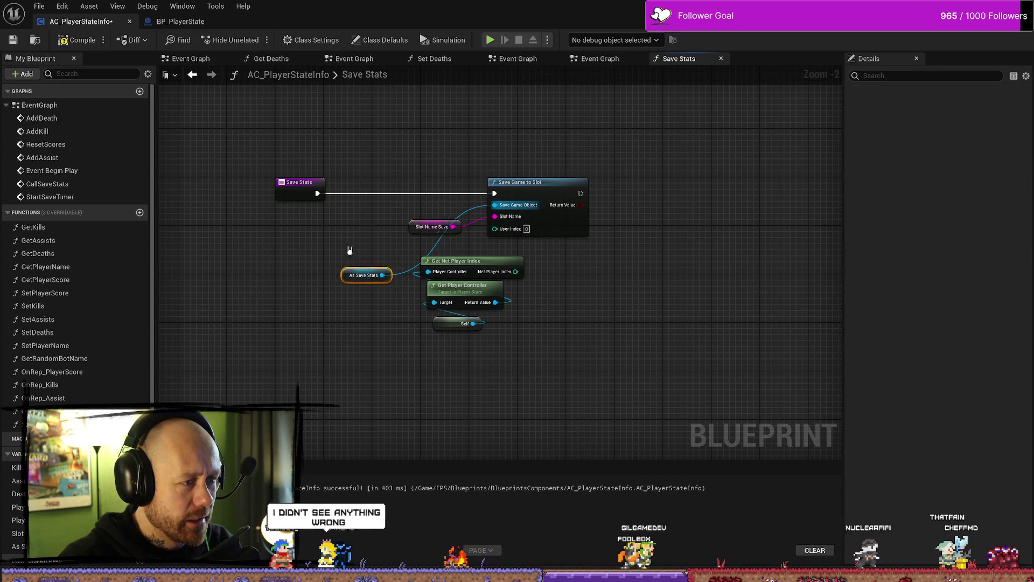
{"action": "left_click_drag", "start_coordinate": [350, 279], "coordinate": [392, 218]}
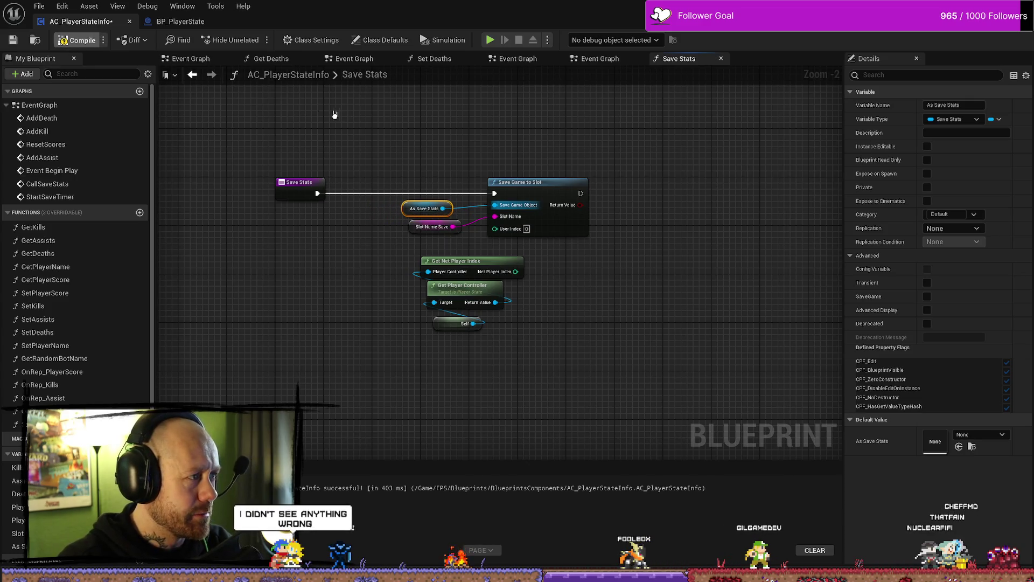
{"action": "key", "text": "alt+Tab"}
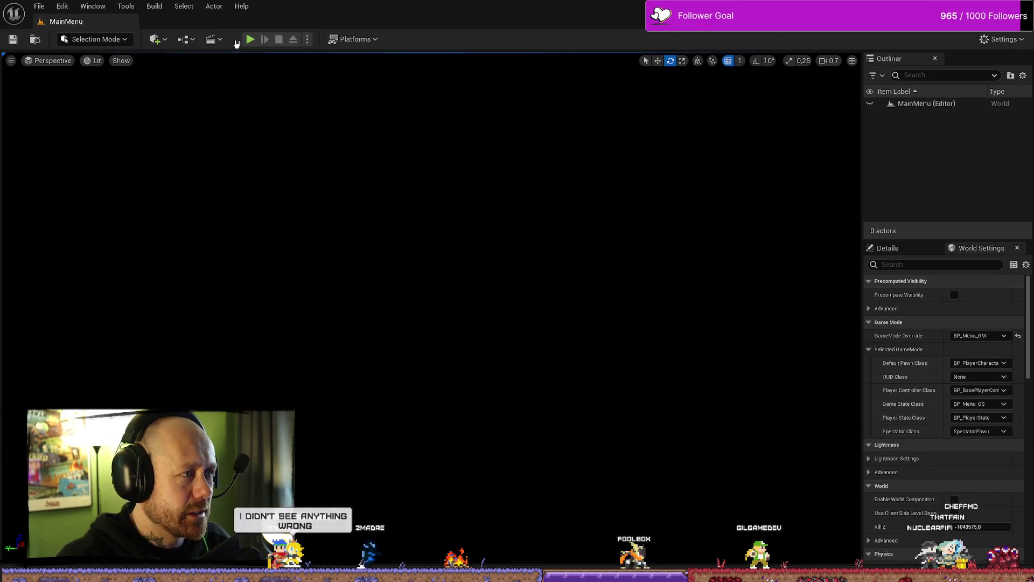
Step: Play a Deathmatch in Ruined Village, kill an enemy, and check the Saved stats printout
{"action": "key", "text": "alt+p"}
{"action": "left_click", "coordinate": [81, 346]}
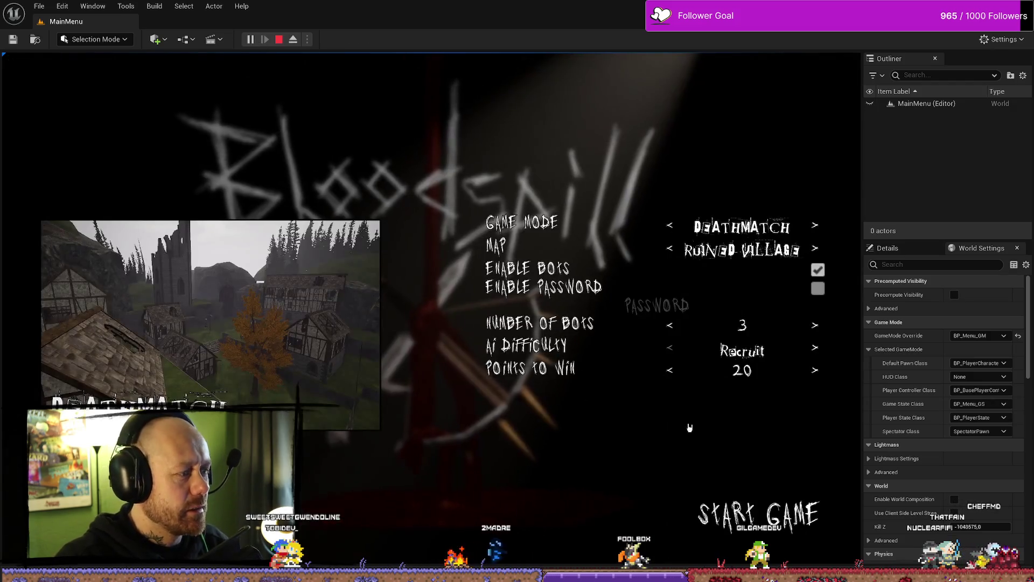
{"action": "left_click", "coordinate": [790, 530]}
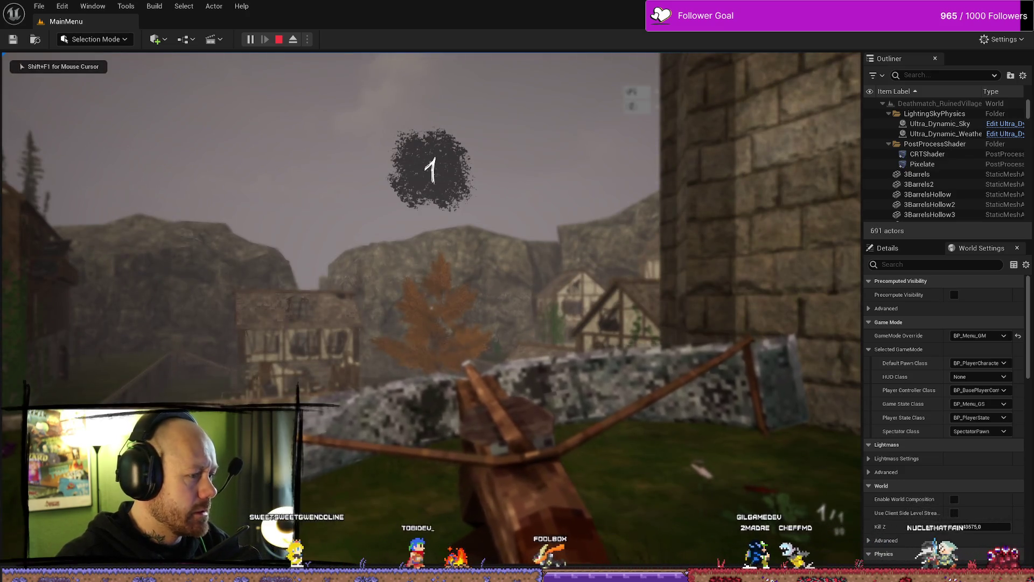
{"action": "key", "text": "w"}
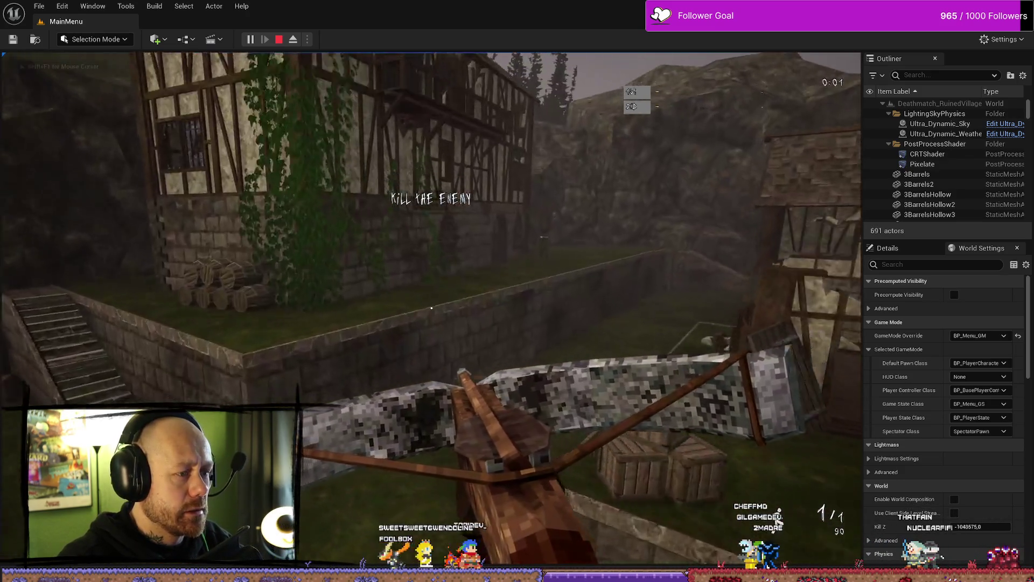
{"action": "key", "text": "s"}
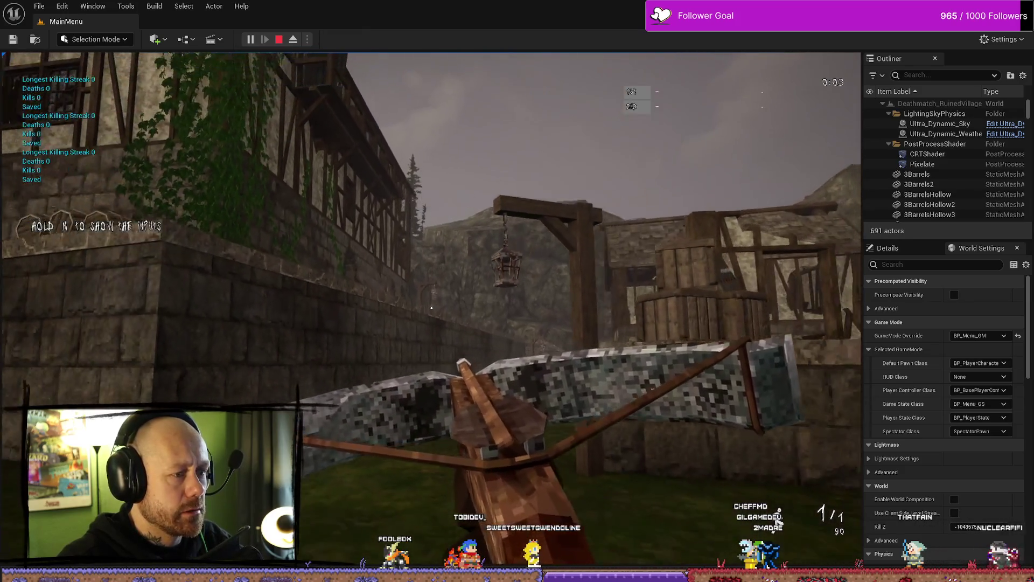
{"action": "left_click", "coordinate": [429, 306]}
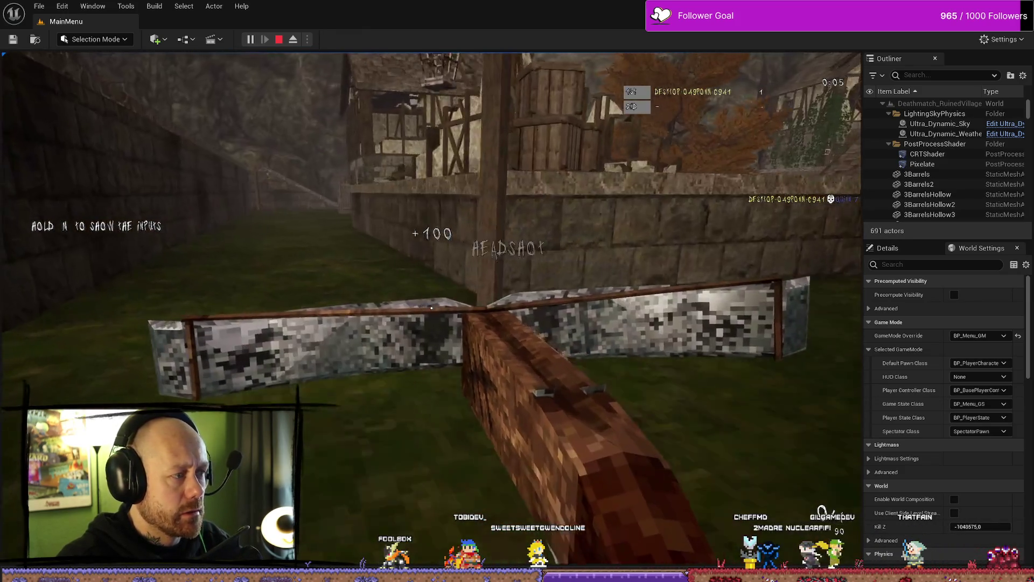
{"action": "key", "text": "w"}
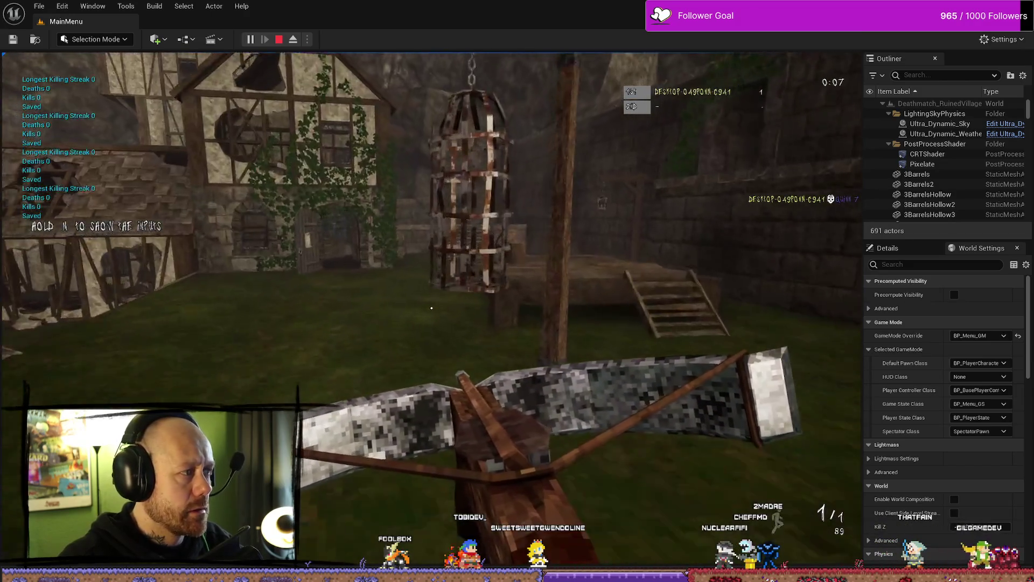
{"action": "key", "text": "Escape"}
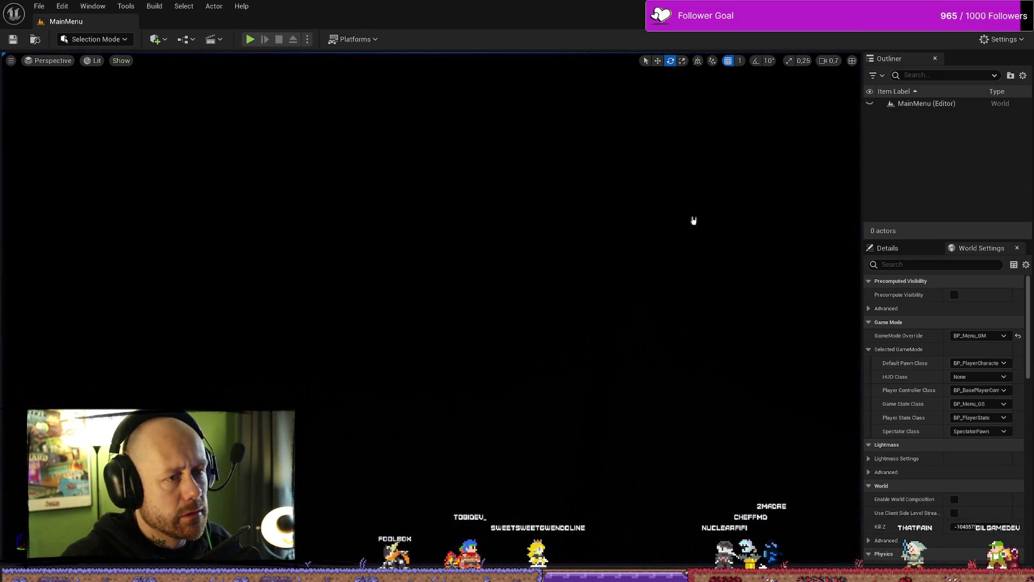
Step: Return to the BP_PlayerState blueprint's event graph
{"action": "key", "text": "ctrl+space"}
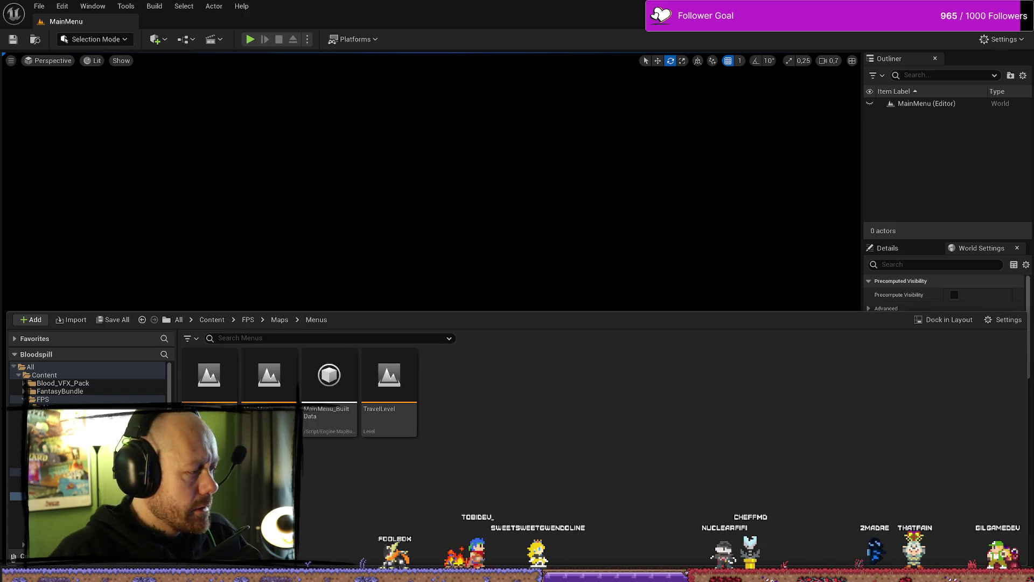
{"action": "key", "text": "alt+Tab"}
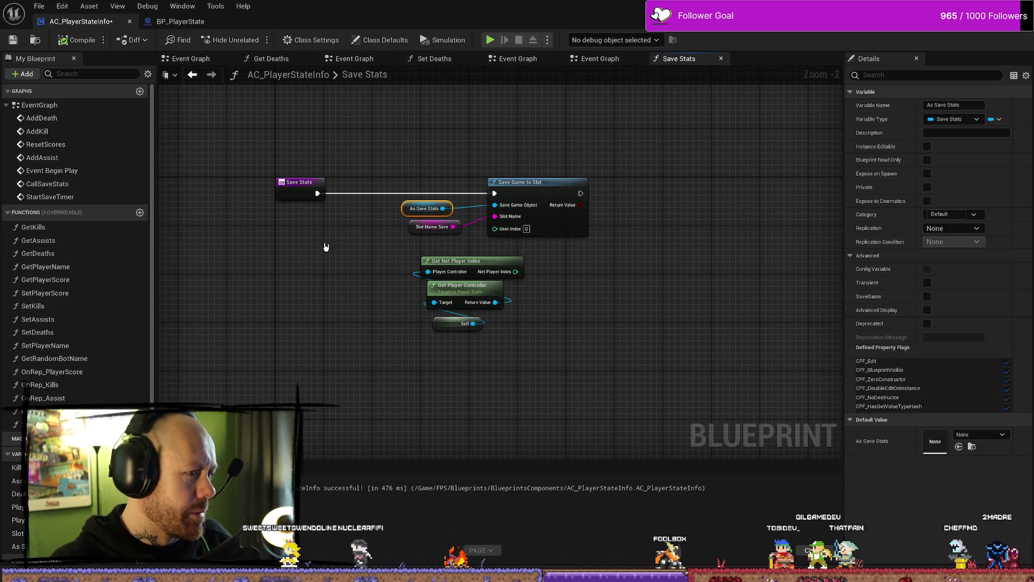
{"action": "left_click", "coordinate": [182, 22]}
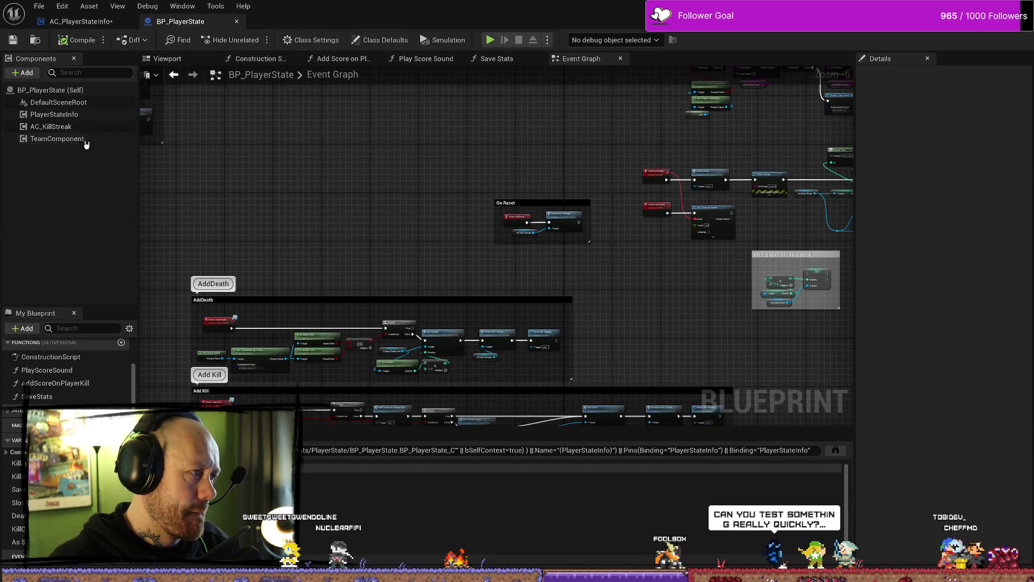
Step: Check PlayerStateInfo's Details: Slot Name Save is SavedPlayerStats and As Save Stats is empty
{"action": "left_click", "coordinate": [64, 114]}
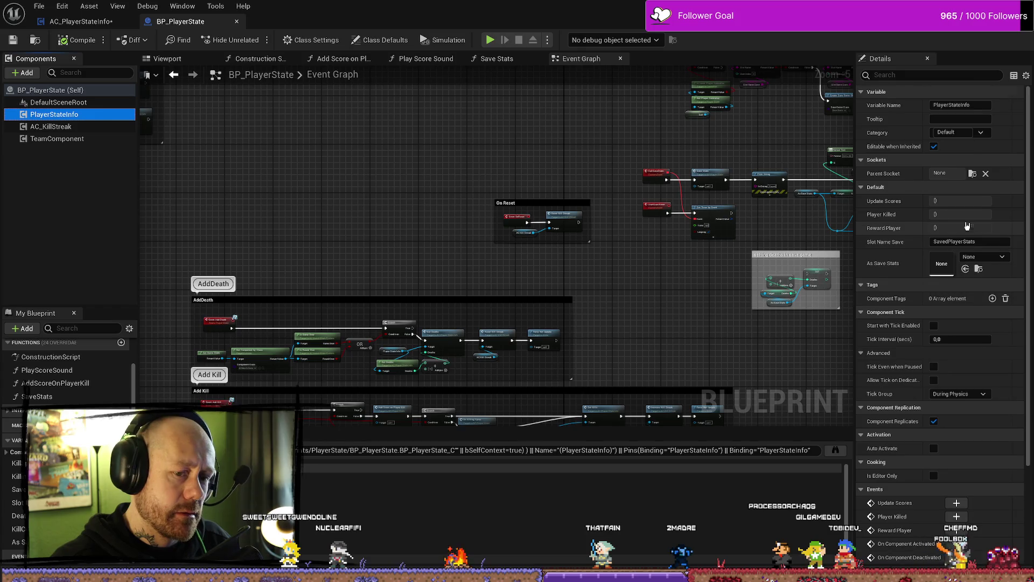
{"action": "scroll", "coordinate": [966, 225], "scroll_direction": "down", "scroll_amount": 5}
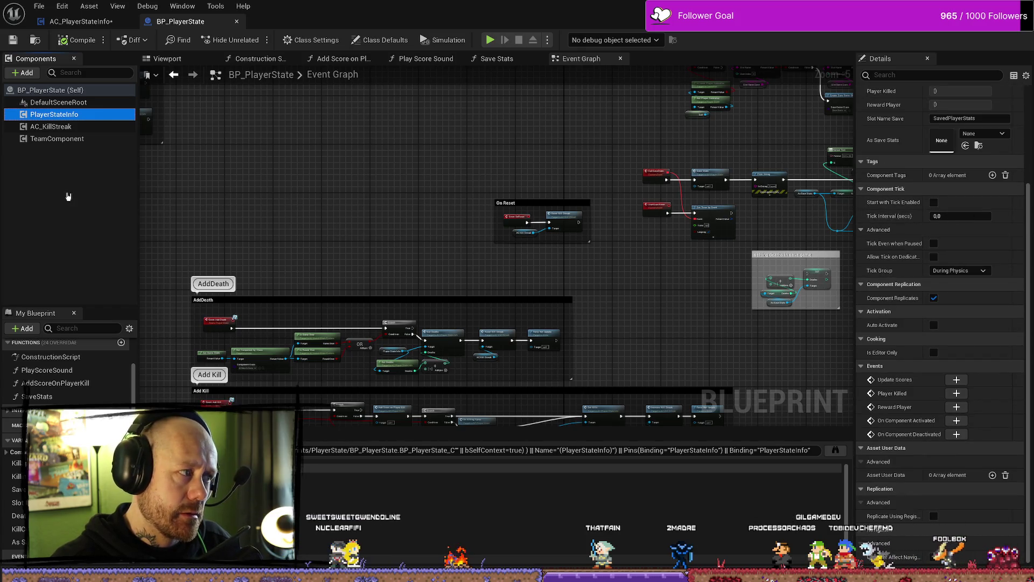
{"action": "left_click", "coordinate": [99, 24]}
{"action": "left_click", "coordinate": [181, 21]}
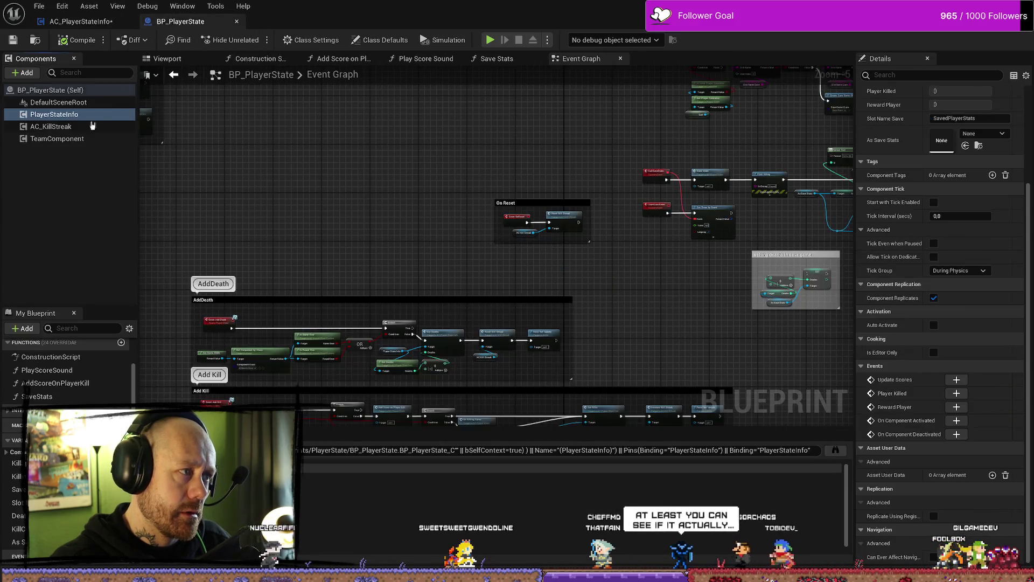
{"action": "right_click", "coordinate": [71, 116]}
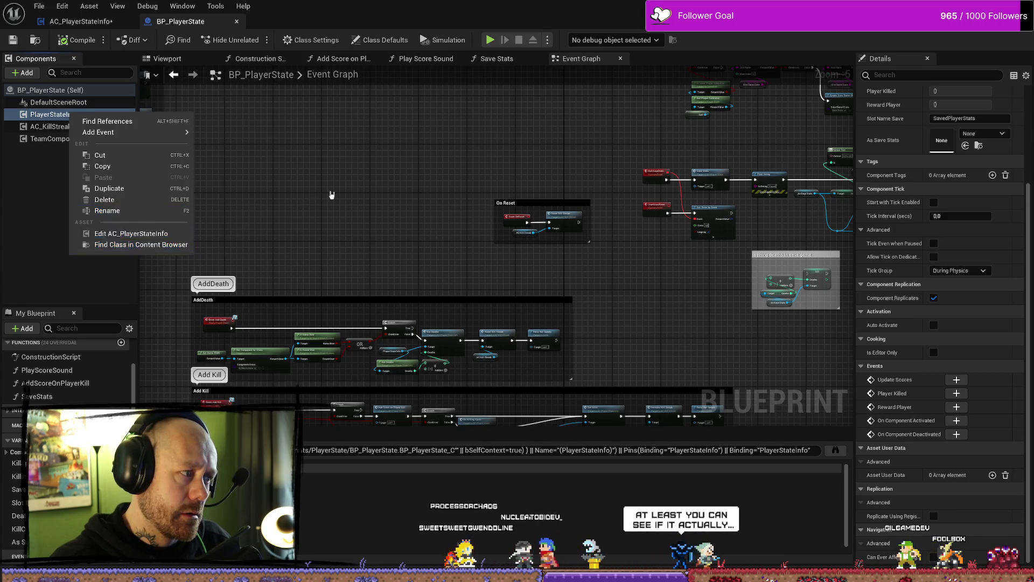
{"action": "left_click", "coordinate": [311, 188]}
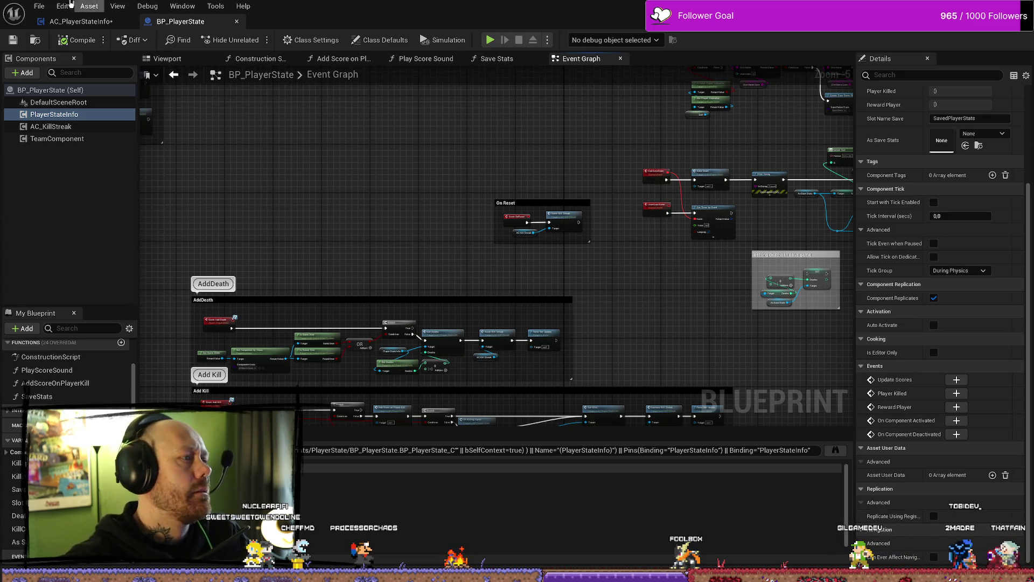
Step: Look over AC_PlayerStateInfo's Save Stats graph, panning across its nodes
{"action": "left_click", "coordinate": [95, 20]}
{"action": "left_click_drag", "start_coordinate": [556, 193], "coordinate": [496, 200]}
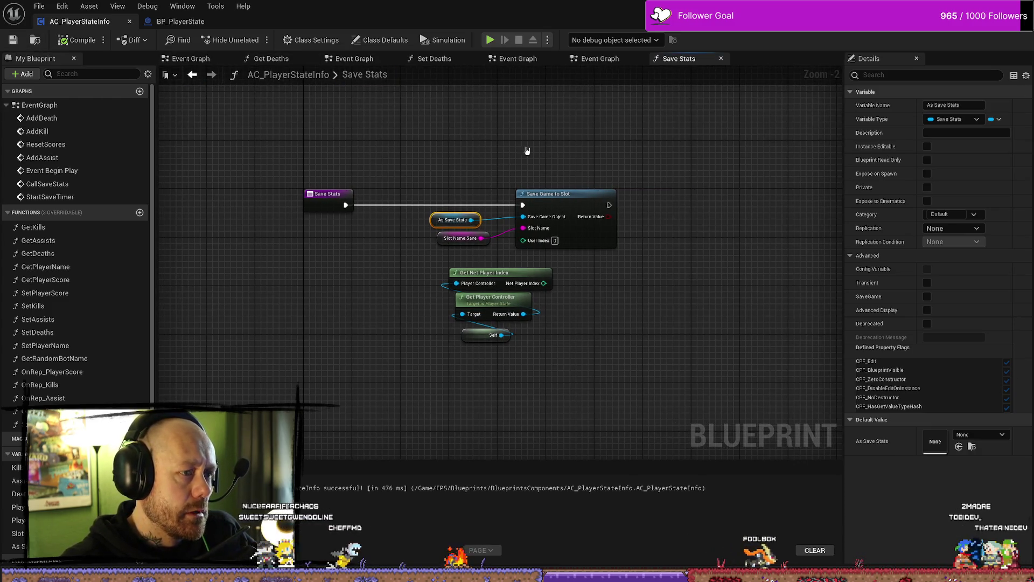
{"action": "left_click_drag", "start_coordinate": [507, 155], "coordinate": [445, 169]}
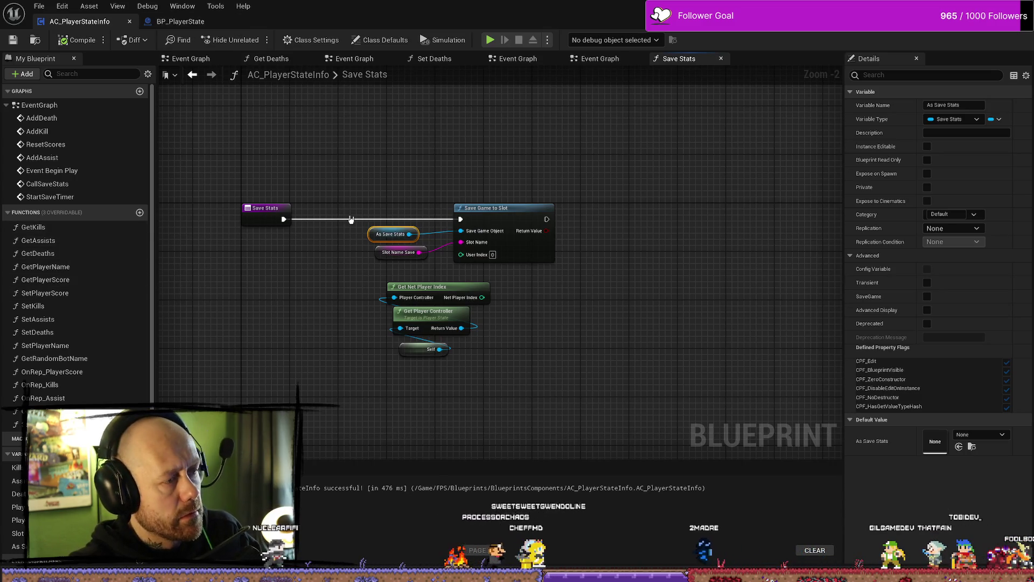
{"action": "left_click_drag", "start_coordinate": [566, 103], "coordinate": [616, 106]}
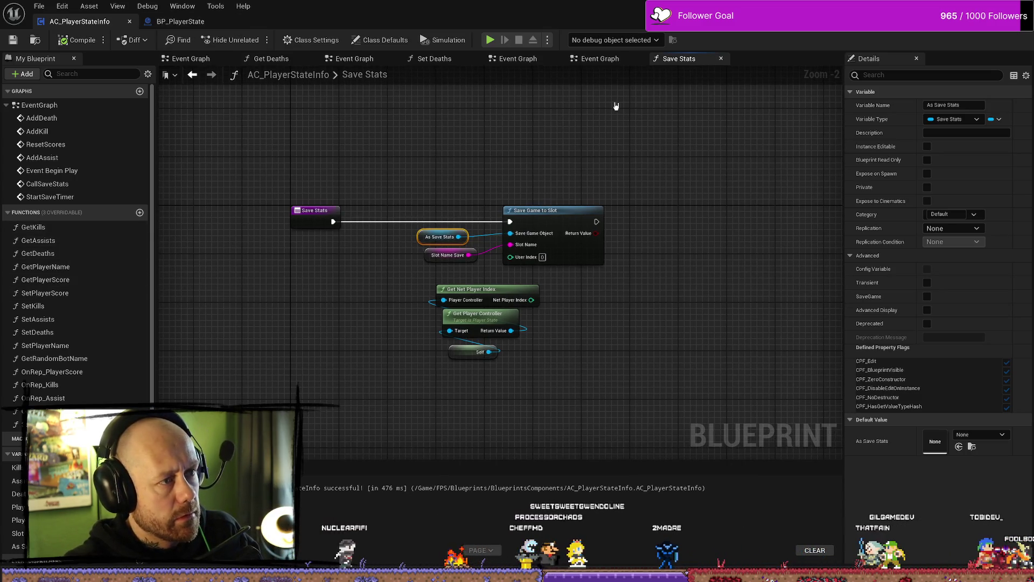
Step: Inspect the Event Graph's Add Death, Add Kill and Begin Play save-loading nodes, nudging Event Begin Play closer
{"action": "left_click", "coordinate": [167, 63]}
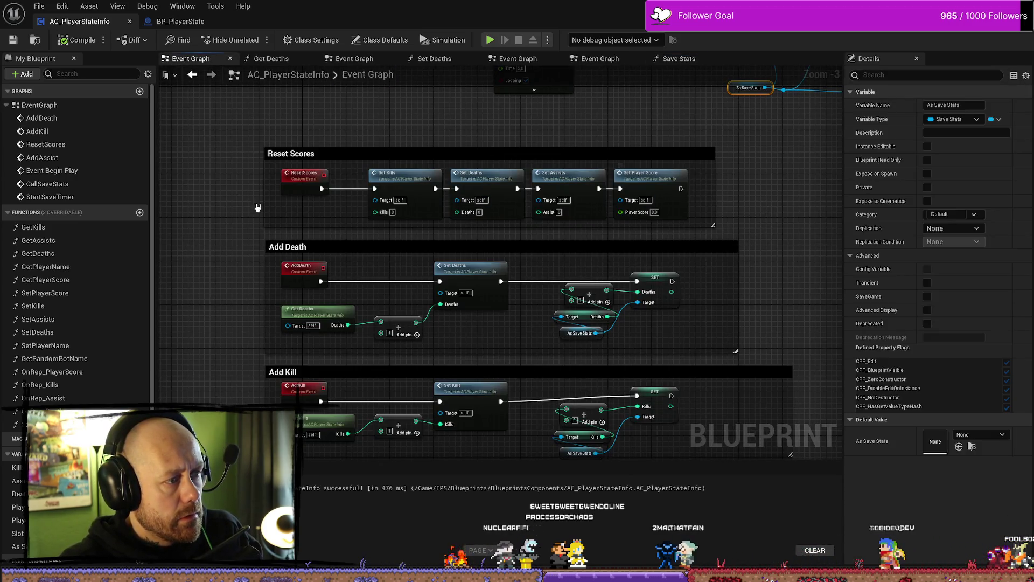
{"action": "left_click_drag", "start_coordinate": [759, 250], "coordinate": [690, 210]}
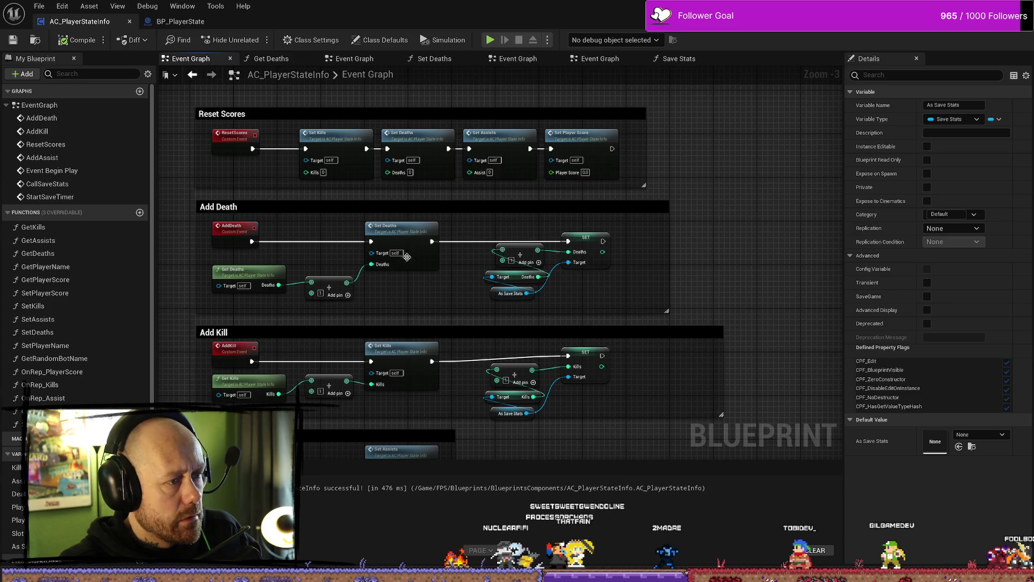
{"action": "mouse_move", "coordinate": [592, 231]}
{"action": "left_mouse_down"}
{"action": "mouse_move", "coordinate": [592, 259]}
{"action": "mouse_move", "coordinate": [577, 253]}
{"action": "left_mouse_up"}
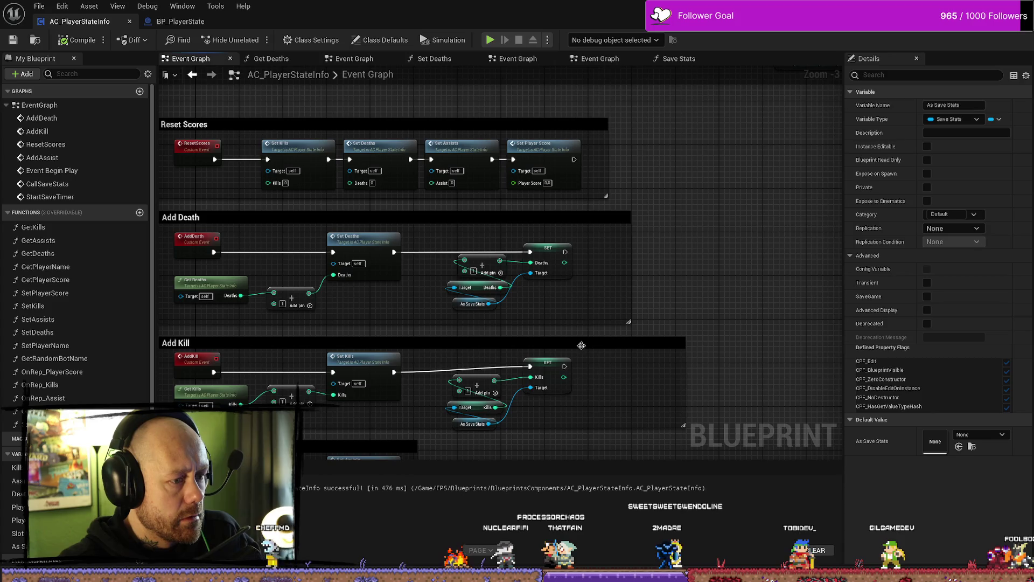
{"action": "scroll", "coordinate": [712, 255], "scroll_direction": "down", "scroll_amount": 2}
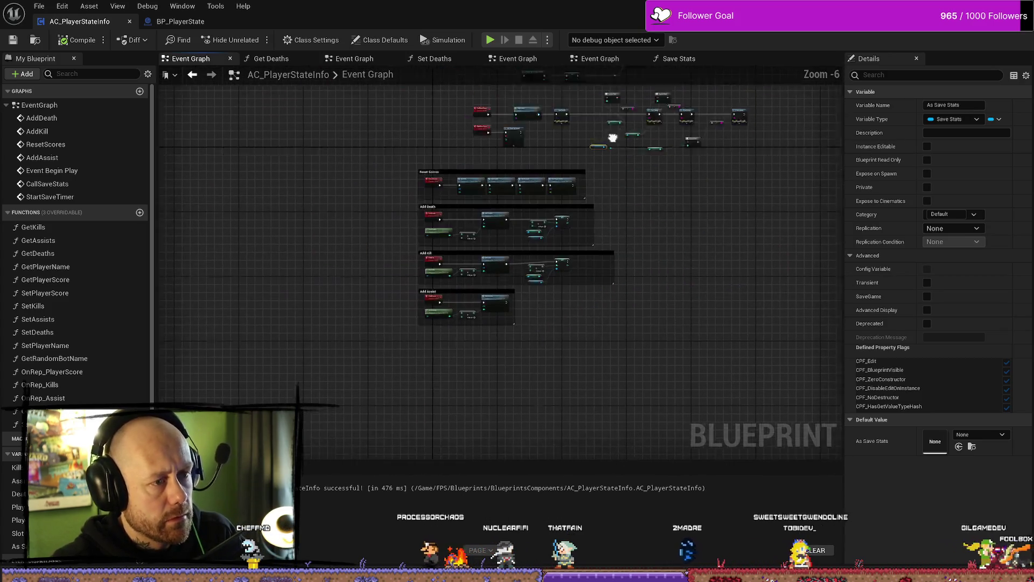
{"action": "scroll", "coordinate": [586, 309], "scroll_direction": "up", "scroll_amount": 3}
{"action": "left_click_drag", "start_coordinate": [534, 325], "coordinate": [538, 296]}
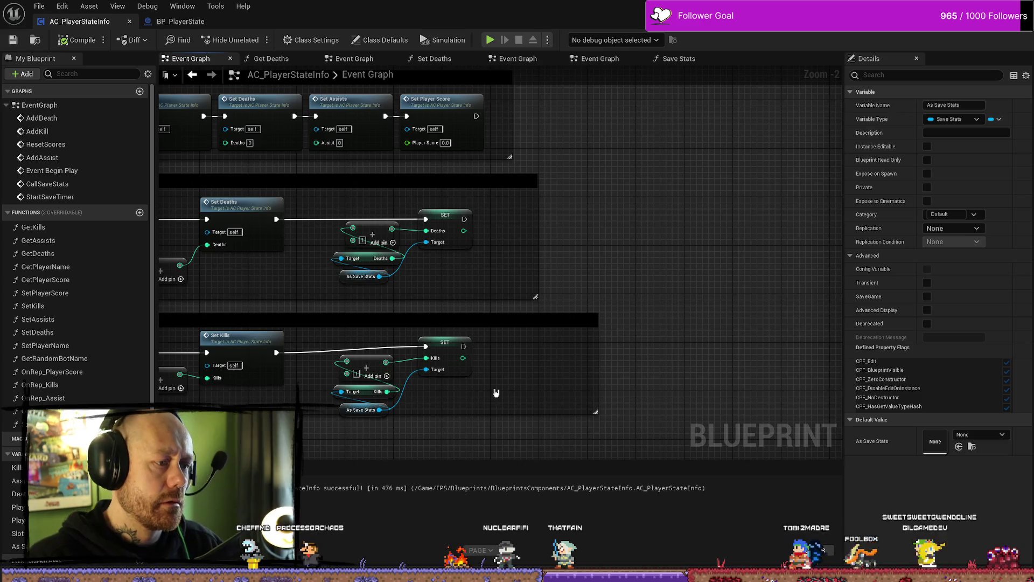
{"action": "scroll", "coordinate": [653, 307], "scroll_direction": "down", "scroll_amount": 2}
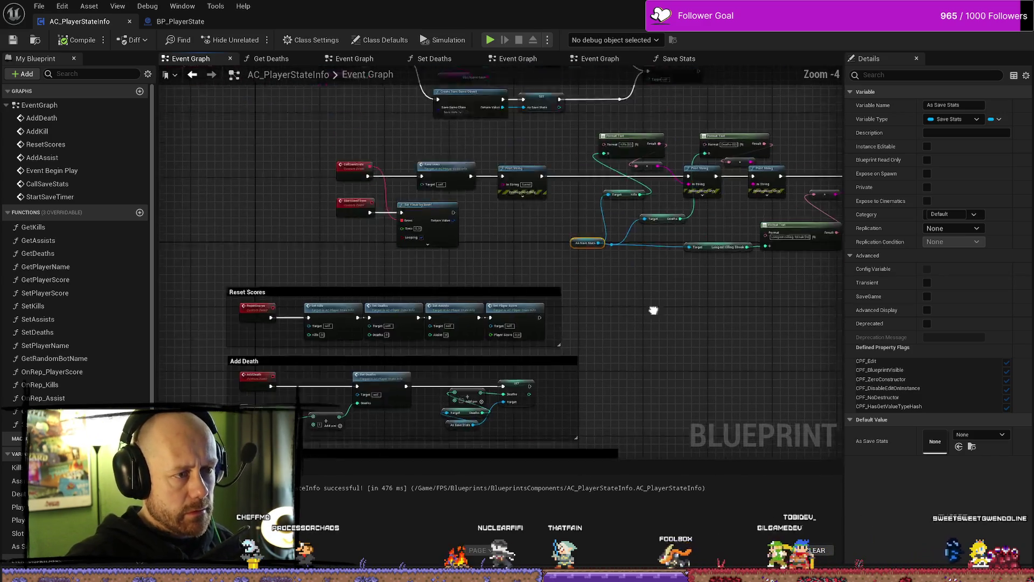
{"action": "scroll", "coordinate": [306, 212], "scroll_direction": "up", "scroll_amount": 4}
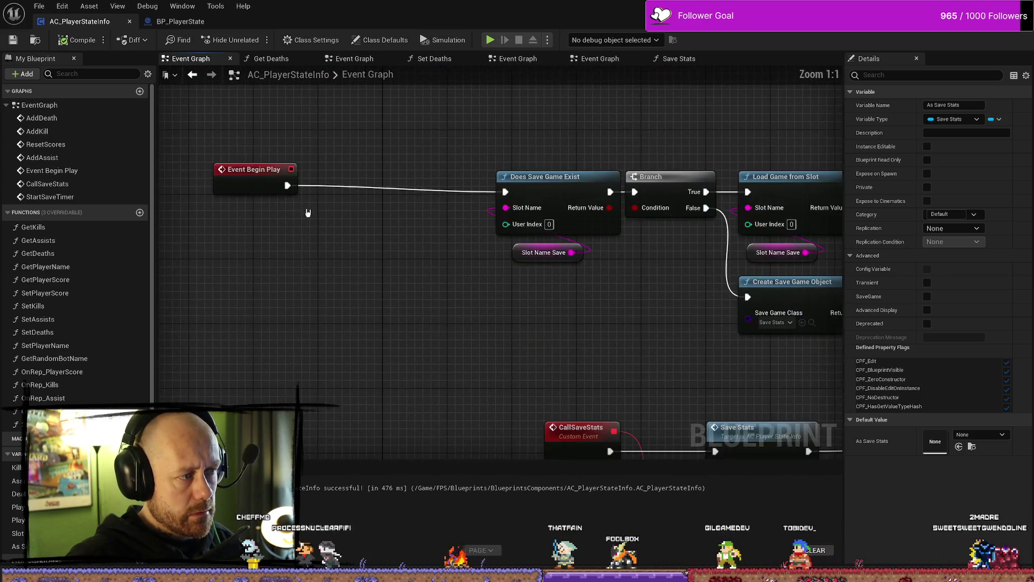
{"action": "left_click_drag", "start_coordinate": [307, 177], "coordinate": [346, 190]}
{"action": "scroll", "coordinate": [549, 223], "scroll_direction": "down", "scroll_amount": 3}
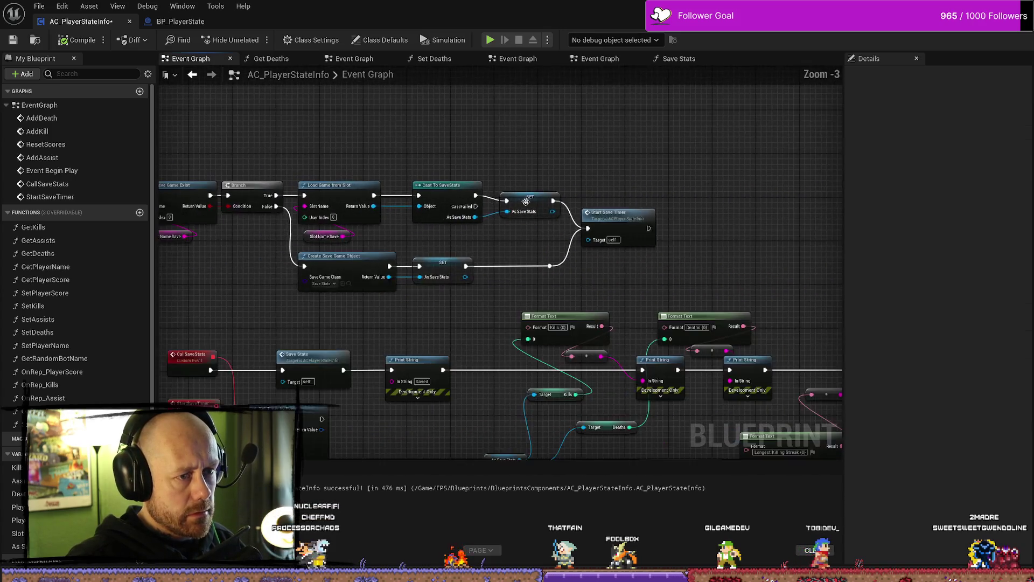
Step: Add a Set Kills node on the As Save Stats variable, setting Kills to 10
{"action": "scroll", "coordinate": [560, 236], "scroll_direction": "up", "scroll_amount": 3}
{"action": "left_click_drag", "start_coordinate": [558, 235], "coordinate": [752, 208]}
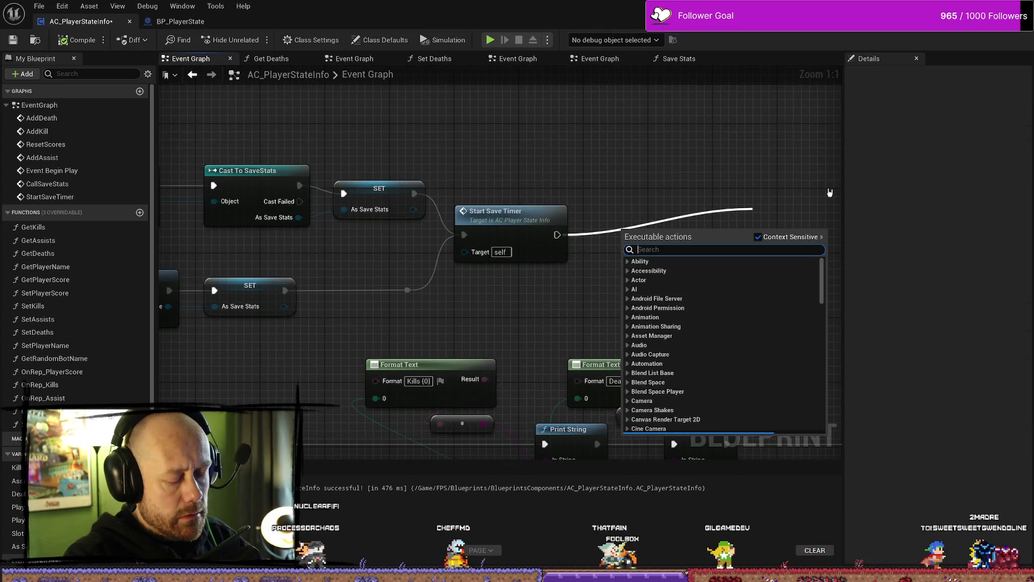
{"action": "left_click", "coordinate": [812, 186]}
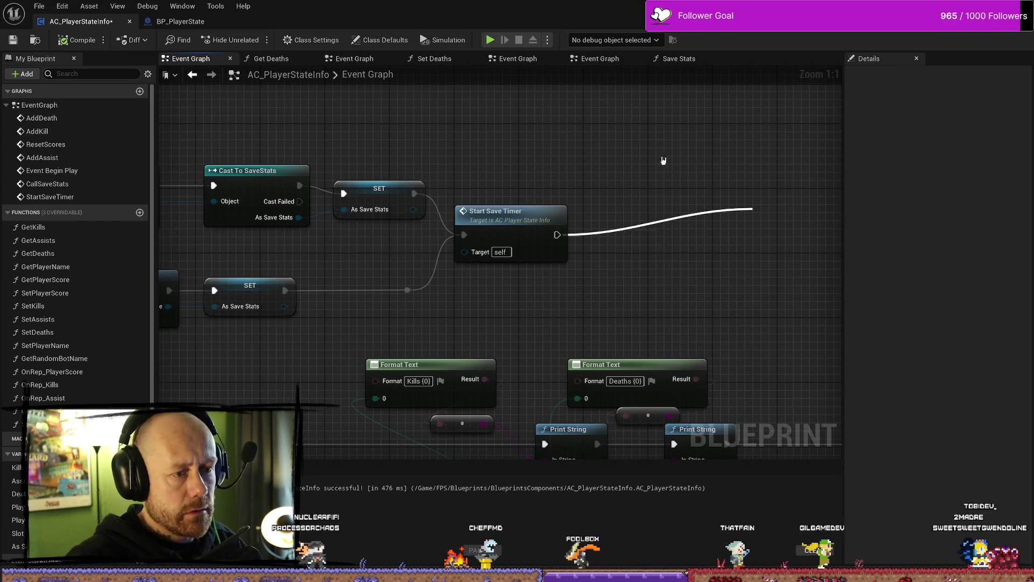
{"action": "mouse_move", "coordinate": [16, 546]}
{"action": "left_mouse_down"}
{"action": "mouse_move", "coordinate": [639, 254]}
{"action": "mouse_move", "coordinate": [658, 270]}
{"action": "mouse_move", "coordinate": [705, 204]}
{"action": "left_mouse_up"}
{"action": "left_click", "coordinate": [684, 280]}
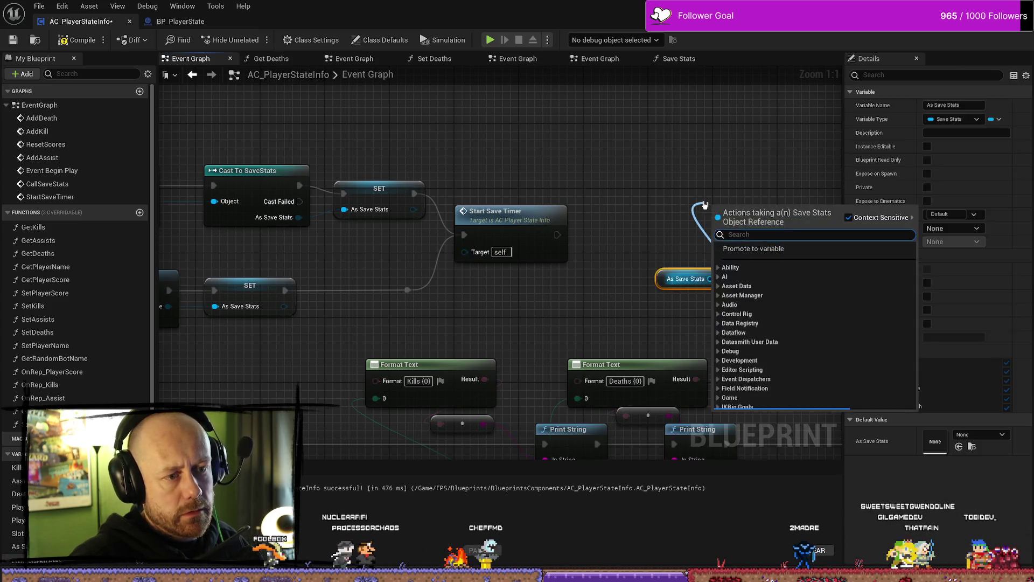
{"action": "type", "text": "set kills"}
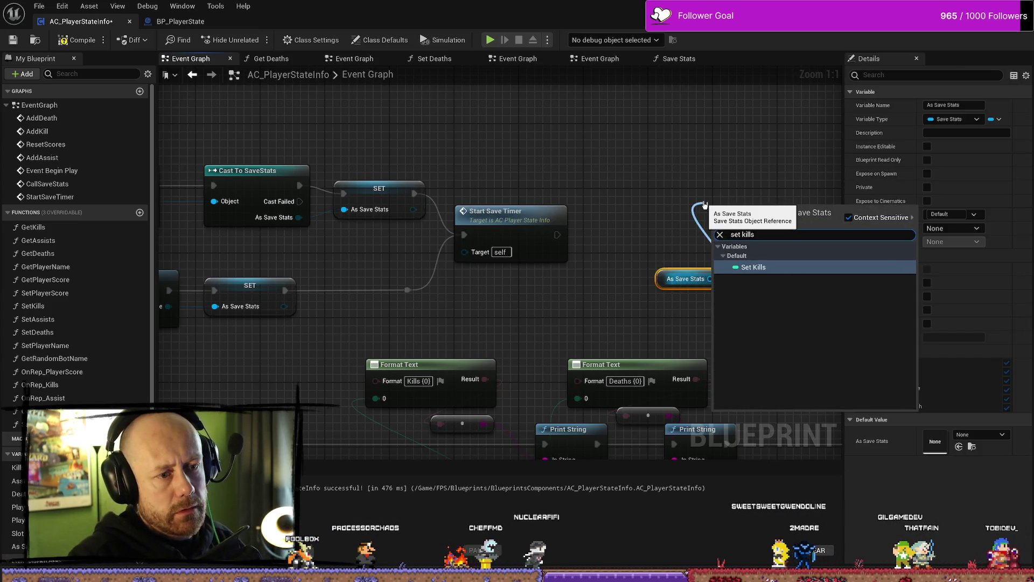
{"action": "key", "text": "Return"}
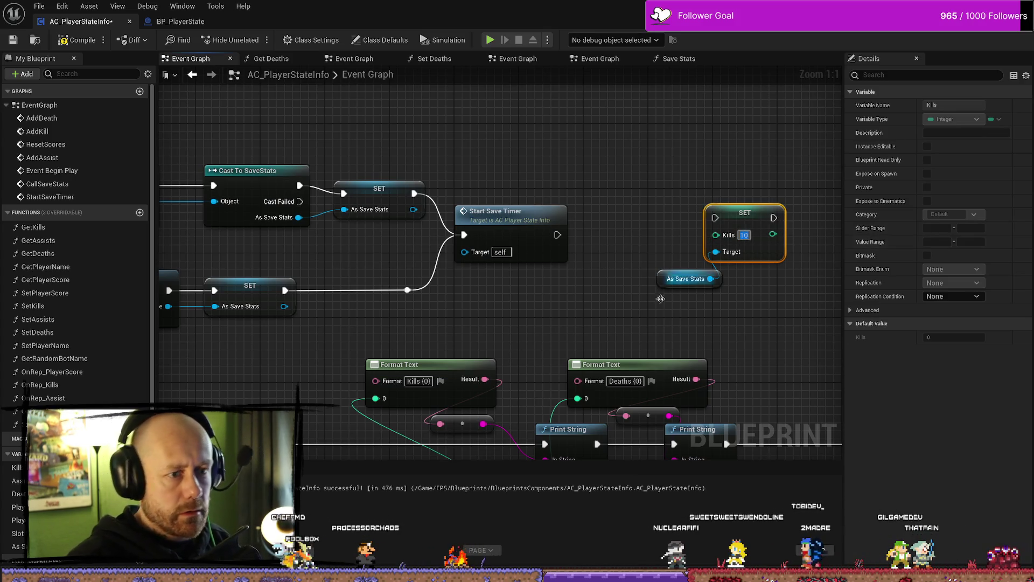
Step: Wire Start Save Timer into the SET Kills node and compile the player-state Blueprint
{"action": "mouse_move", "coordinate": [560, 236]}
{"action": "left_mouse_down"}
{"action": "mouse_move", "coordinate": [710, 228]}
{"action": "mouse_move", "coordinate": [715, 217]}
{"action": "left_mouse_up"}
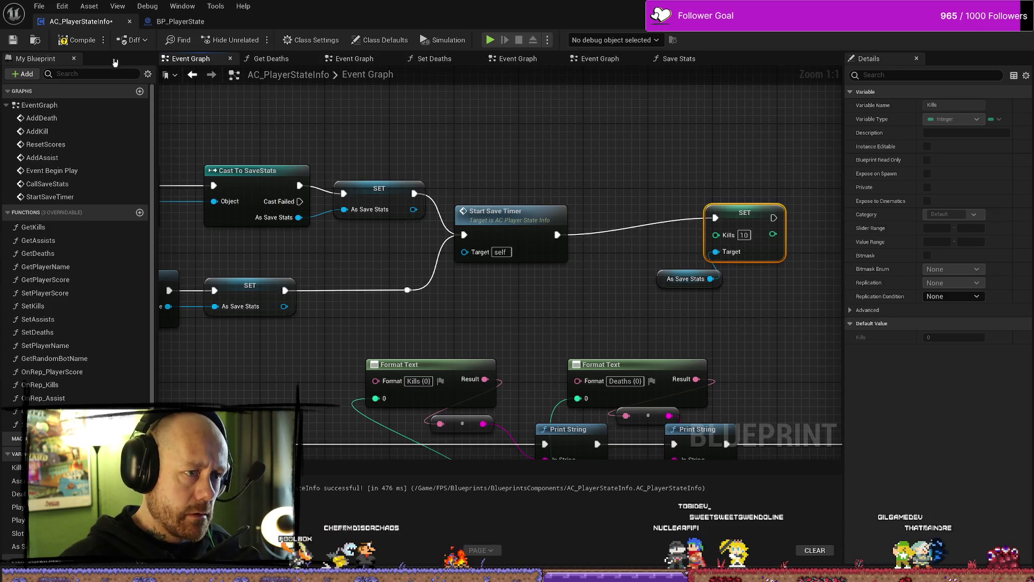
{"action": "left_click", "coordinate": [61, 40]}
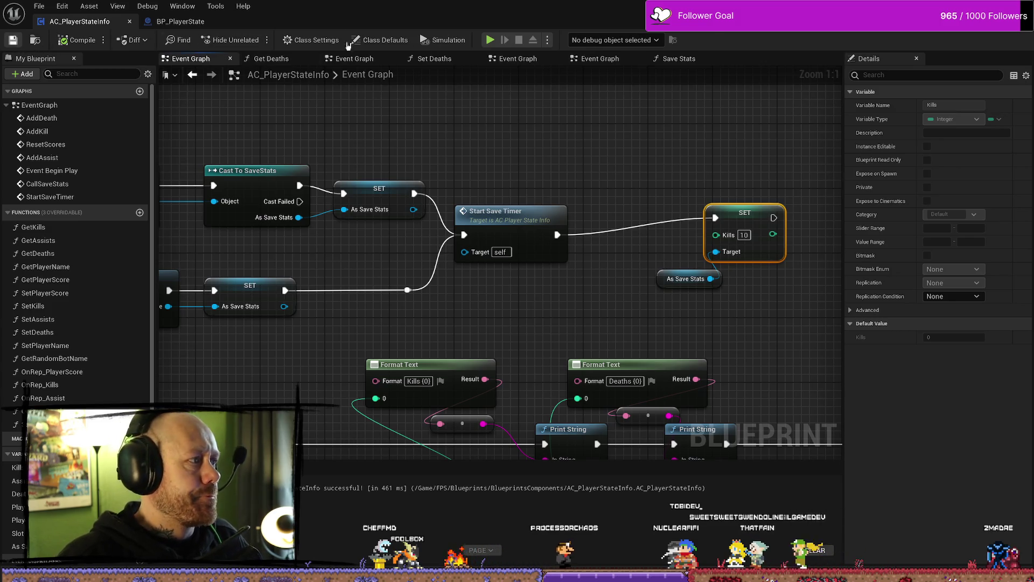
{"action": "key", "text": "alt+Tab"}
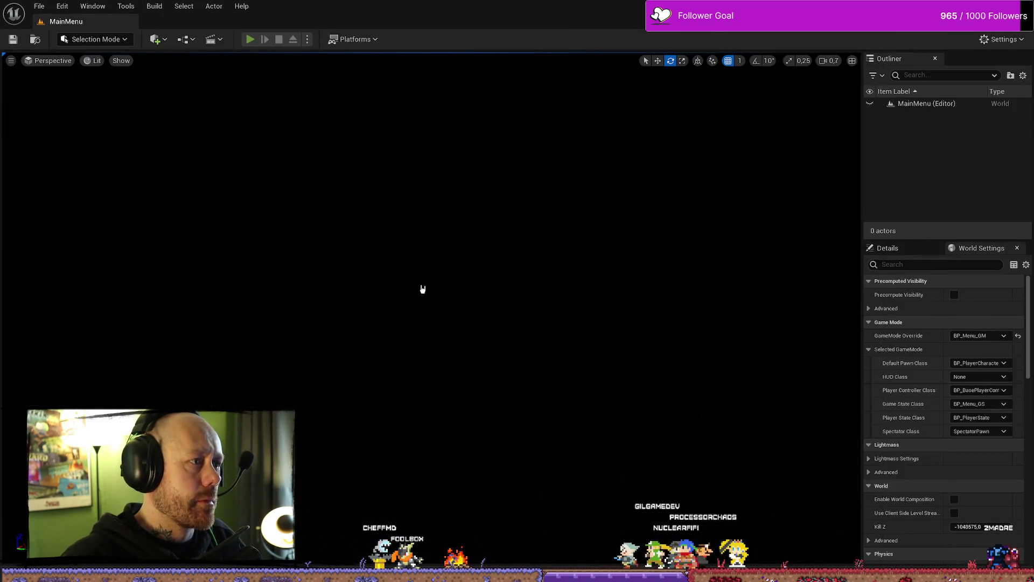
Step: Run a quick Play-In-Editor test of the level and stop it
{"action": "key", "text": "alt+p"}
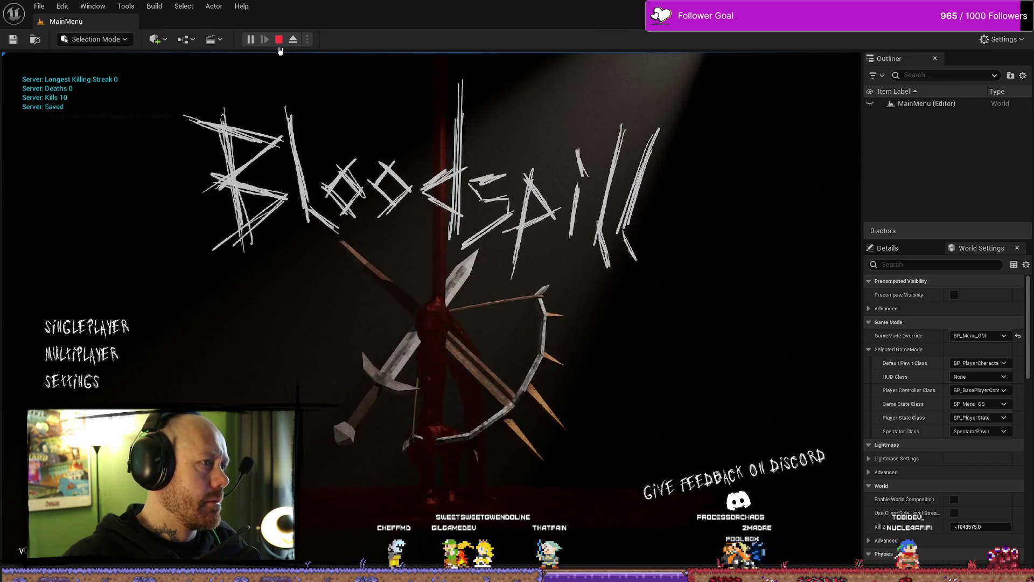
{"action": "left_click", "coordinate": [279, 40]}
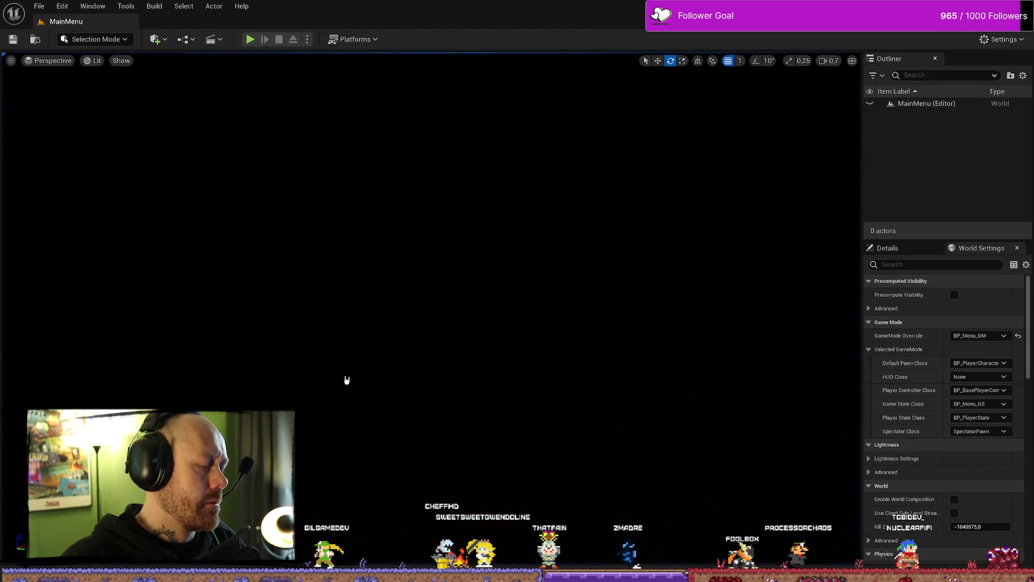
{"action": "key", "text": "ctrl+space"}
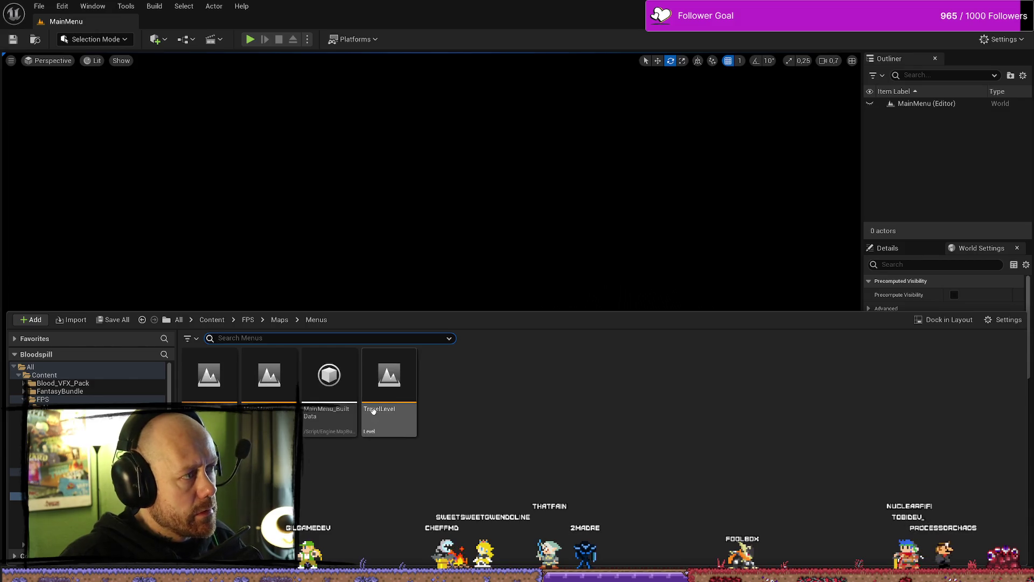
{"action": "left_click", "coordinate": [274, 153]}
Step: Play again, start a singleplayer Ruined Village deathmatch, check Kills 10 is saved, then end the session
{"action": "left_click", "coordinate": [251, 39]}
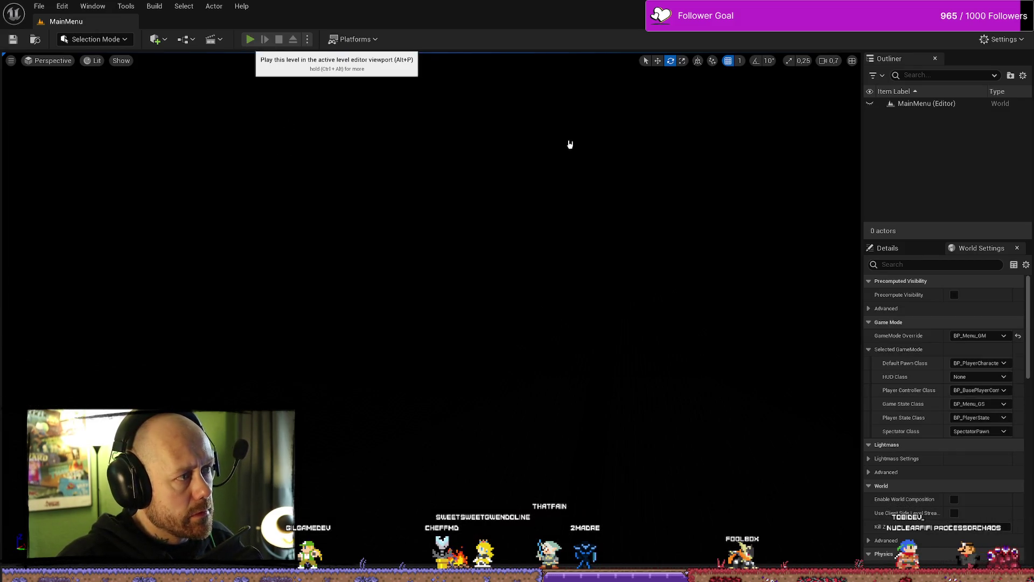
{"action": "left_click", "coordinate": [86, 326]}
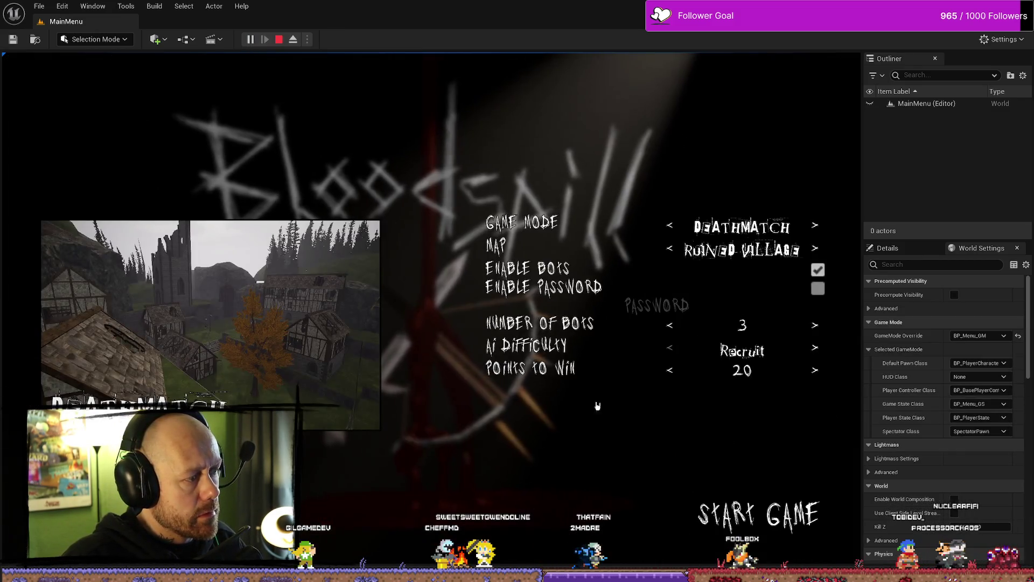
{"action": "left_click", "coordinate": [776, 512]}
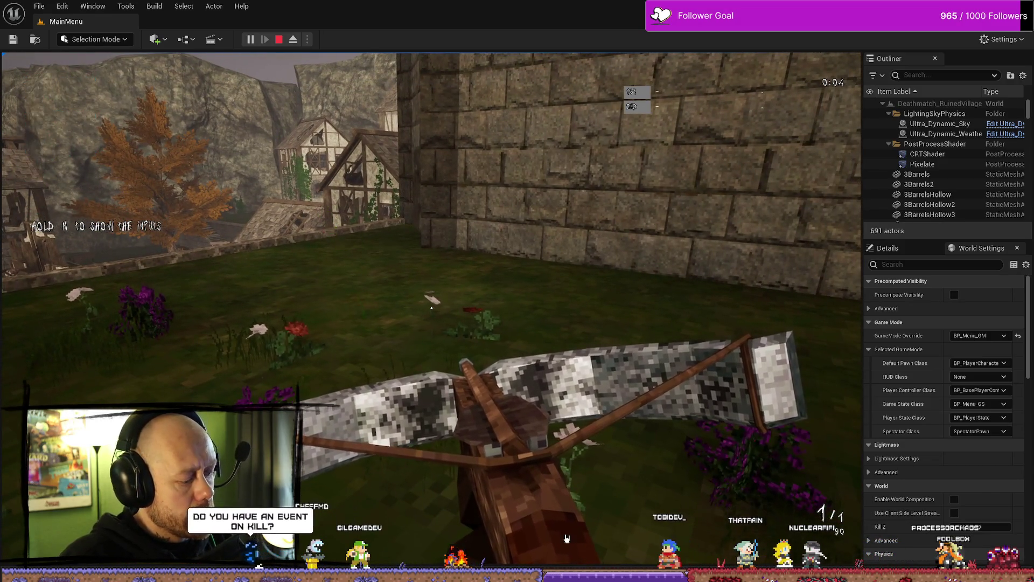
{"action": "key", "text": "Escape"}
{"action": "key", "text": "ctrl+space"}
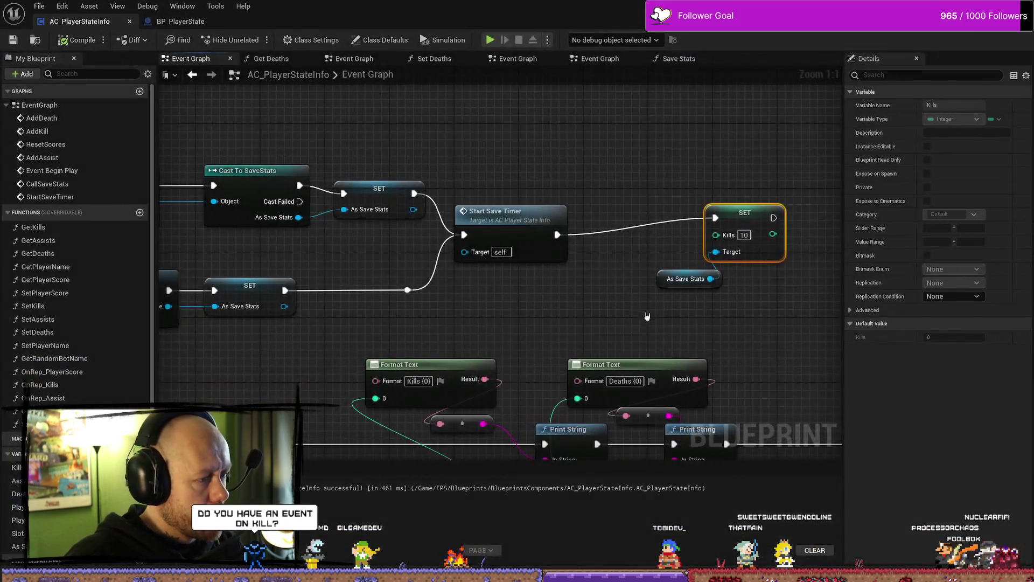
Step: Select the Add Kill save nodes and shift them right to make room
{"action": "scroll", "coordinate": [574, 284], "scroll_direction": "down", "scroll_amount": 7}
{"action": "scroll", "coordinate": [574, 284], "scroll_direction": "up", "scroll_amount": 8}
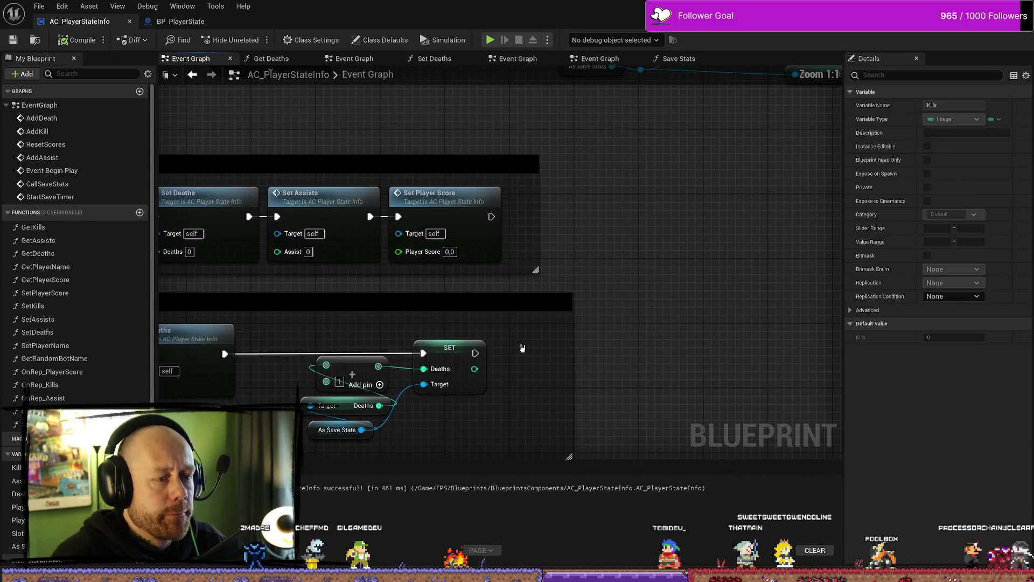
{"action": "mouse_move", "coordinate": [404, 308]}
{"action": "left_mouse_down"}
{"action": "mouse_move", "coordinate": [408, 260]}
{"action": "mouse_move", "coordinate": [524, 246]}
{"action": "mouse_move", "coordinate": [491, 258]}
{"action": "mouse_move", "coordinate": [538, 253]}
{"action": "mouse_move", "coordinate": [554, 289]}
{"action": "mouse_move", "coordinate": [736, 305]}
{"action": "left_mouse_up"}
{"action": "left_click_drag", "start_coordinate": [751, 362], "coordinate": [541, 338]}
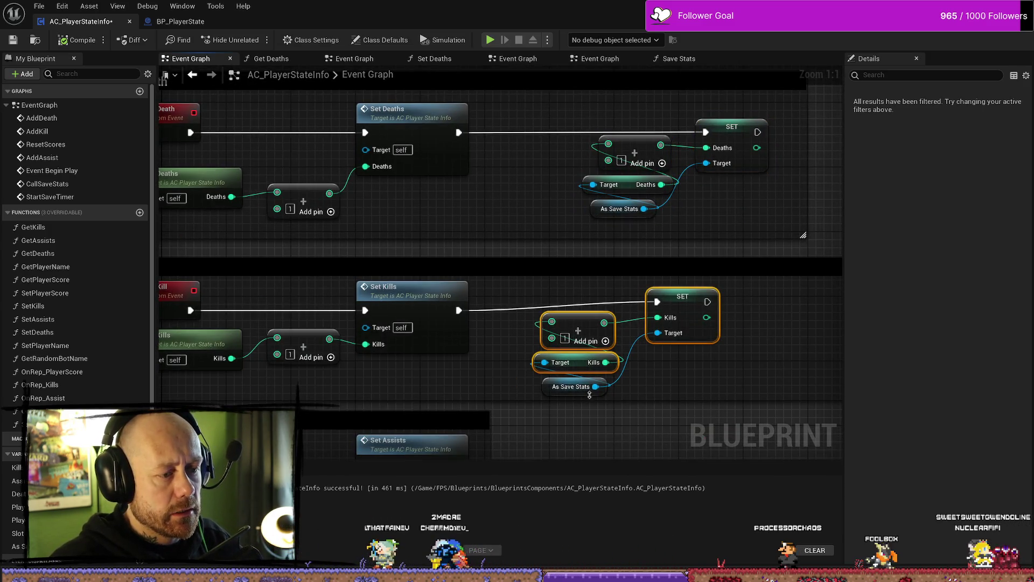
{"action": "left_click_drag", "start_coordinate": [721, 388], "coordinate": [536, 300]}
{"action": "left_click_drag", "start_coordinate": [576, 330], "coordinate": [657, 329]}
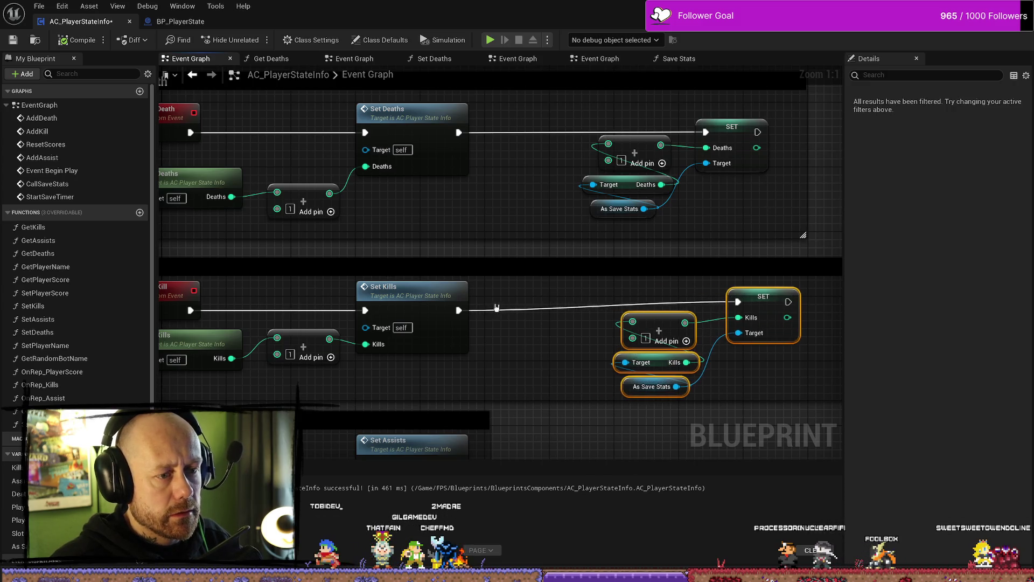
Step: Add a Print String after Set Kills printing 'WHAT THE FUUUUCK!' and start Play-In-Editor
{"action": "left_click_drag", "start_coordinate": [459, 309], "coordinate": [507, 309]}
{"action": "type", "text": "print"}
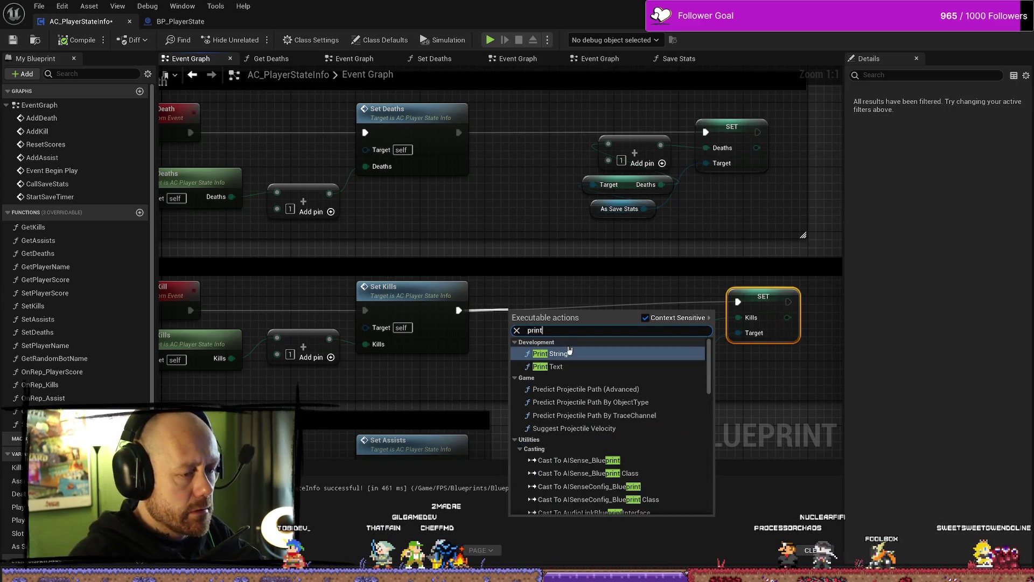
{"action": "left_click", "coordinate": [570, 351]}
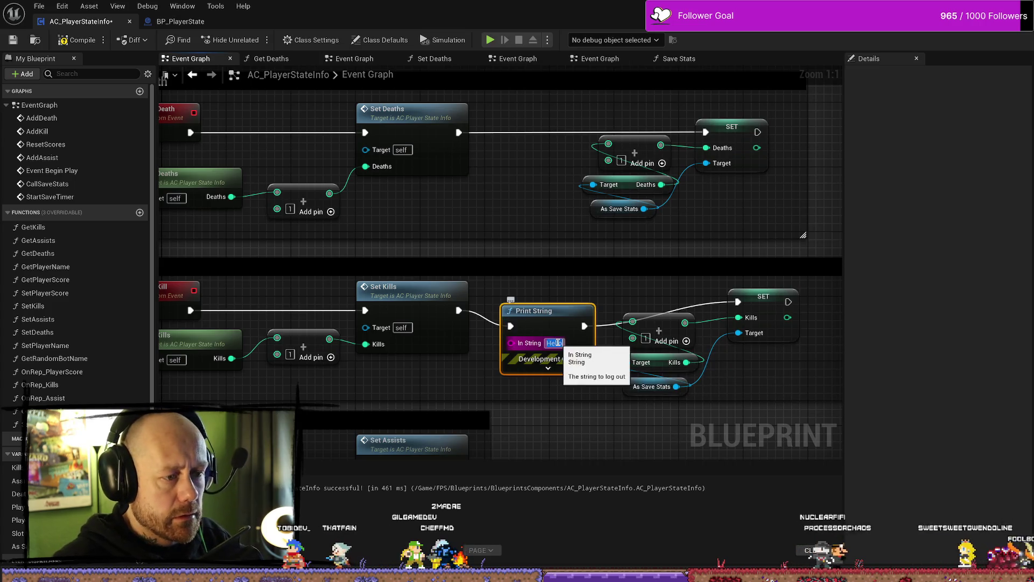
{"action": "type", "text": "WHAT THE"}
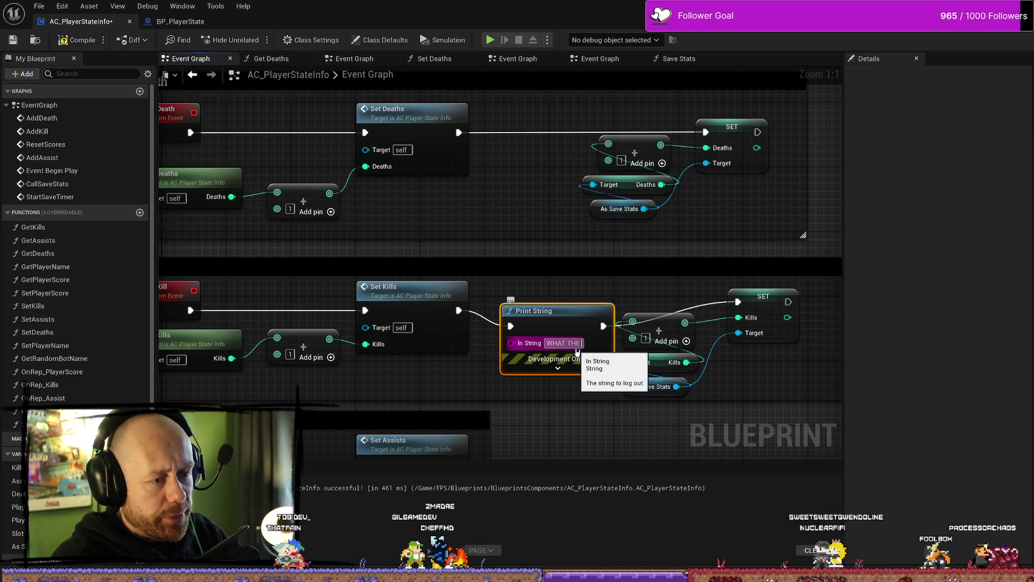
{"action": "type", "text": " FUUUUCK!"}
{"action": "key", "text": "Return"}
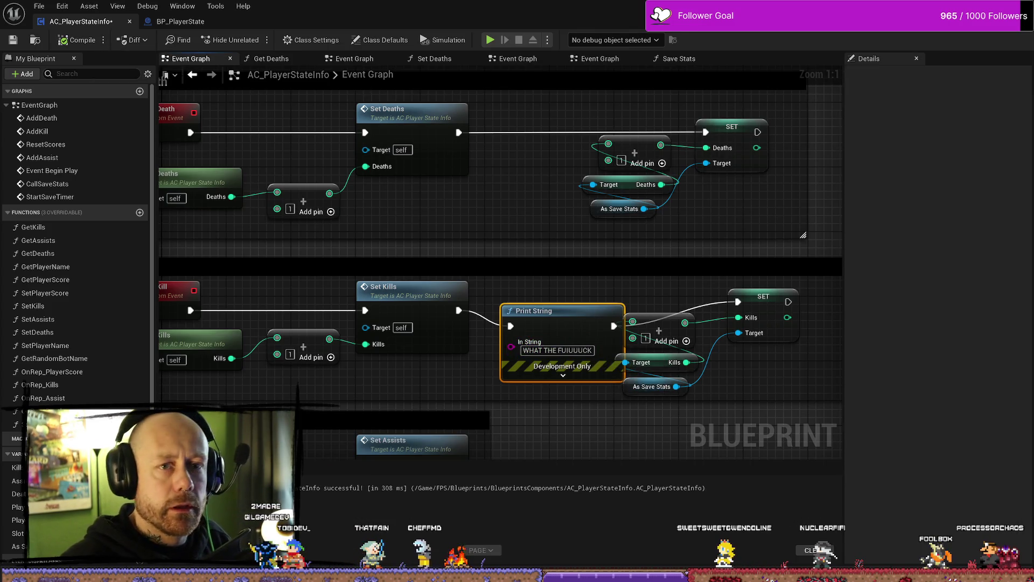
{"action": "key", "text": "alt+p"}
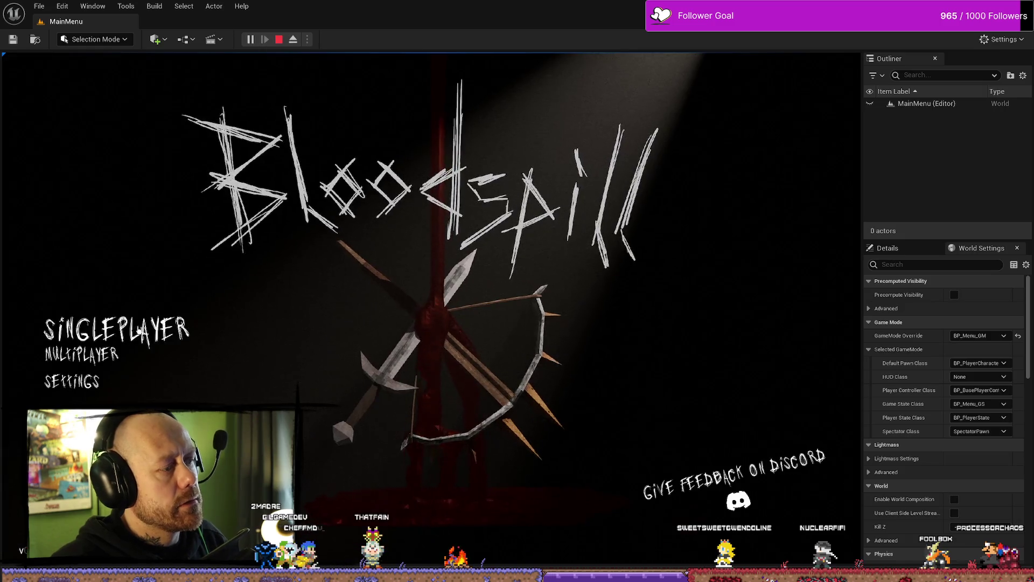
Step: Start a singleplayer Ruined Village match, spawn with the crossbow and shoot an enemy
{"action": "left_click", "coordinate": [139, 331]}
{"action": "left_click", "coordinate": [792, 512]}
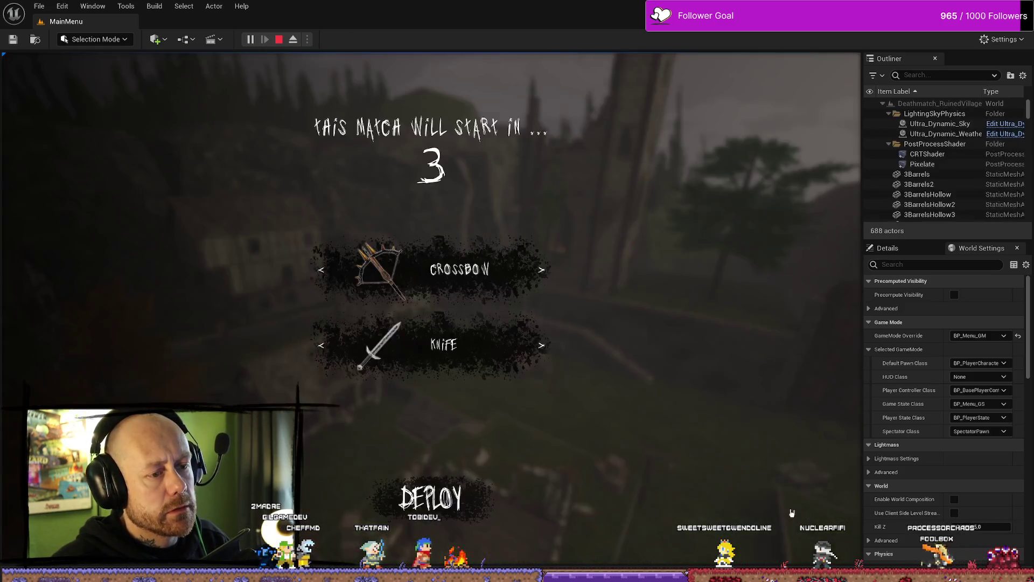
{"action": "left_click", "coordinate": [488, 487]}
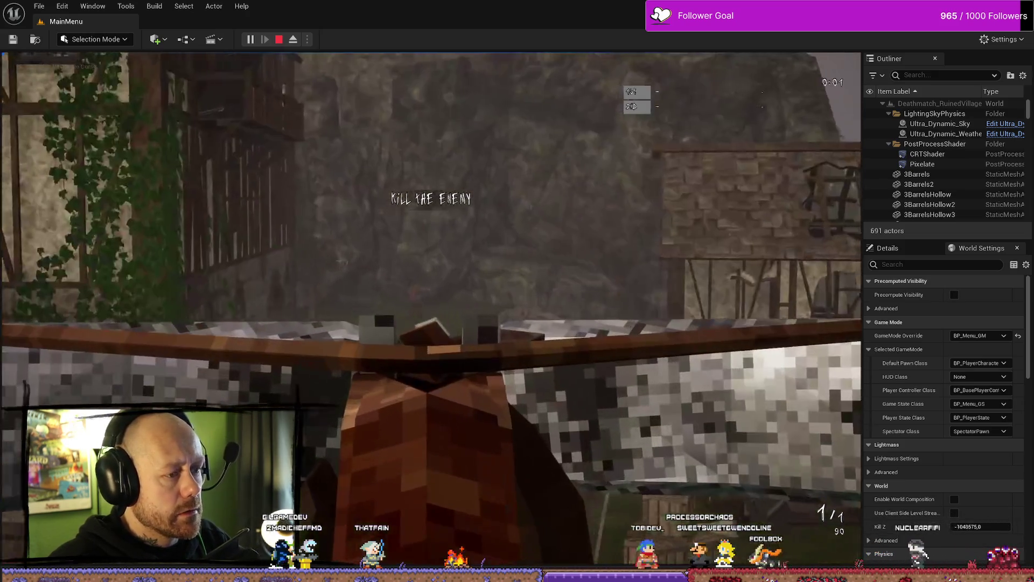
{"action": "left_click", "coordinate": [430, 312]}
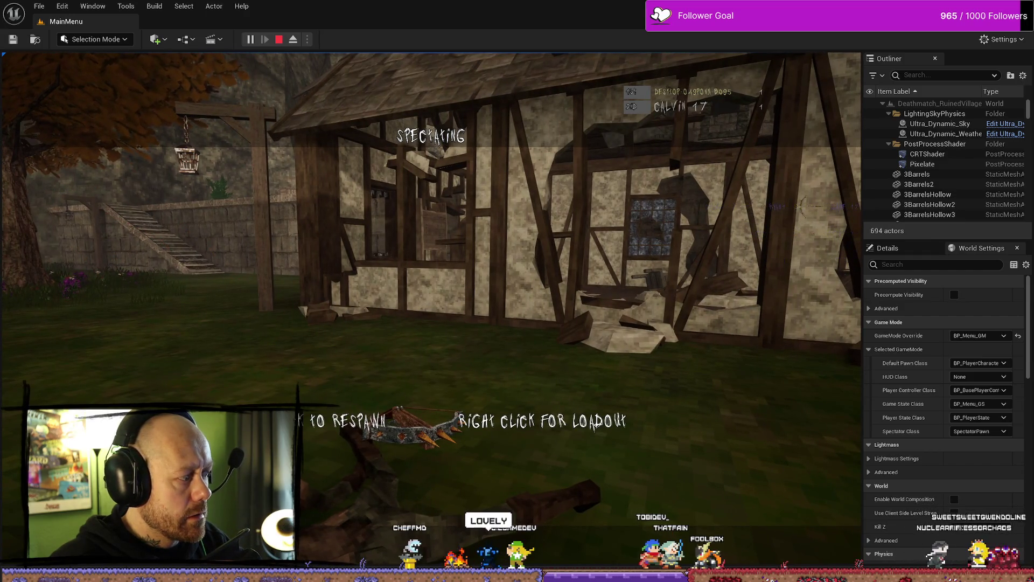
Step: Stop the play-test and return to AC_PlayerStateInfo's Add Kill section
{"action": "key", "text": "Escape"}
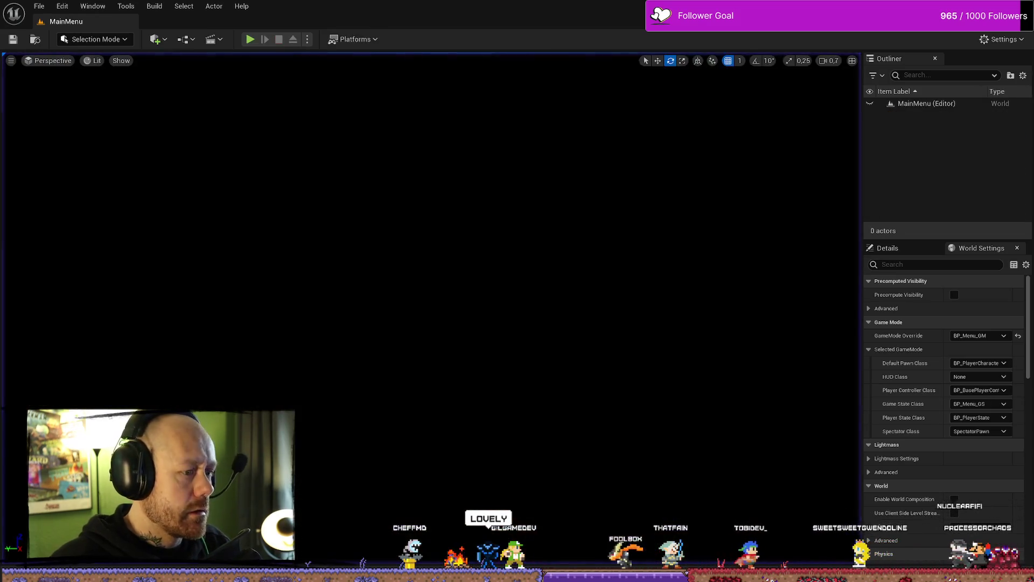
{"action": "key", "text": "ctrl+space"}
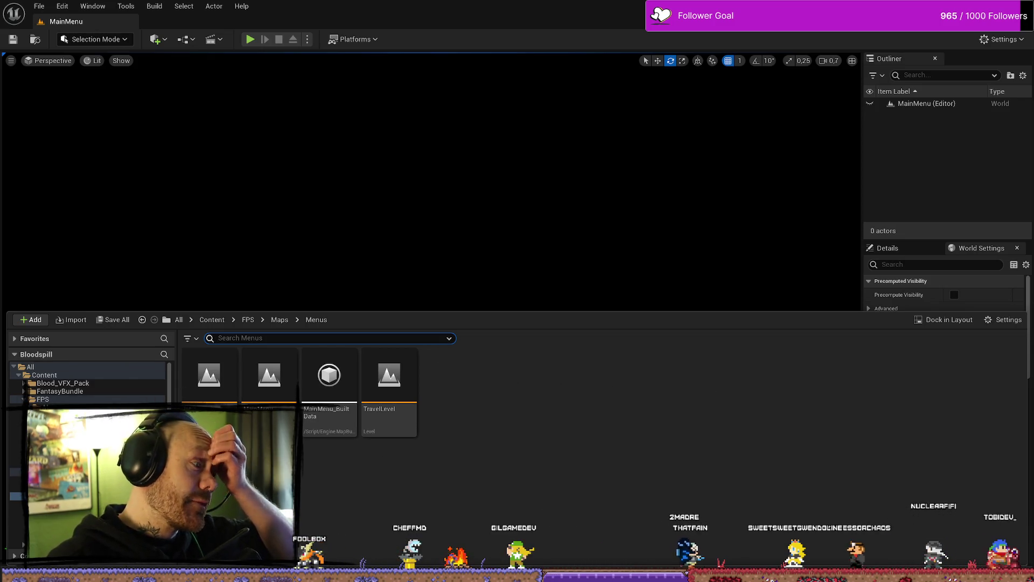
{"action": "key", "text": "alt+Tab"}
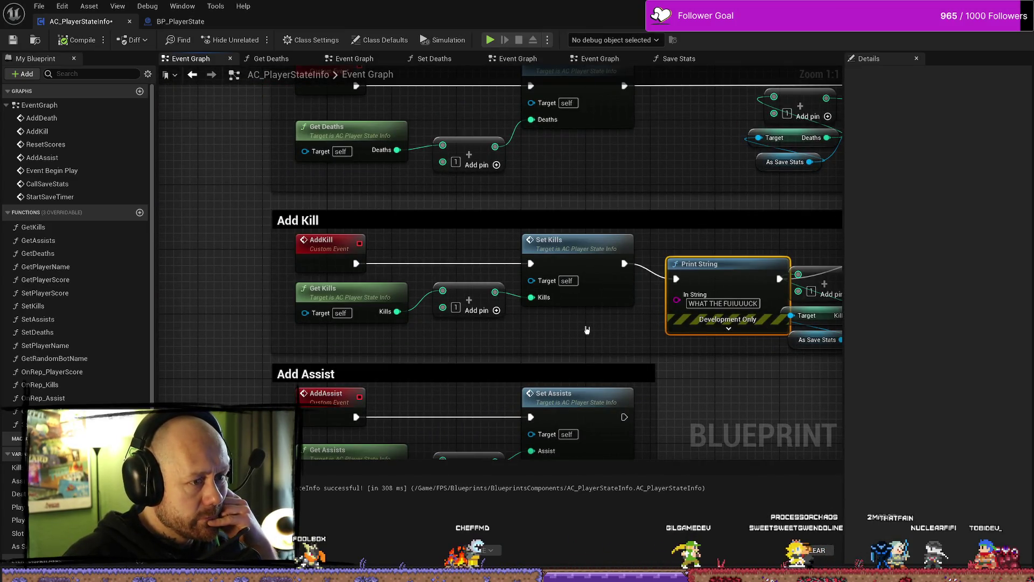
{"action": "left_click", "coordinate": [592, 291]}
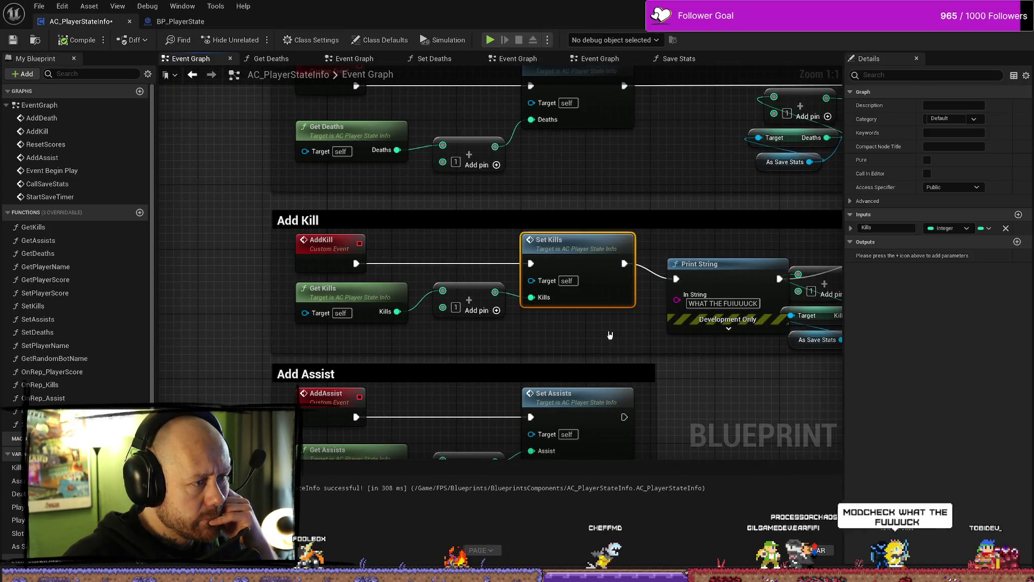
{"action": "left_click", "coordinate": [610, 335]}
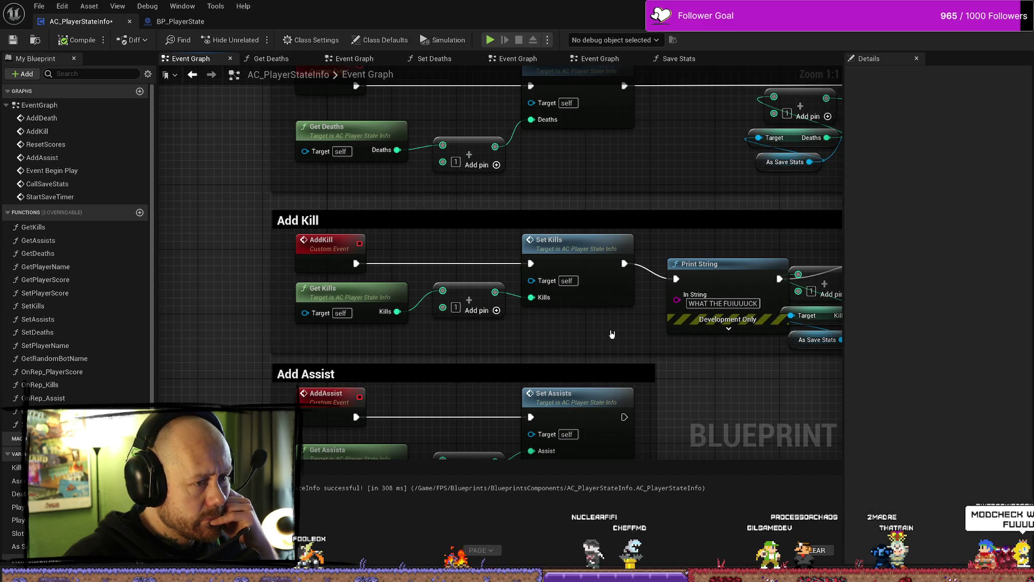
{"action": "left_click_drag", "start_coordinate": [611, 335], "coordinate": [550, 332]}
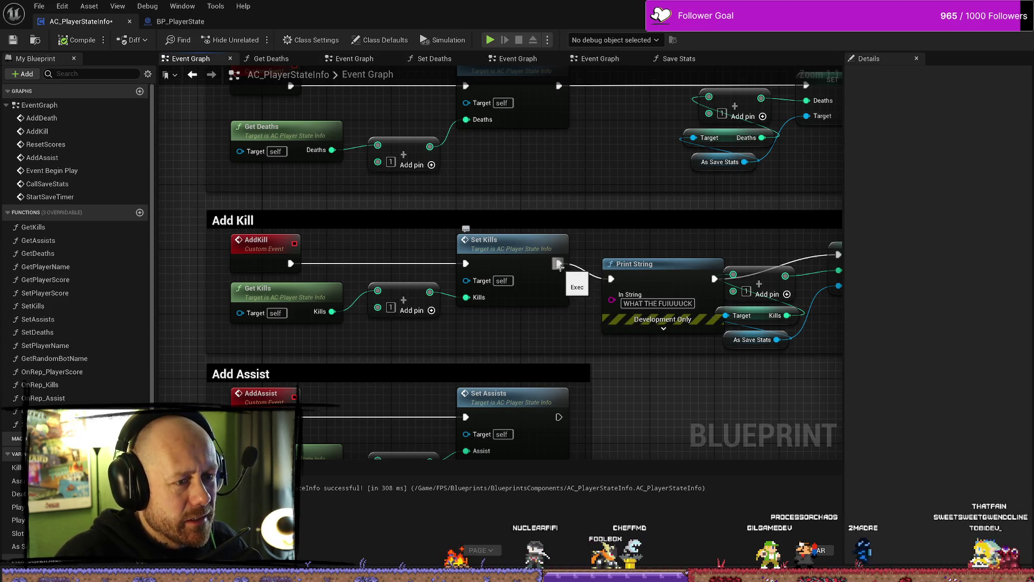
{"action": "left_click_drag", "start_coordinate": [558, 263], "coordinate": [354, 220]}
Step: Move Print String below Set Kills, wire AddKill's exec into it, and start a new play-test
{"action": "left_click_drag", "start_coordinate": [430, 220], "coordinate": [382, 244]}
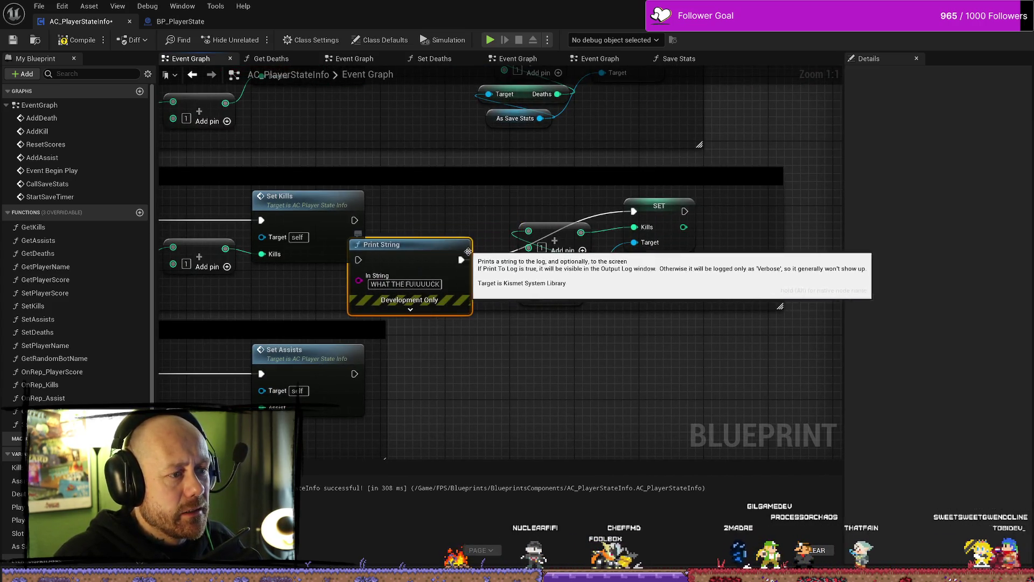
{"action": "left_click_drag", "start_coordinate": [392, 197], "coordinate": [519, 177]}
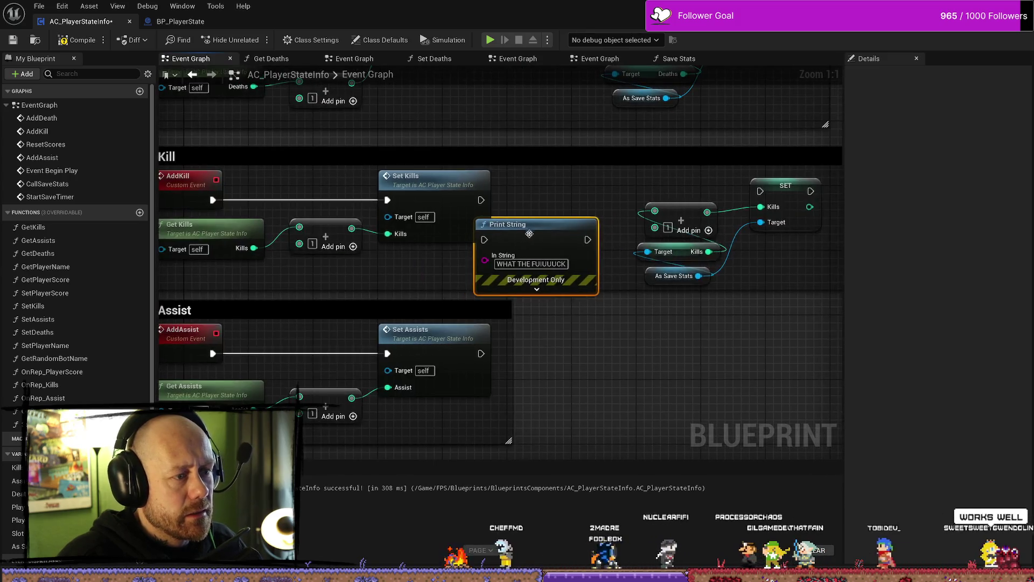
{"action": "left_click_drag", "start_coordinate": [463, 221], "coordinate": [400, 240]}
{"action": "left_click_drag", "start_coordinate": [213, 199], "coordinate": [420, 257]}
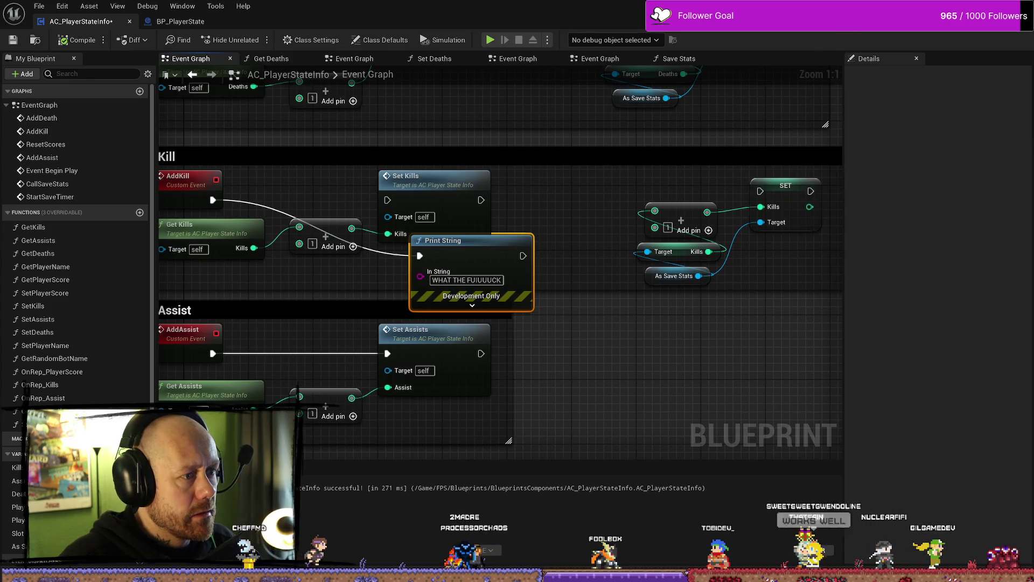
{"action": "key", "text": "alt+Tab"}
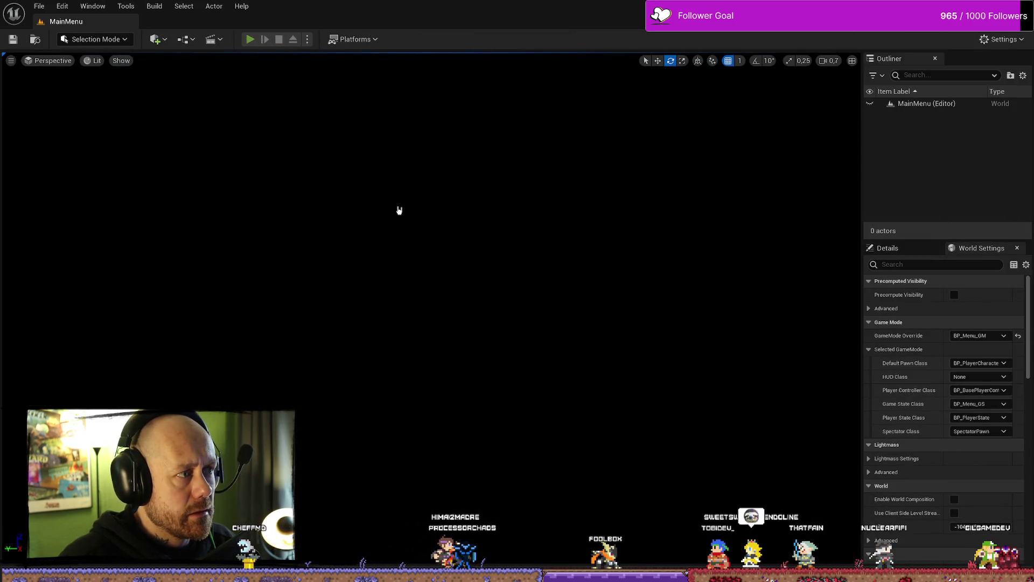
{"action": "key", "text": "alt+p"}
Step: Play a singleplayer village match, get a crossbow kill, then stop and return to AC_PlayerStateInfo
{"action": "left_click", "coordinate": [81, 365]}
{"action": "left_click", "coordinate": [759, 447]}
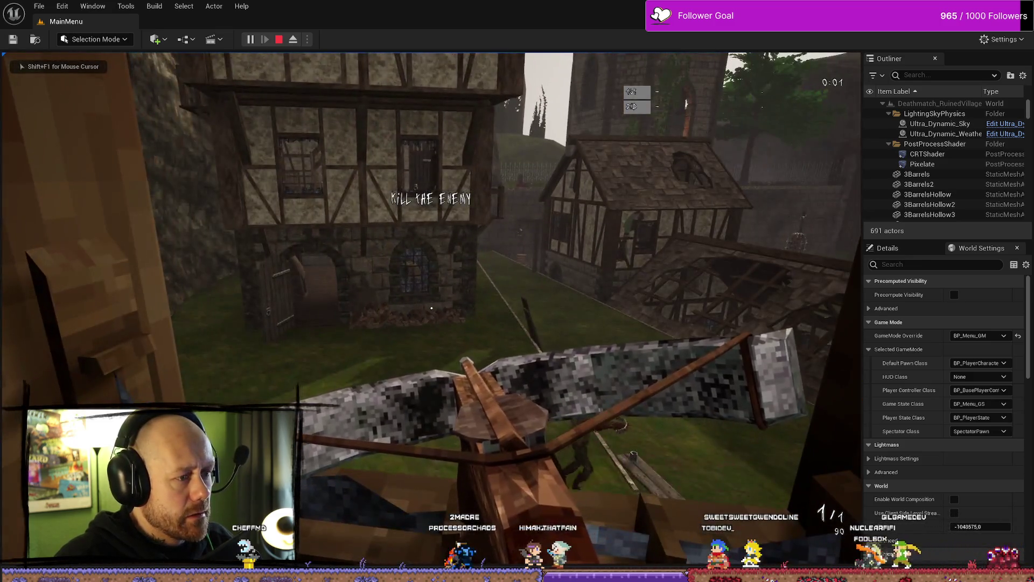
{"action": "left_click", "coordinate": [432, 308]}
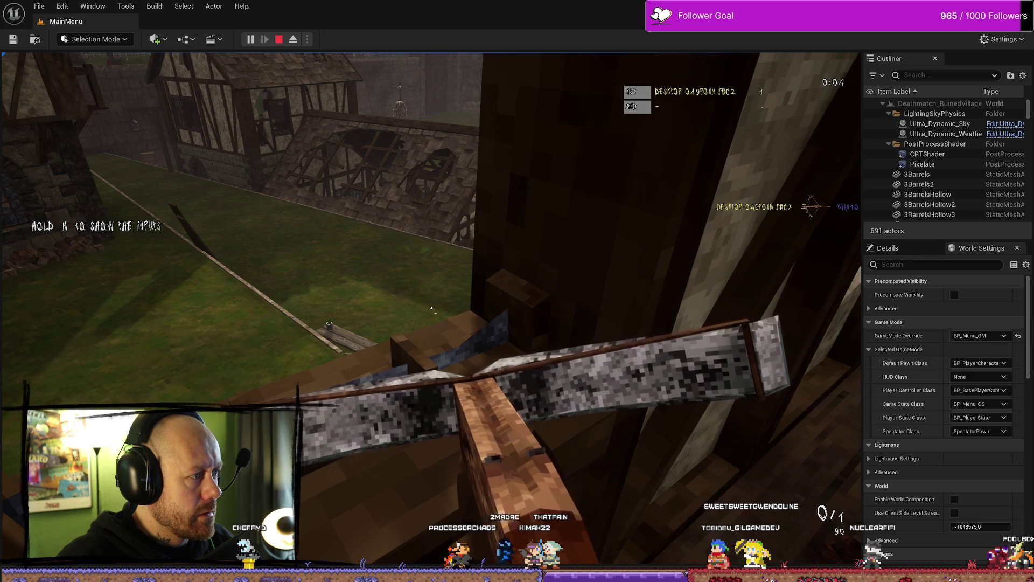
{"action": "key", "text": "Escape"}
{"action": "key", "text": "ctrl+space"}
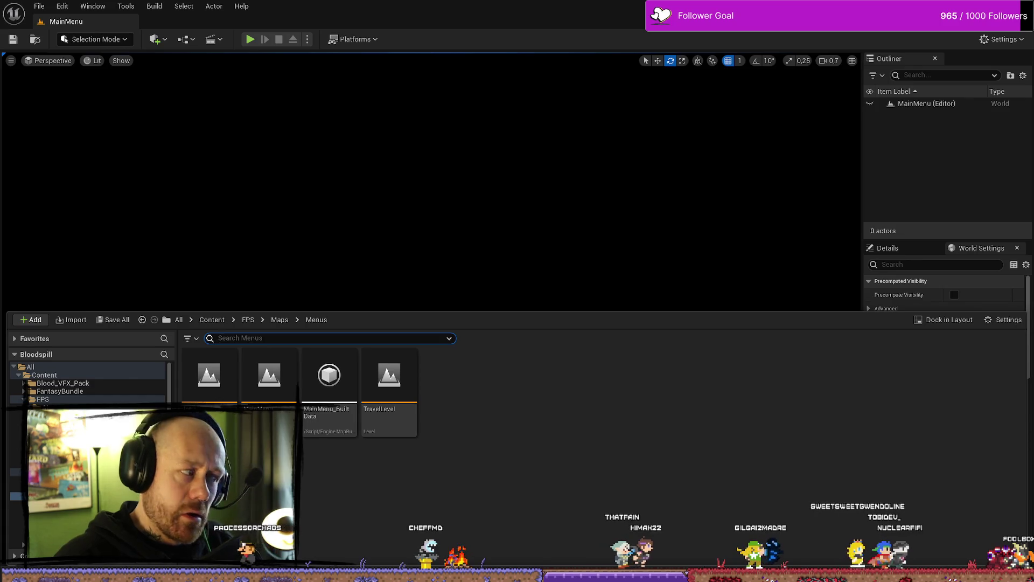
{"action": "key", "text": "alt+Tab"}
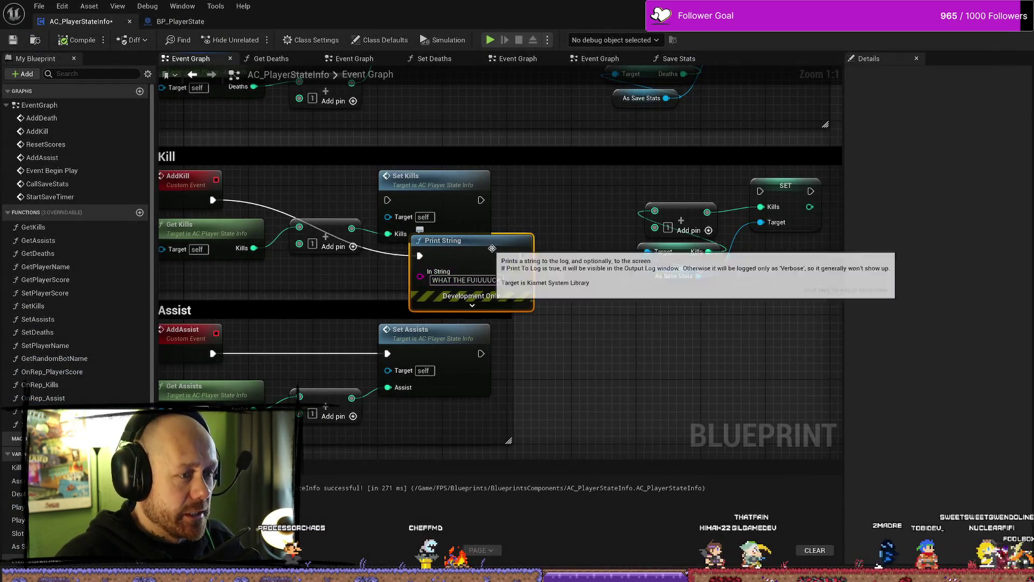
Step: Delete the test Print String and chain AddKill into Set Kills, then into the kills-saving SET node
{"action": "key", "text": "Delete"}
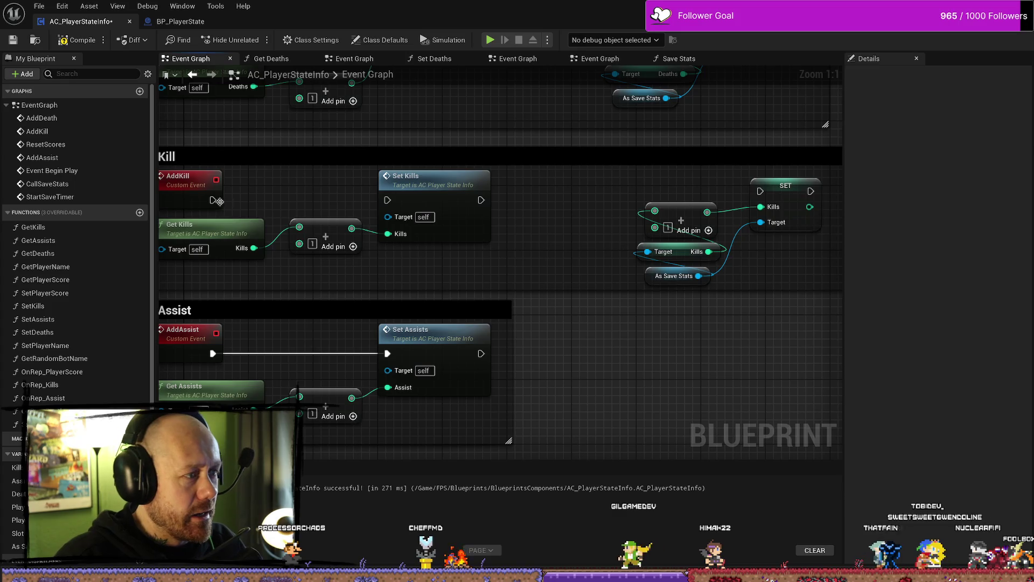
{"action": "mouse_move", "coordinate": [219, 201]}
{"action": "left_mouse_down"}
{"action": "mouse_move", "coordinate": [401, 201]}
{"action": "mouse_move", "coordinate": [310, 201]}
{"action": "mouse_move", "coordinate": [346, 207]}
{"action": "mouse_move", "coordinate": [296, 217]}
{"action": "left_mouse_up"}
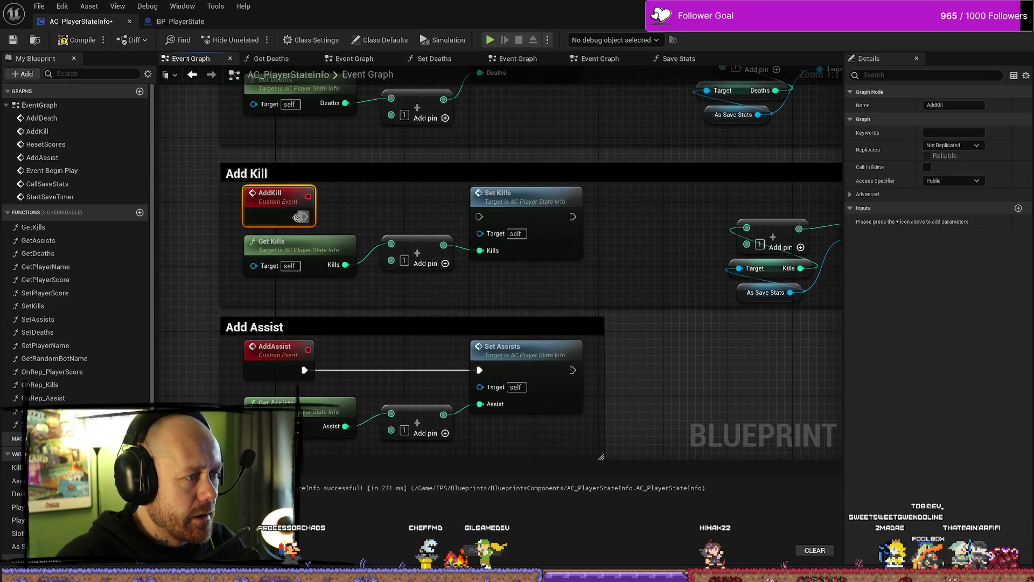
{"action": "left_click_drag", "start_coordinate": [454, 218], "coordinate": [479, 217]}
{"action": "scroll", "coordinate": [635, 237], "scroll_direction": "down", "scroll_amount": 2}
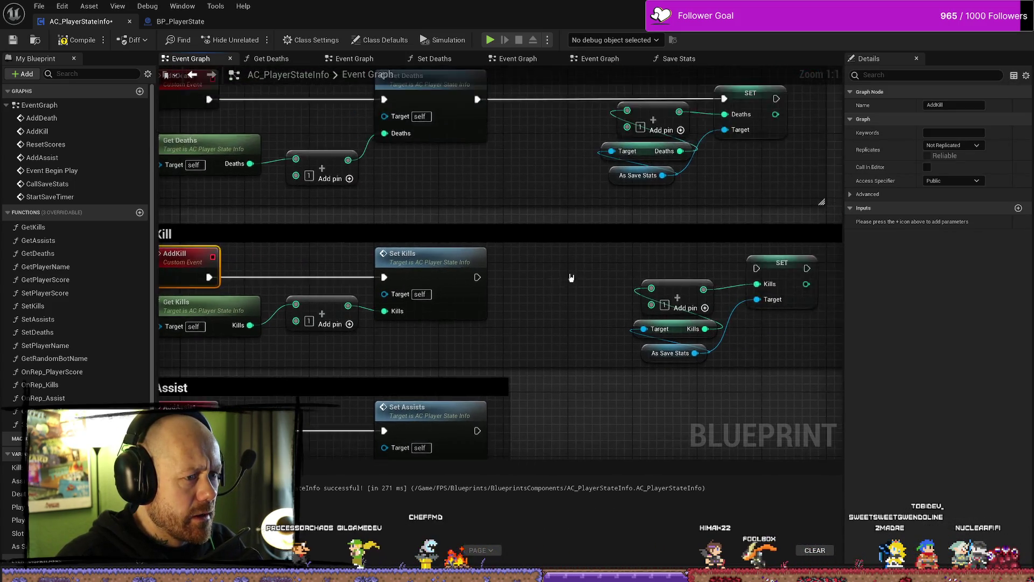
{"action": "scroll", "coordinate": [562, 274], "scroll_direction": "up", "scroll_amount": 2}
{"action": "mouse_move", "coordinate": [344, 268]}
{"action": "left_mouse_down"}
{"action": "mouse_move", "coordinate": [446, 279]}
{"action": "mouse_move", "coordinate": [623, 259]}
{"action": "left_mouse_up"}
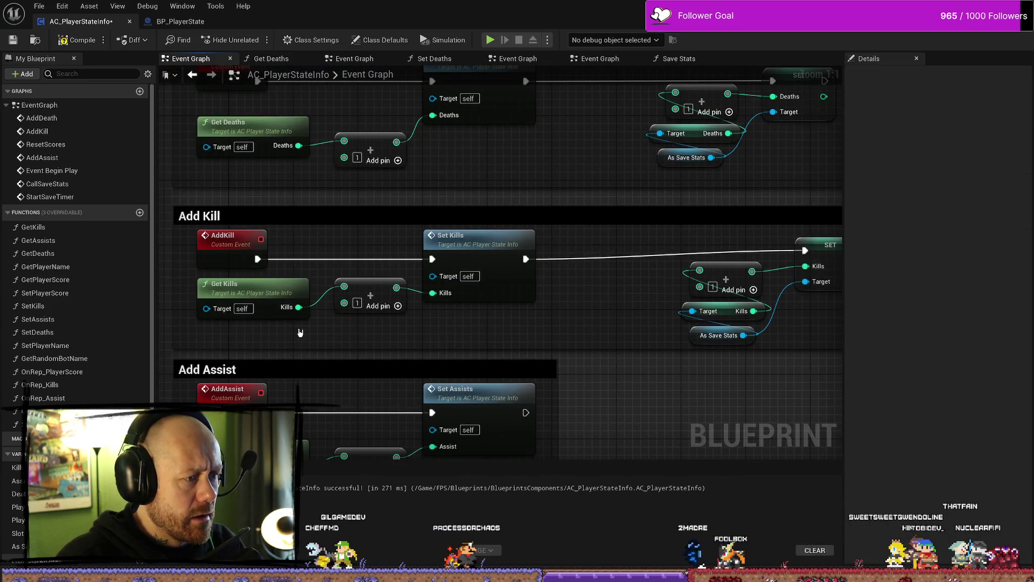
{"action": "left_click", "coordinate": [269, 294]}
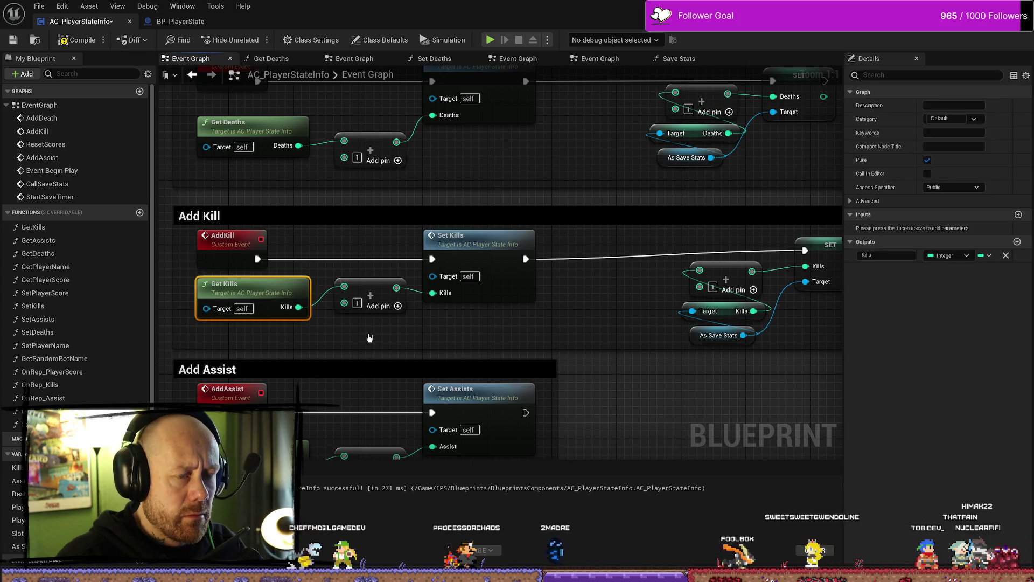
{"action": "right_click", "coordinate": [226, 243]}
{"action": "left_click", "coordinate": [274, 349]}
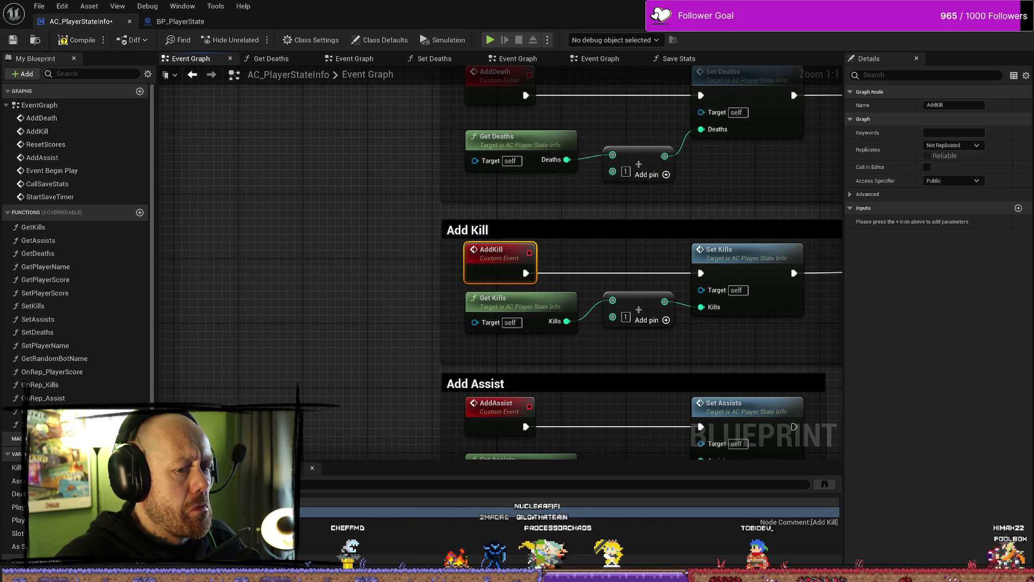
{"action": "left_click_drag", "start_coordinate": [421, 258], "coordinate": [336, 227]}
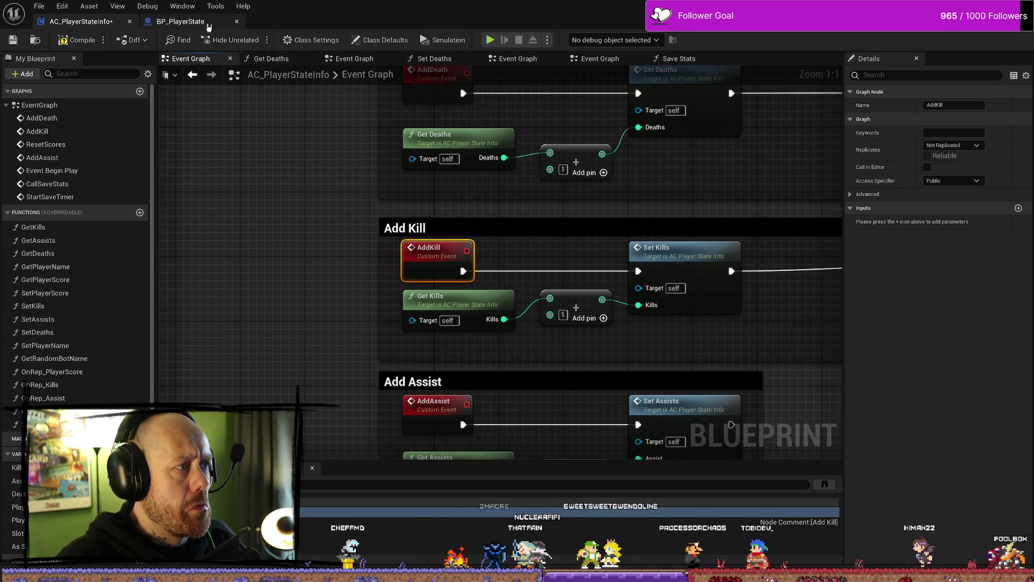
Step: In BP_PlayerState's Event Graph, follow the kill-handling nodes to the Set Kills call
{"action": "left_click", "coordinate": [178, 21]}
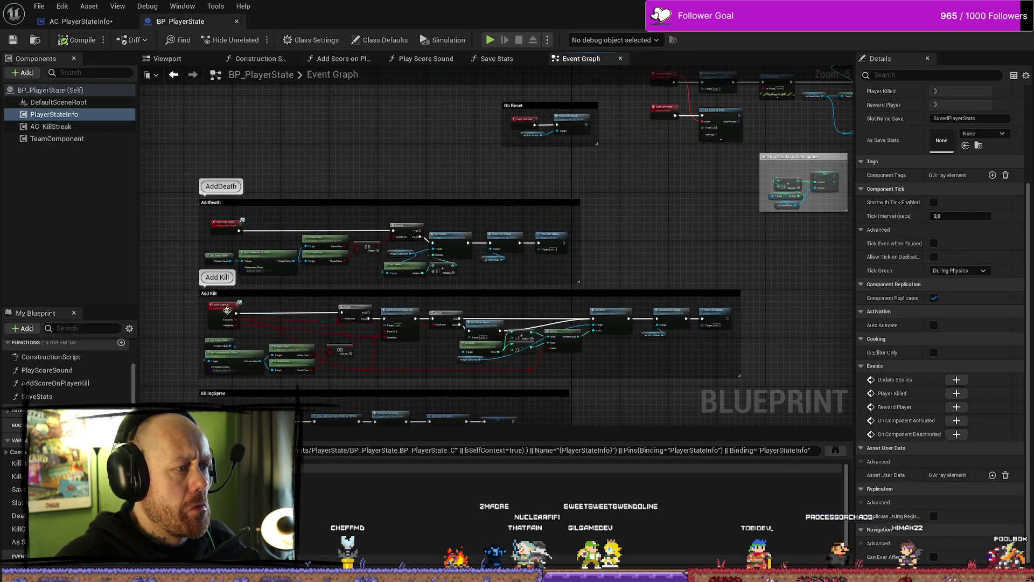
{"action": "scroll", "coordinate": [245, 316], "scroll_direction": "up", "scroll_amount": 1}
{"action": "scroll", "coordinate": [547, 310], "scroll_direction": "up", "scroll_amount": 1}
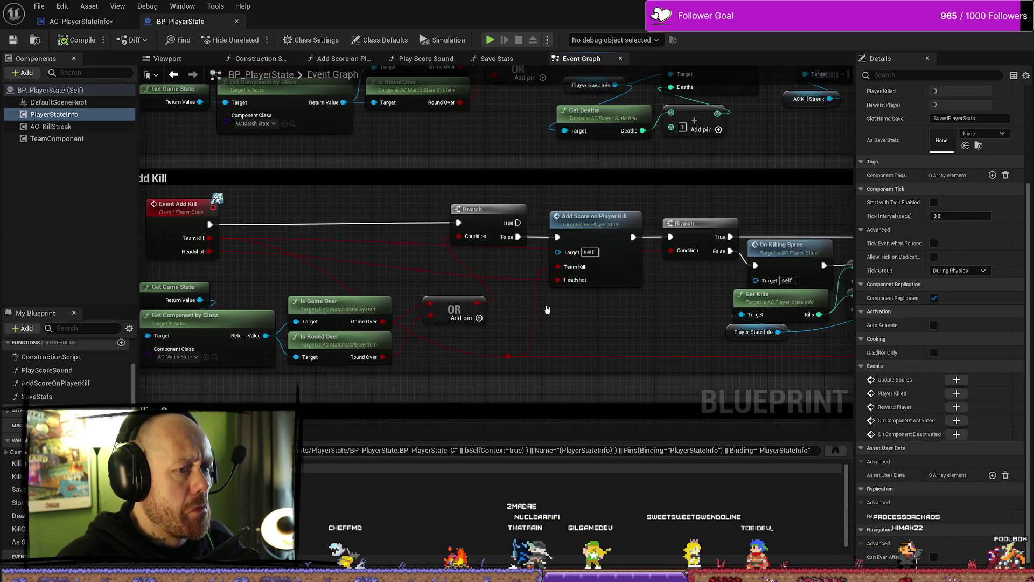
{"action": "left_click", "coordinate": [639, 246]}
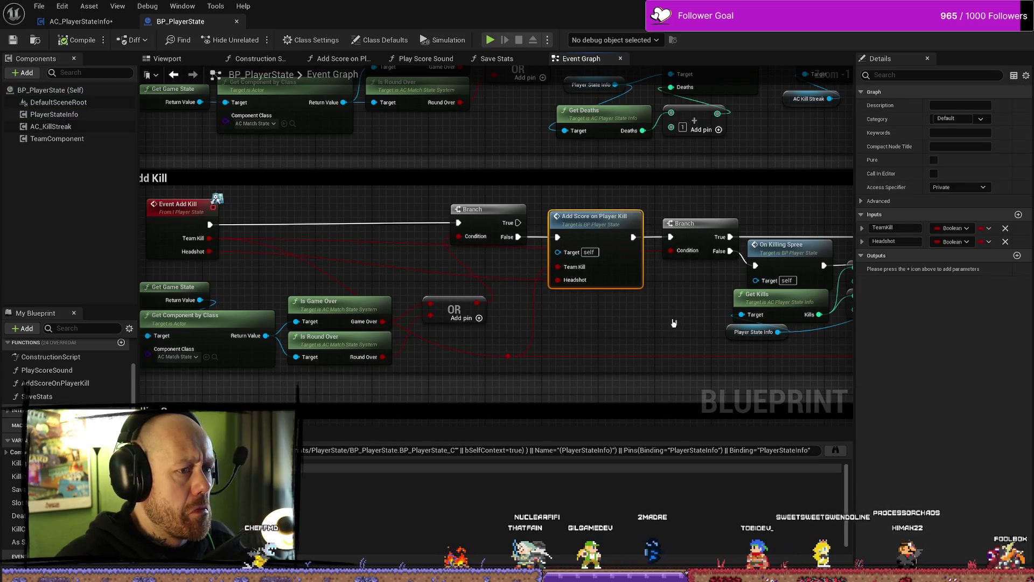
{"action": "left_click_drag", "start_coordinate": [673, 322], "coordinate": [395, 322]}
{"action": "left_click", "coordinate": [512, 247]}
{"action": "left_click_drag", "start_coordinate": [718, 235], "coordinate": [483, 211]}
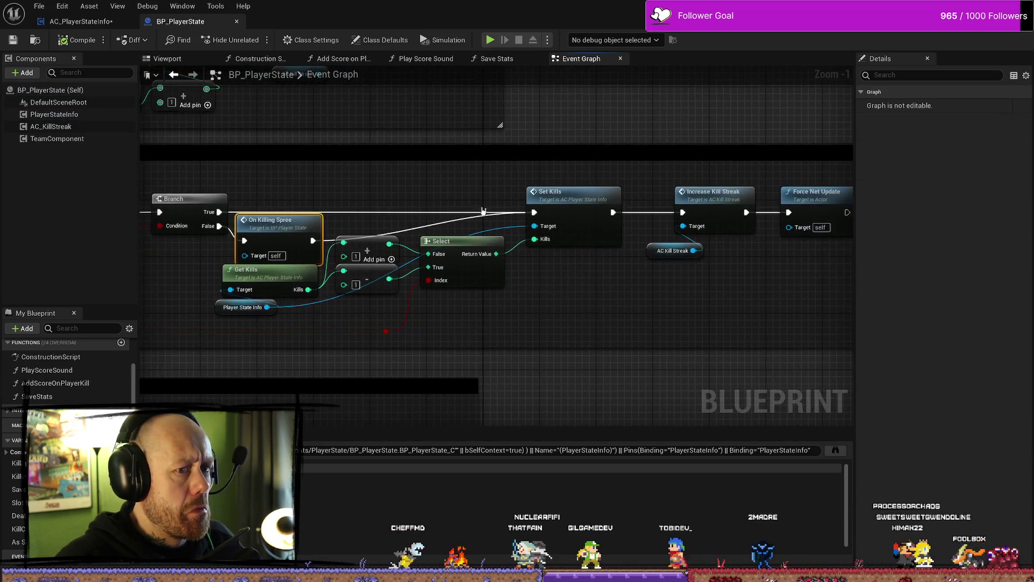
{"action": "left_click", "coordinate": [571, 195]}
Step: Open the Set Kills function definition in AC_PlayerStateInfo from its call node
{"action": "left_click", "coordinate": [81, 21]}
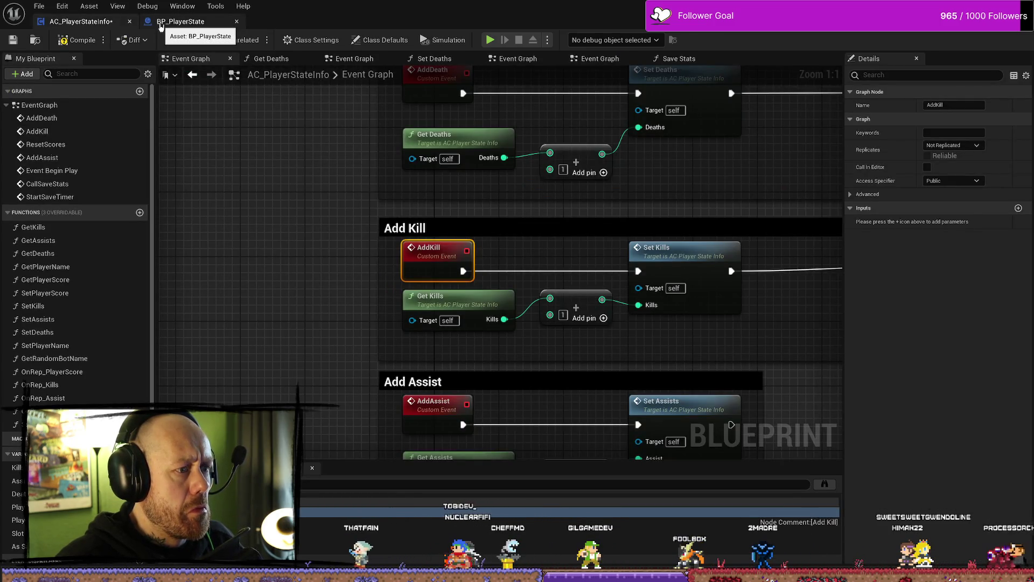
{"action": "left_click", "coordinate": [160, 24]}
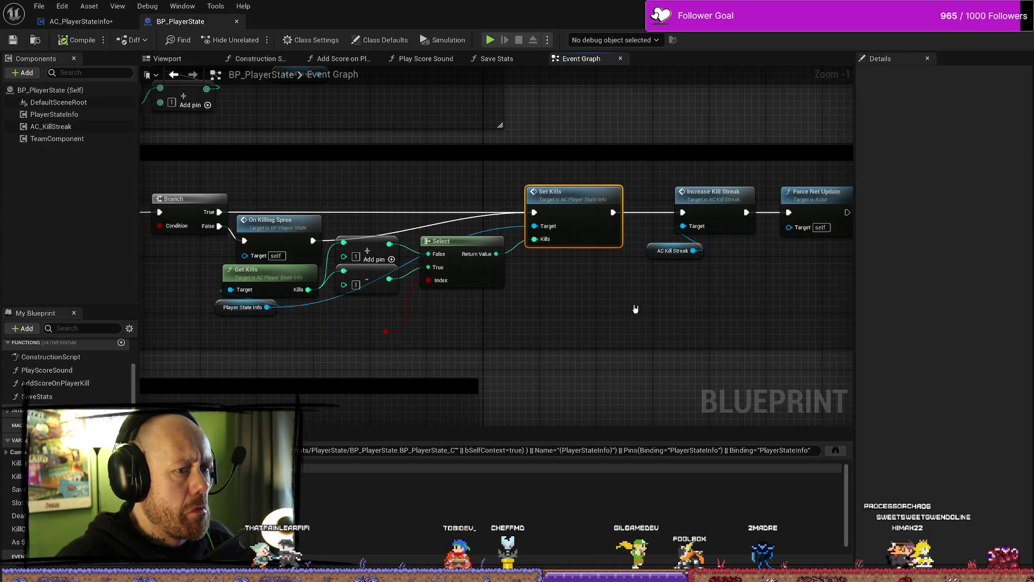
{"action": "left_click_drag", "start_coordinate": [809, 325], "coordinate": [659, 321]}
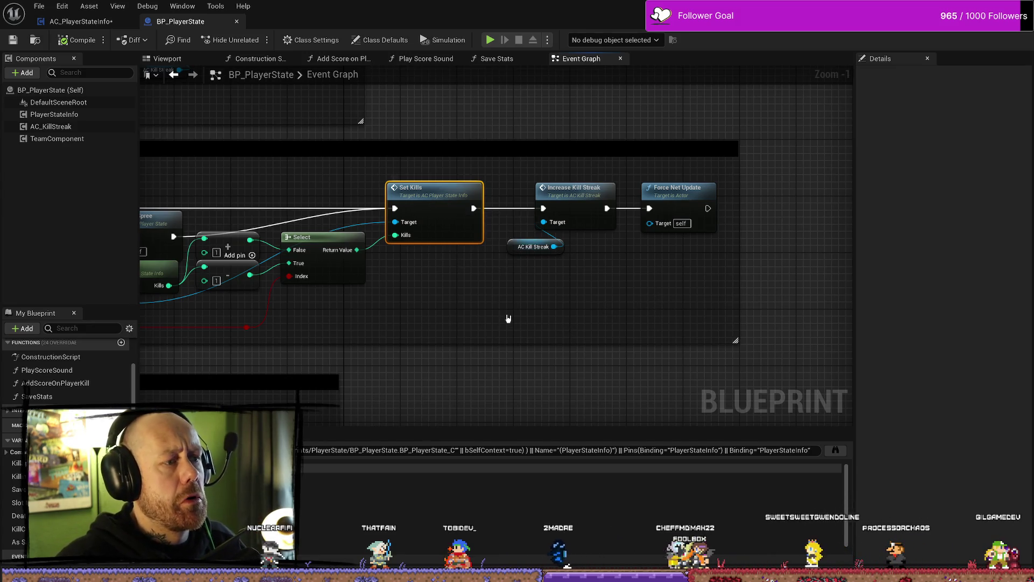
{"action": "mouse_move", "coordinate": [427, 336]}
{"action": "left_mouse_down"}
{"action": "mouse_move", "coordinate": [729, 326]}
{"action": "mouse_move", "coordinate": [555, 323]}
{"action": "left_mouse_up"}
{"action": "double_click", "coordinate": [546, 177]}
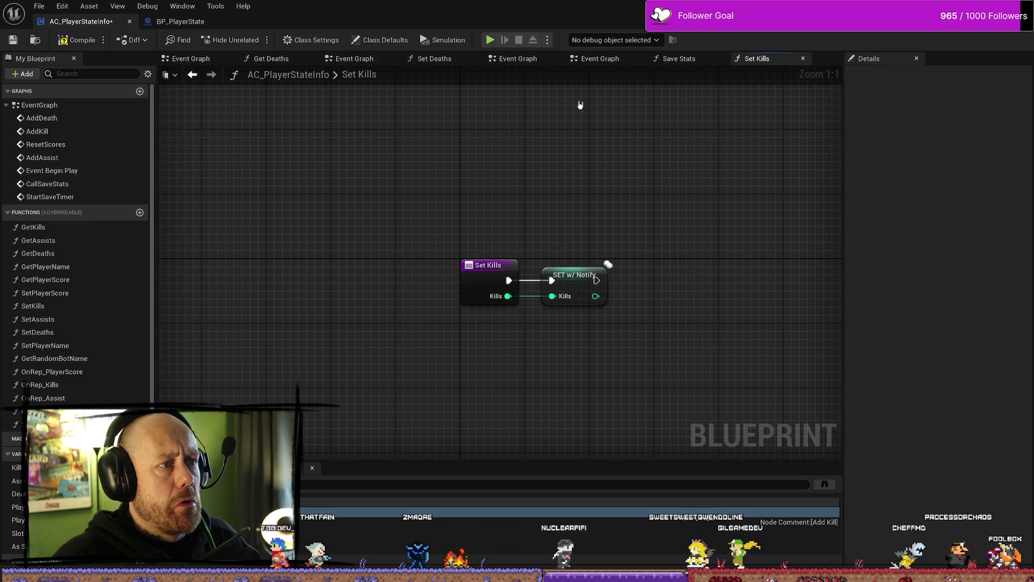
Step: Cut the four save-stats kill nodes out of the AddKill chain and shrink the Add Kill comment
{"action": "left_click", "coordinate": [50, 133]}
{"action": "double_click", "coordinate": [49, 133]}
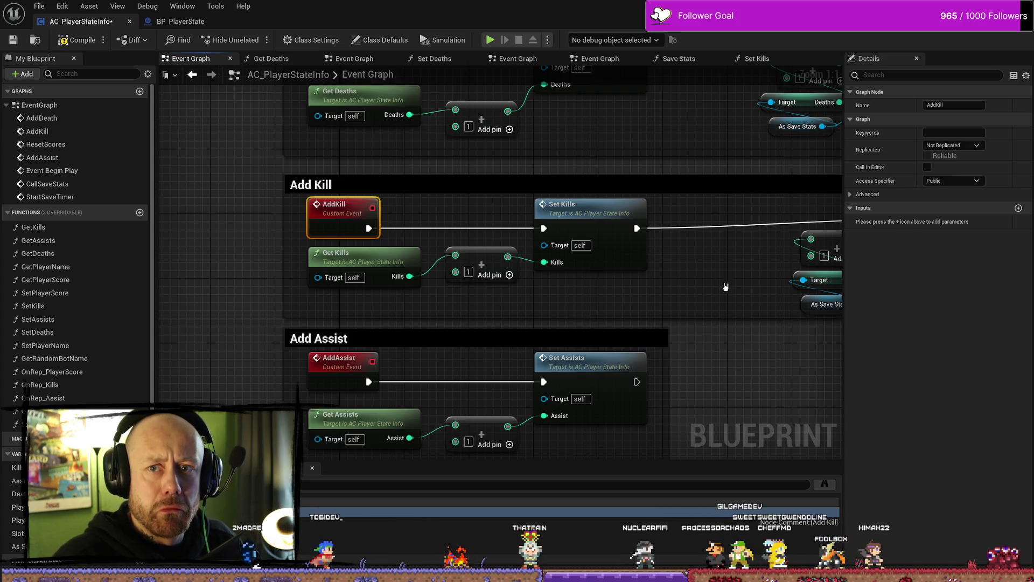
{"action": "left_click_drag", "start_coordinate": [725, 287], "coordinate": [462, 282]}
{"action": "left_click", "coordinate": [371, 222], "text": "alt"}
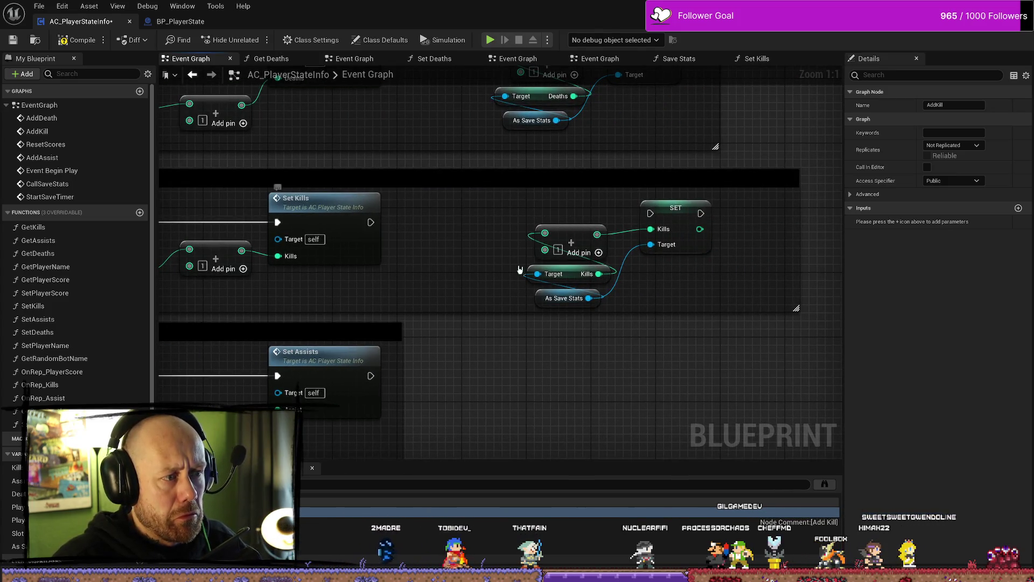
{"action": "left_click_drag", "start_coordinate": [661, 286], "coordinate": [508, 221]}
{"action": "left_click_drag", "start_coordinate": [697, 296], "coordinate": [530, 215]}
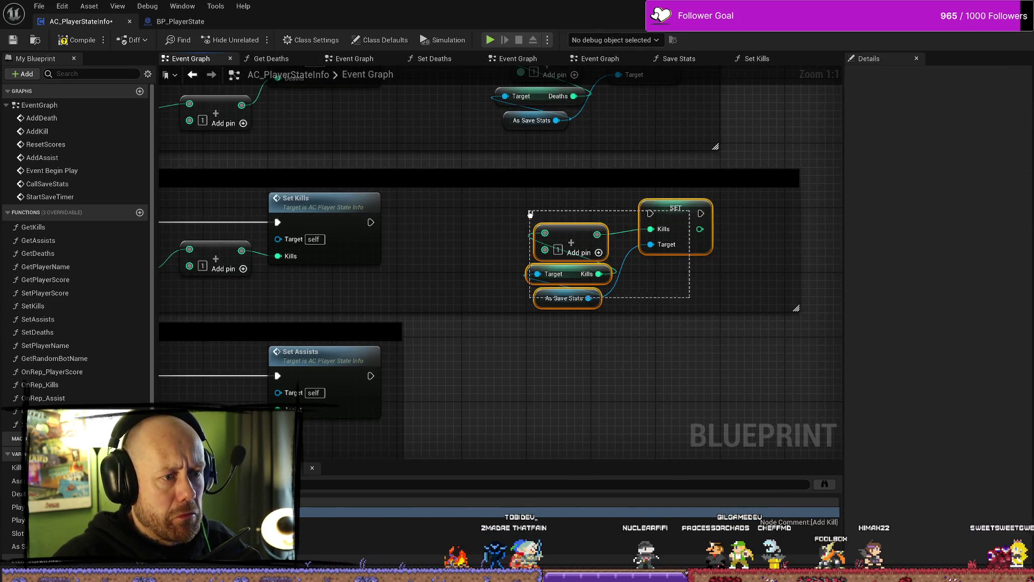
{"action": "key", "text": "Delete"}
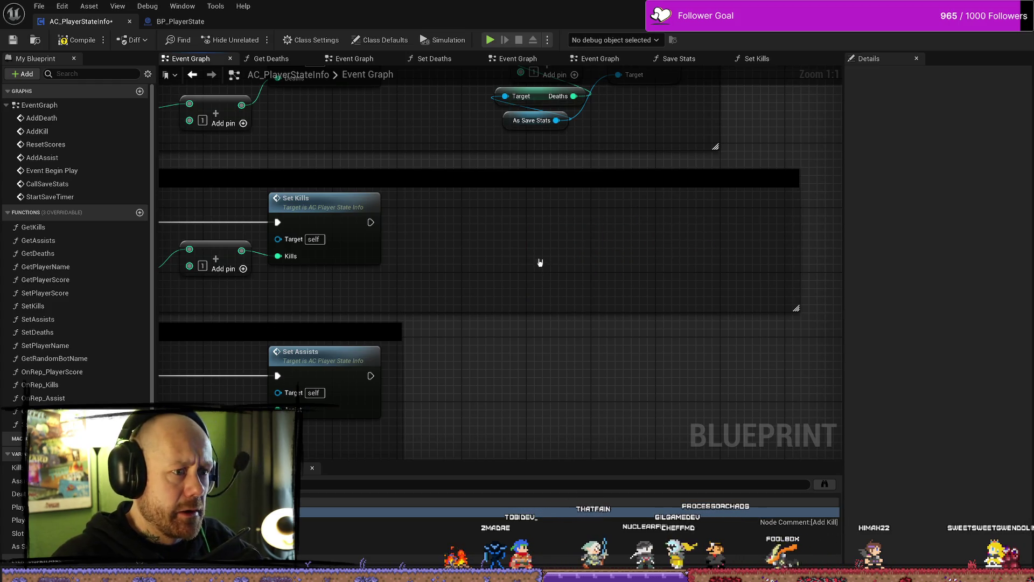
{"action": "left_click_drag", "start_coordinate": [796, 241], "coordinate": [412, 238]}
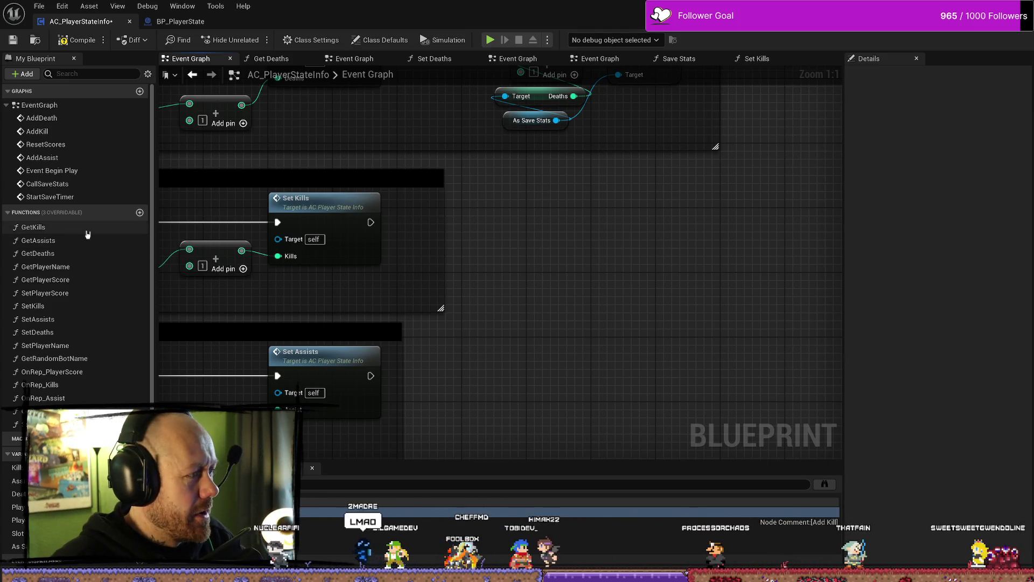
Step: Paste the save-stats kill nodes into Set Kills after the notify setter and compile
{"action": "double_click", "coordinate": [77, 310]}
{"action": "key", "text": "ctrl+v"}
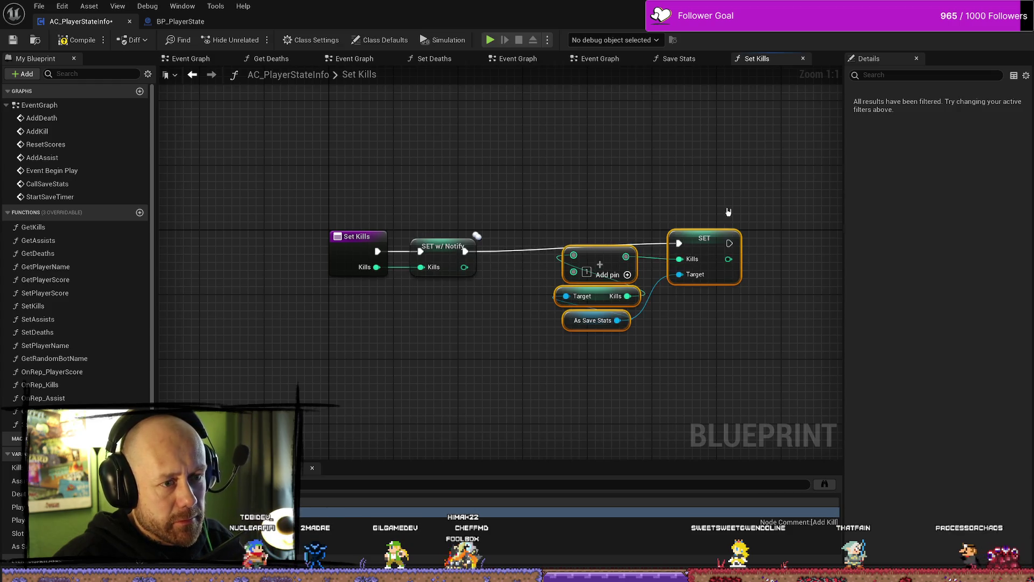
{"action": "left_click_drag", "start_coordinate": [693, 249], "coordinate": [652, 257]}
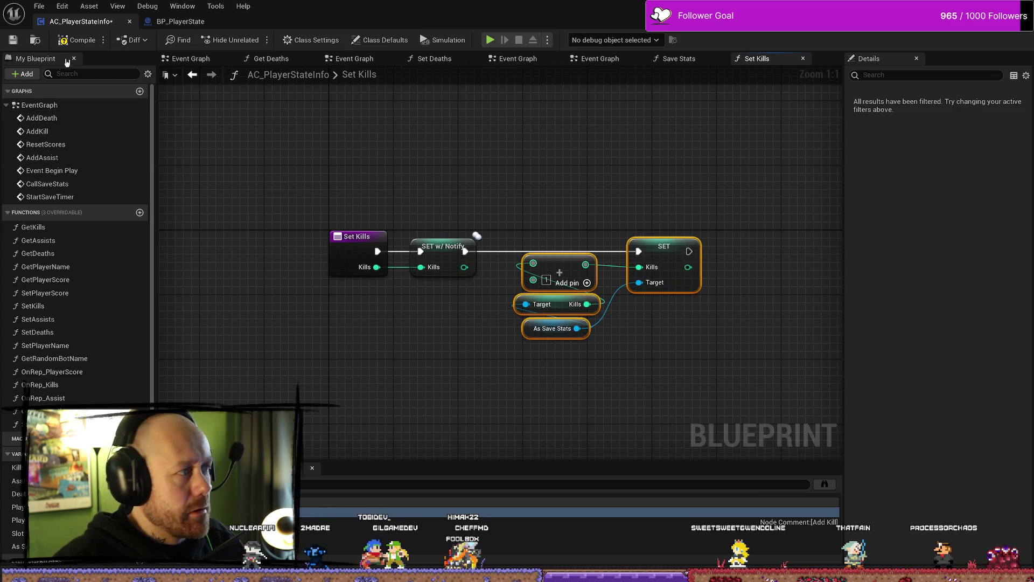
{"action": "key", "text": "F7"}
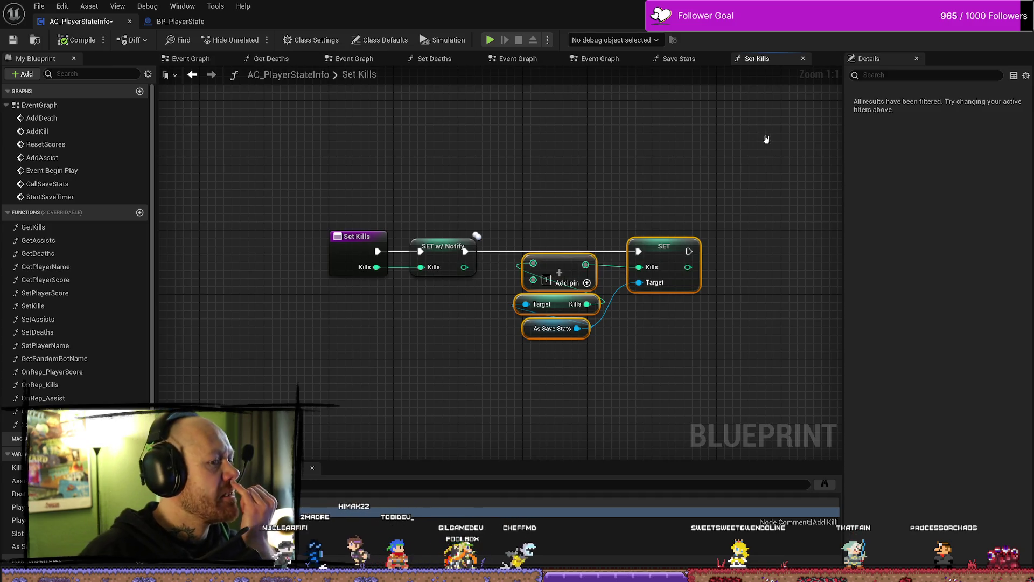
{"action": "key", "text": "alt+Tab"}
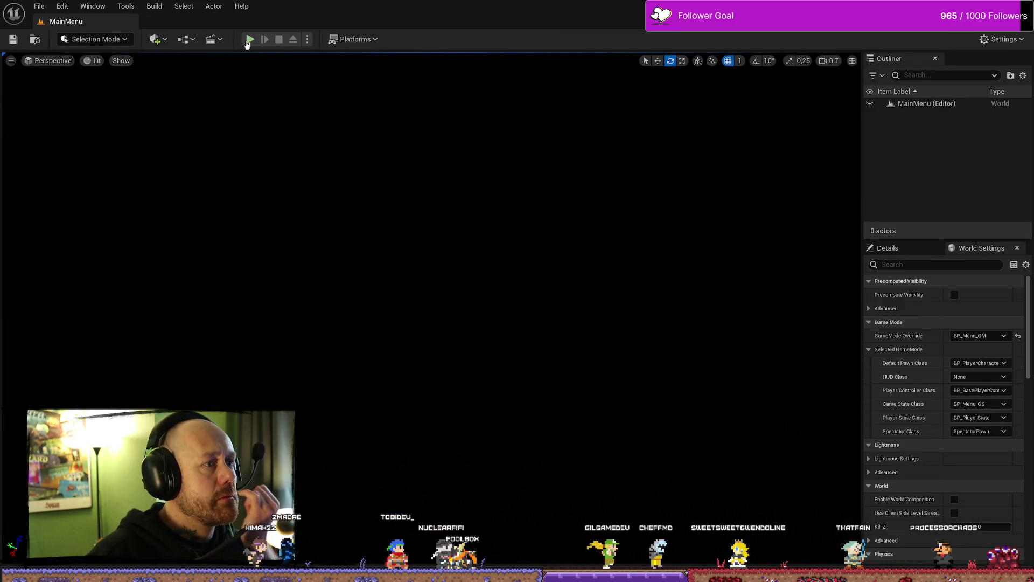
Step: Start a singleplayer Ruined Village deathmatch, deploy with the crossbow, and get a kill to see Kills 11 saved
{"action": "left_click", "coordinate": [248, 41]}
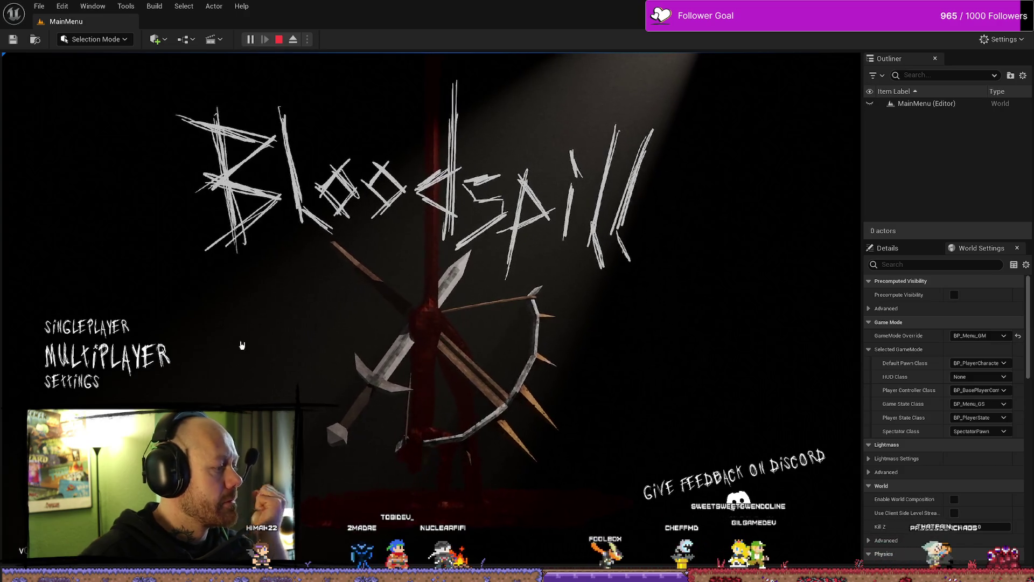
{"action": "left_click", "coordinate": [134, 327]}
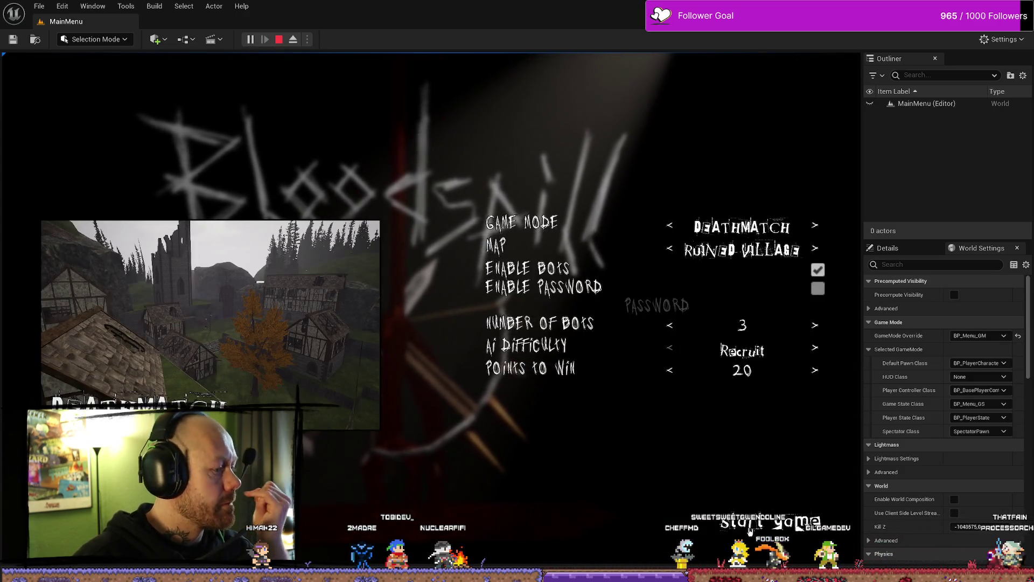
{"action": "left_click", "coordinate": [767, 538]}
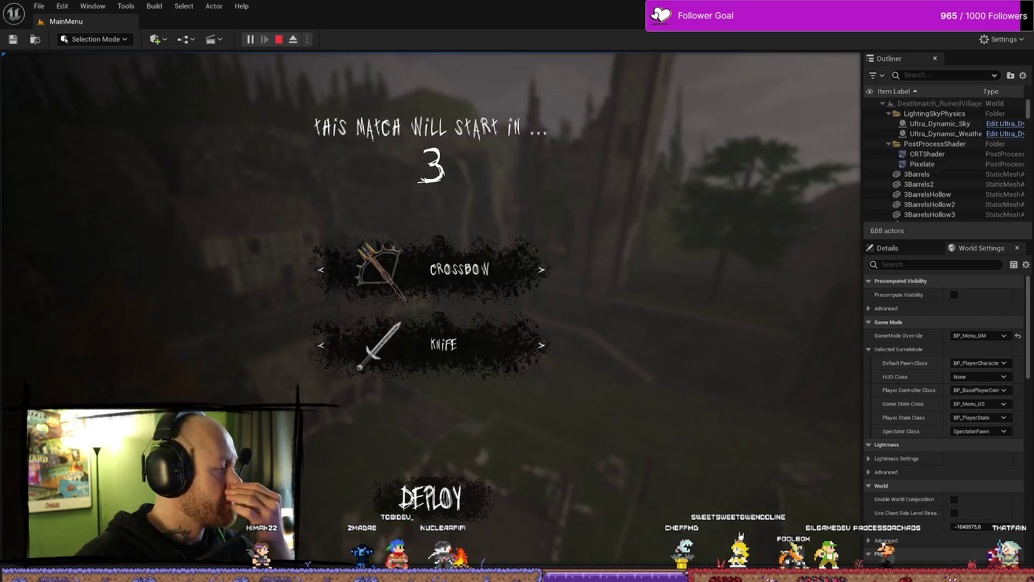
{"action": "left_click", "coordinate": [475, 497]}
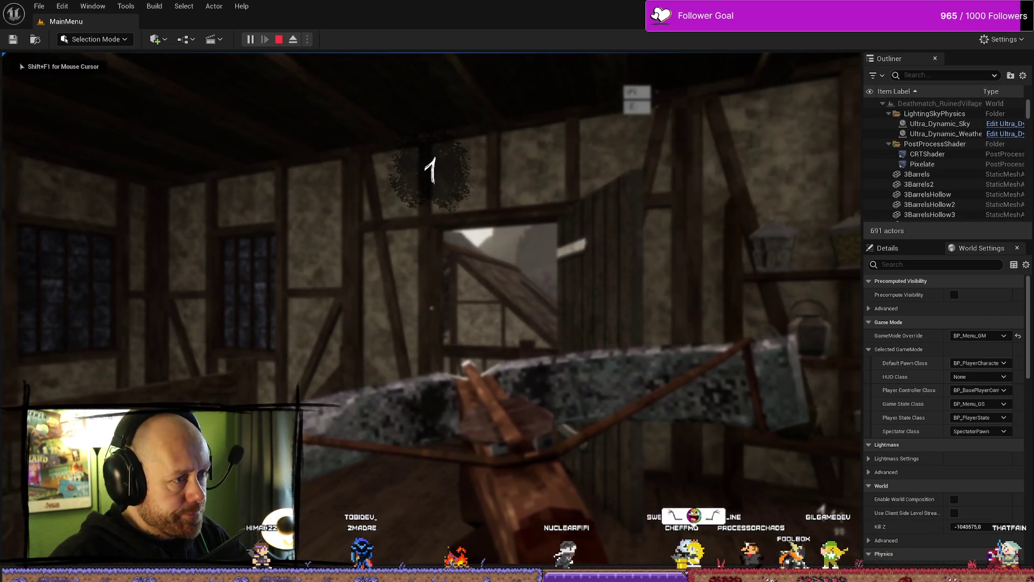
{"action": "key", "text": "w"}
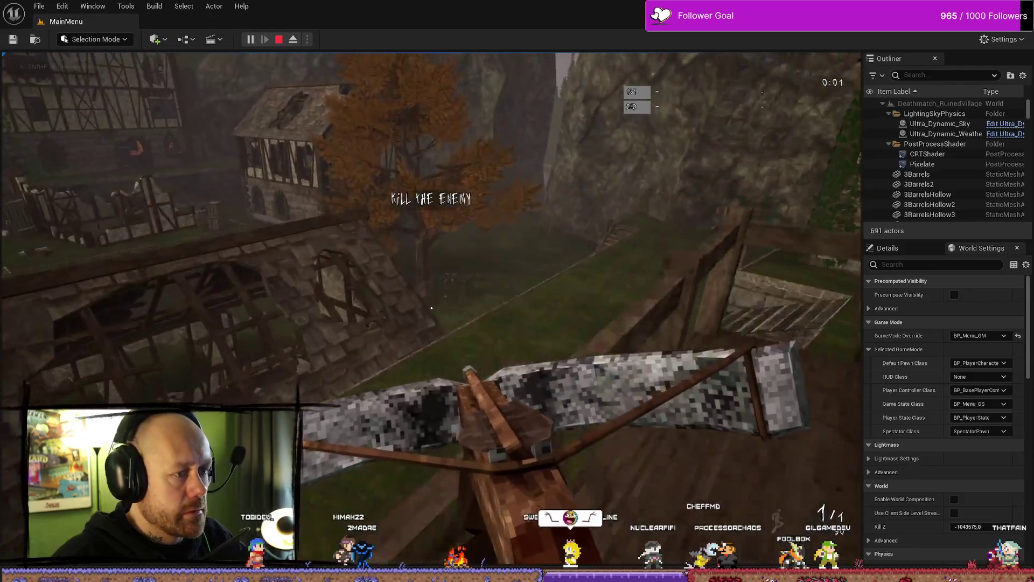
{"action": "key", "text": "w"}
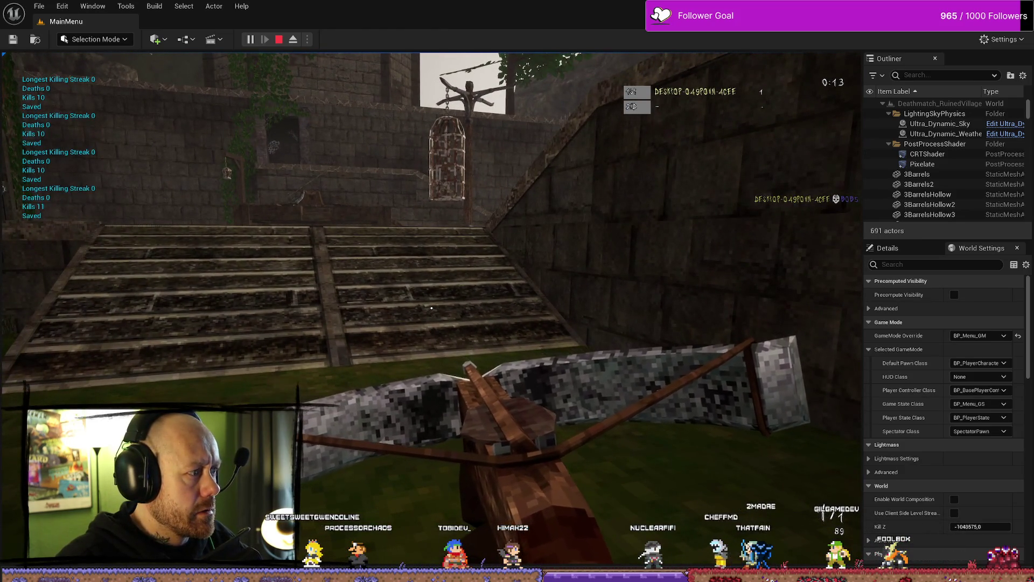
{"action": "key", "text": "ctrl+space"}
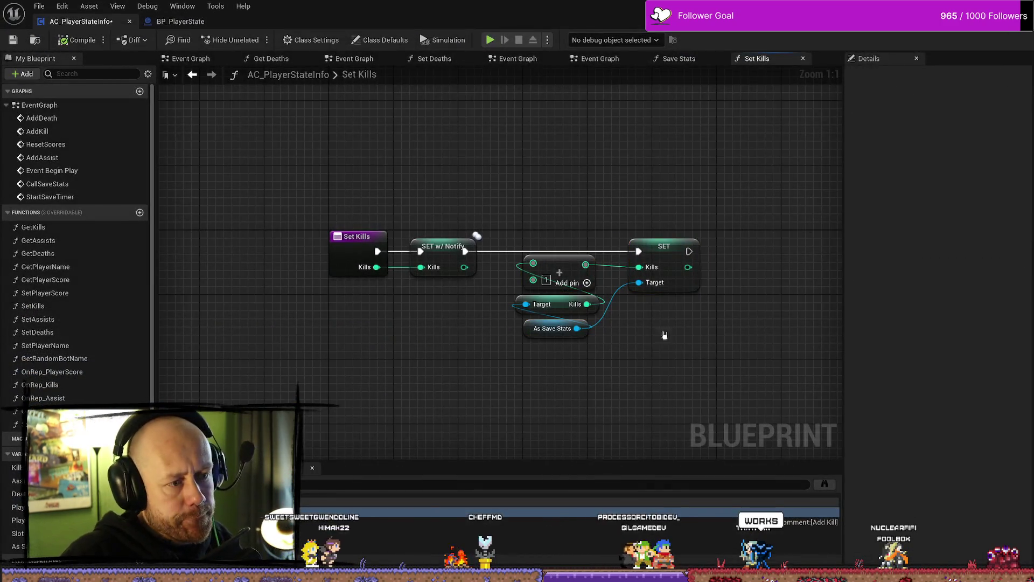
Step: Delete the test SET Kills 10 node after Start Save Timer and minimize the Blueprint editor
{"action": "scroll", "coordinate": [613, 188], "scroll_direction": "up", "scroll_amount": 1}
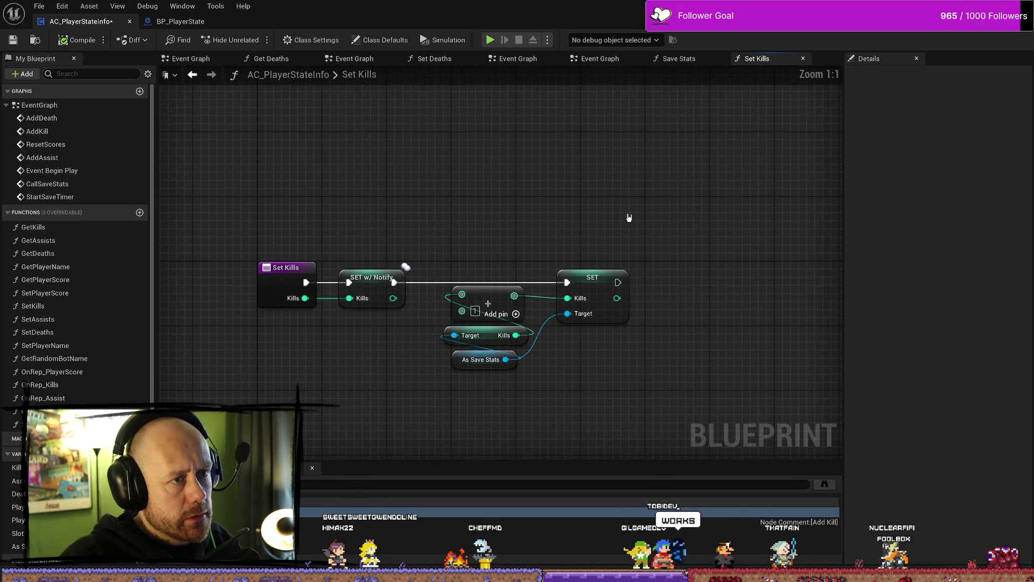
{"action": "left_click", "coordinate": [195, 61]}
{"action": "scroll", "coordinate": [596, 190], "scroll_direction": "down", "scroll_amount": 6}
{"action": "scroll", "coordinate": [645, 248], "scroll_direction": "up", "scroll_amount": 2}
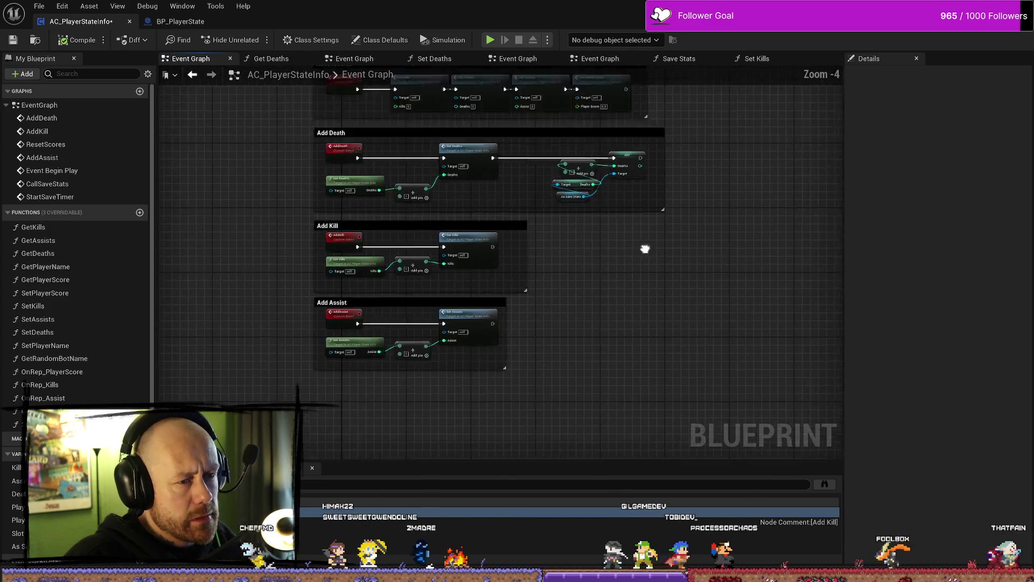
{"action": "mouse_move", "coordinate": [645, 249]}
{"action": "left_mouse_down"}
{"action": "mouse_move", "coordinate": [644, 364]}
{"action": "mouse_move", "coordinate": [612, 380]}
{"action": "left_mouse_up"}
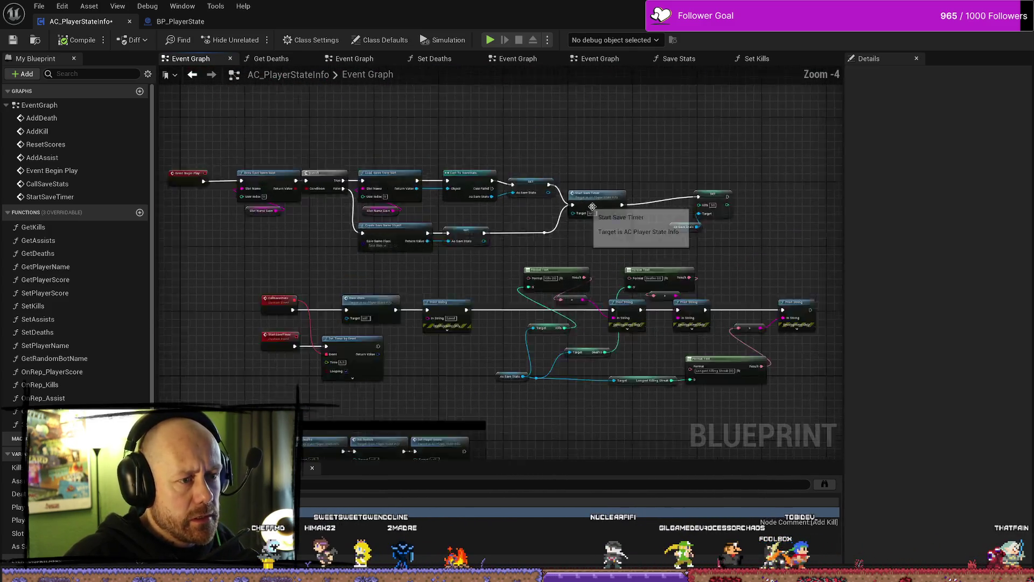
{"action": "scroll", "coordinate": [593, 206], "scroll_direction": "up", "scroll_amount": 1}
{"action": "left_click_drag", "start_coordinate": [773, 261], "coordinate": [635, 255]}
{"action": "left_click_drag", "start_coordinate": [555, 180], "coordinate": [665, 268]}
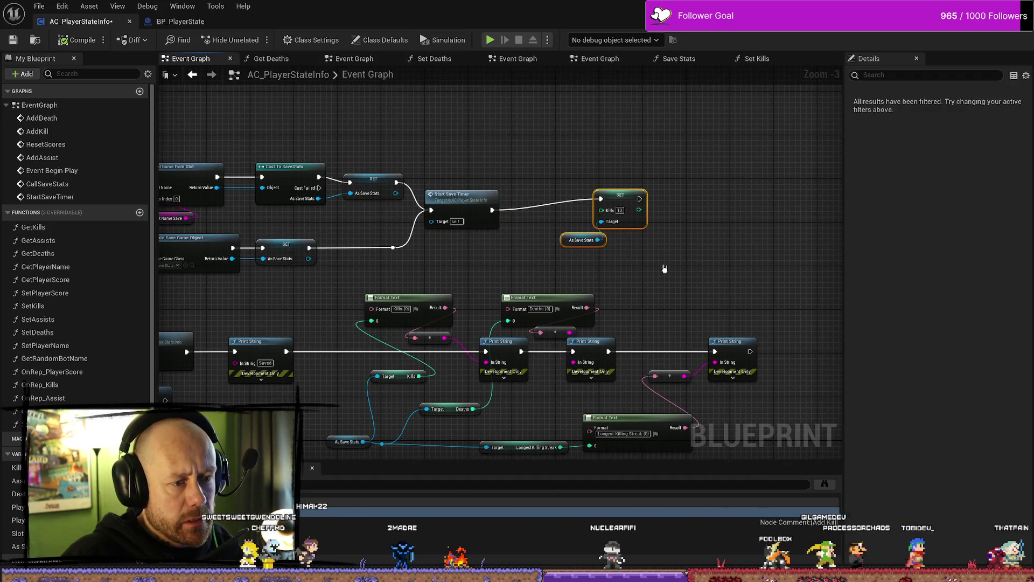
{"action": "key", "text": "Delete"}
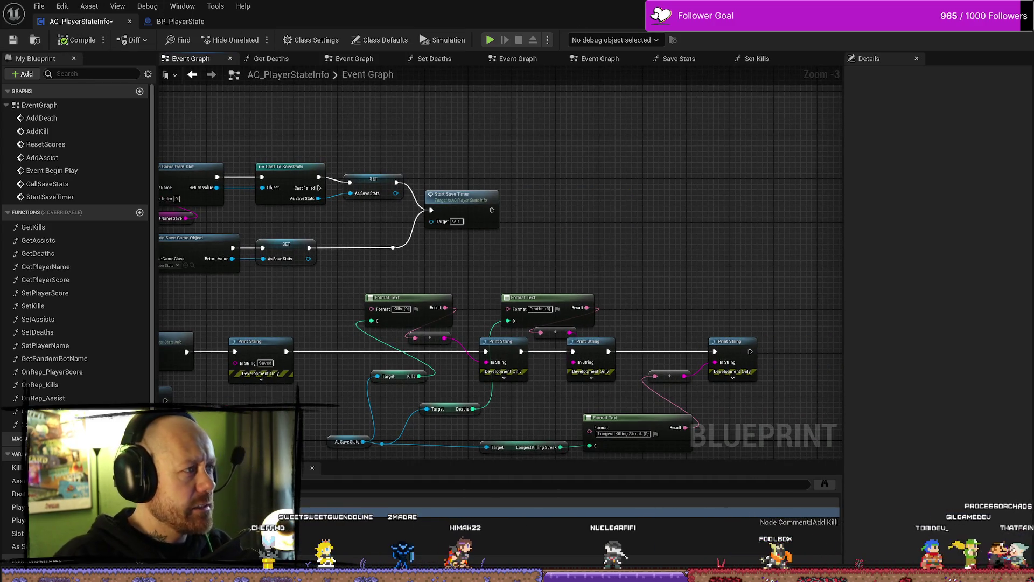
{"action": "key", "text": "super+Down"}
Step: Launch a singleplayer Deathmatch on Ruined Village from Play mode
{"action": "left_click", "coordinate": [249, 39]}
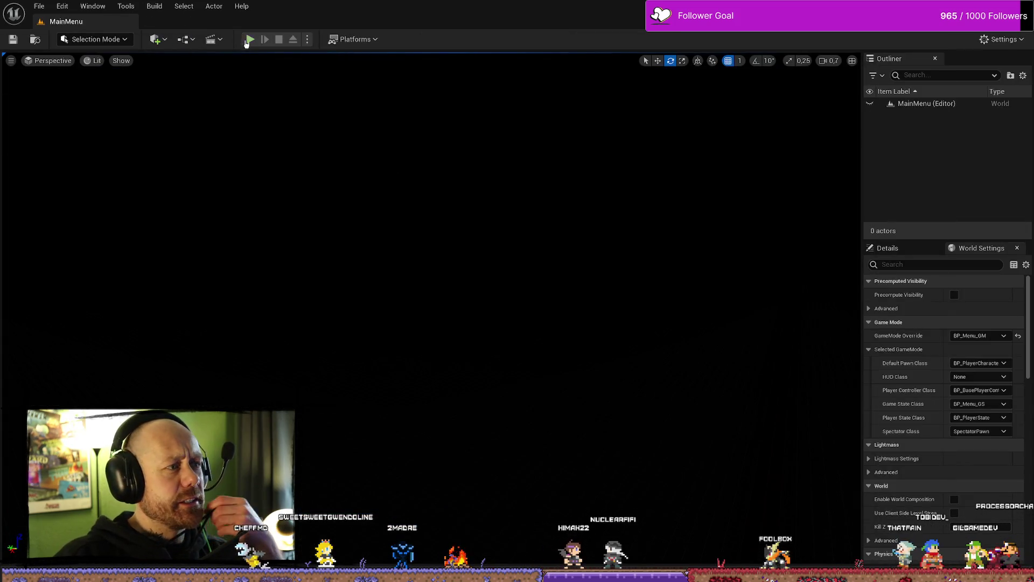
{"action": "left_click", "coordinate": [86, 327]}
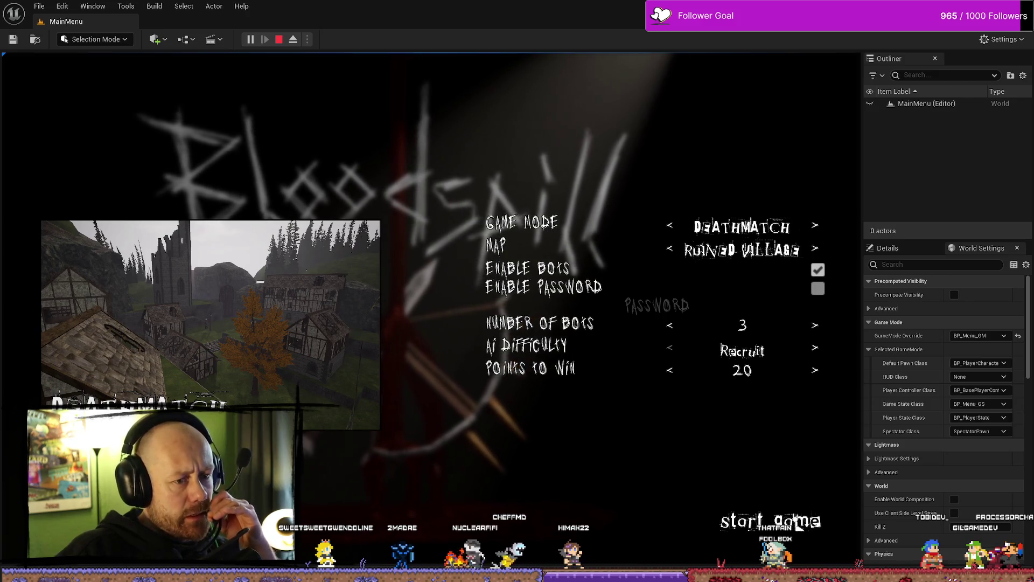
{"action": "left_click", "coordinate": [799, 526]}
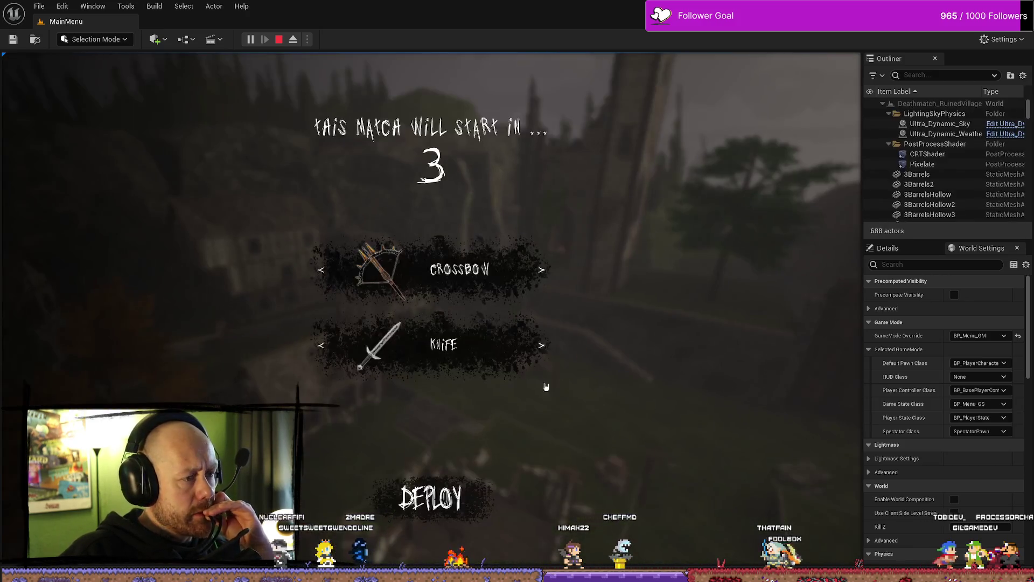
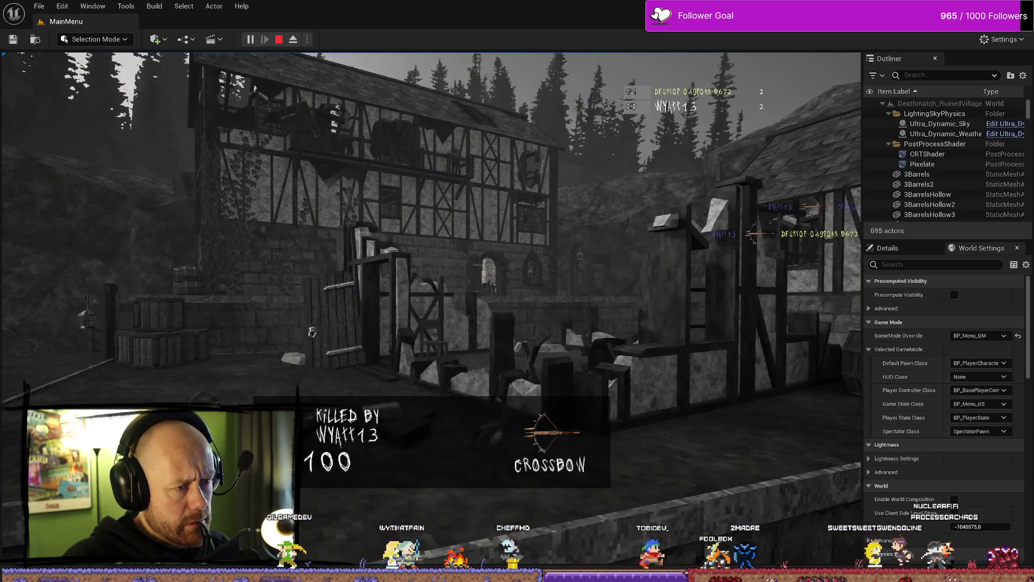
Step: Stop the Deathmatch play session, bring up the Content Drawer, and open the Play options menu
{"action": "key", "text": "Escape"}
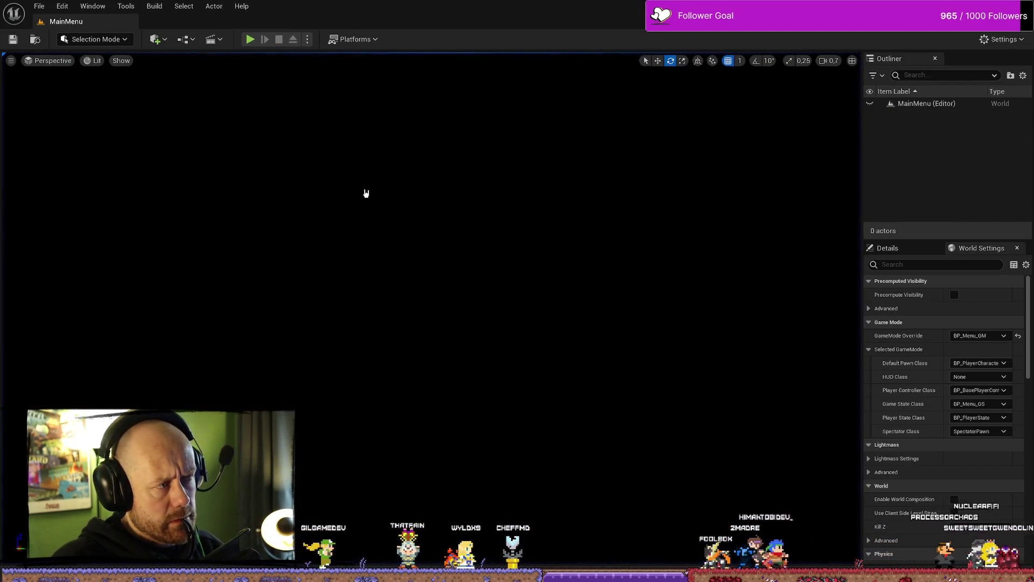
{"action": "key", "text": "ctrl+space"}
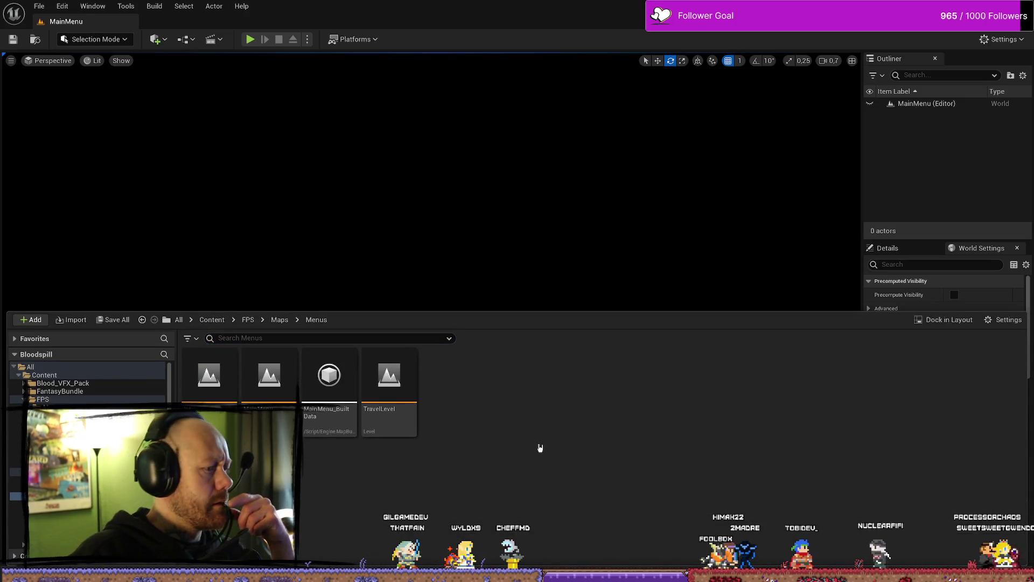
{"action": "left_click", "coordinate": [309, 38]}
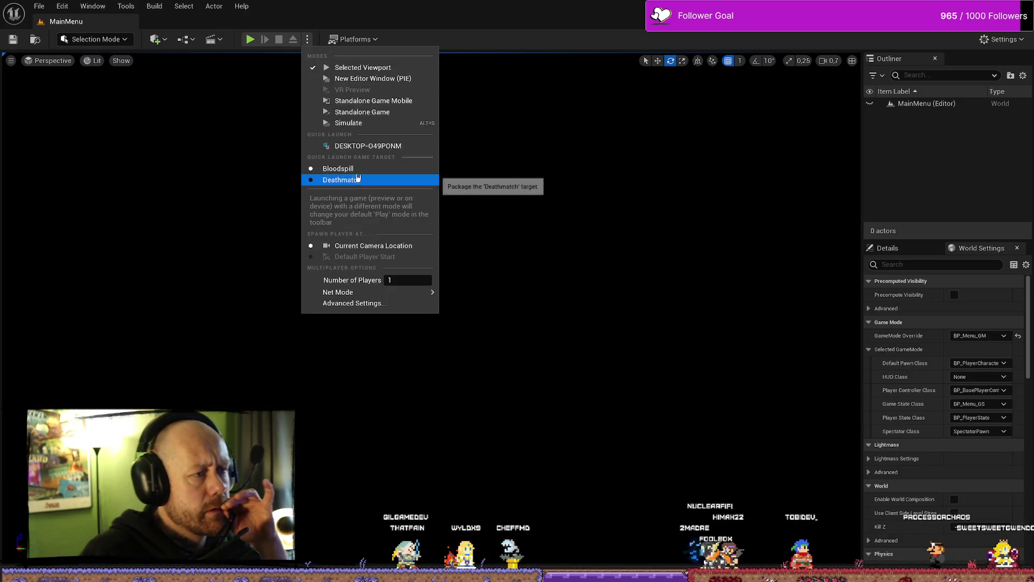
{"action": "mouse_move", "coordinate": [362, 292]}
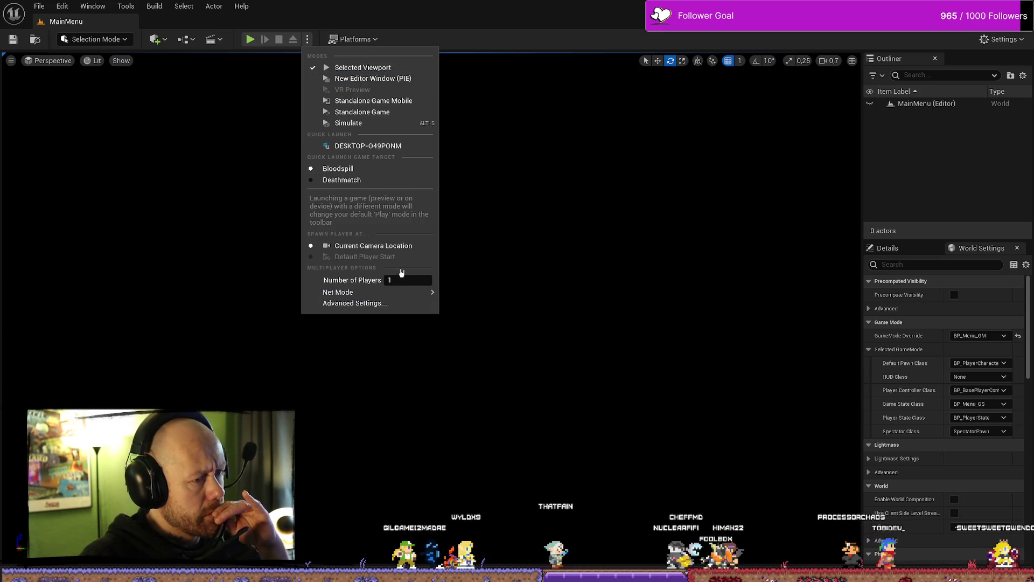
{"action": "left_click", "coordinate": [251, 39]}
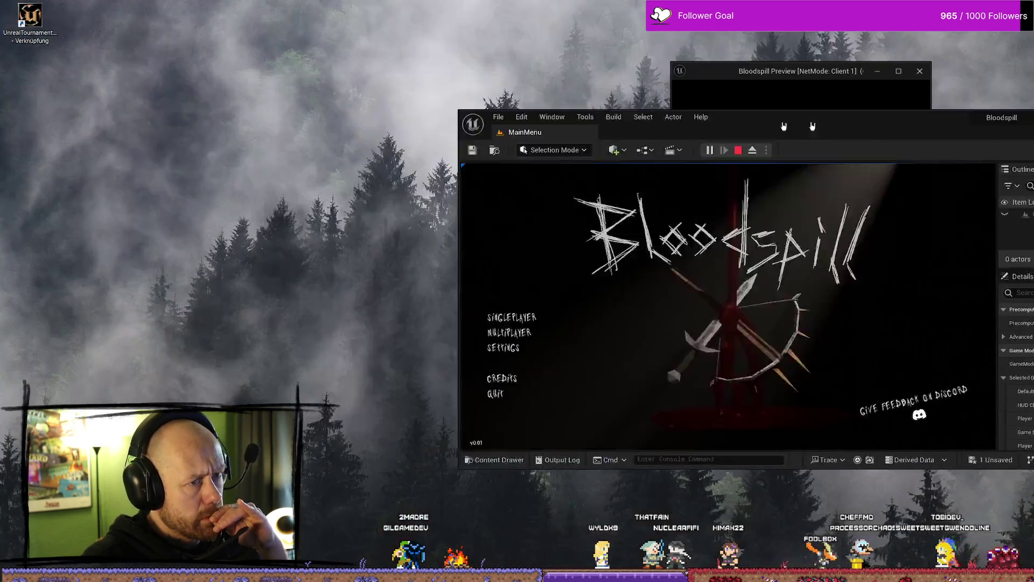
{"action": "left_click_drag", "start_coordinate": [784, 126], "coordinate": [1032, 73]}
{"action": "left_click", "coordinate": [156, 105]}
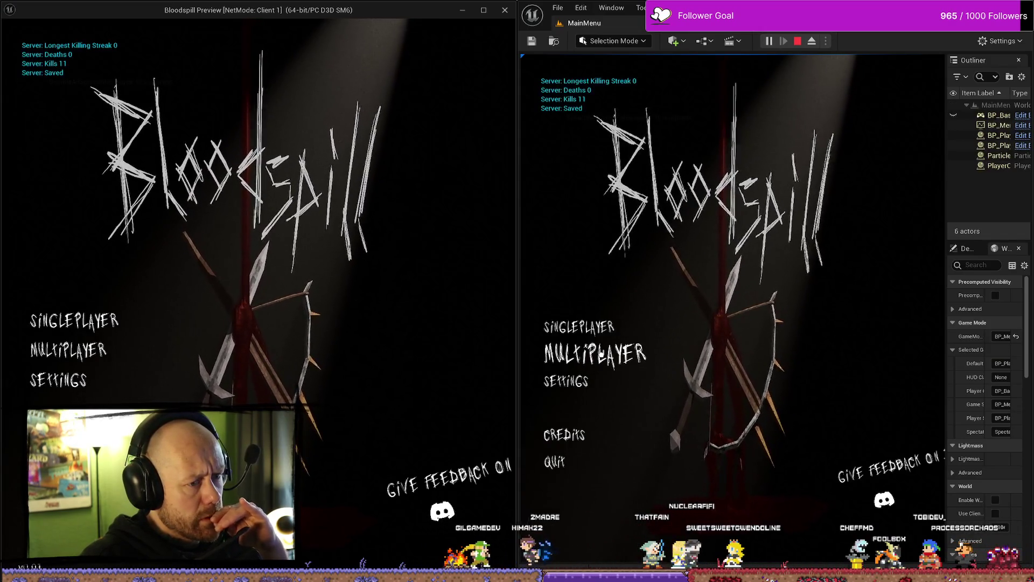
{"action": "left_click", "coordinate": [573, 353]}
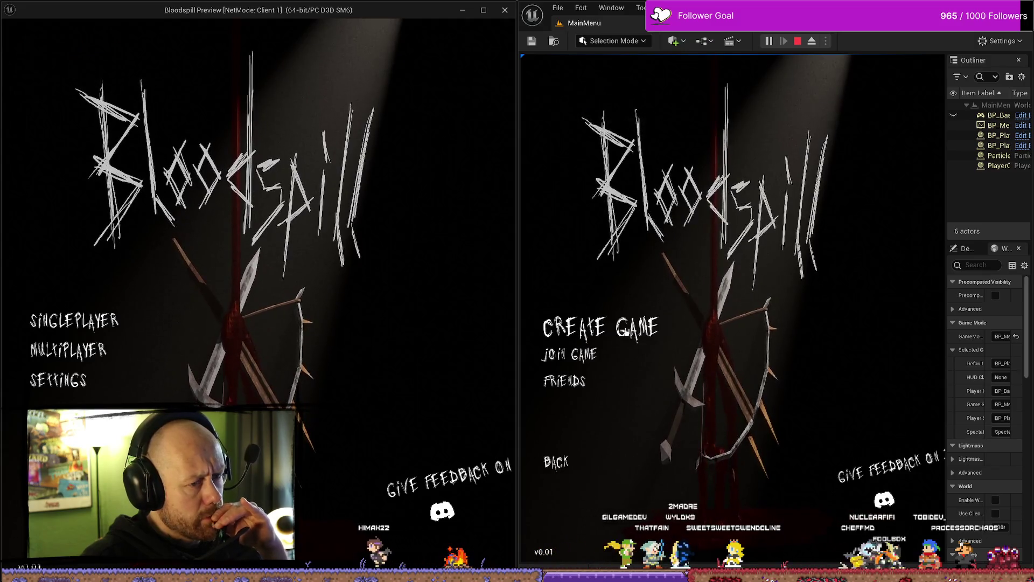
{"action": "left_click", "coordinate": [600, 327]}
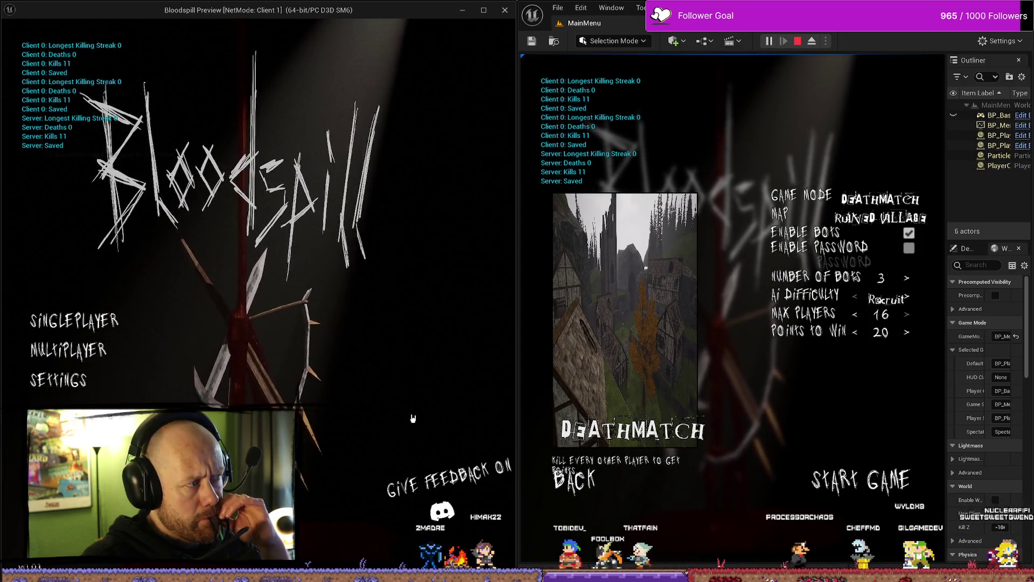
{"action": "left_click", "coordinate": [861, 284]}
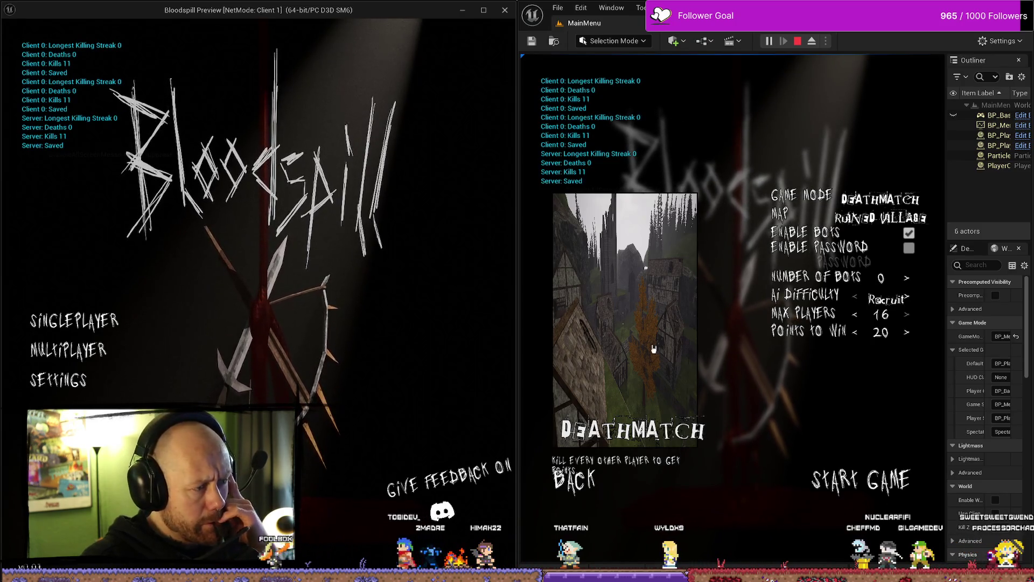
{"action": "left_click", "coordinate": [862, 479]}
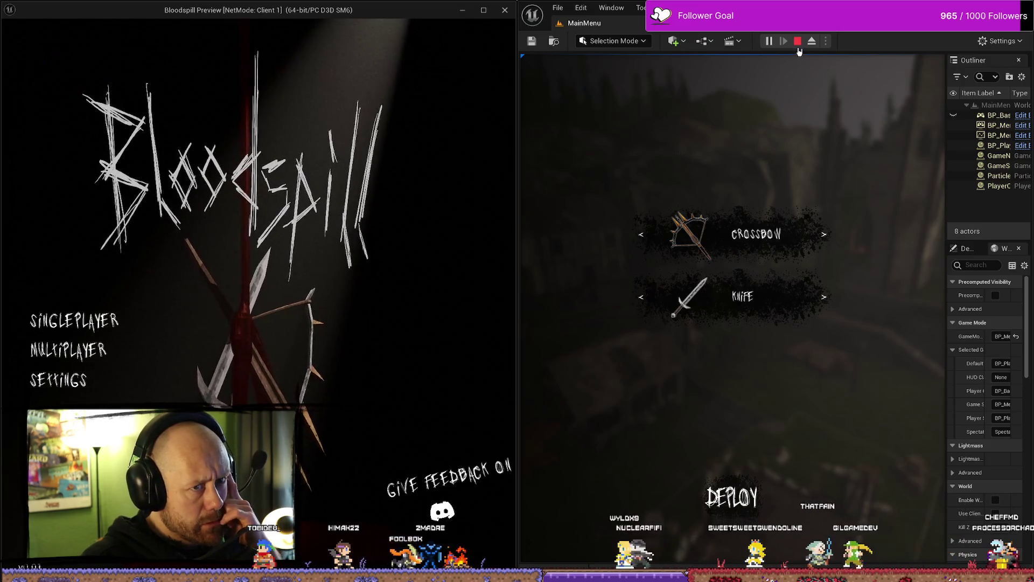
{"action": "left_click", "coordinate": [799, 46]}
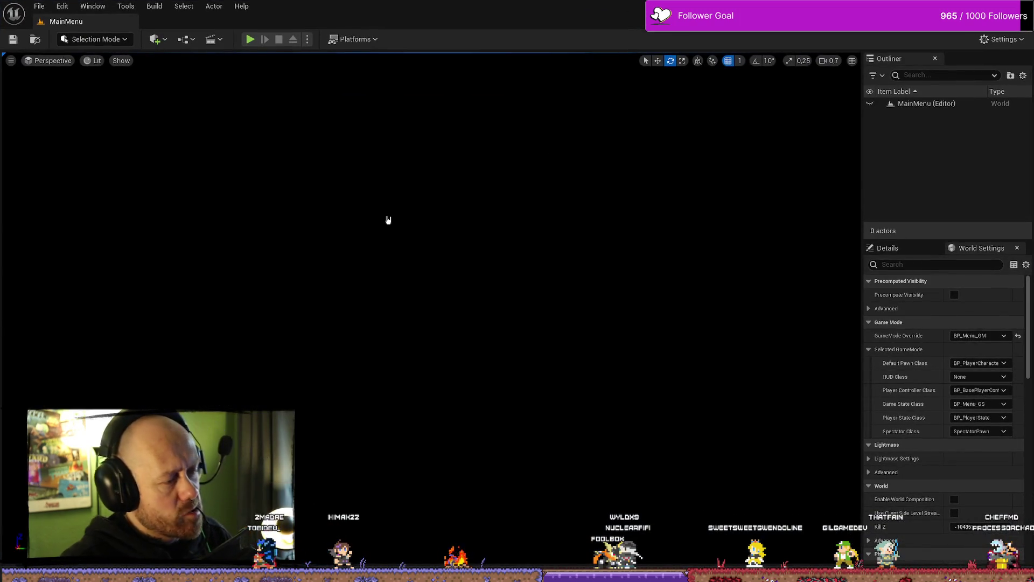
Step: Open the Deathmatch_RuinedVillage level, saving the modified AC_PlayerStateInfo asset
{"action": "key", "text": "ctrl+space"}
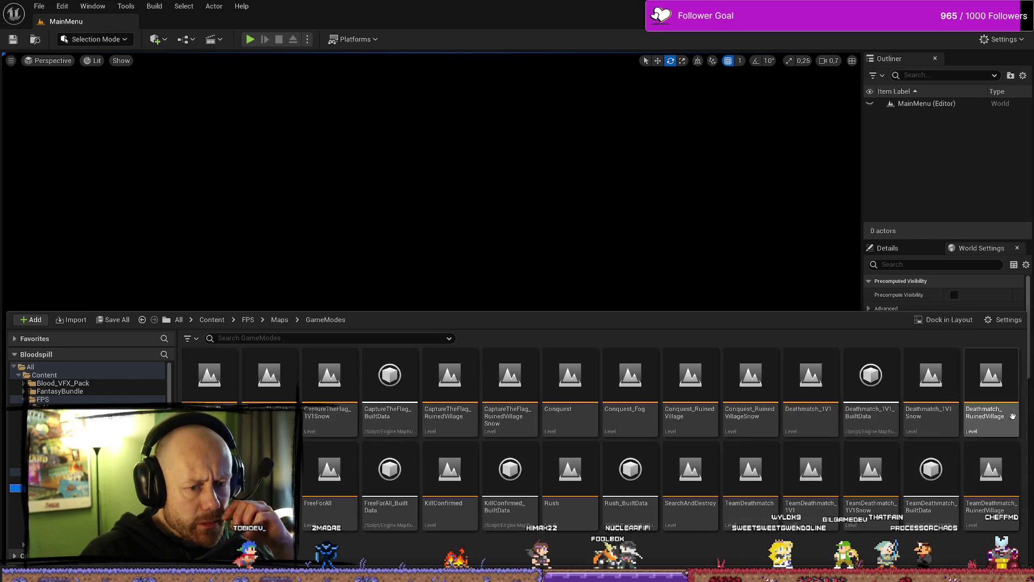
{"action": "double_click", "coordinate": [1011, 392]}
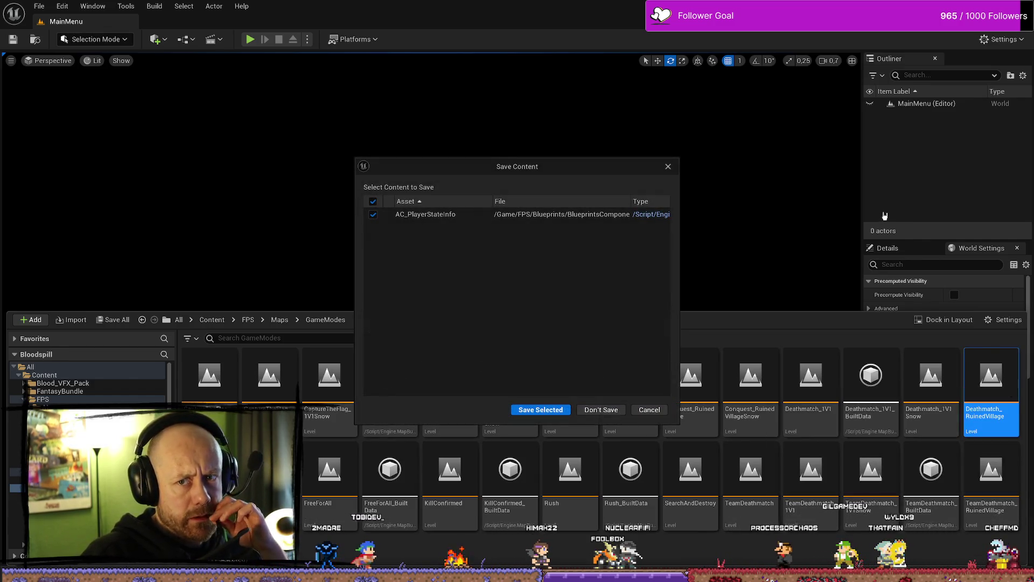
{"action": "left_click", "coordinate": [540, 409]}
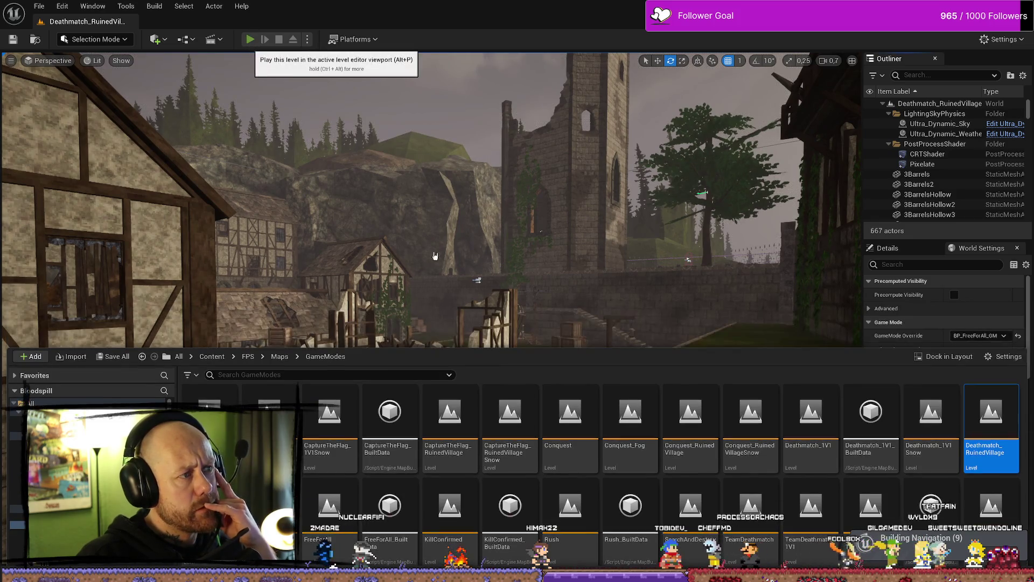
Step: Test-play the Deathmatch_RuinedVillage match with editor and client side by side, then stop it
{"action": "left_click", "coordinate": [250, 39]}
{"action": "mouse_move", "coordinate": [425, 13]}
{"action": "left_mouse_down"}
{"action": "mouse_move", "coordinate": [972, 132]}
{"action": "mouse_move", "coordinate": [1032, 132]}
{"action": "left_mouse_up"}
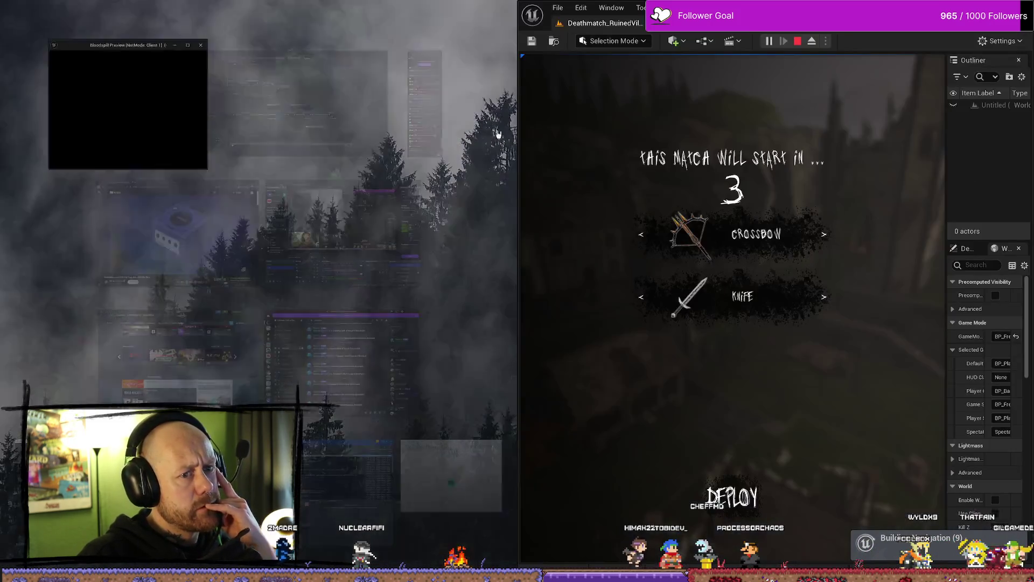
{"action": "left_click", "coordinate": [137, 103]}
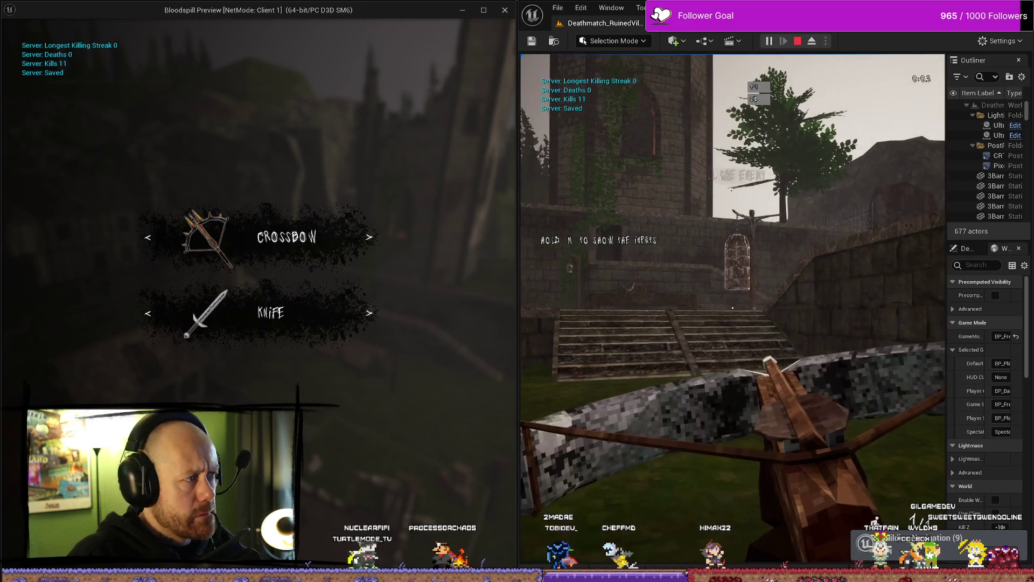
{"action": "key", "text": "shift+F1"}
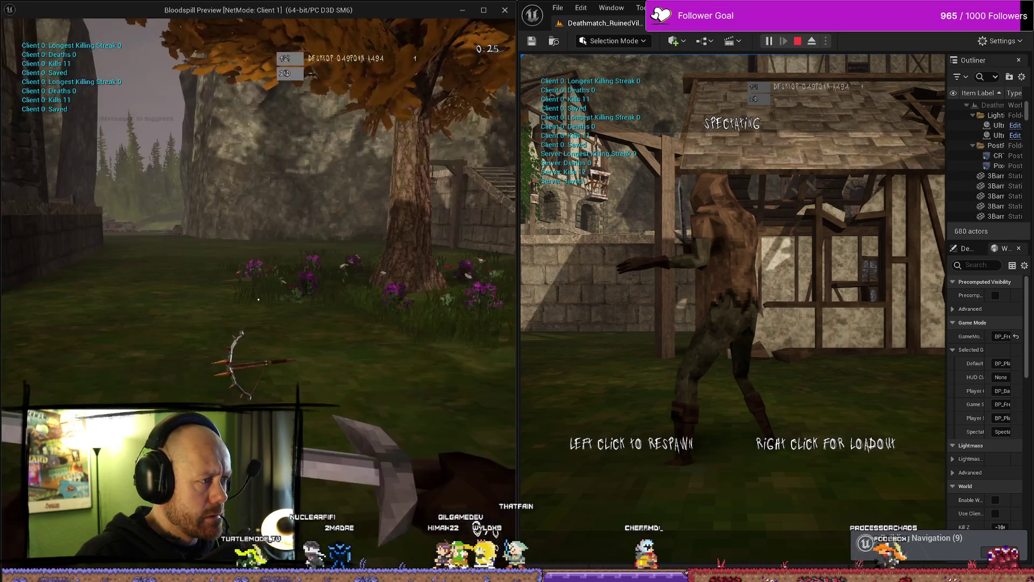
{"action": "key", "text": "Escape"}
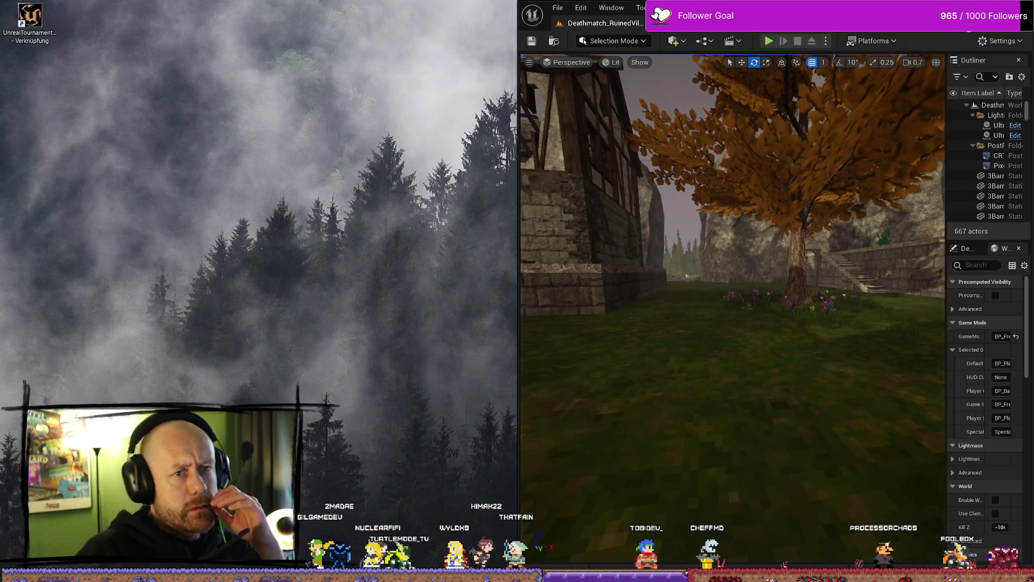
Step: Maximize the editor, open AC_PlayerStateInfo, and bring the Add Death, Add Kill and Add Assist groups into view
{"action": "key", "text": "super+Up"}
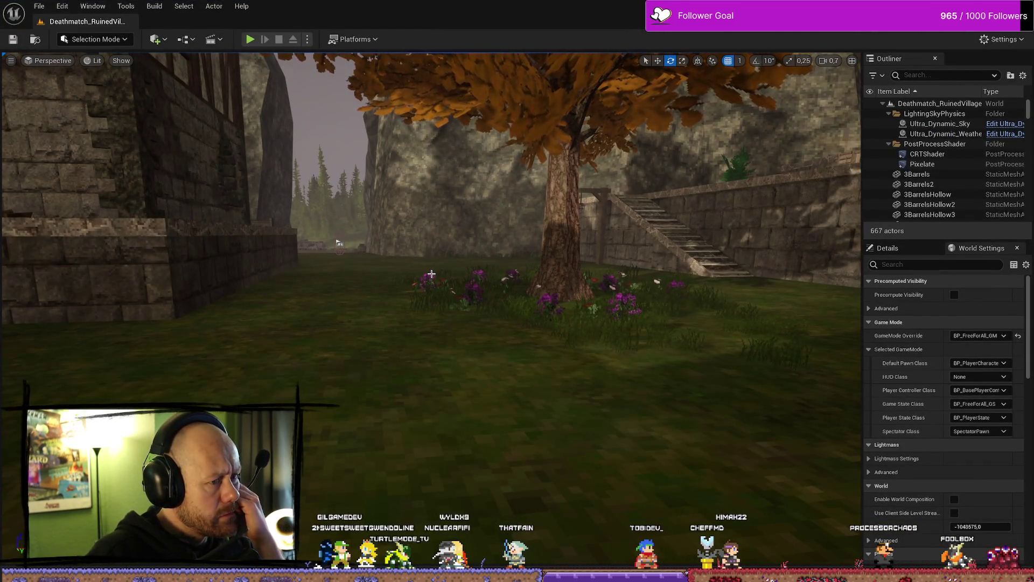
{"action": "key", "text": "ctrl+space"}
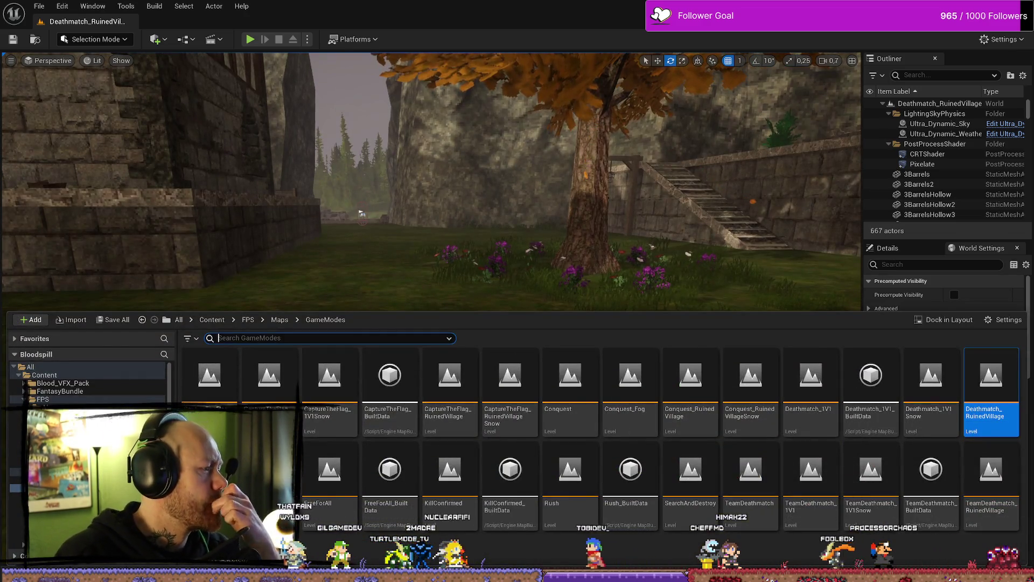
{"action": "key", "text": "alt+Tab"}
{"action": "mouse_move", "coordinate": [352, 310]}
{"action": "left_mouse_down"}
{"action": "mouse_move", "coordinate": [559, 277]}
{"action": "mouse_move", "coordinate": [570, 234]}
{"action": "left_mouse_up"}
{"action": "left_click_drag", "start_coordinate": [372, 452], "coordinate": [494, 296]}
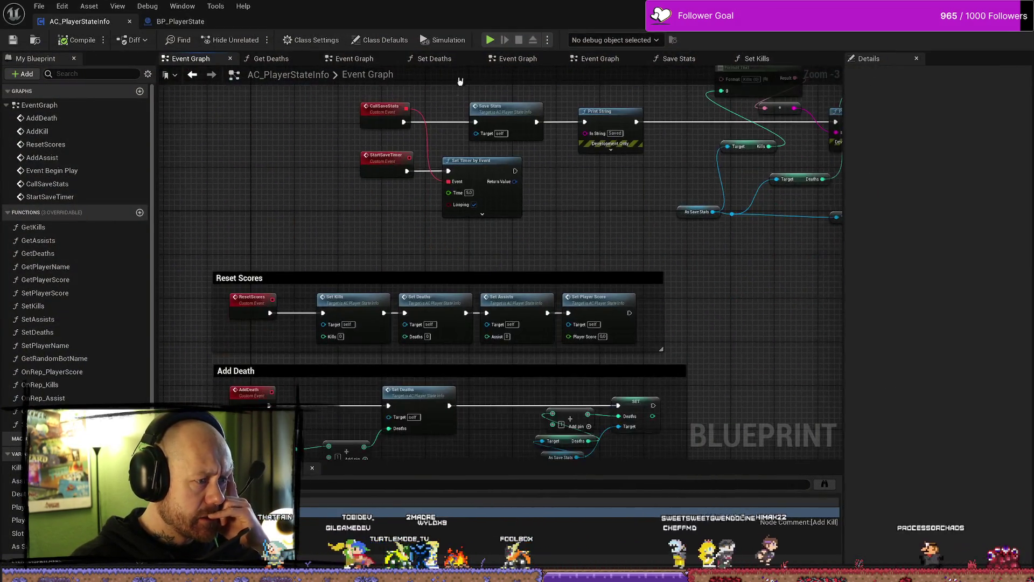
{"action": "mouse_move", "coordinate": [506, 457]}
{"action": "left_mouse_down"}
{"action": "mouse_move", "coordinate": [494, 372]}
{"action": "mouse_move", "coordinate": [559, 281]}
{"action": "left_mouse_up"}
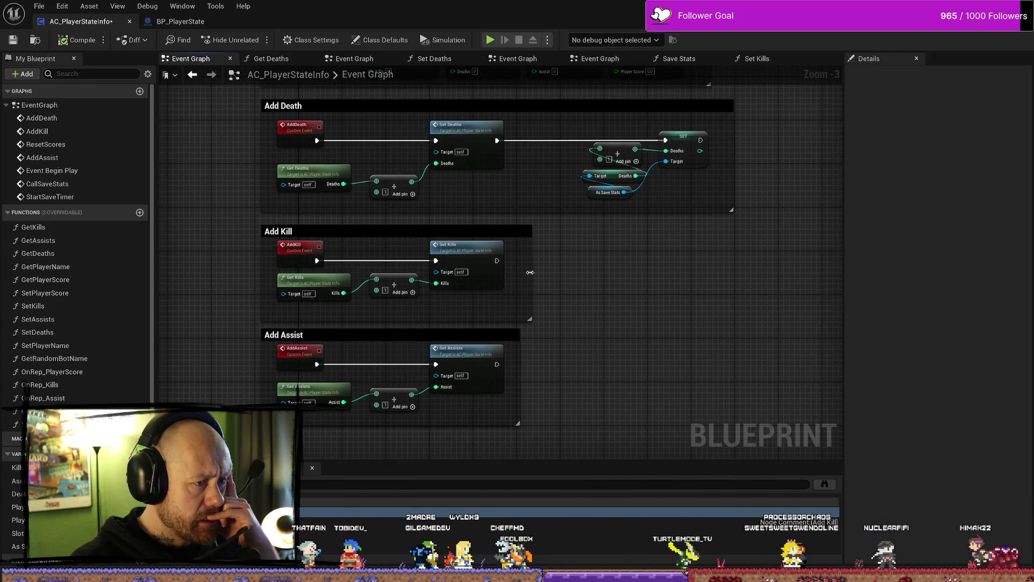
Step: Inspect the Set Kills, addition and Get Kills nodes in the Add Kill group
{"action": "left_click", "coordinate": [471, 256]}
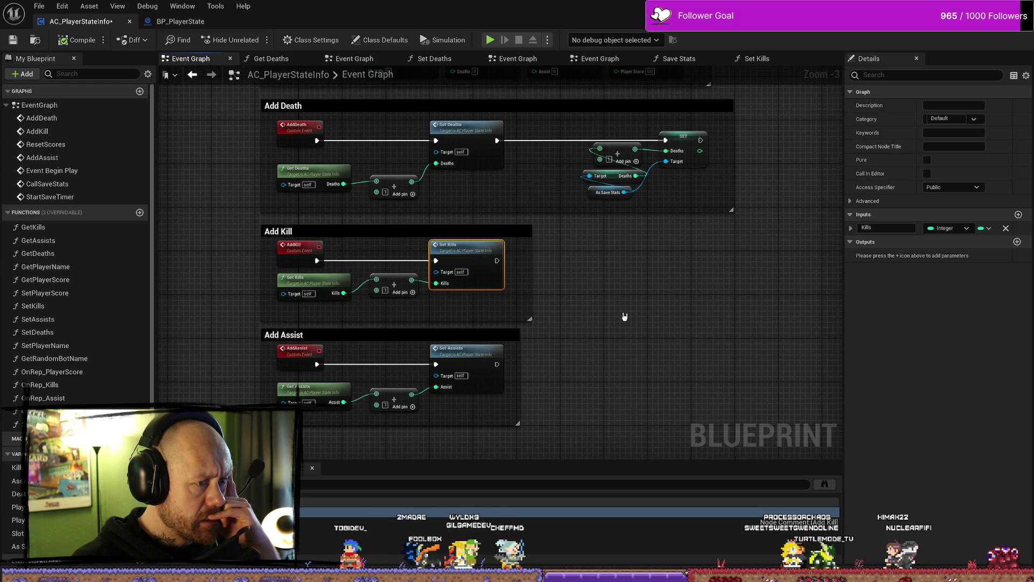
{"action": "left_click", "coordinate": [388, 287]}
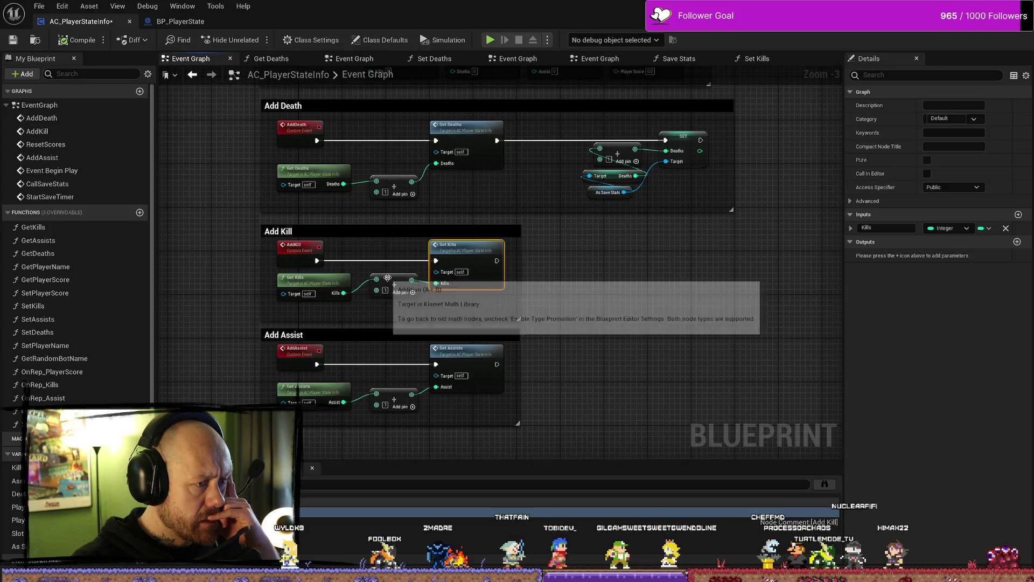
{"action": "left_click", "coordinate": [315, 285]}
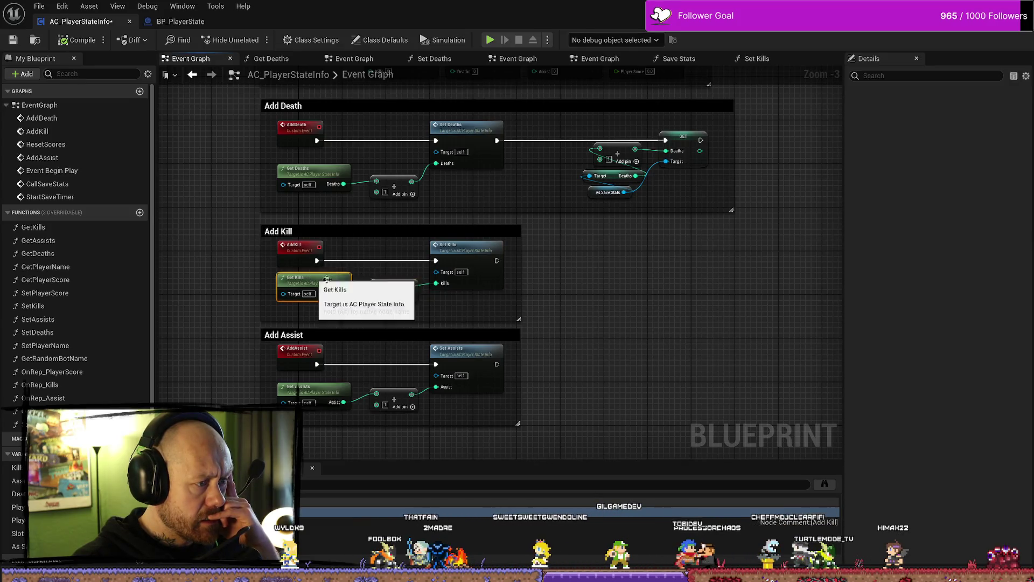
{"action": "left_click", "coordinate": [582, 294]}
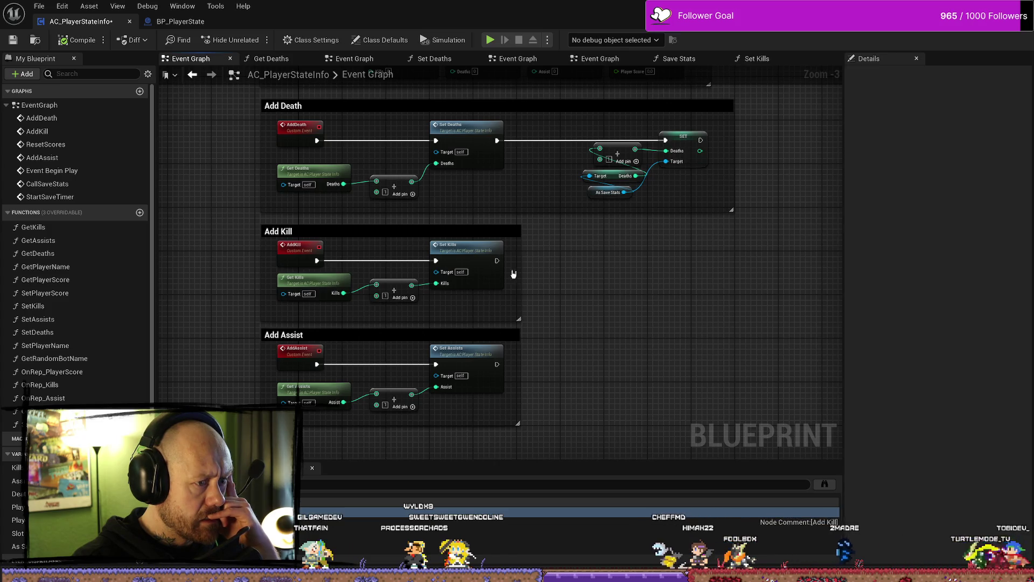
Step: Add a Print String node after Set Kills and refit the Add Kill comment box
{"action": "left_click_drag", "start_coordinate": [518, 319], "coordinate": [737, 319]}
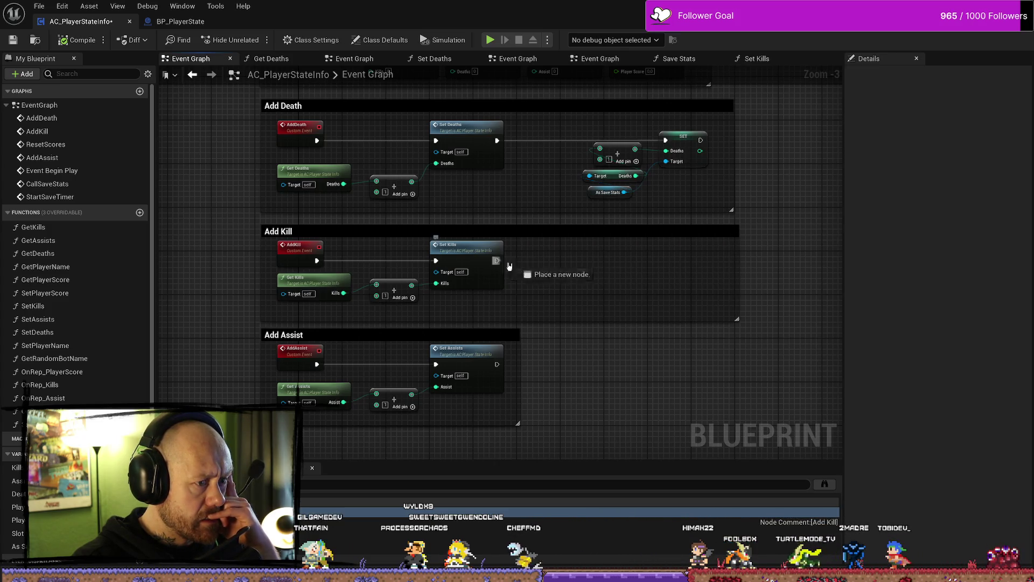
{"action": "left_click_drag", "start_coordinate": [496, 261], "coordinate": [569, 269]}
{"action": "type", "text": "print"}
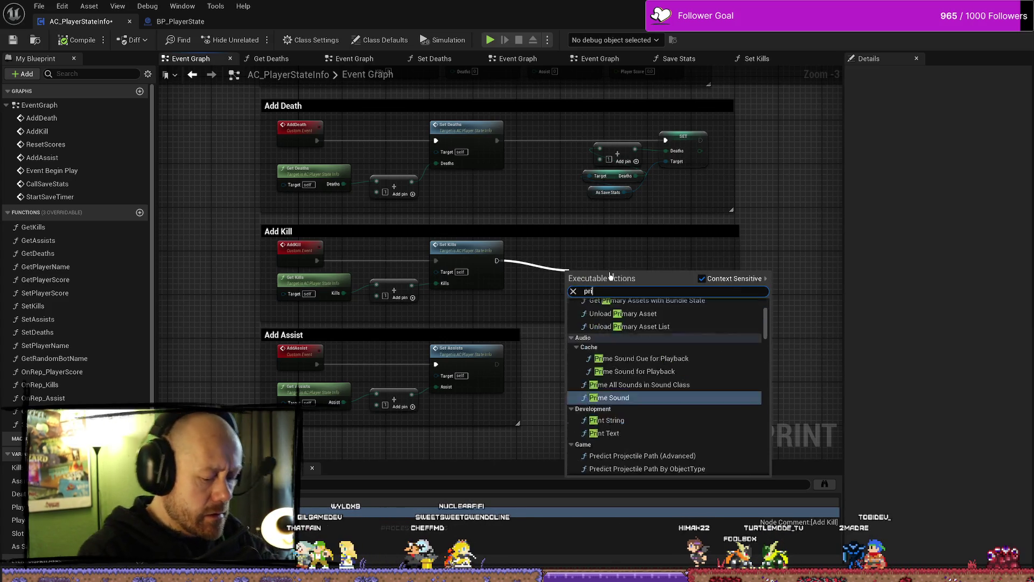
{"action": "key", "text": "Return"}
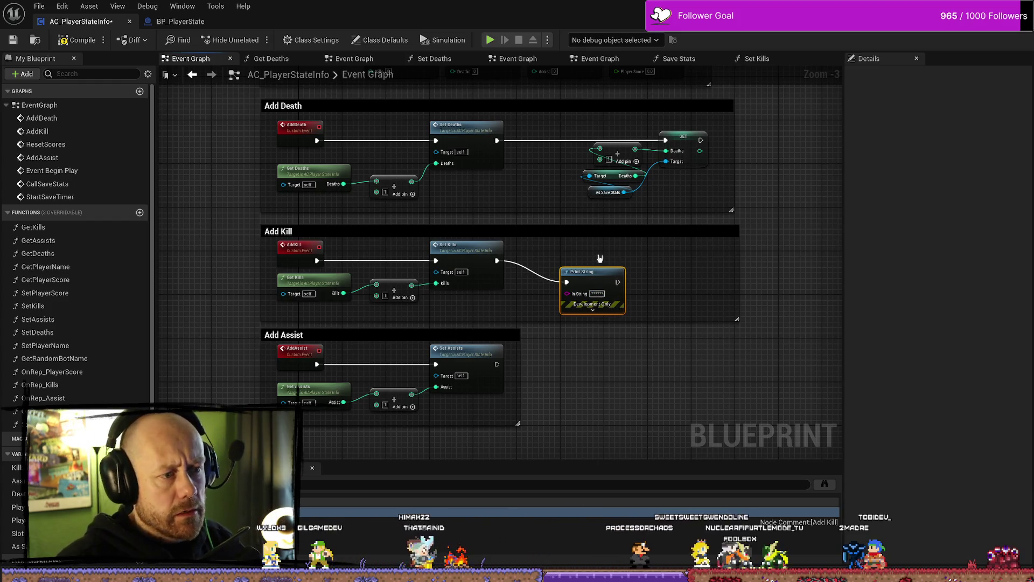
{"action": "left_click_drag", "start_coordinate": [595, 273], "coordinate": [573, 252]}
{"action": "left_click", "coordinate": [618, 271]}
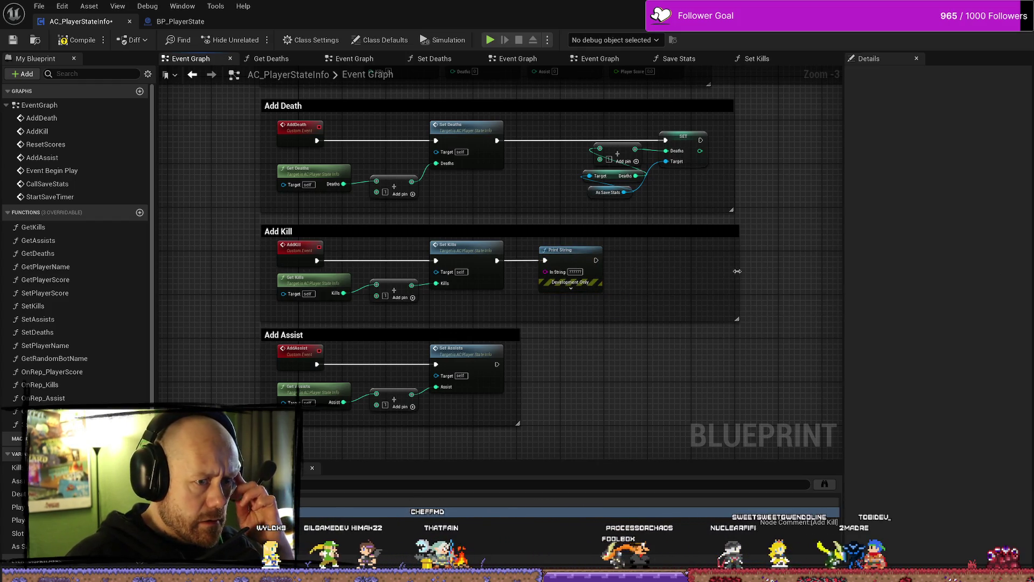
{"action": "left_click_drag", "start_coordinate": [738, 271], "coordinate": [650, 269]}
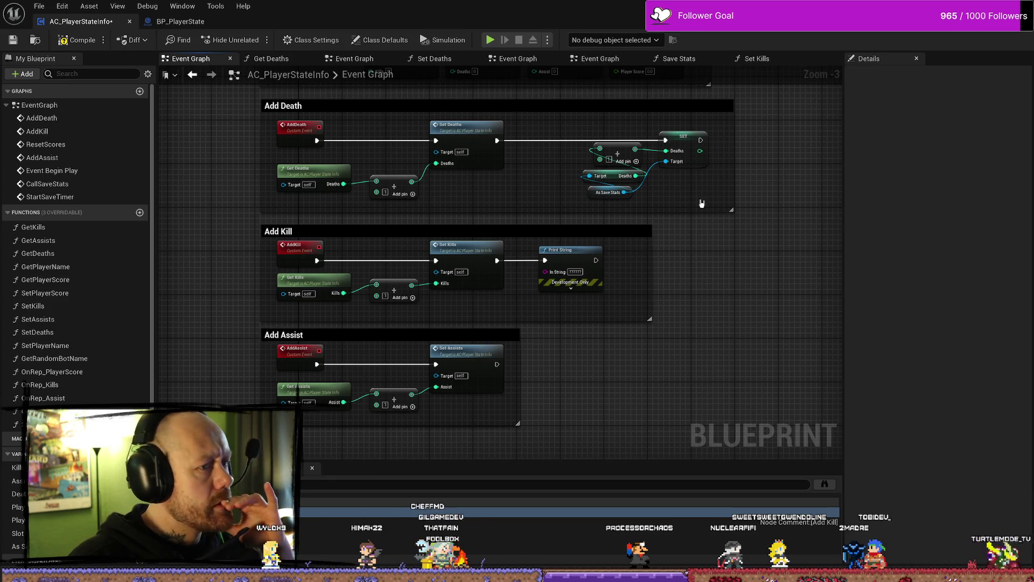
Step: Remove the four save-stats nodes from Add Death and narrow its comment box to fit
{"action": "left_click_drag", "start_coordinate": [701, 203], "coordinate": [581, 129]}
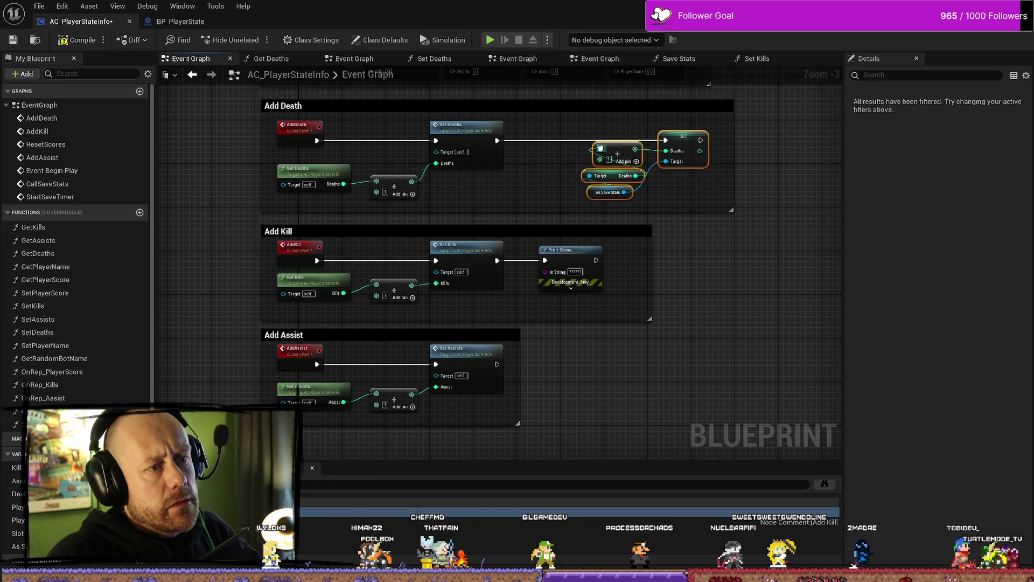
{"action": "key", "text": "Delete"}
{"action": "left_click_drag", "start_coordinate": [734, 158], "coordinate": [525, 159]}
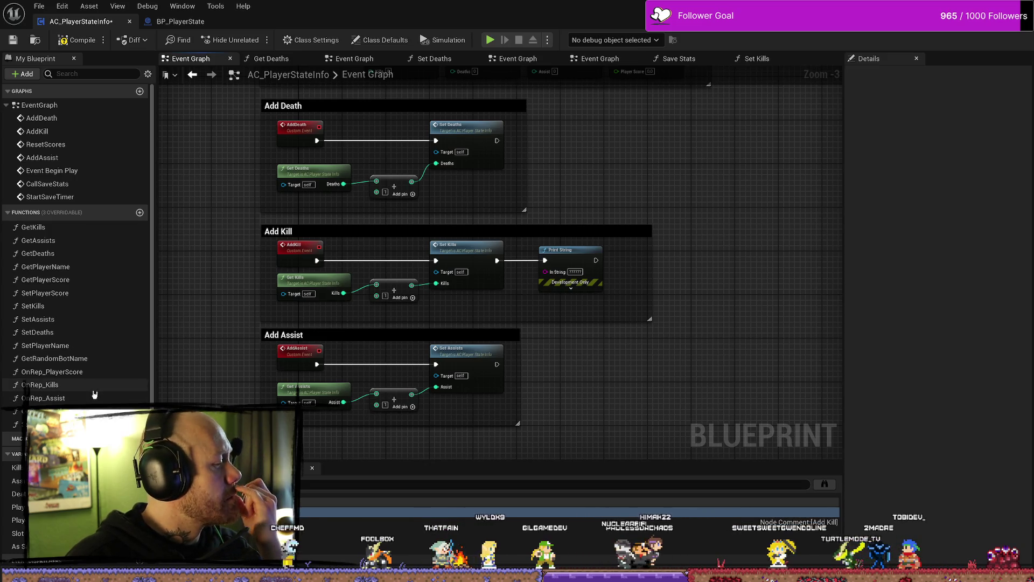
{"action": "scroll", "coordinate": [76, 242], "scroll_direction": "down", "scroll_amount": 2}
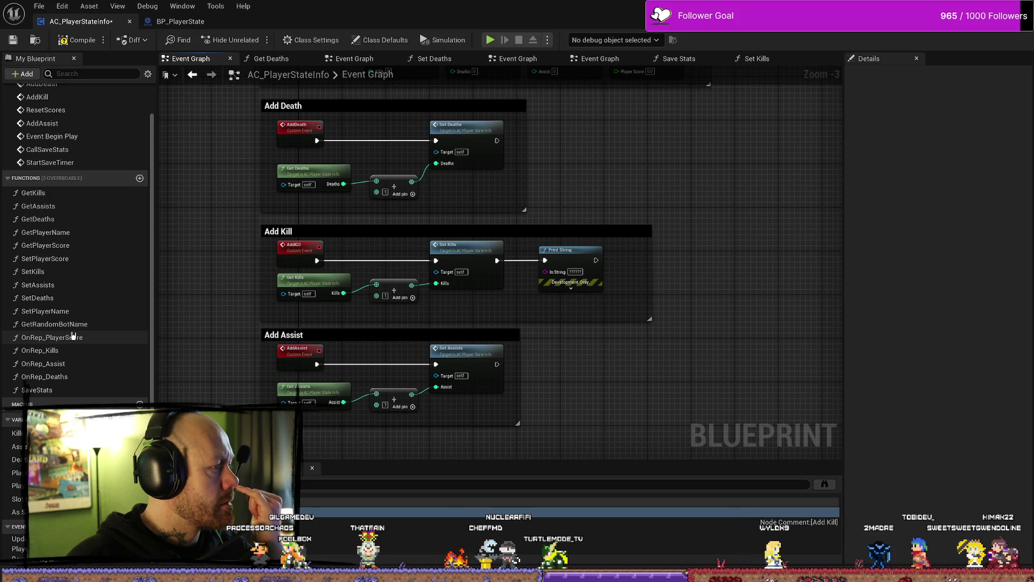
Step: Paste the save-stats nodes into Set Deaths, wire them after SET w/ Notify, and save
{"action": "double_click", "coordinate": [53, 299]}
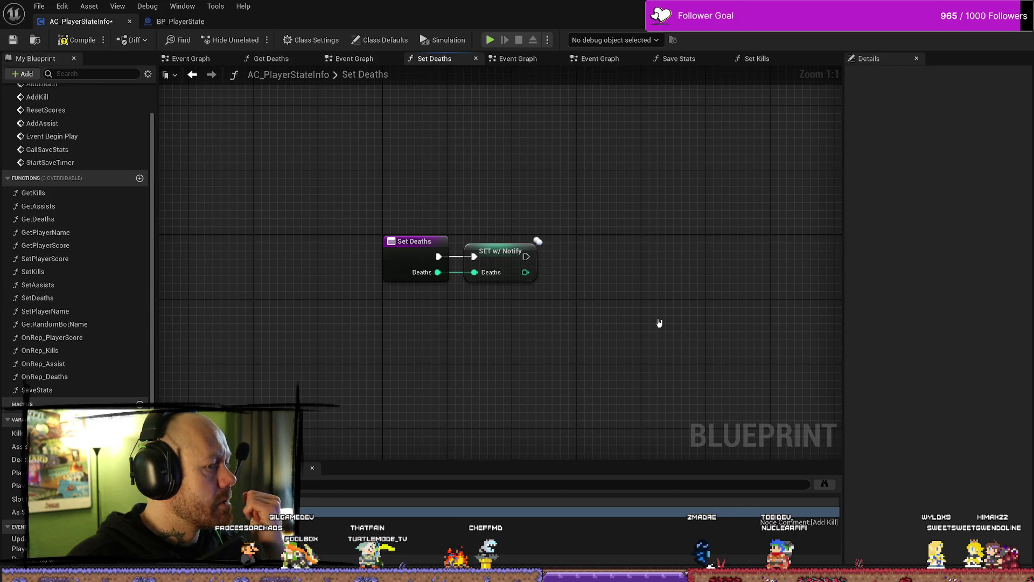
{"action": "key", "text": "ctrl+v"}
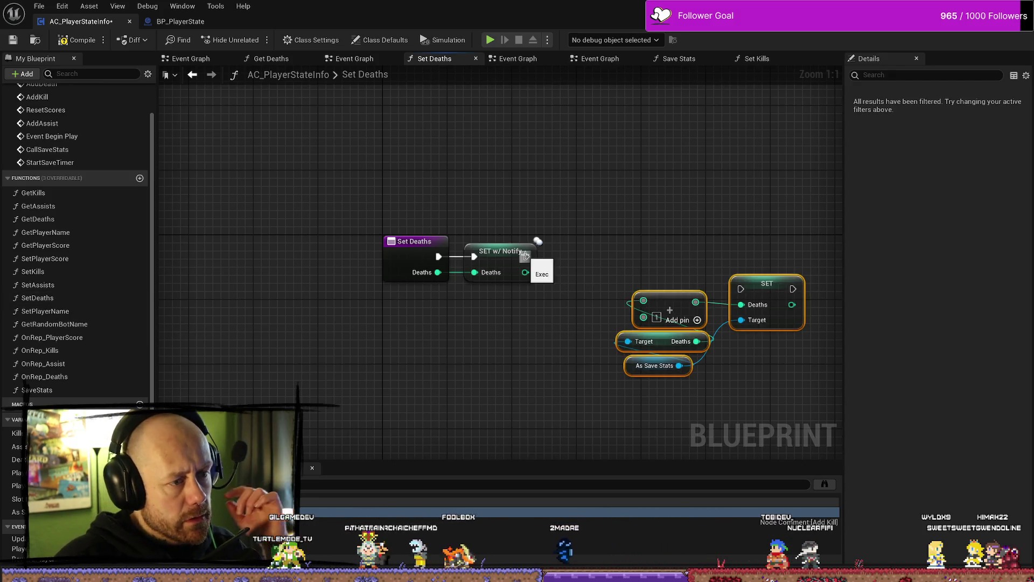
{"action": "left_click_drag", "start_coordinate": [525, 256], "coordinate": [740, 288]}
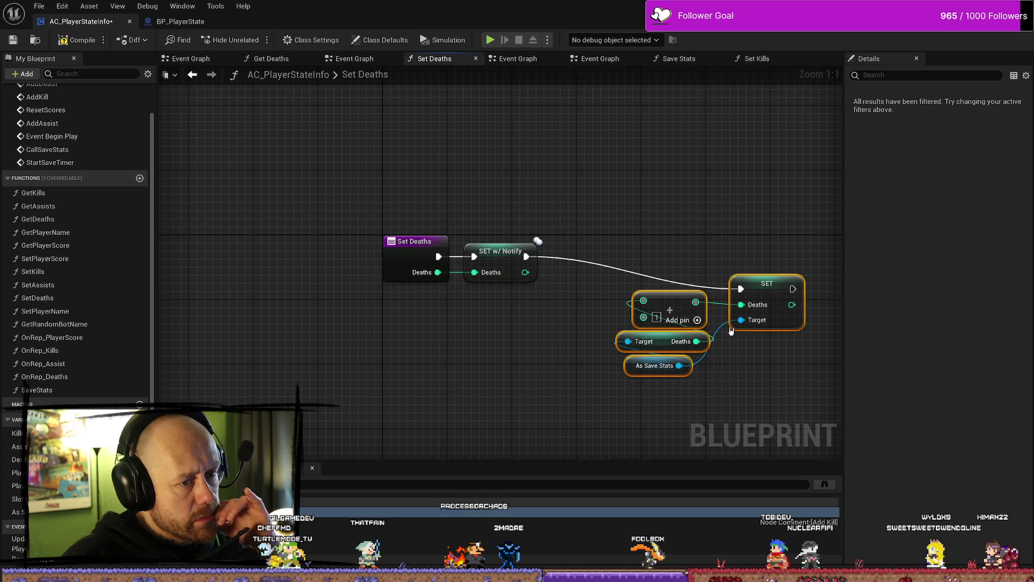
{"action": "left_click_drag", "start_coordinate": [731, 330], "coordinate": [658, 297]}
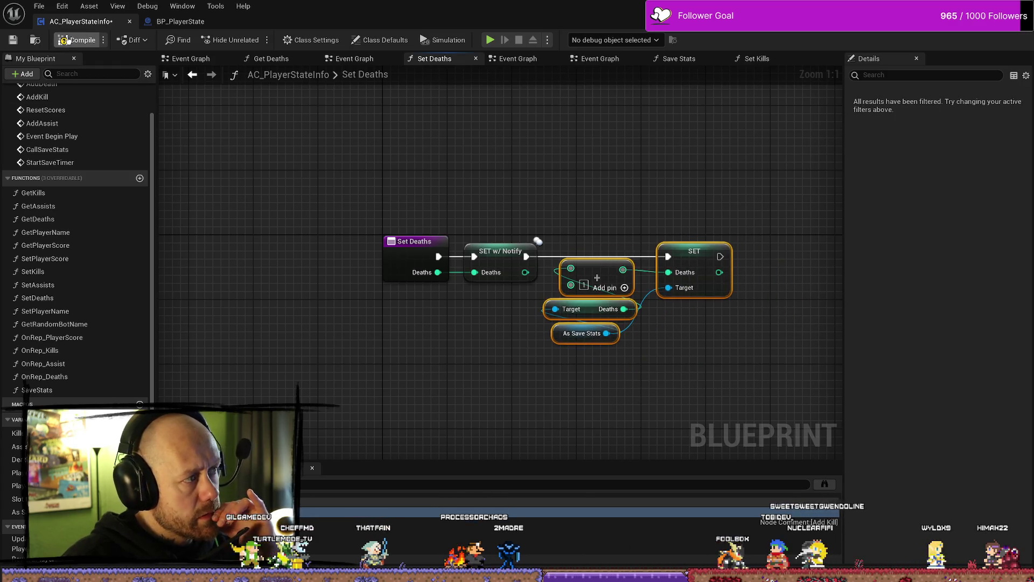
{"action": "key", "text": "ctrl+s"}
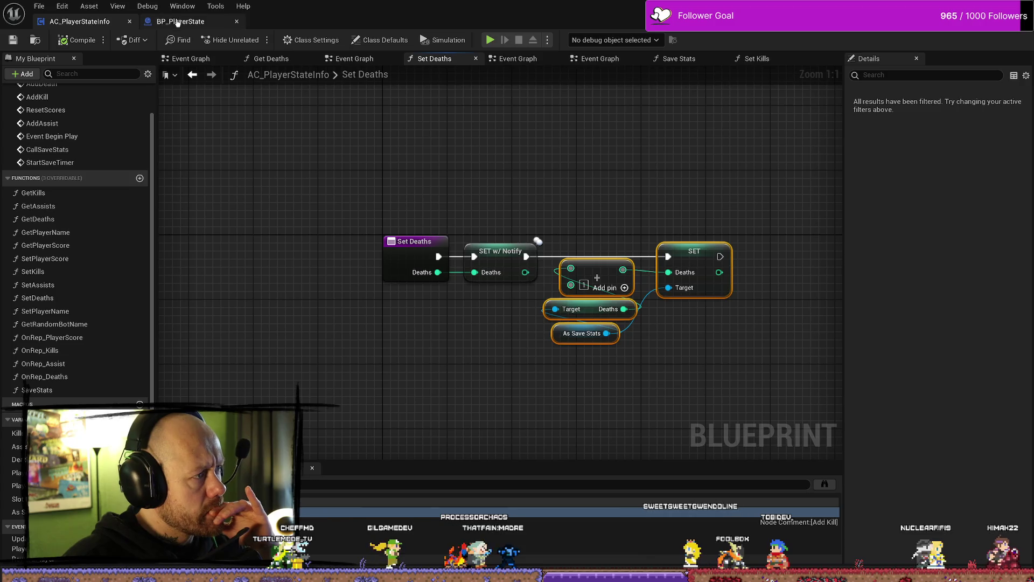
Step: Look over BP_PlayerState's Set Kills chain, then return to AC_PlayerStateInfo with the Content Drawer up
{"action": "left_click", "coordinate": [181, 21]}
{"action": "scroll", "coordinate": [589, 300], "scroll_direction": "down", "scroll_amount": 3}
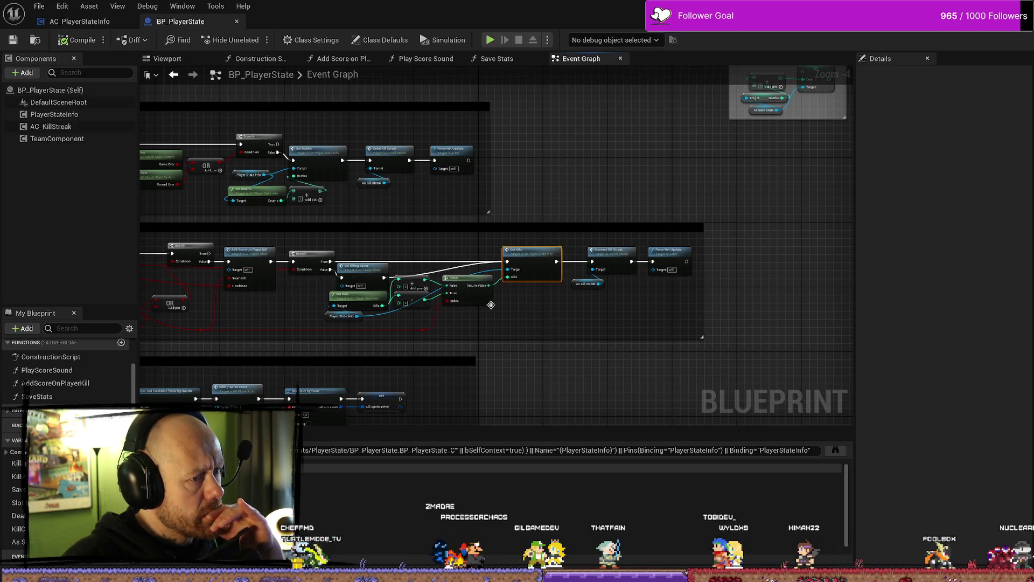
{"action": "scroll", "coordinate": [490, 304], "scroll_direction": "up", "scroll_amount": 2}
{"action": "mouse_move", "coordinate": [676, 311]}
{"action": "left_mouse_down"}
{"action": "mouse_move", "coordinate": [572, 312]}
{"action": "mouse_move", "coordinate": [483, 265]}
{"action": "left_mouse_up"}
{"action": "left_click", "coordinate": [577, 293]}
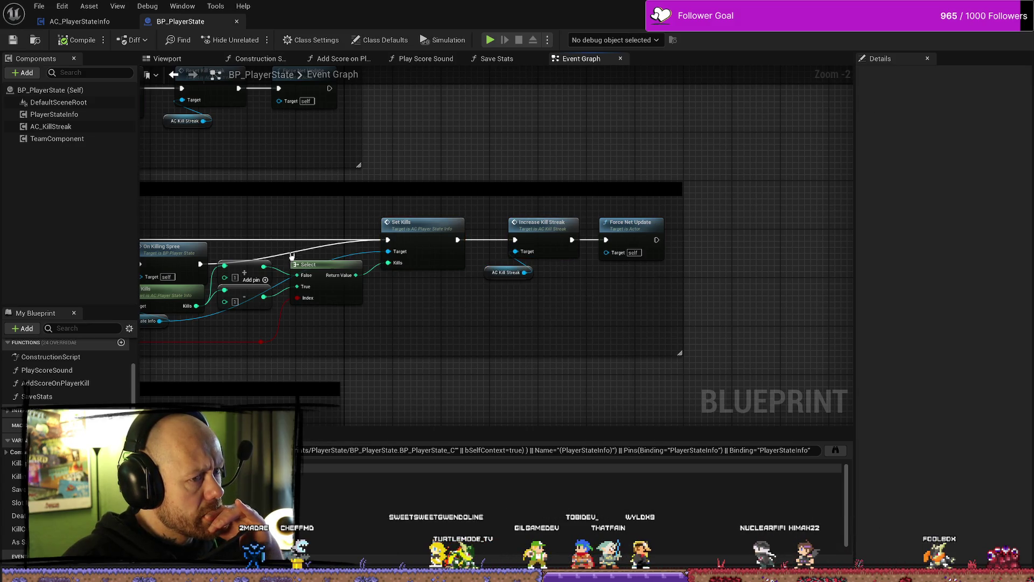
{"action": "mouse_move", "coordinate": [293, 227]}
{"action": "left_mouse_down"}
{"action": "mouse_move", "coordinate": [653, 224]}
{"action": "mouse_move", "coordinate": [331, 220]}
{"action": "left_mouse_up"}
{"action": "scroll", "coordinate": [654, 224], "scroll_direction": "down", "scroll_amount": 2}
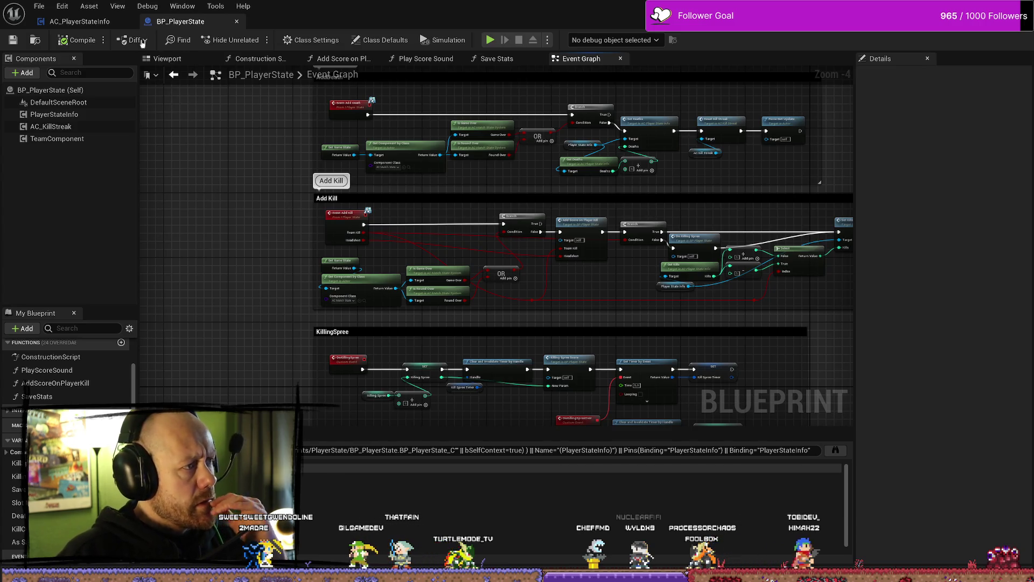
{"action": "left_click", "coordinate": [105, 21]}
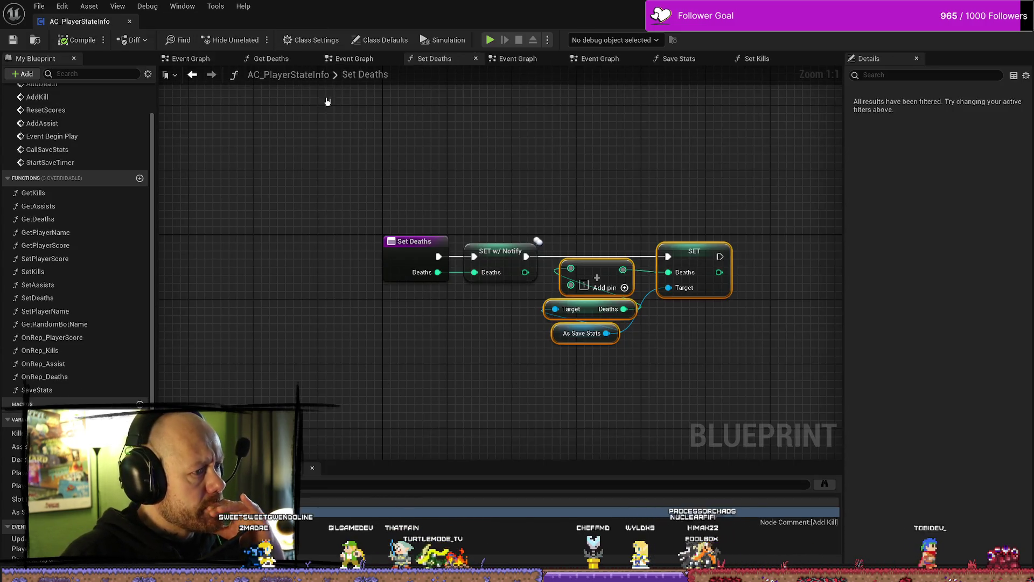
{"action": "key", "text": "ctrl+space"}
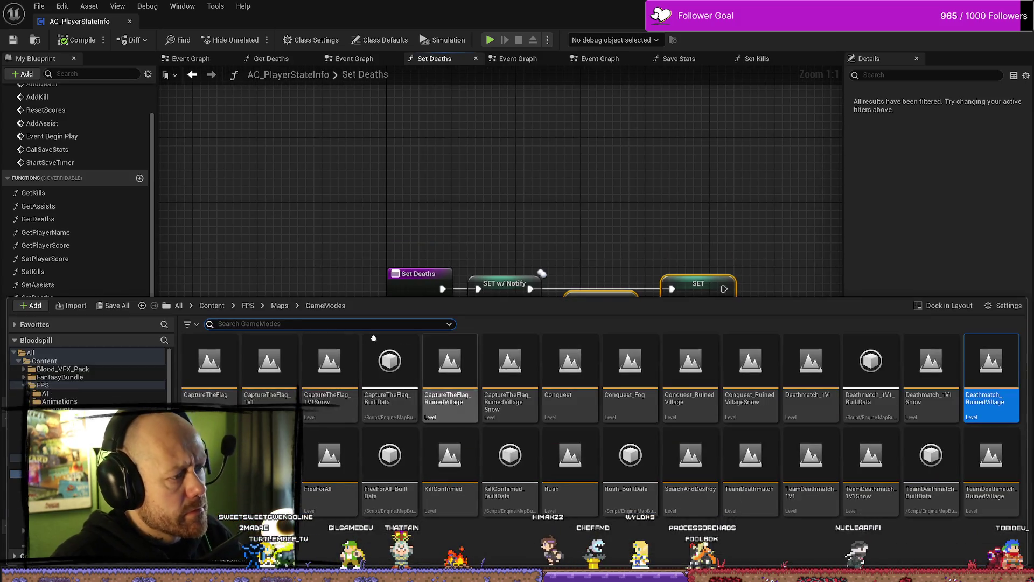
Step: Find BP_PlayerState in the FPS folder and open it to view its save-game loading logic
{"action": "left_click", "coordinate": [43, 385]}
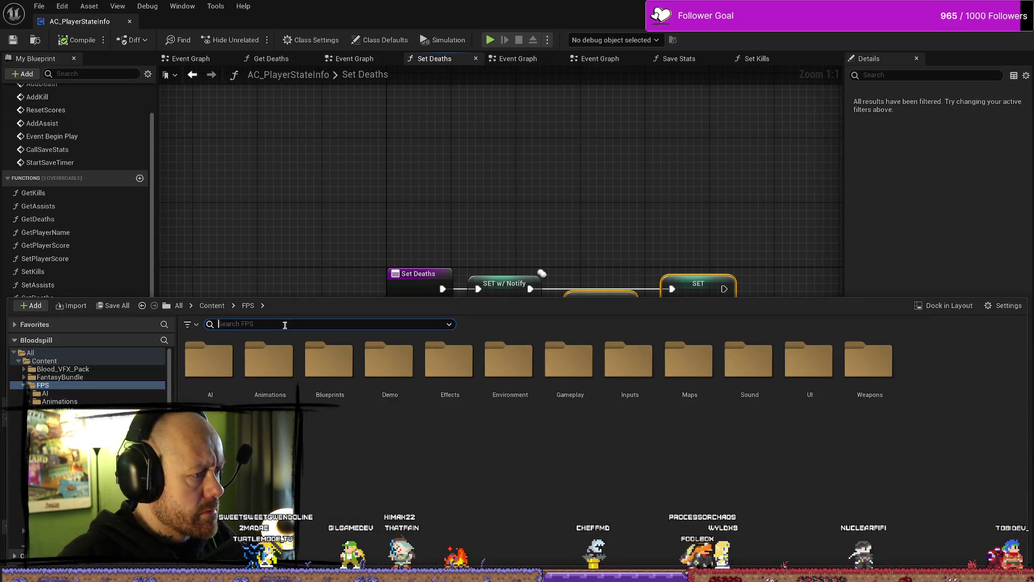
{"action": "type", "text": "Playerstat"}
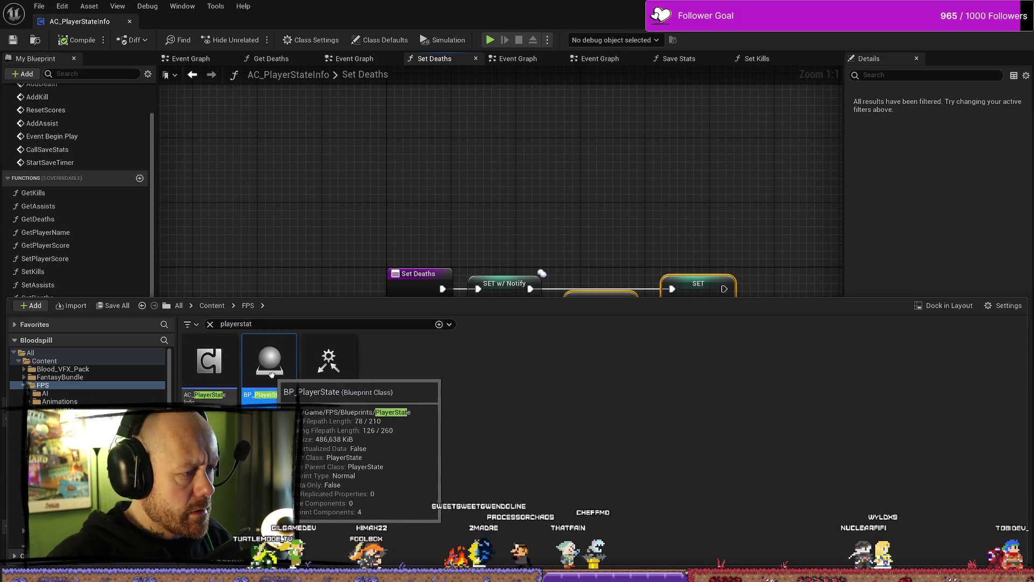
{"action": "double_click", "coordinate": [269, 362]}
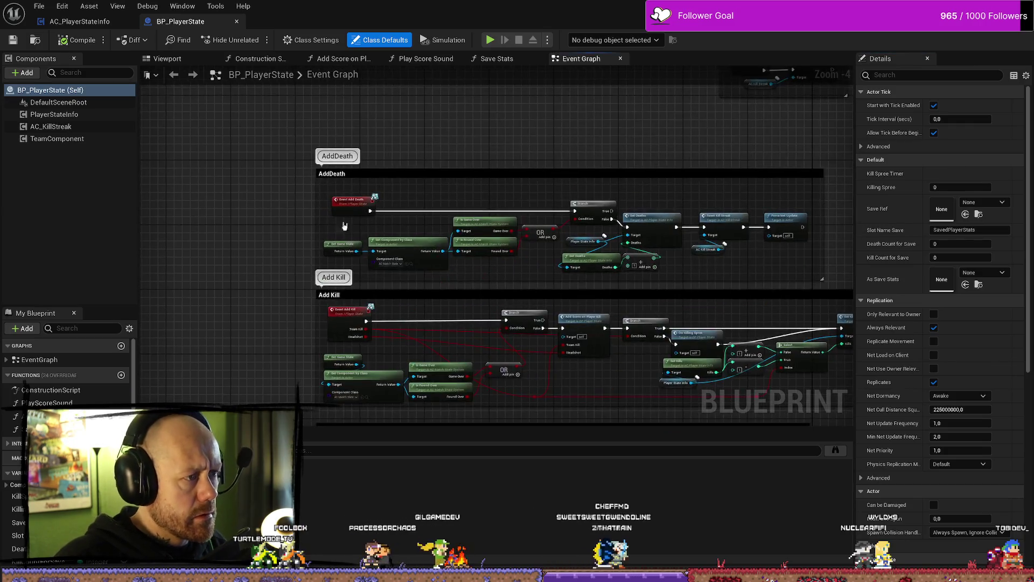
{"action": "scroll", "coordinate": [489, 177], "scroll_direction": "down", "scroll_amount": 1}
{"action": "scroll", "coordinate": [489, 177], "scroll_direction": "up", "scroll_amount": 5}
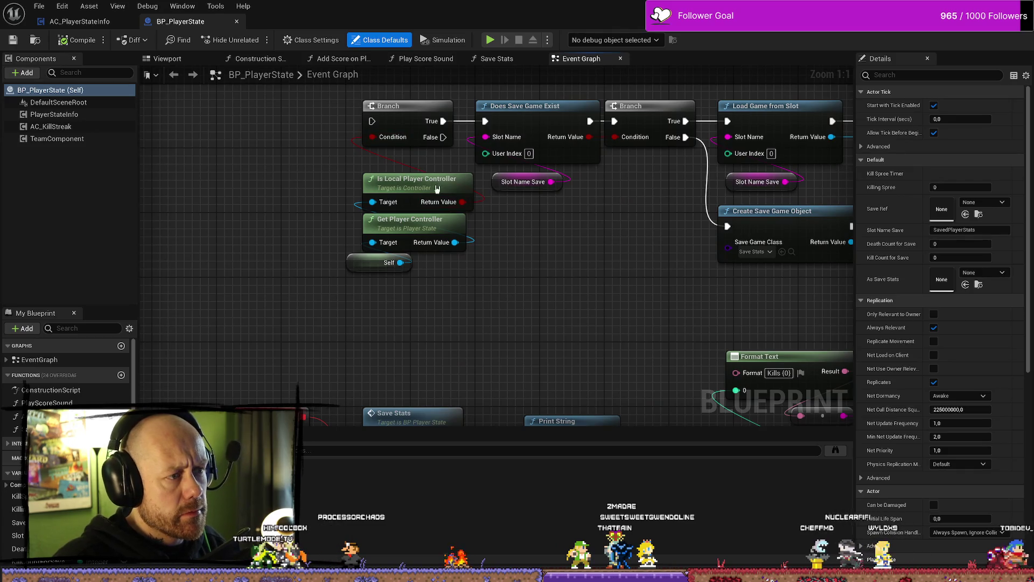
{"action": "left_click", "coordinate": [437, 188]}
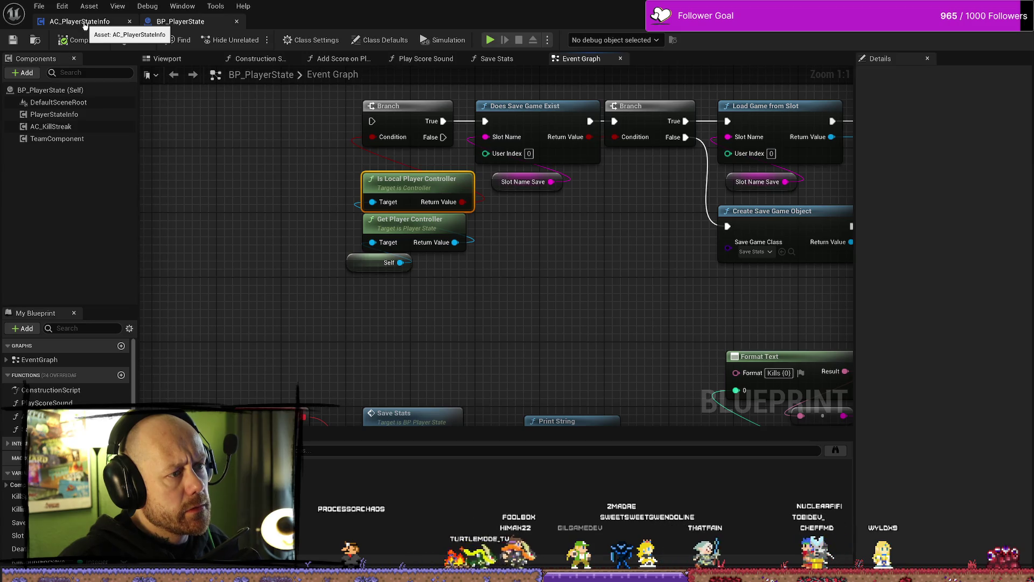
Step: Return to AC_PlayerStateInfo and show its main Event Graph
{"action": "left_click", "coordinate": [85, 23]}
{"action": "scroll", "coordinate": [518, 369], "scroll_direction": "down", "scroll_amount": 8}
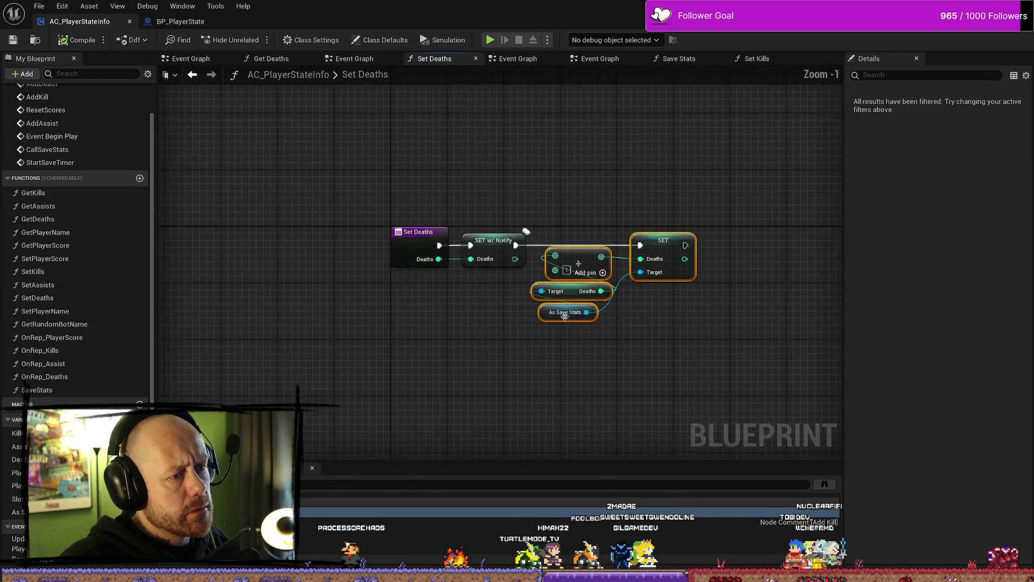
{"action": "scroll", "coordinate": [552, 296], "scroll_direction": "up", "scroll_amount": 8}
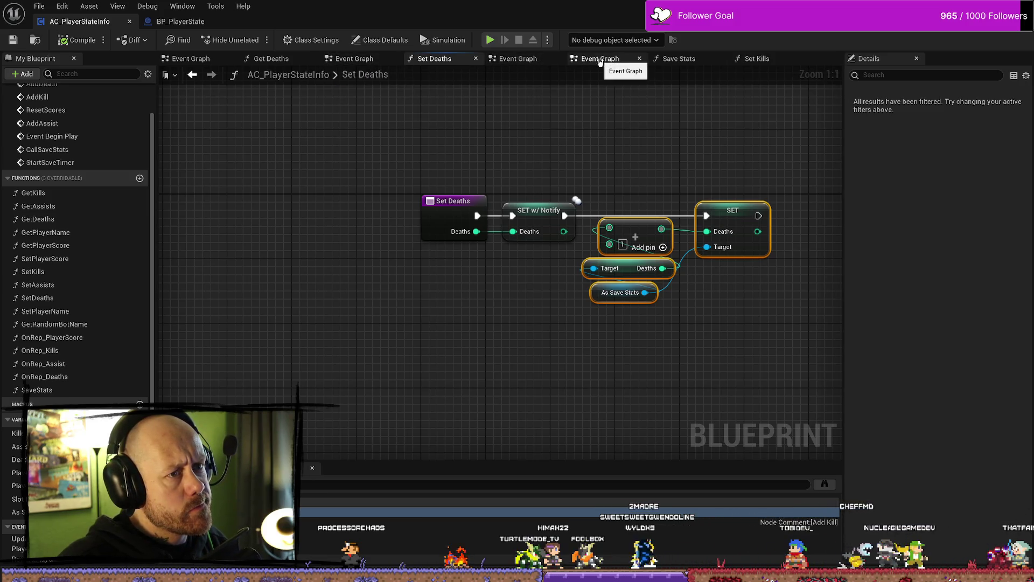
{"action": "left_click", "coordinate": [186, 59]}
Step: Close the Get Deaths, Set Deaths and duplicate Event Graph tabs
{"action": "left_click", "coordinate": [251, 59]}
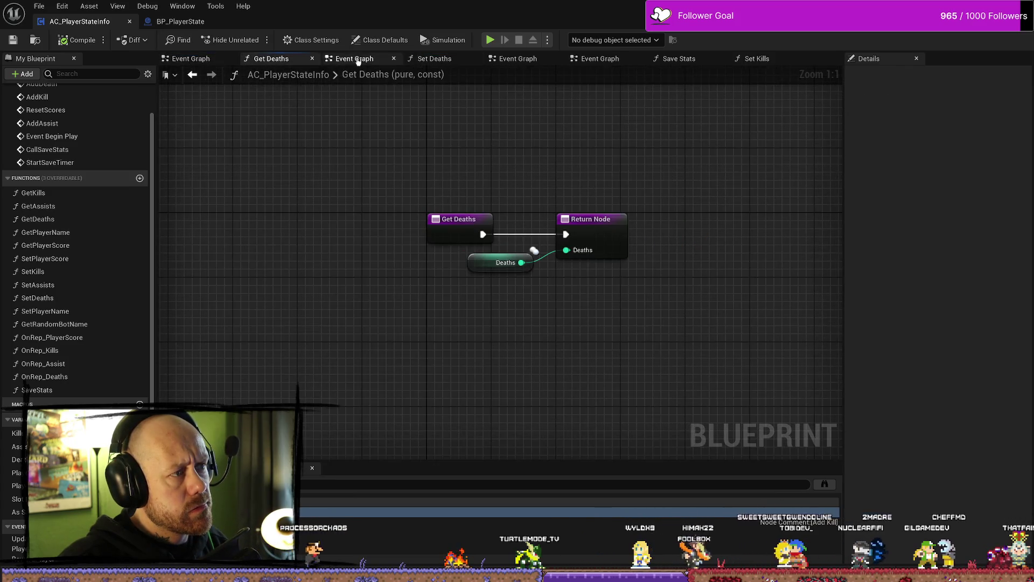
{"action": "left_click", "coordinate": [313, 59]}
{"action": "left_click", "coordinate": [314, 59]}
{"action": "left_click", "coordinate": [313, 59]}
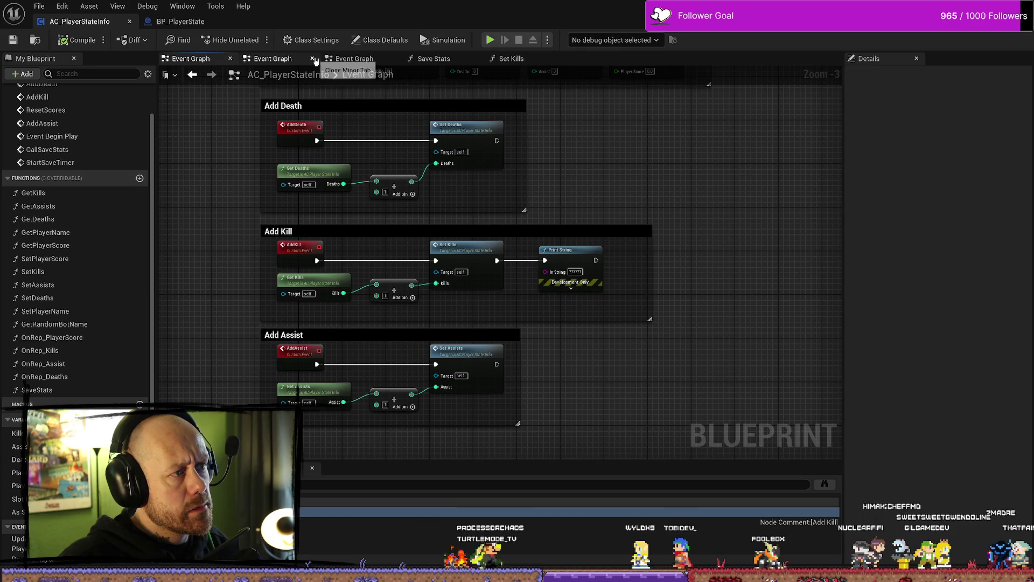
{"action": "left_click", "coordinate": [314, 59]}
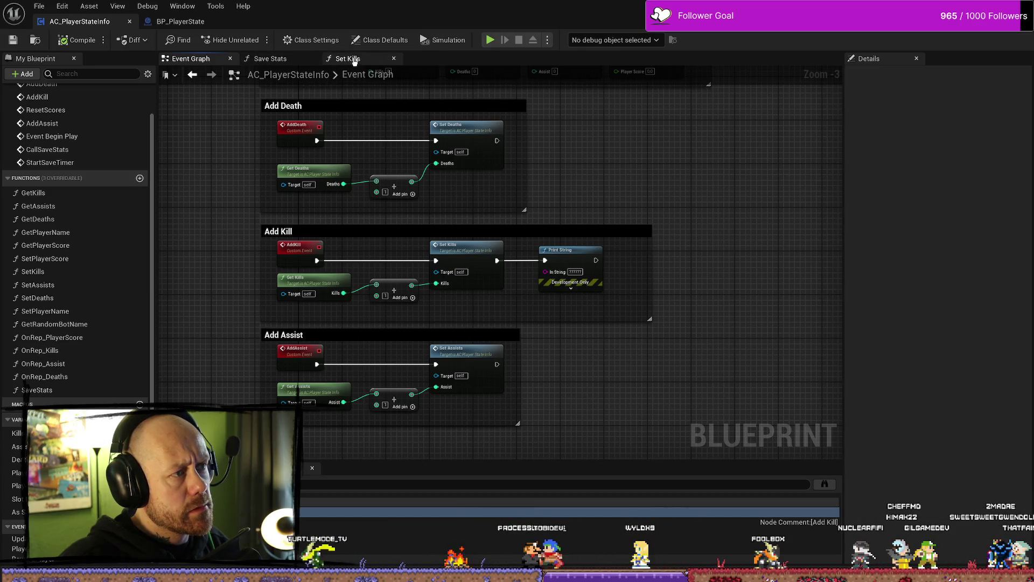
{"action": "scroll", "coordinate": [578, 173], "scroll_direction": "down", "scroll_amount": 3}
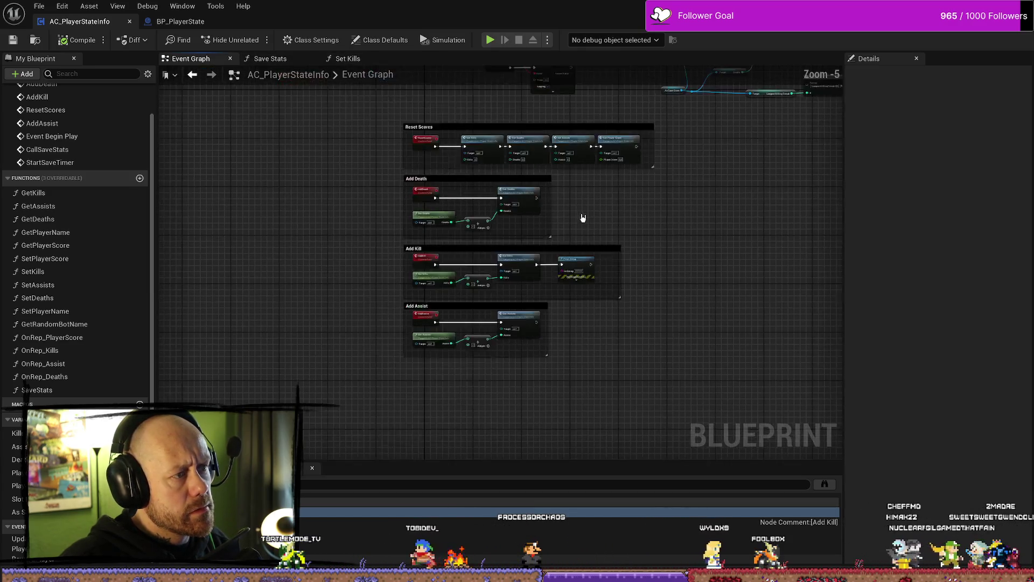
{"action": "scroll", "coordinate": [432, 280], "scroll_direction": "up", "scroll_amount": 3}
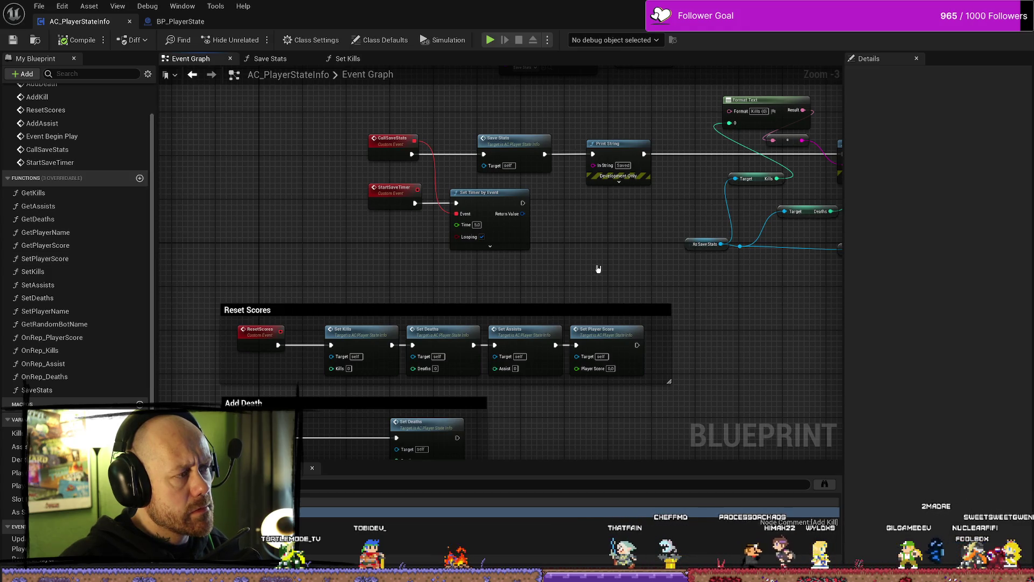
{"action": "scroll", "coordinate": [601, 268], "scroll_direction": "down", "scroll_amount": 3}
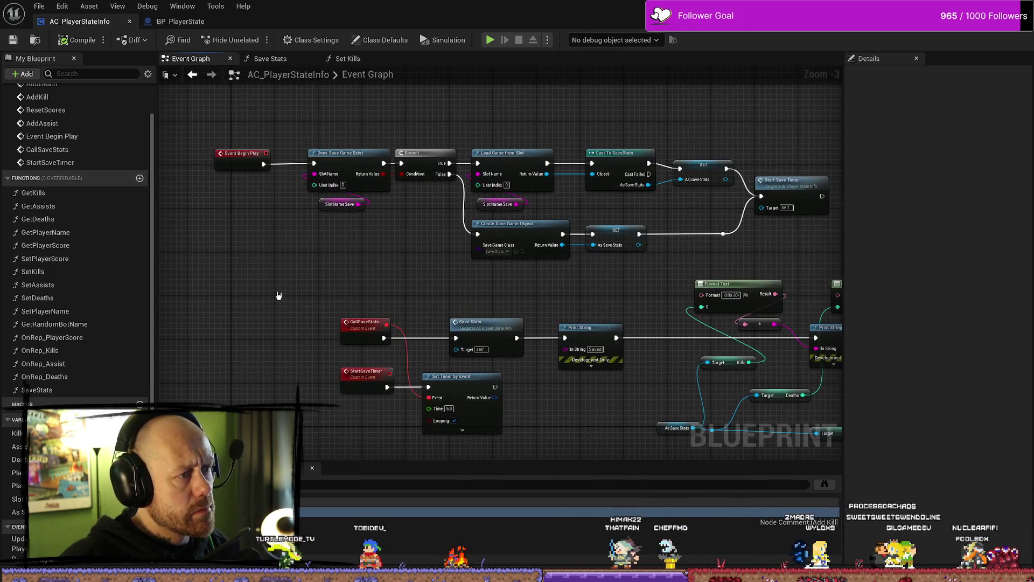
{"action": "scroll", "coordinate": [372, 286], "scroll_direction": "up", "scroll_amount": 3}
Step: Add a Self reference node and search its actions for bot, is local and controller without adding any
{"action": "right_click", "coordinate": [371, 287]}
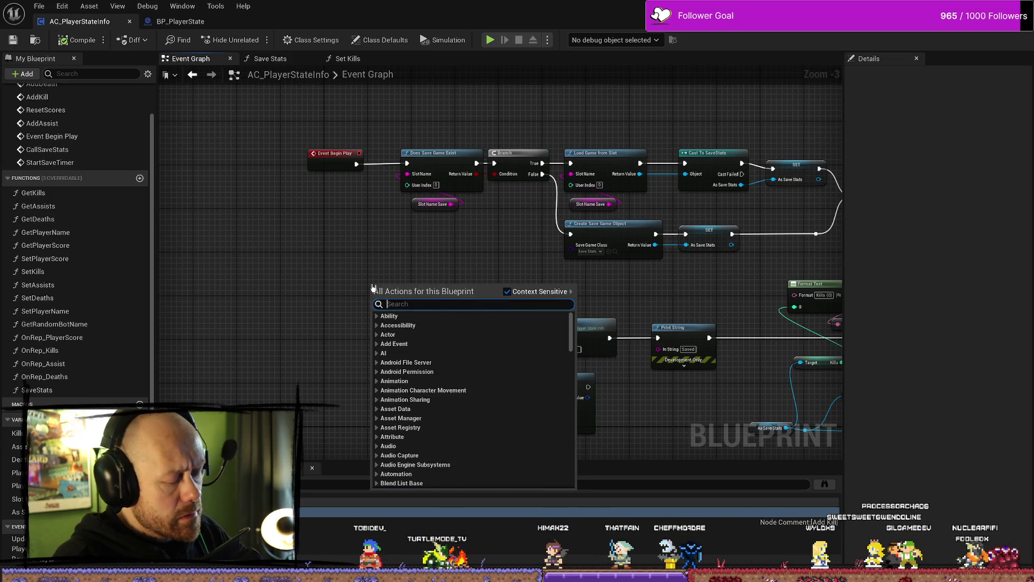
{"action": "type", "text": "get self"}
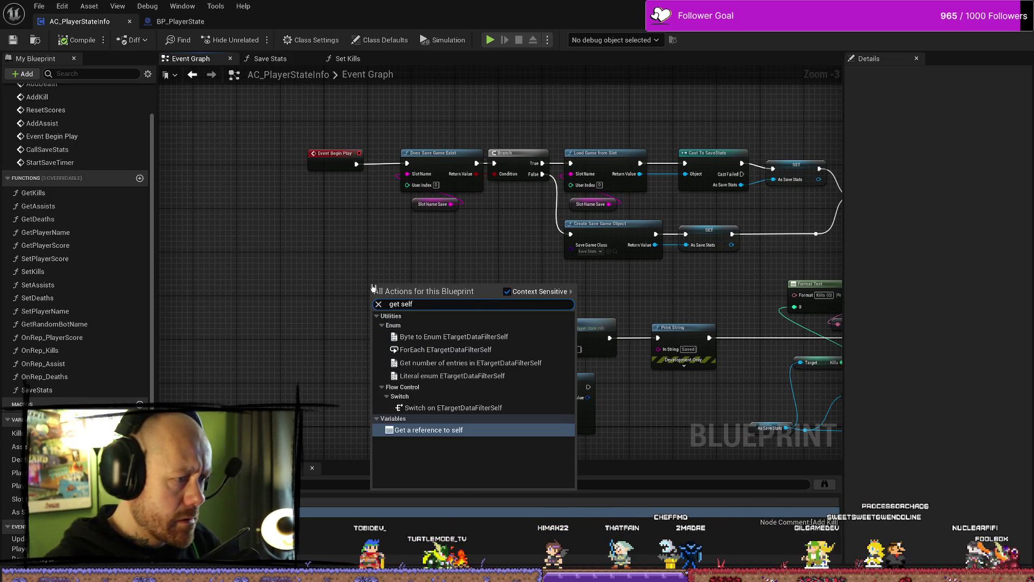
{"action": "key", "text": "Return"}
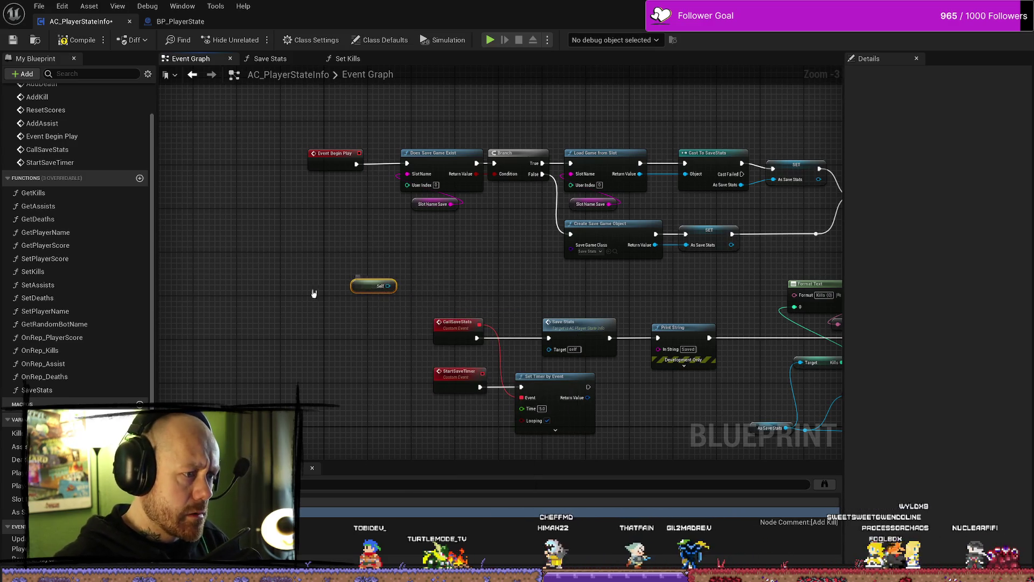
{"action": "mouse_move", "coordinate": [377, 285]}
{"action": "left_mouse_down"}
{"action": "mouse_move", "coordinate": [273, 285]}
{"action": "mouse_move", "coordinate": [300, 258]}
{"action": "left_mouse_up"}
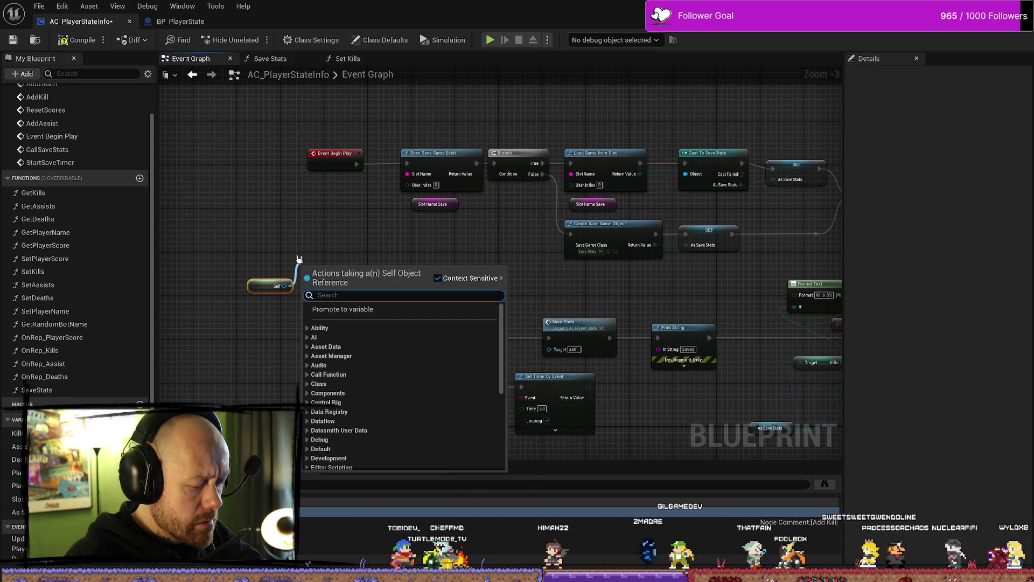
{"action": "type", "text": "bot"}
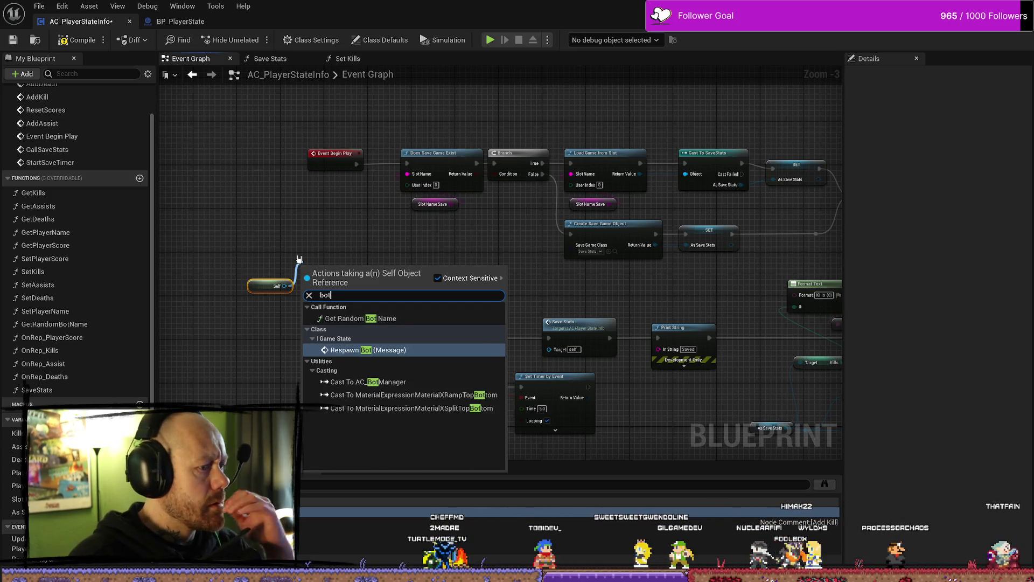
{"action": "key", "text": "BackSpace"}
{"action": "key", "text": "BackSpace"}
{"action": "key", "text": "BackSpace"}
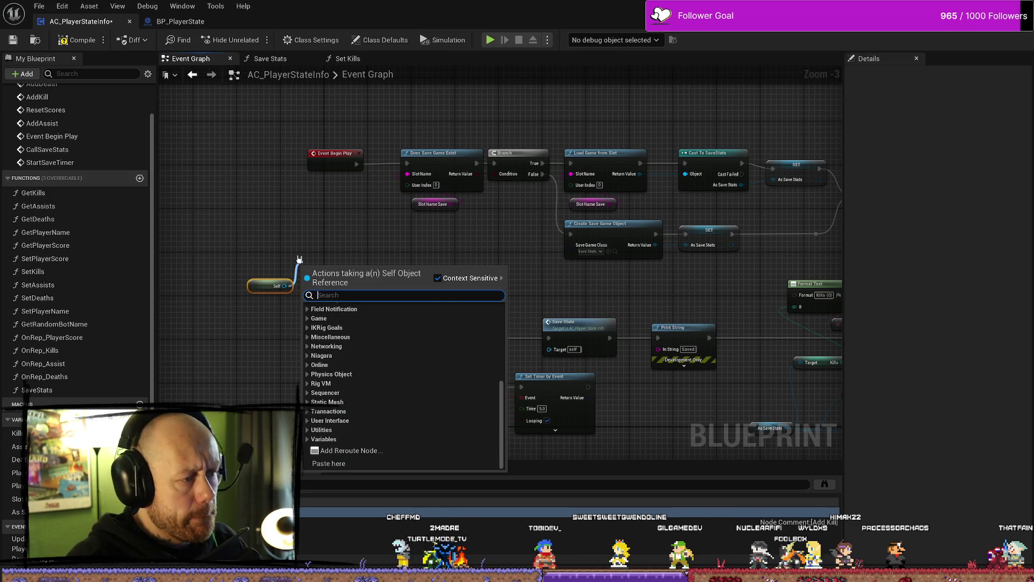
{"action": "type", "text": "is loca"}
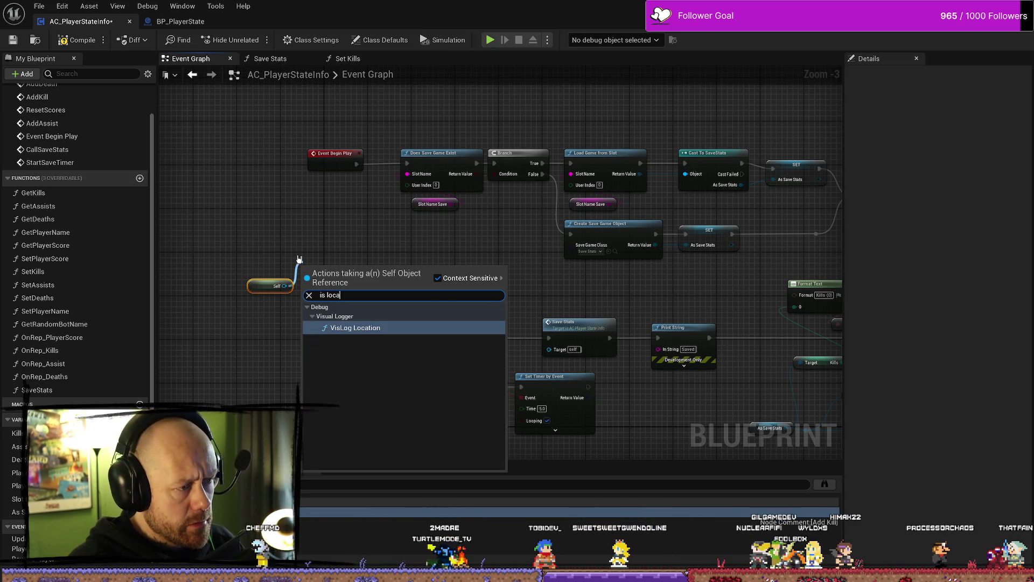
{"action": "key", "text": "BackSpace"}
{"action": "key", "text": "BackSpace"}
{"action": "key", "text": "BackSpace"}
{"action": "type", "text": "co"}
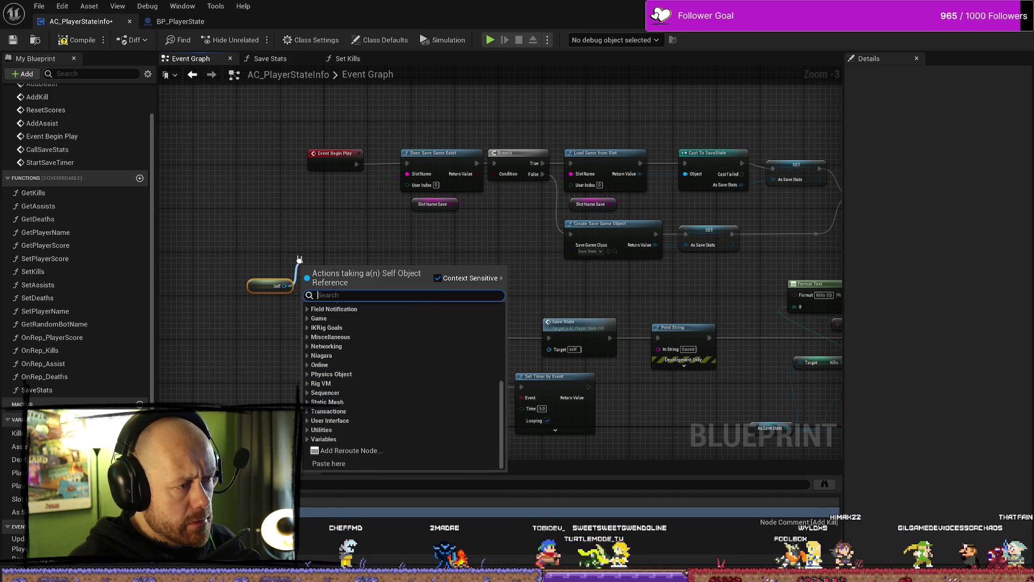
{"action": "type", "text": "ntroller"}
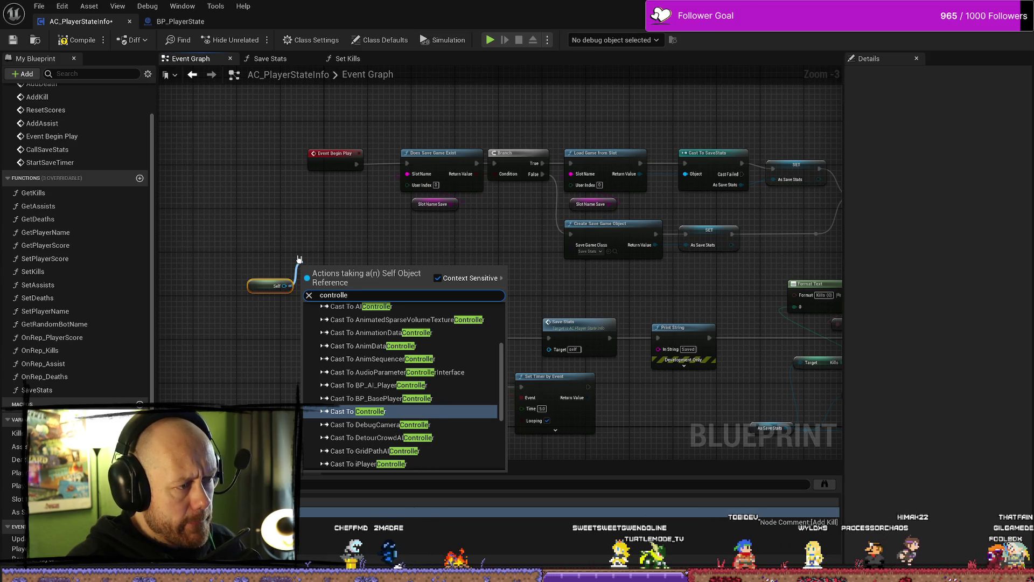
{"action": "key", "text": "BackSpace"}
{"action": "key", "text": "BackSpace"}
{"action": "key", "text": "BackSpace"}
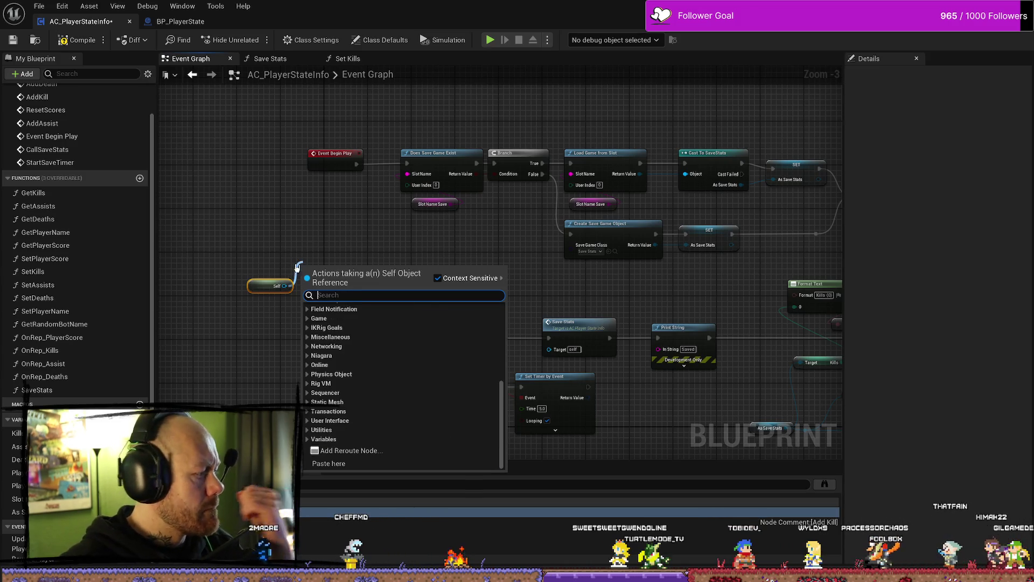
{"action": "left_click", "coordinate": [309, 261]}
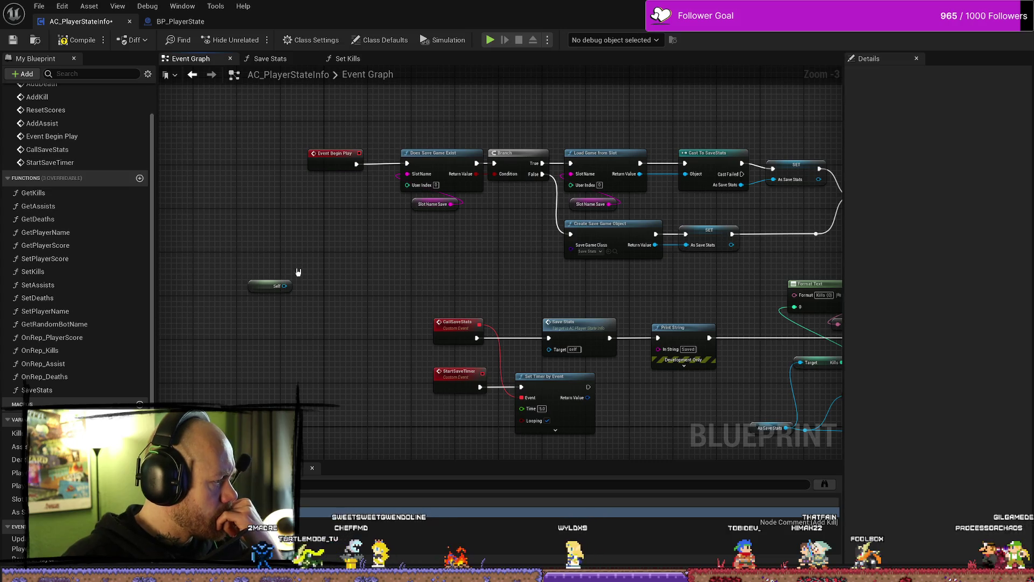
Step: Nudge the Self node right, compile the Blueprint, and bring the Cast To SaveStats nodes into view
{"action": "left_click_drag", "start_coordinate": [268, 287], "coordinate": [325, 294]}
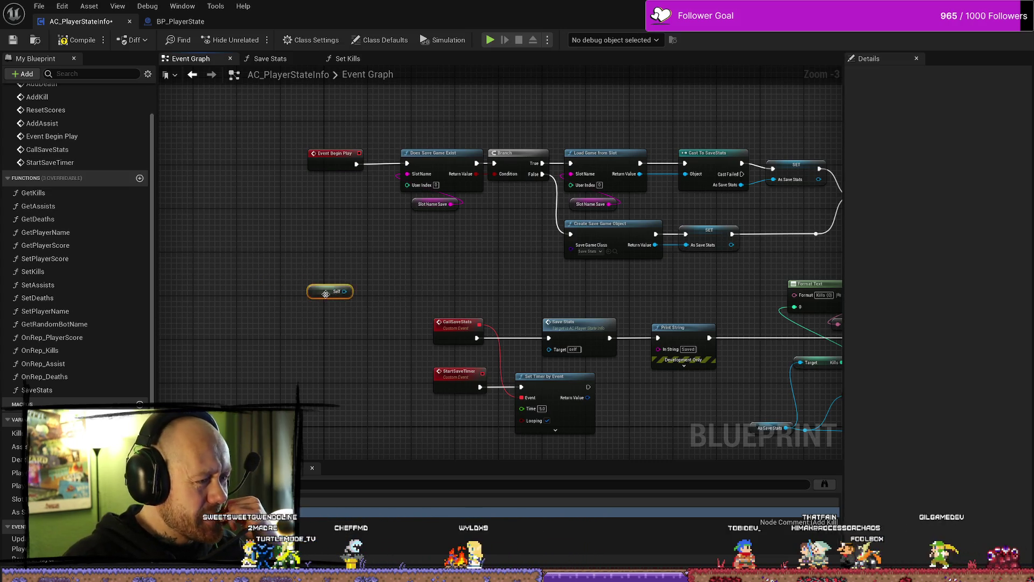
{"action": "scroll", "coordinate": [323, 289], "scroll_direction": "up", "scroll_amount": 2}
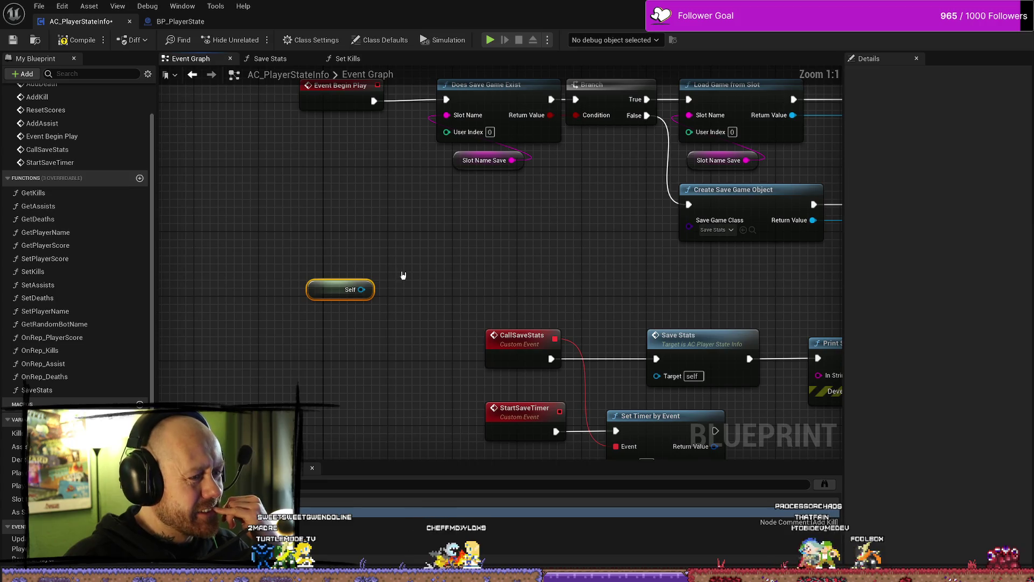
{"action": "scroll", "coordinate": [415, 273], "scroll_direction": "down", "scroll_amount": 1}
{"action": "key", "text": "F7"}
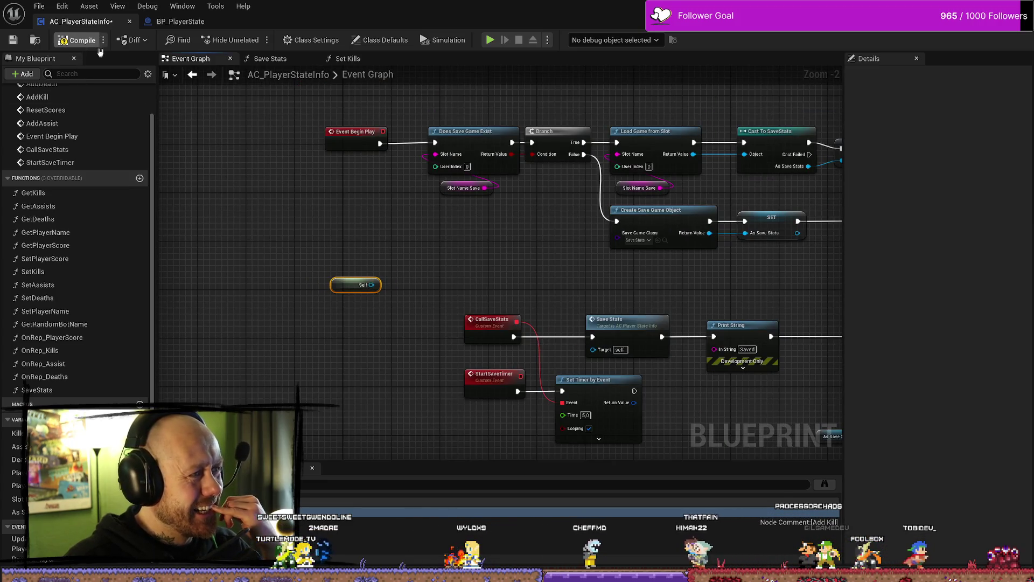
{"action": "scroll", "coordinate": [404, 283], "scroll_direction": "up", "scroll_amount": 2}
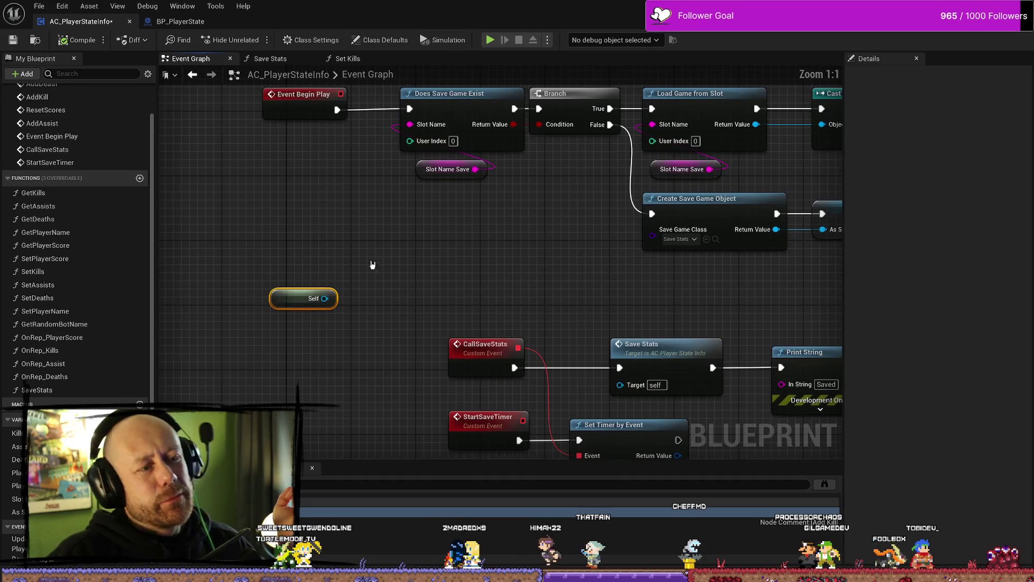
{"action": "left_click_drag", "start_coordinate": [500, 282], "coordinate": [413, 291]}
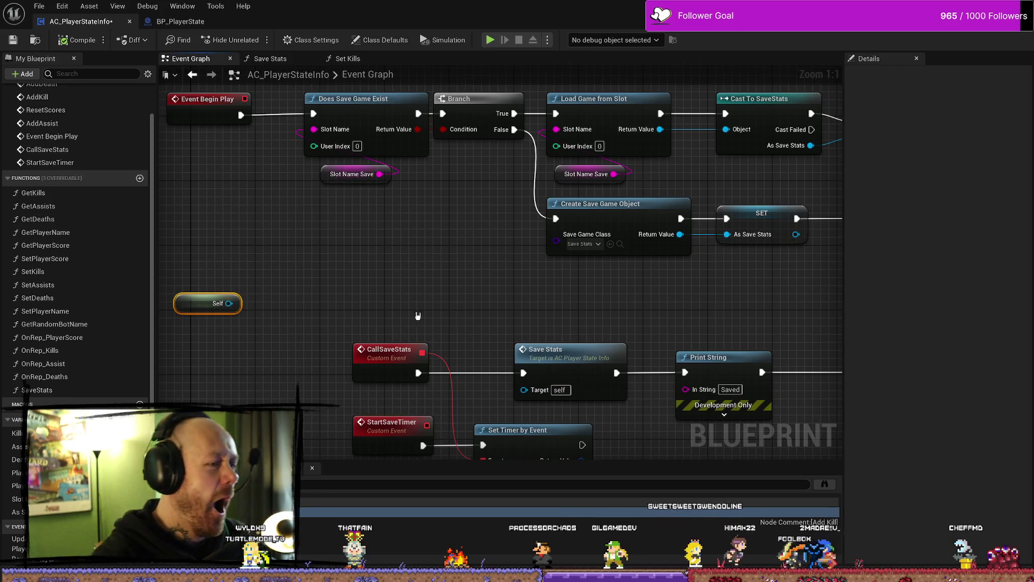
Step: Replace the Self node with a Get Owner node in the same spot
{"action": "right_click", "coordinate": [313, 289]}
{"action": "type", "text": "get owner"}
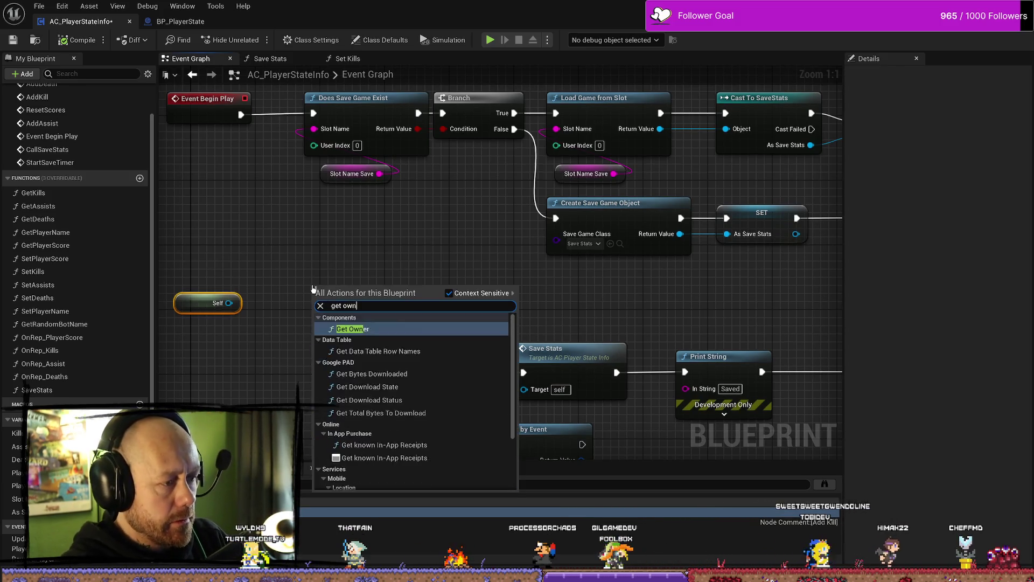
{"action": "key", "text": "Return"}
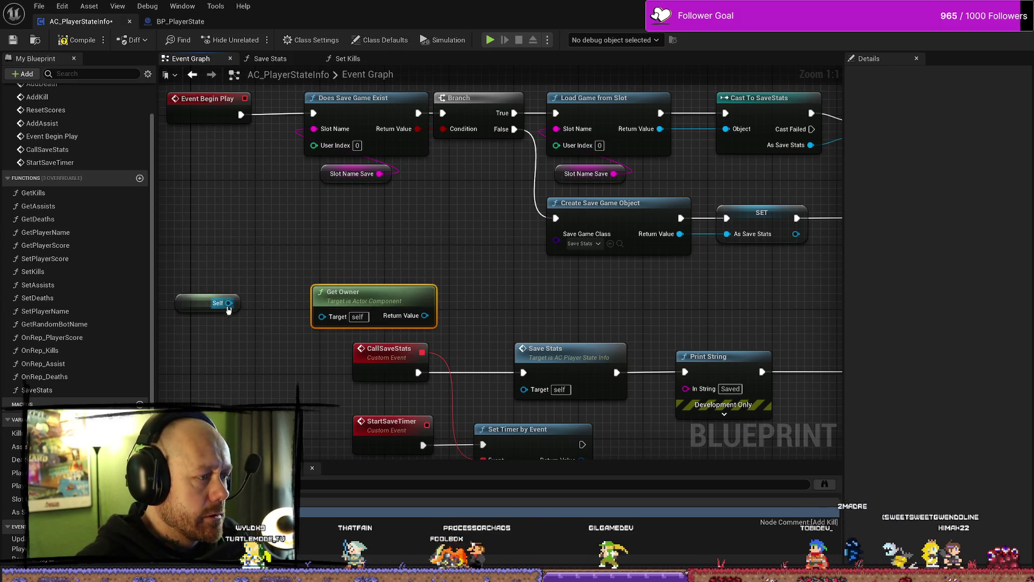
{"action": "left_click", "coordinate": [218, 302]}
{"action": "key", "text": "Delete"}
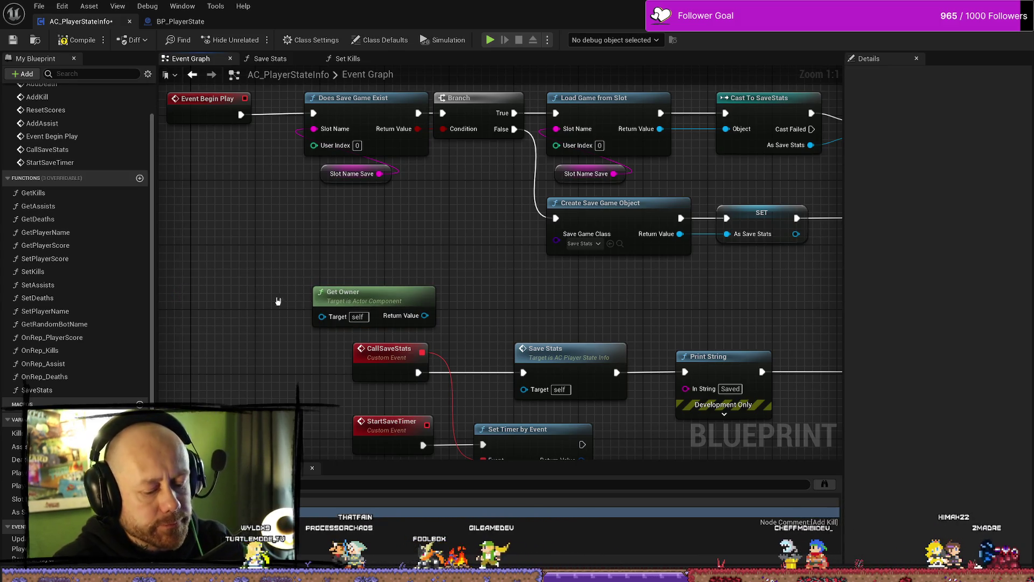
{"action": "left_click_drag", "start_coordinate": [345, 292], "coordinate": [221, 273]}
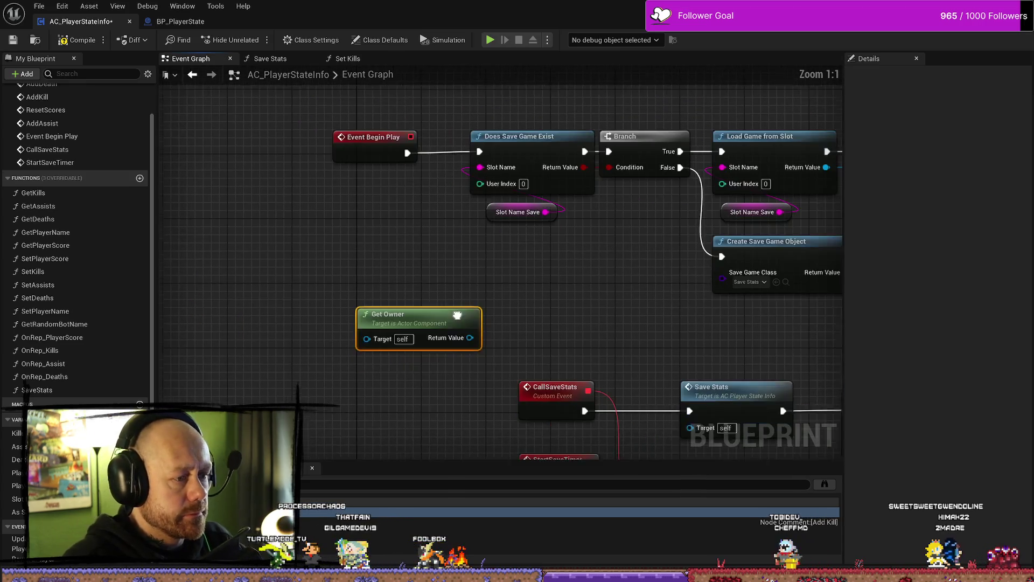
Step: Search Get Owner's return-value actions for local and controller, adding nothing
{"action": "left_click_drag", "start_coordinate": [410, 309], "coordinate": [369, 308]}
{"action": "left_click_drag", "start_coordinate": [425, 332], "coordinate": [463, 307]}
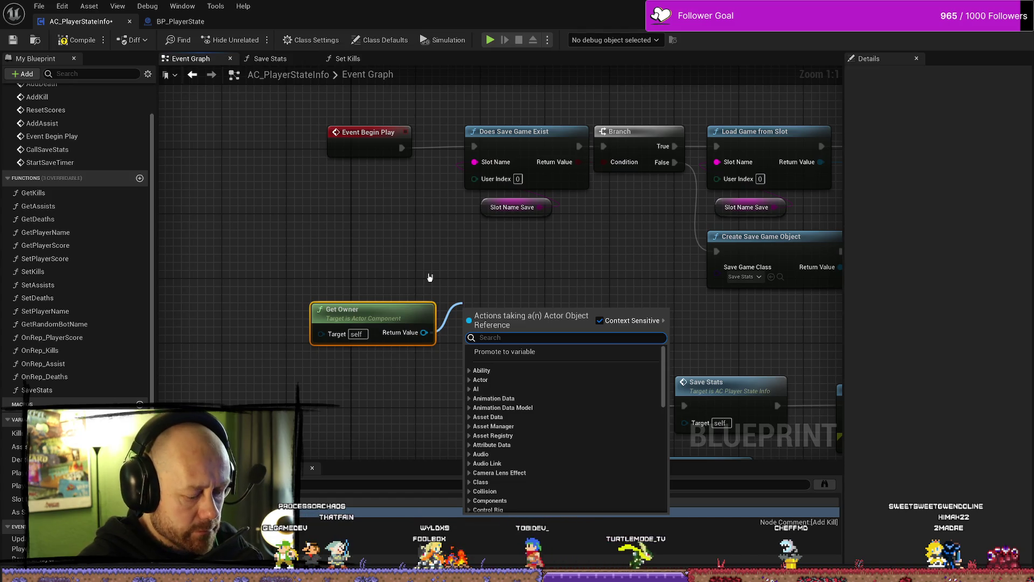
{"action": "type", "text": "local"}
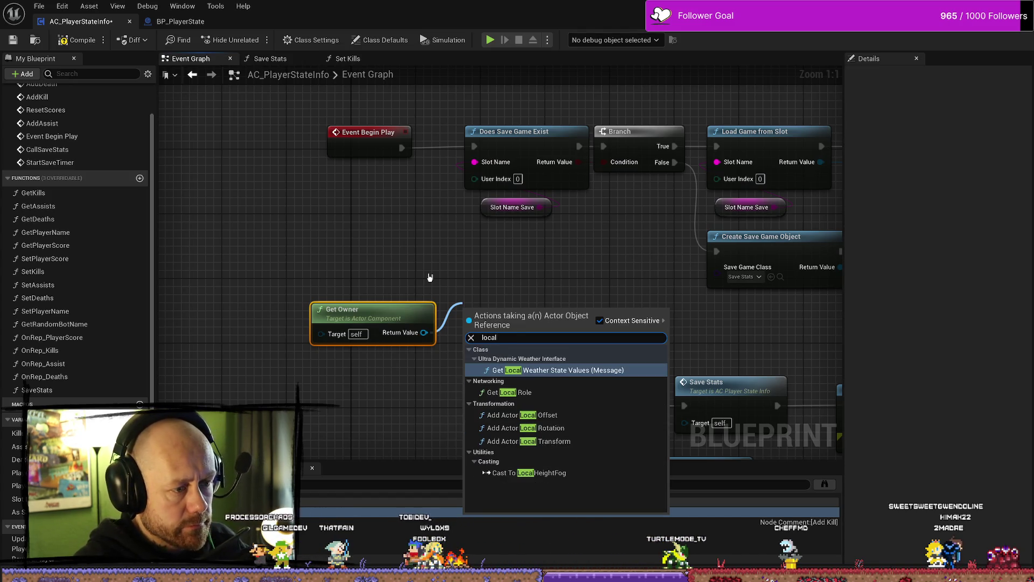
{"action": "key", "text": "BackSpace"}
{"action": "key", "text": "BackSpace"}
{"action": "key", "text": "BackSpace"}
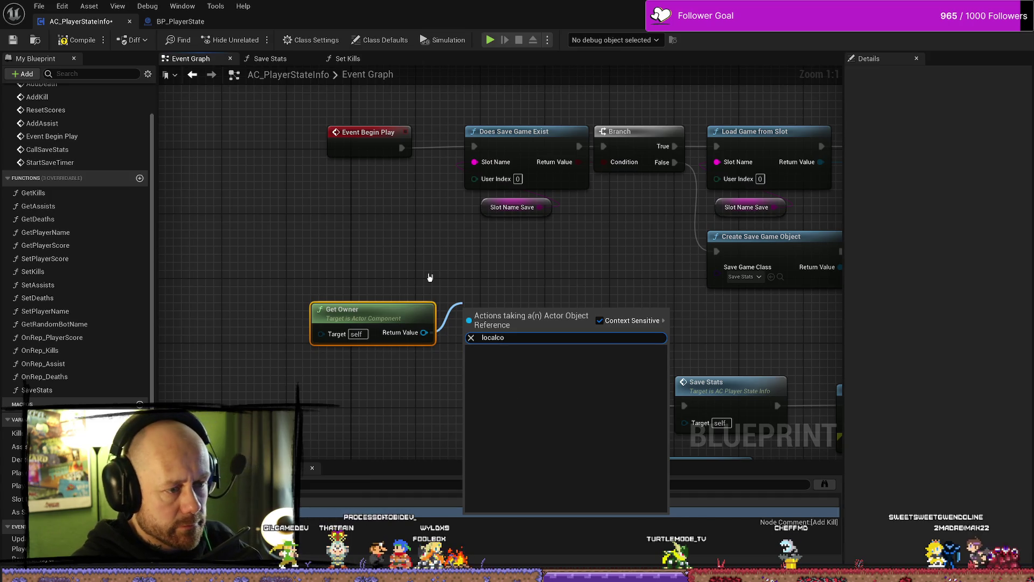
{"action": "type", "text": "contr"}
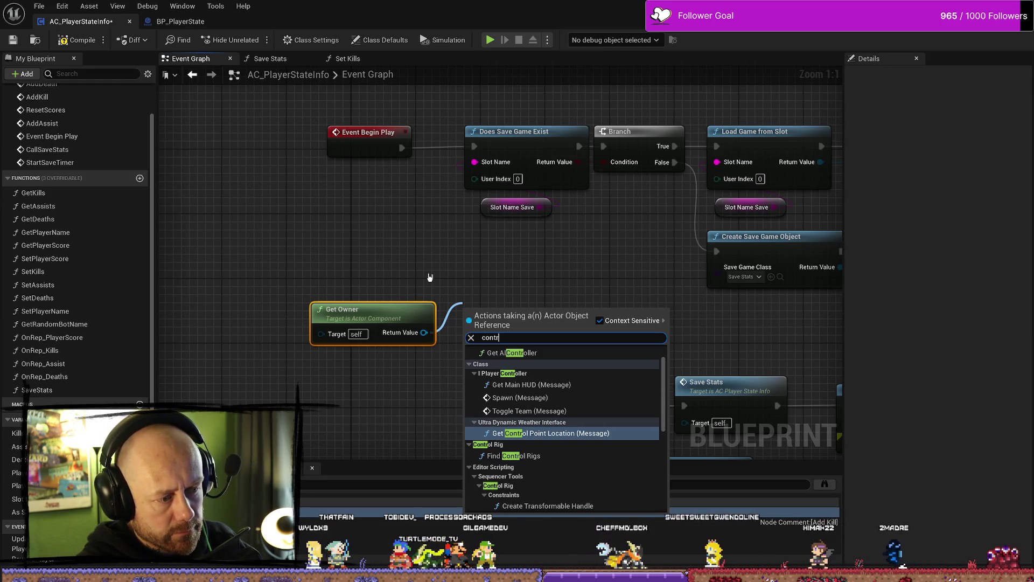
{"action": "key", "text": "BackSpace"}
{"action": "key", "text": "BackSpace"}
{"action": "key", "text": "BackSpace"}
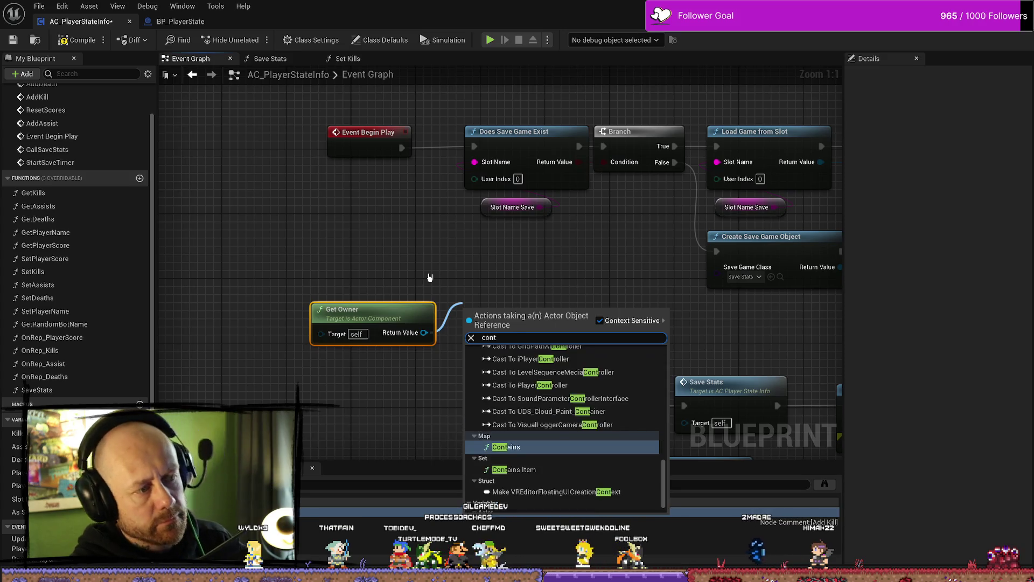
{"action": "left_click", "coordinate": [429, 277]}
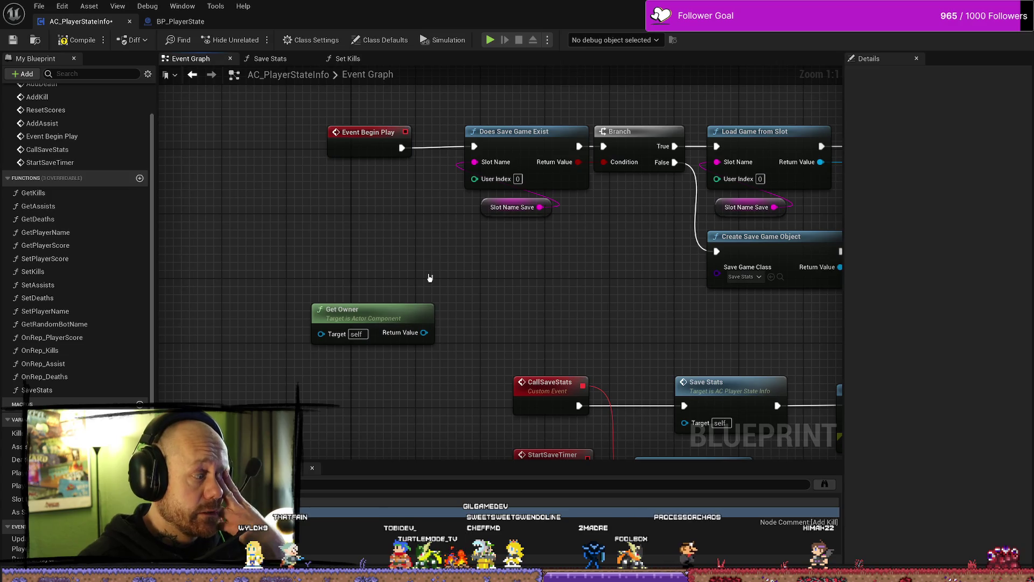
Step: Search the Blueprint action list for cast, get owning actor and get actor, then close it unused
{"action": "right_click", "coordinate": [383, 208]}
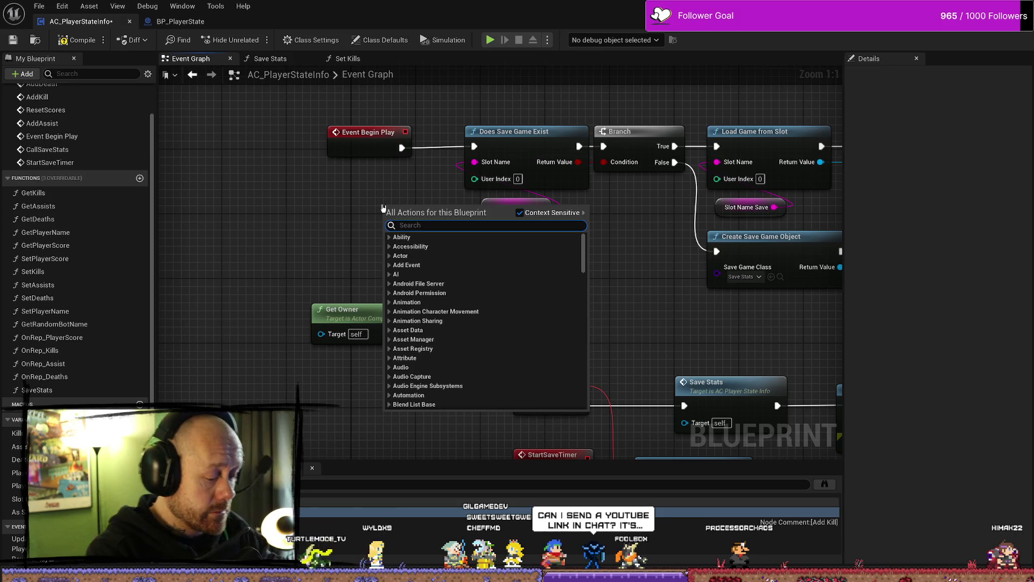
{"action": "type", "text": "cast"}
{"action": "key", "text": "BackSpace"}
{"action": "key", "text": "BackSpace"}
{"action": "key", "text": "BackSpace"}
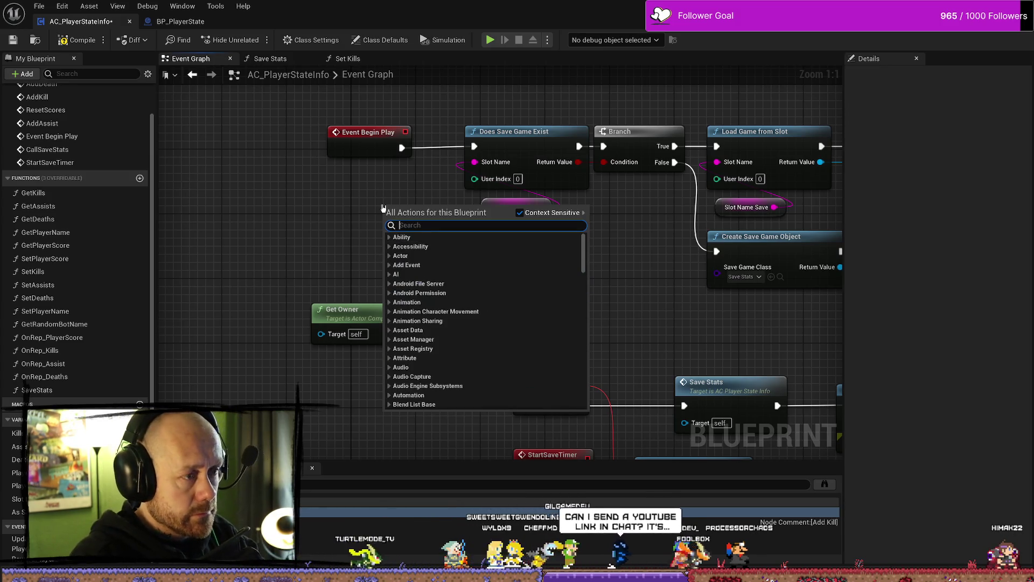
{"action": "type", "text": "get ow"}
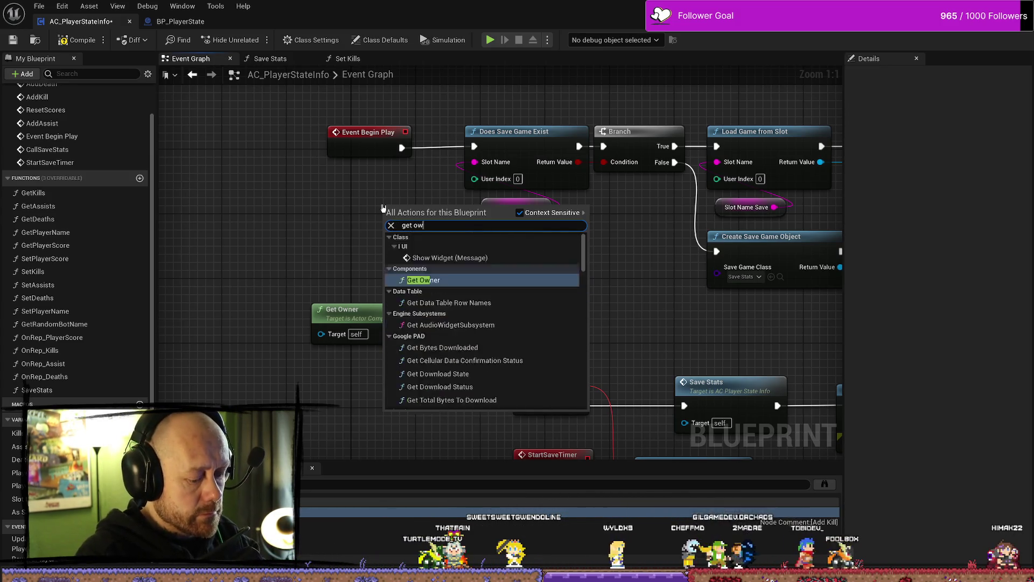
{"action": "type", "text": "ning ac"}
{"action": "key", "text": "BackSpace"}
{"action": "key", "text": "BackSpace"}
{"action": "key", "text": "BackSpace"}
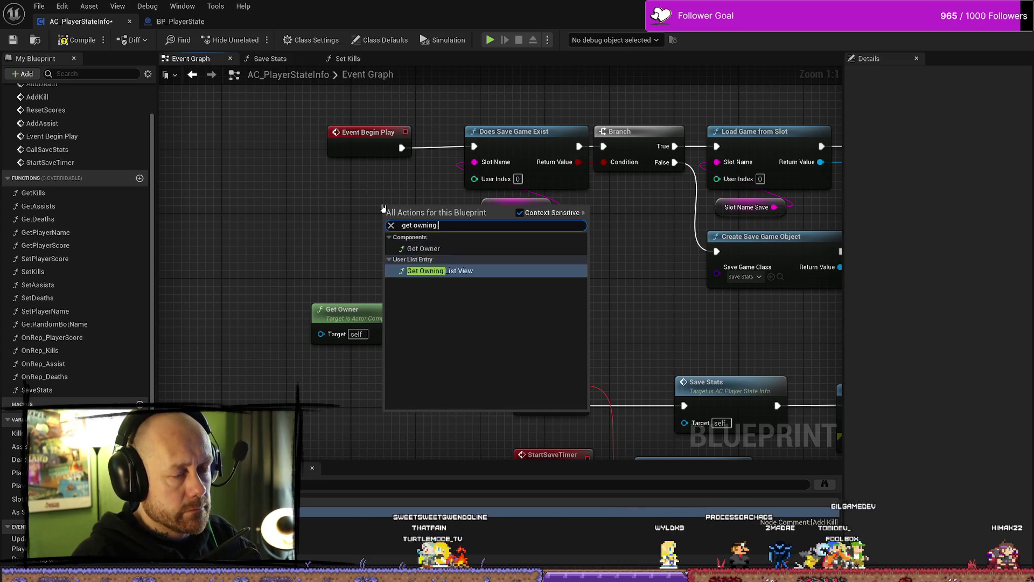
{"action": "type", "text": "get ac"}
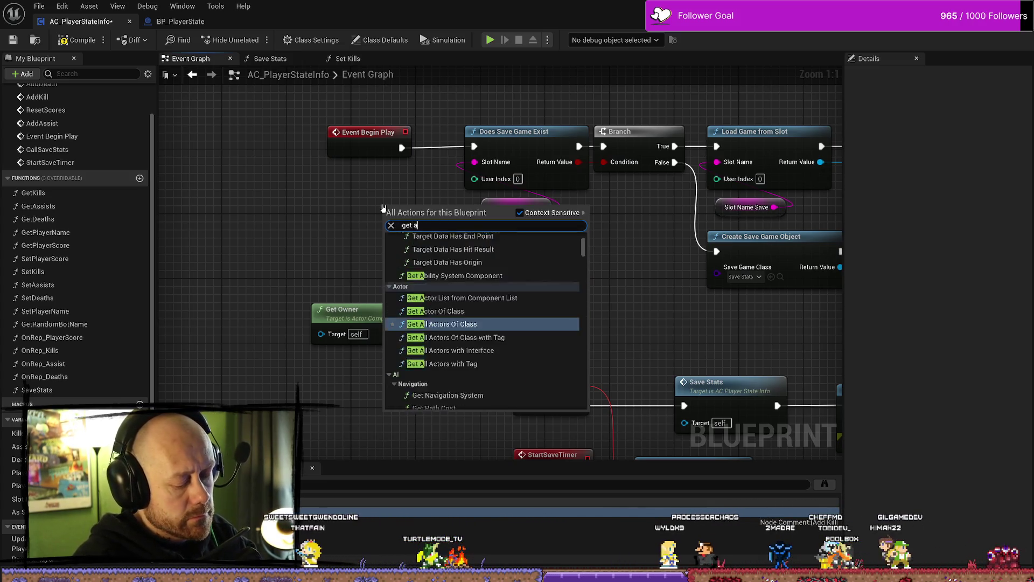
{"action": "key", "text": "Escape"}
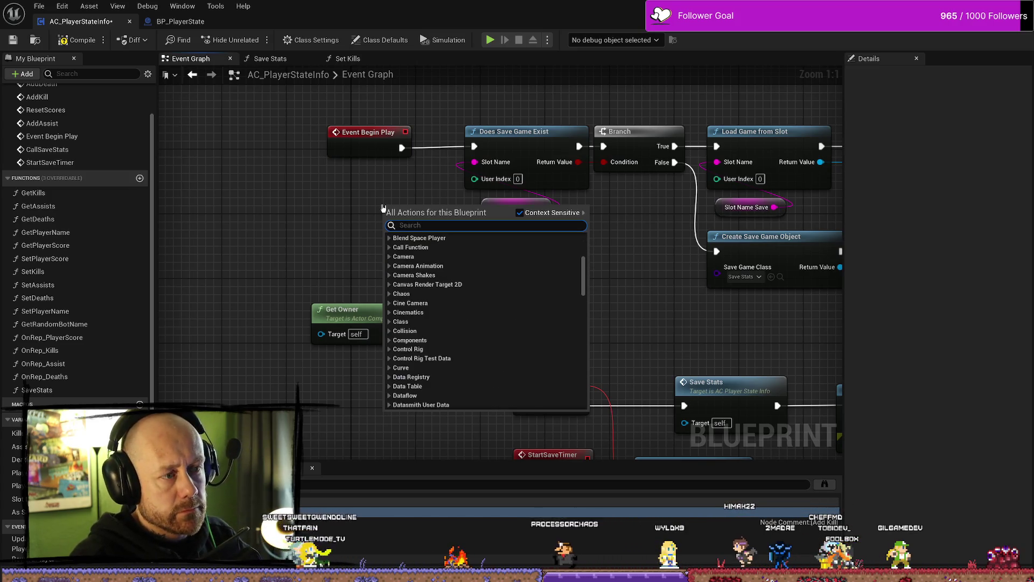
{"action": "key", "text": "Escape"}
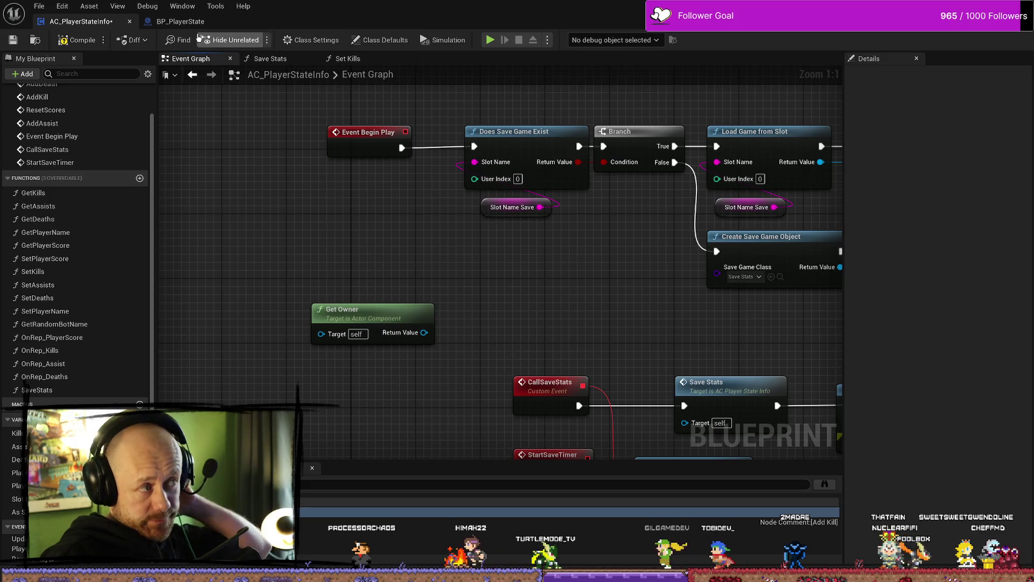
{"action": "left_click", "coordinate": [180, 21]}
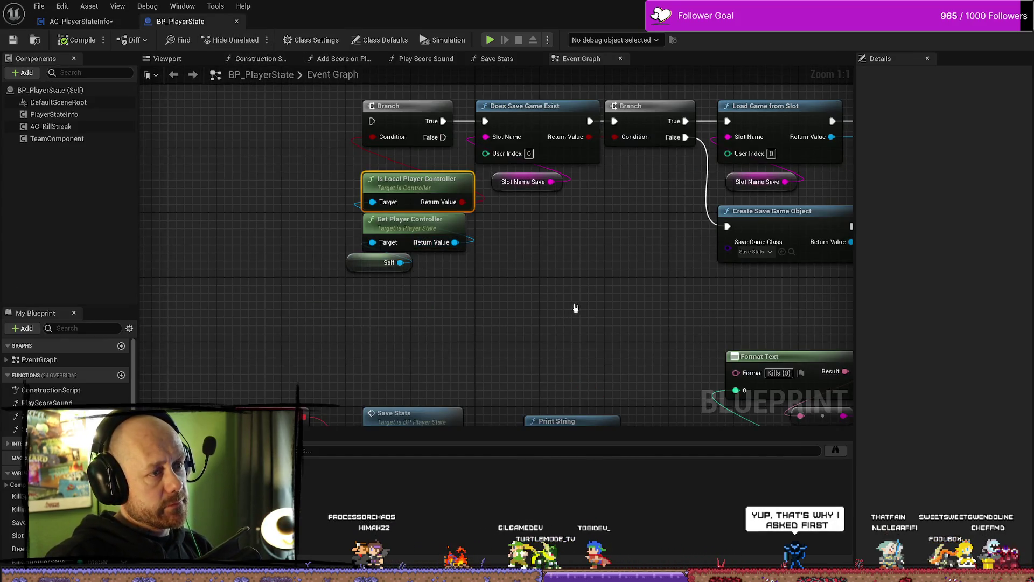
{"action": "left_click", "coordinate": [81, 21]}
{"action": "left_click_drag", "start_coordinate": [691, 323], "coordinate": [585, 317]}
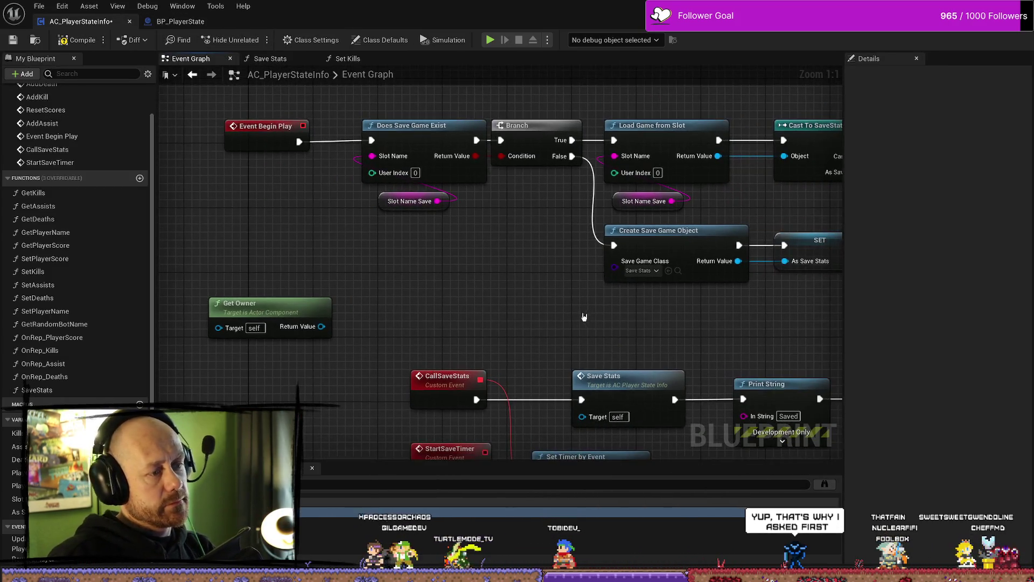
{"action": "scroll", "coordinate": [427, 291], "scroll_direction": "down", "scroll_amount": 4}
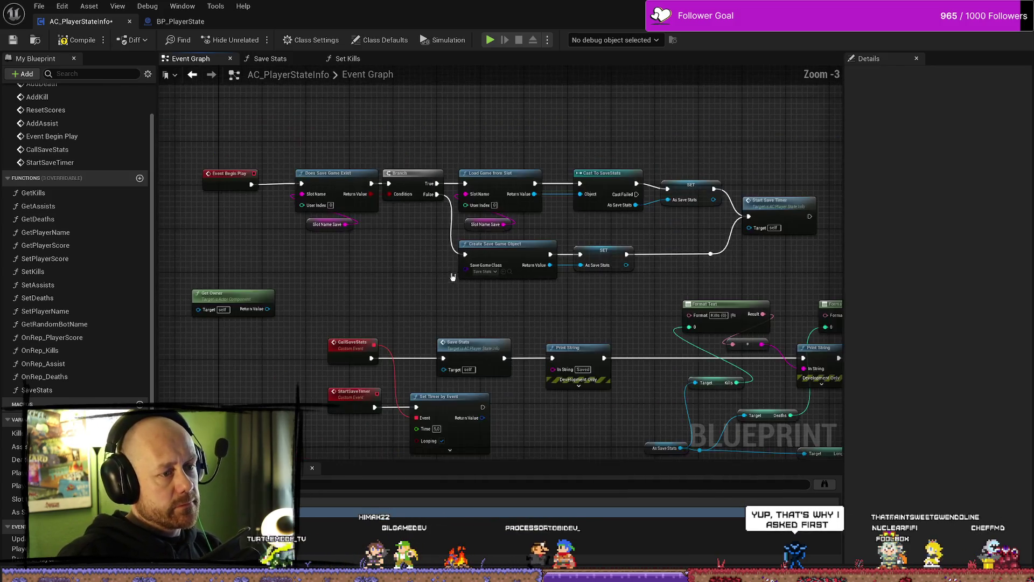
{"action": "scroll", "coordinate": [428, 276], "scroll_direction": "up", "scroll_amount": 4}
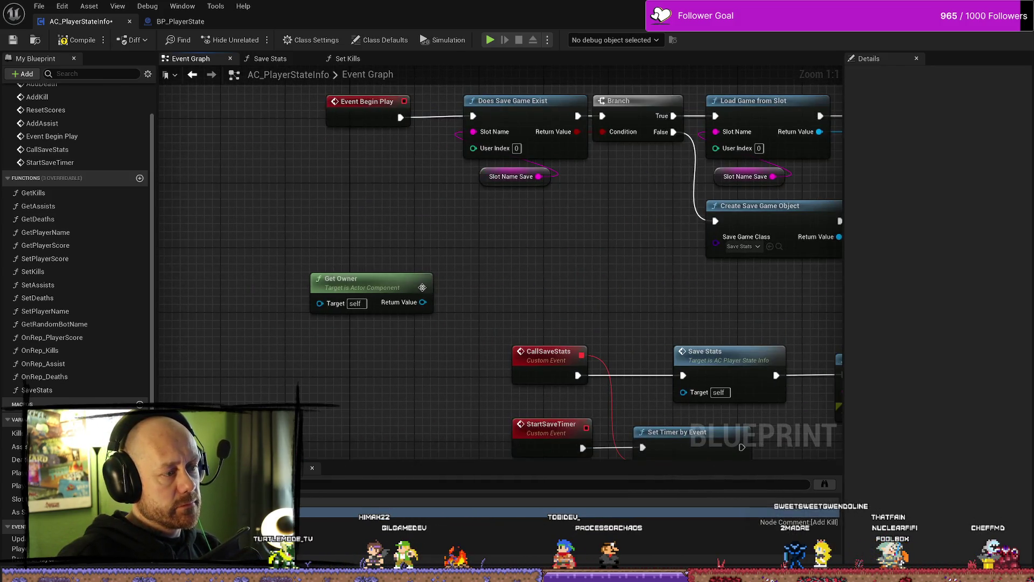
{"action": "mouse_move", "coordinate": [423, 302]}
{"action": "left_mouse_down"}
{"action": "mouse_move", "coordinate": [436, 187]}
{"action": "mouse_move", "coordinate": [453, 155]}
{"action": "mouse_move", "coordinate": [363, 210]}
{"action": "mouse_move", "coordinate": [371, 153]}
{"action": "mouse_move", "coordinate": [362, 175]}
{"action": "mouse_move", "coordinate": [379, 157]}
{"action": "mouse_move", "coordinate": [370, 157]}
{"action": "left_mouse_up"}
{"action": "left_click", "coordinate": [651, 224]}
{"action": "left_click_drag", "start_coordinate": [644, 224], "coordinate": [549, 286]}
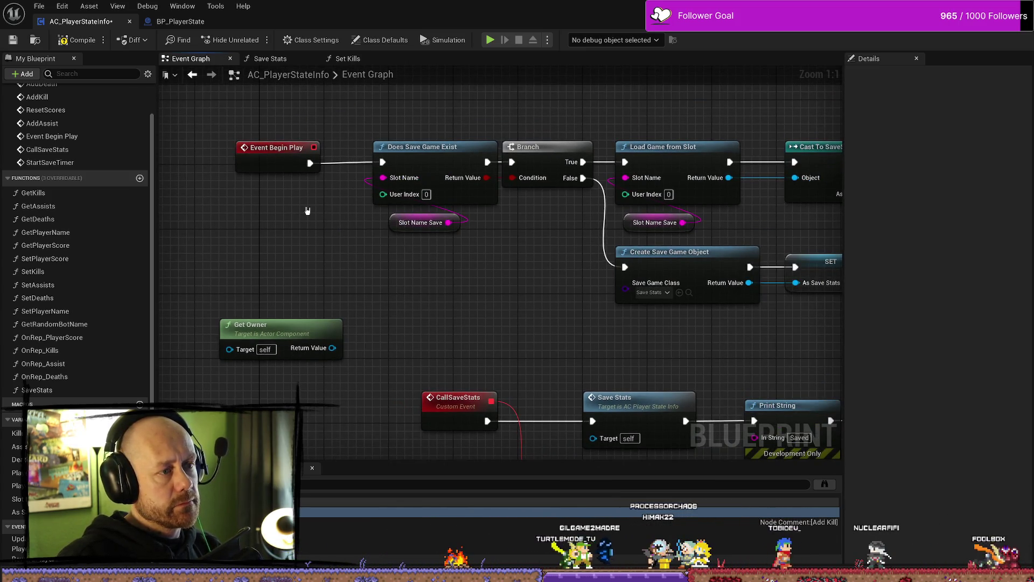
{"action": "left_click_drag", "start_coordinate": [527, 255], "coordinate": [435, 252]}
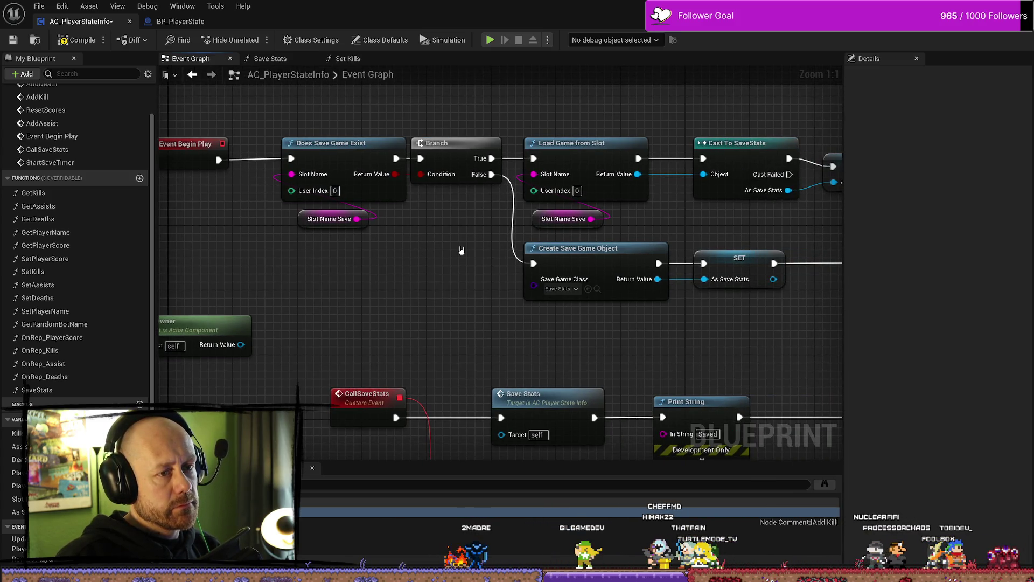
{"action": "left_click_drag", "start_coordinate": [406, 275], "coordinate": [471, 275]}
{"action": "left_click", "coordinate": [193, 22]}
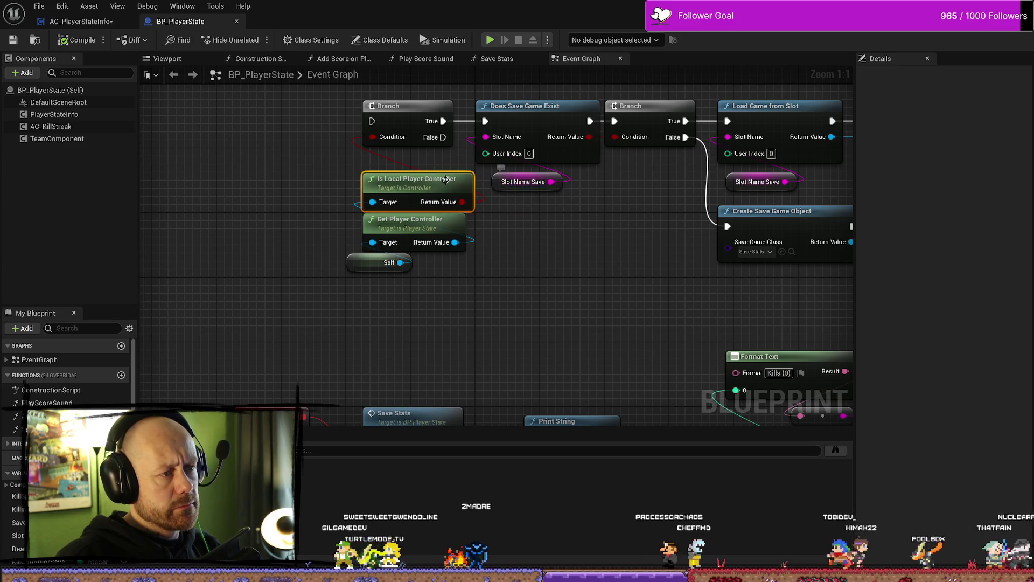
{"action": "left_click", "coordinate": [81, 21]}
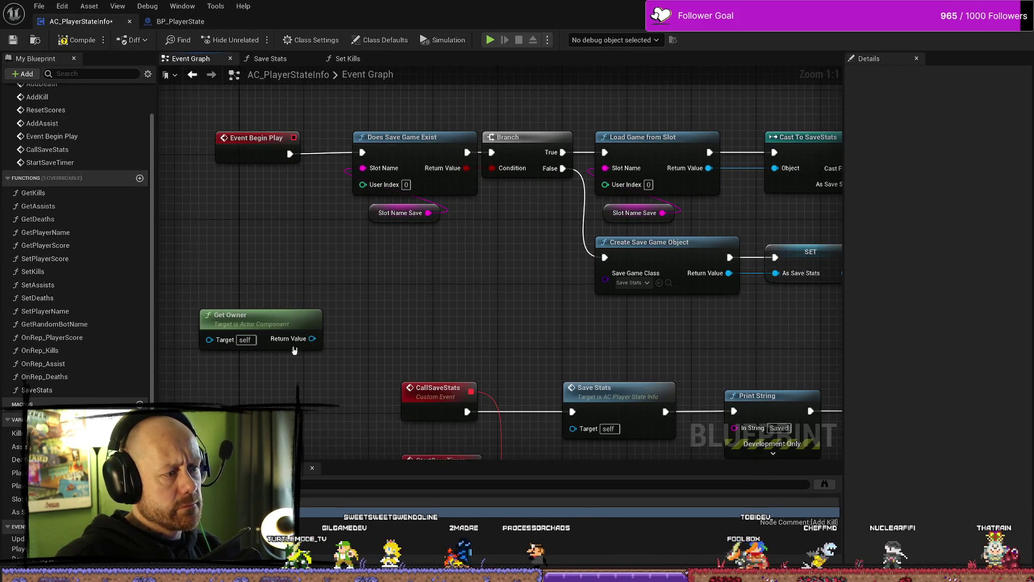
{"action": "left_click_drag", "start_coordinate": [313, 338], "coordinate": [337, 303]}
{"action": "type", "text": "get üö"}
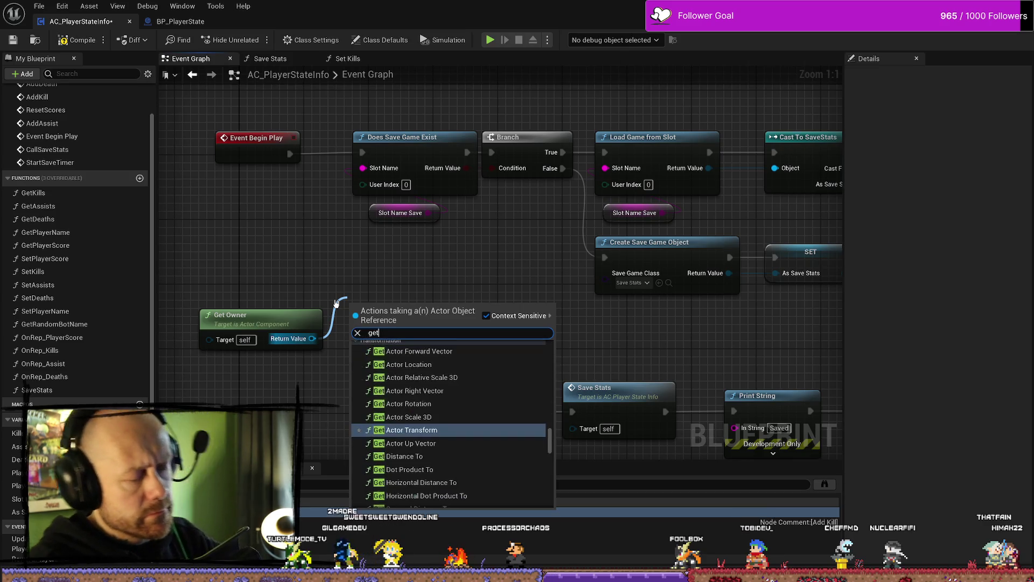
{"action": "key", "text": "BackSpace"}
{"action": "type", "text": "player"}
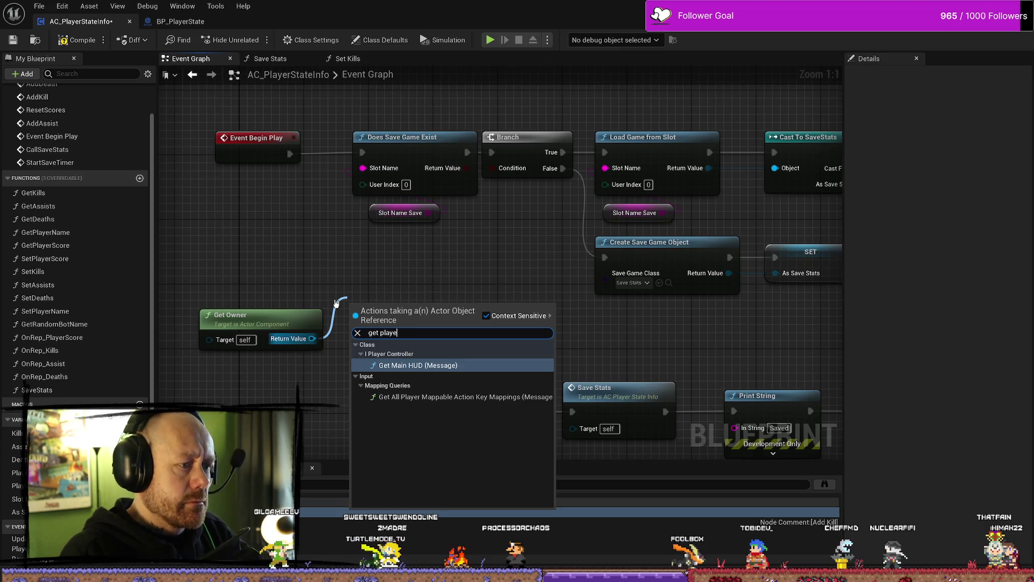
{"action": "key", "text": "BackSpace"}
{"action": "key", "text": "BackSpace"}
{"action": "key", "text": "BackSpace"}
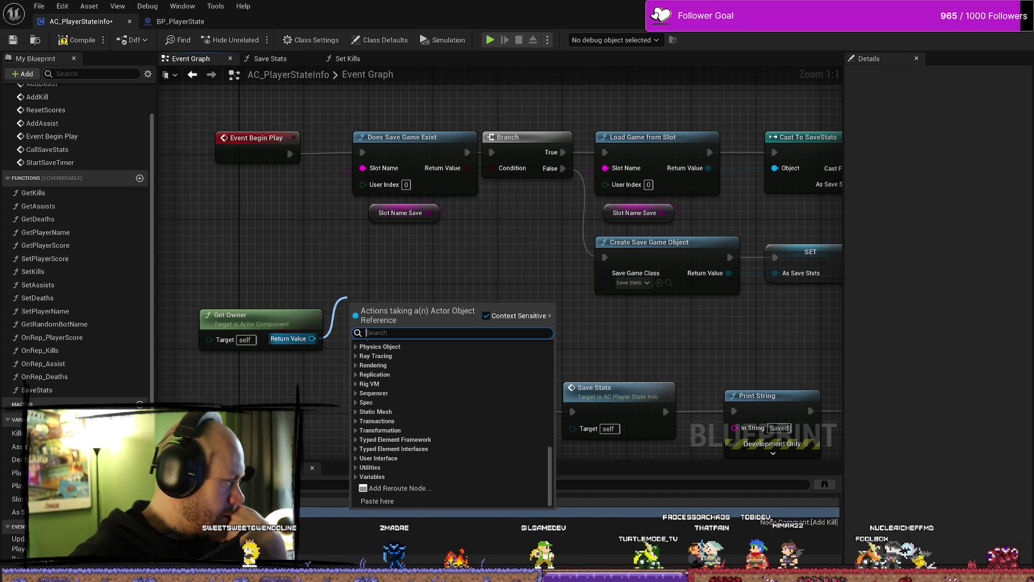
{"action": "key", "text": "Escape"}
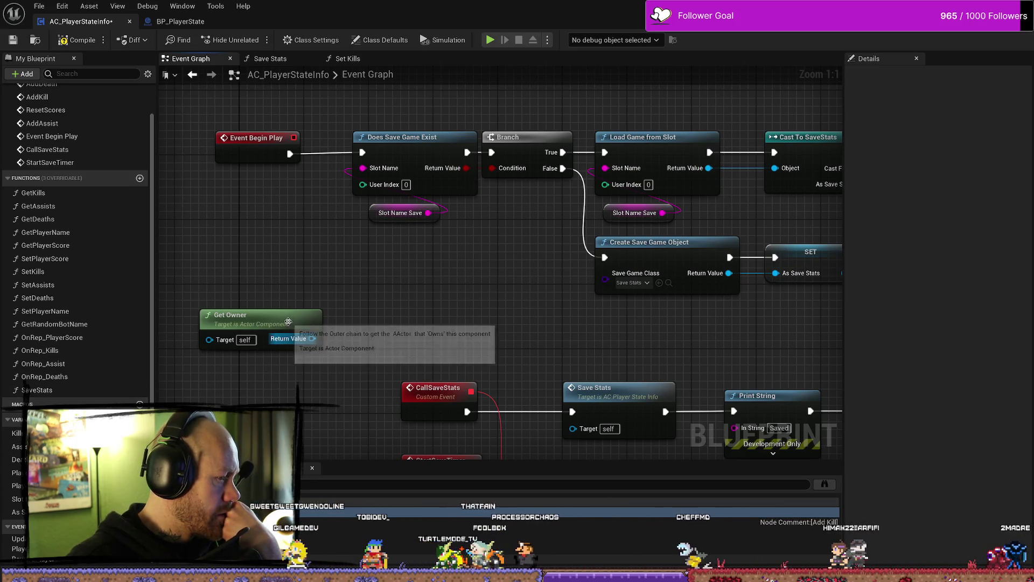
Step: Shift Get Owner and Event Begin Play left, then add Cast To PlayerController fed by Get Owner's Return Value
{"action": "left_click_drag", "start_coordinate": [270, 323], "coordinate": [235, 331]}
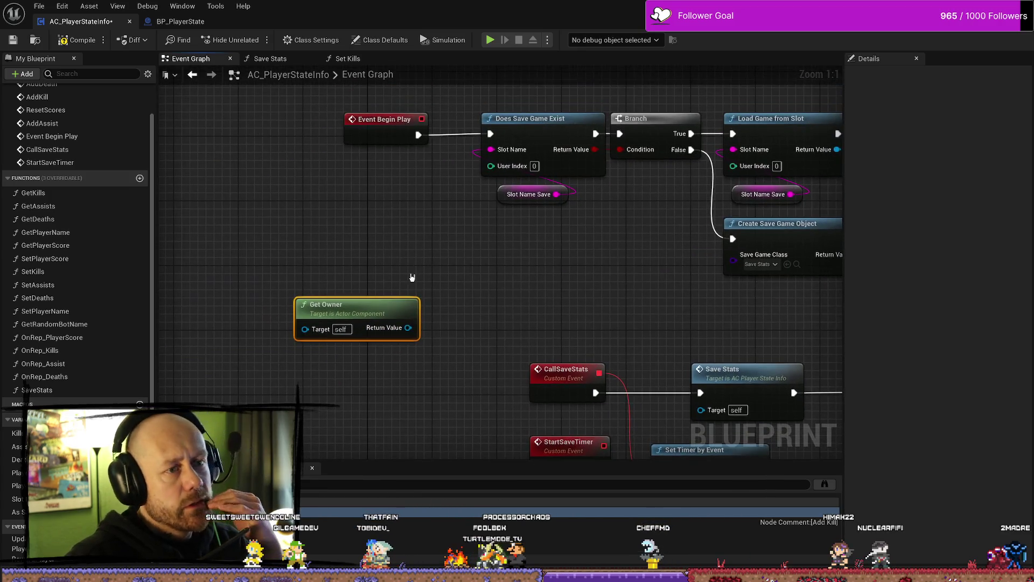
{"action": "left_click_drag", "start_coordinate": [388, 154], "coordinate": [300, 153]}
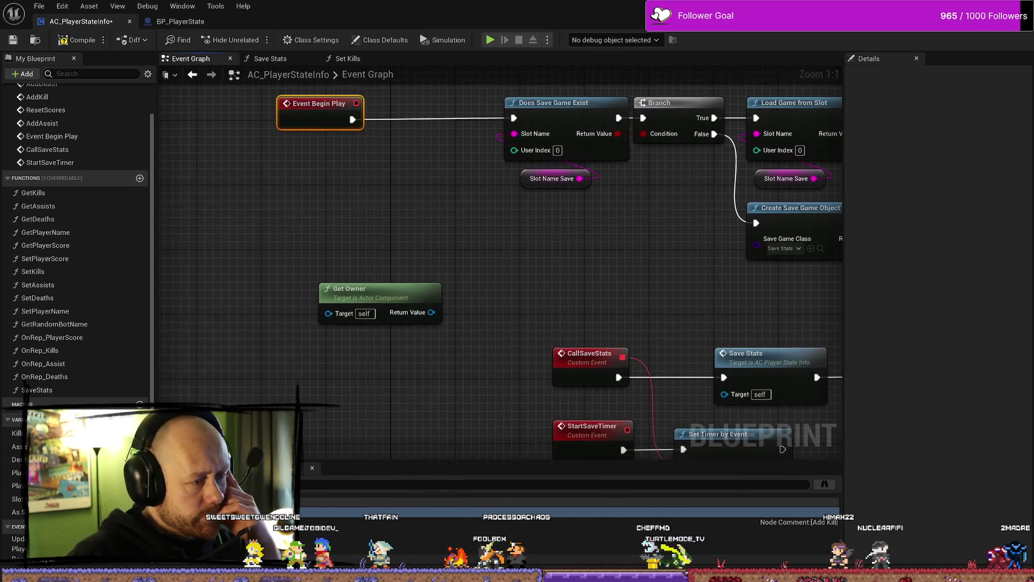
{"action": "mouse_move", "coordinate": [456, 395]}
{"action": "left_mouse_down"}
{"action": "mouse_move", "coordinate": [440, 328]}
{"action": "mouse_move", "coordinate": [415, 336]}
{"action": "left_mouse_up"}
{"action": "type", "text": "cast to play"}
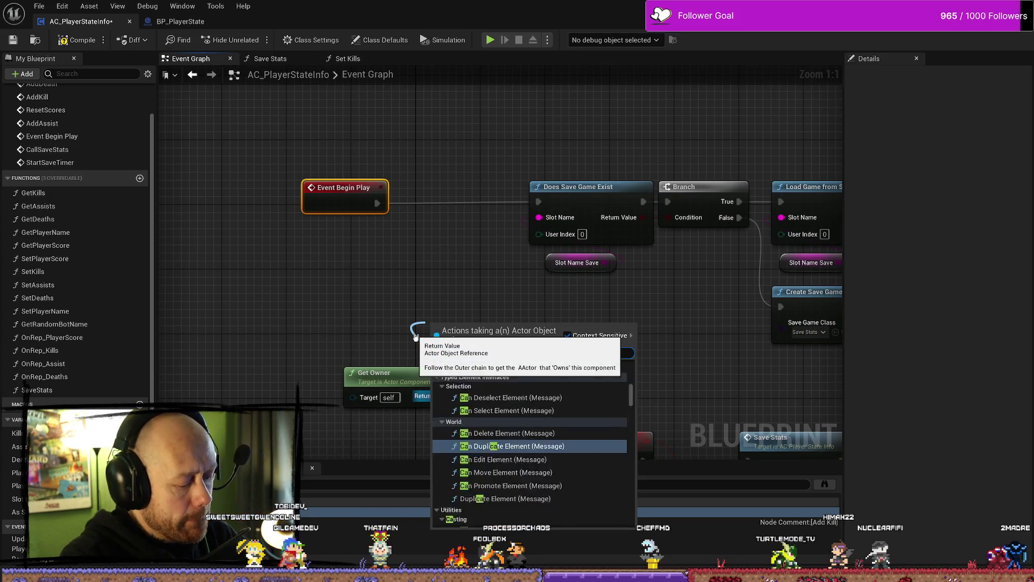
{"action": "type", "text": "er"}
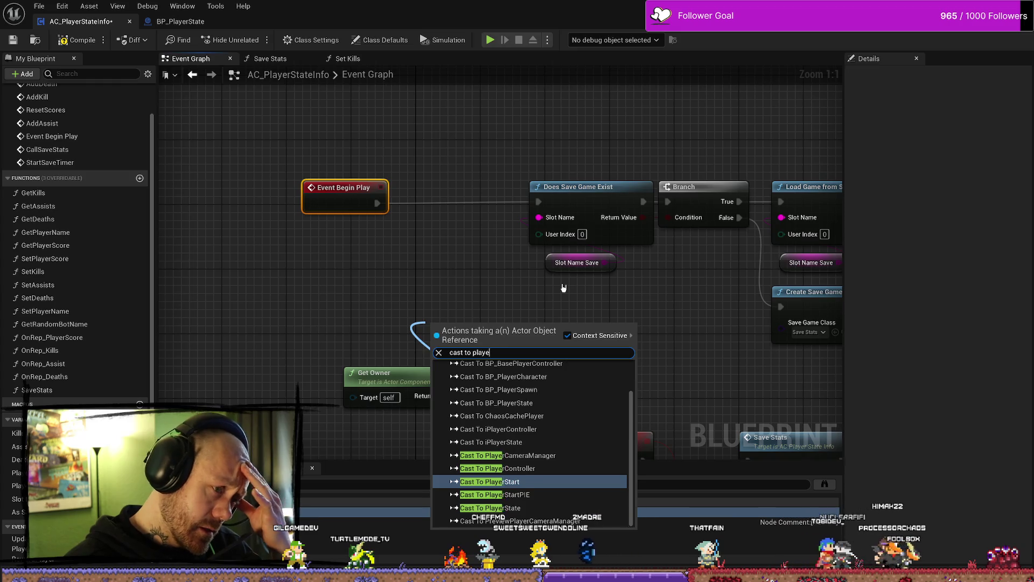
{"action": "key", "text": "BackSpace"}
{"action": "key", "text": "BackSpace"}
{"action": "key", "text": "BackSpace"}
{"action": "key", "text": "BackSpace"}
{"action": "type", "text": "chata"}
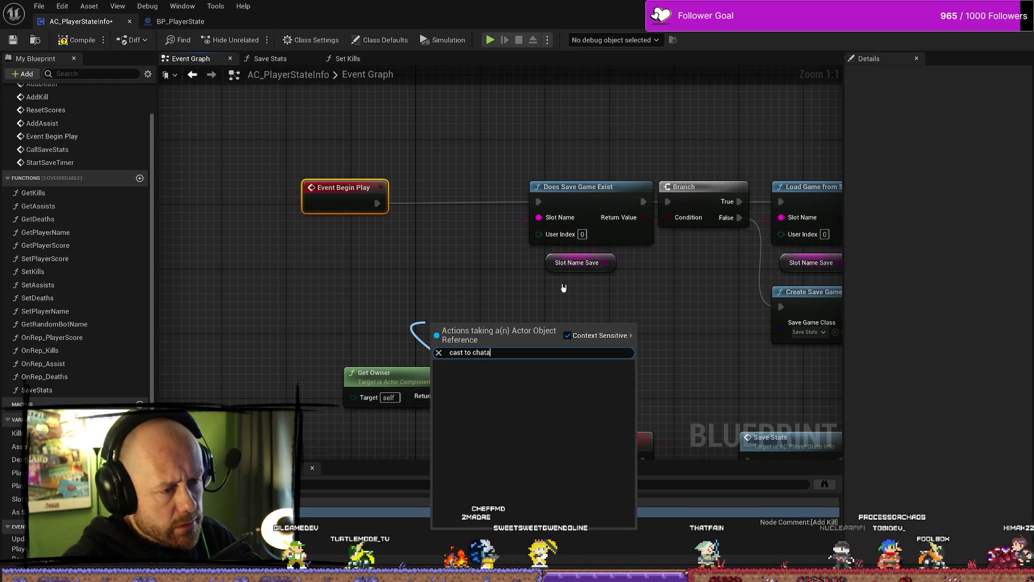
{"action": "key", "text": "BackSpace"}
{"action": "key", "text": "BackSpace"}
{"action": "type", "text": "racter"}
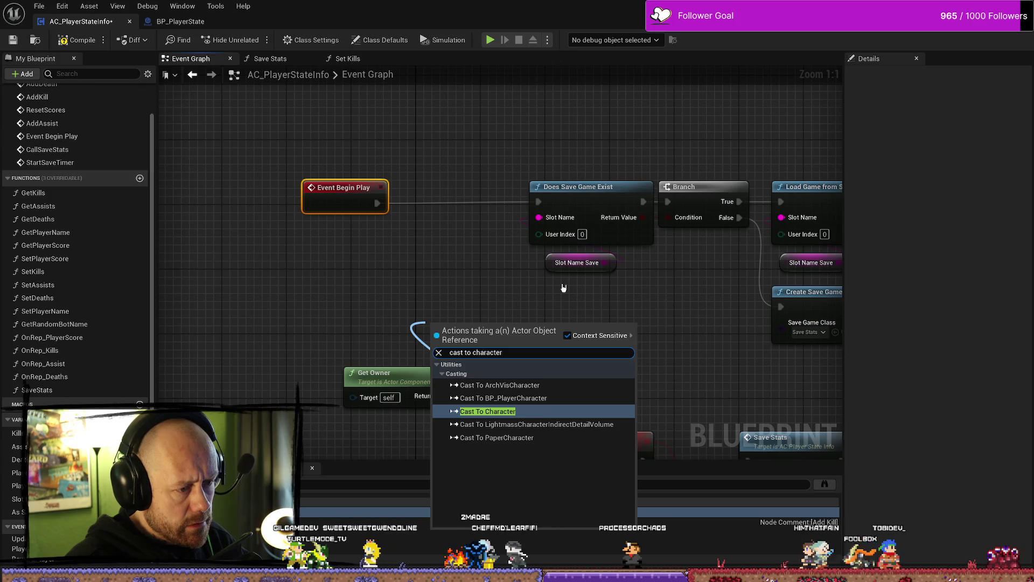
{"action": "key", "text": "BackSpace"}
{"action": "key", "text": "BackSpace"}
{"action": "key", "text": "BackSpace"}
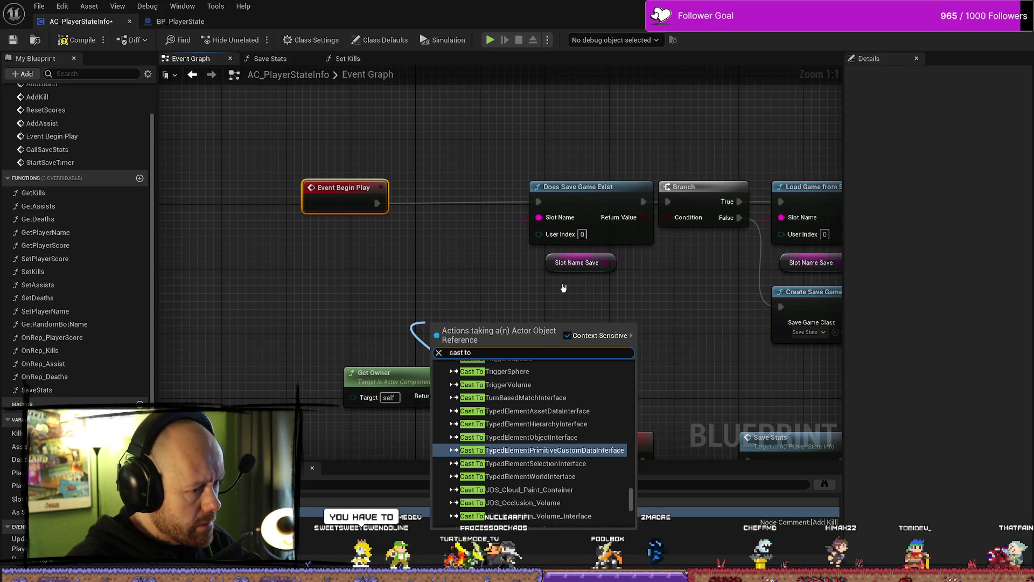
{"action": "type", "text": " playe"}
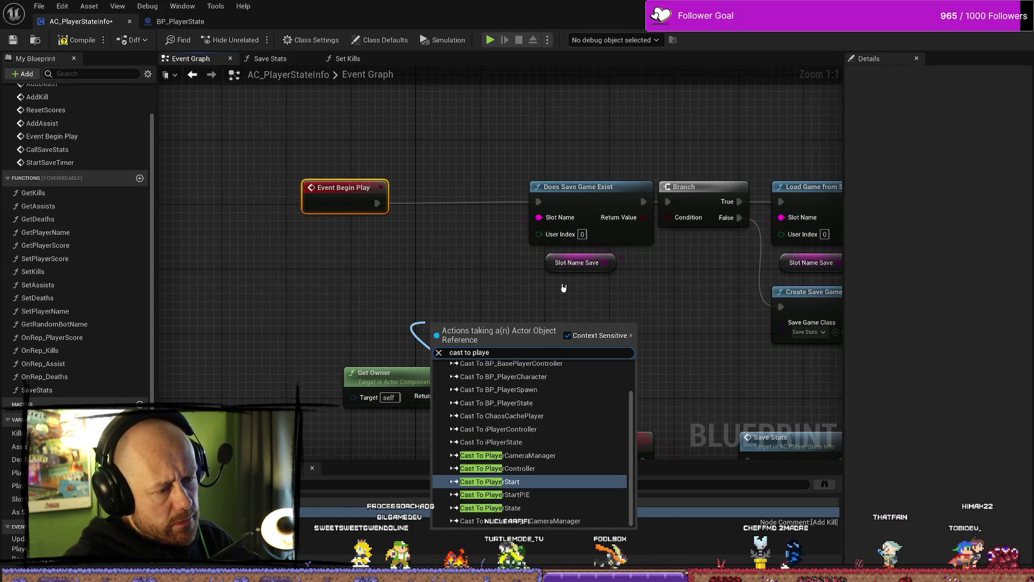
{"action": "key", "text": "Up"}
{"action": "key", "text": "Return"}
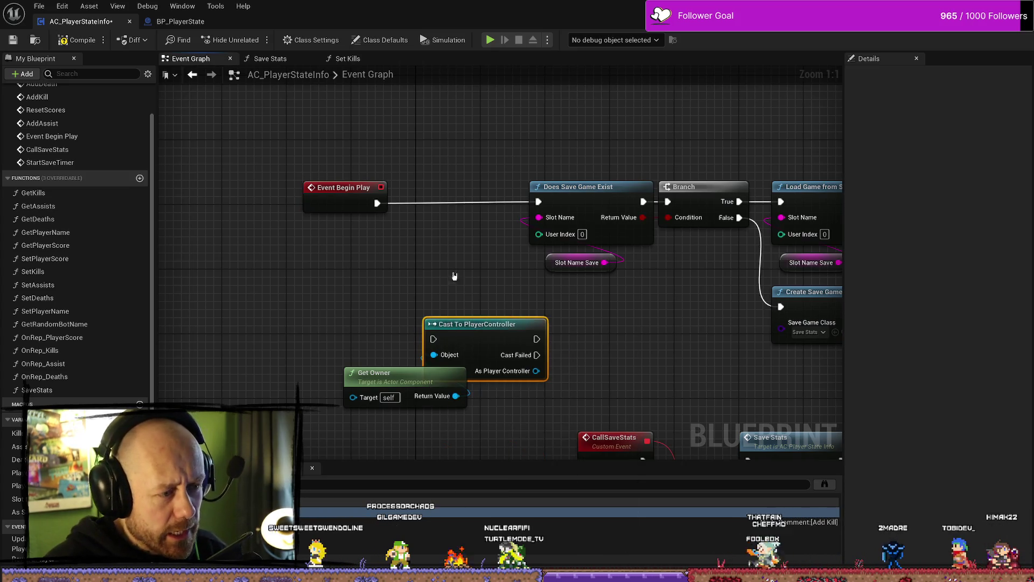
Step: Wire Event Begin Play through the Cast To PlayerController node into Does Save Game Exist
{"action": "left_click_drag", "start_coordinate": [478, 327], "coordinate": [445, 263]}
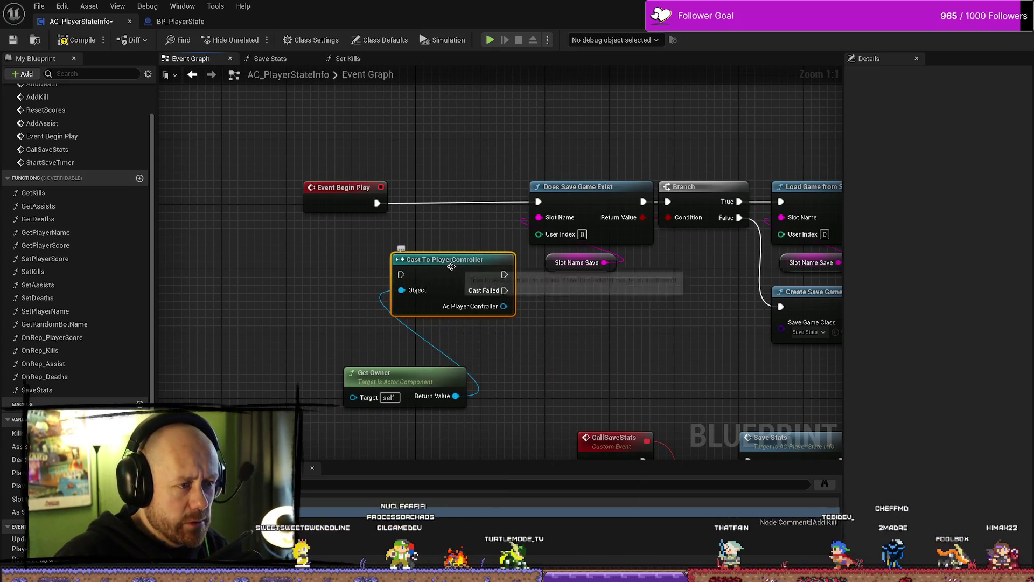
{"action": "left_click_drag", "start_coordinate": [377, 203], "coordinate": [400, 274]}
{"action": "mouse_move", "coordinate": [504, 274]}
{"action": "left_mouse_down"}
{"action": "mouse_move", "coordinate": [546, 198]}
{"action": "mouse_move", "coordinate": [538, 203]}
{"action": "left_mouse_up"}
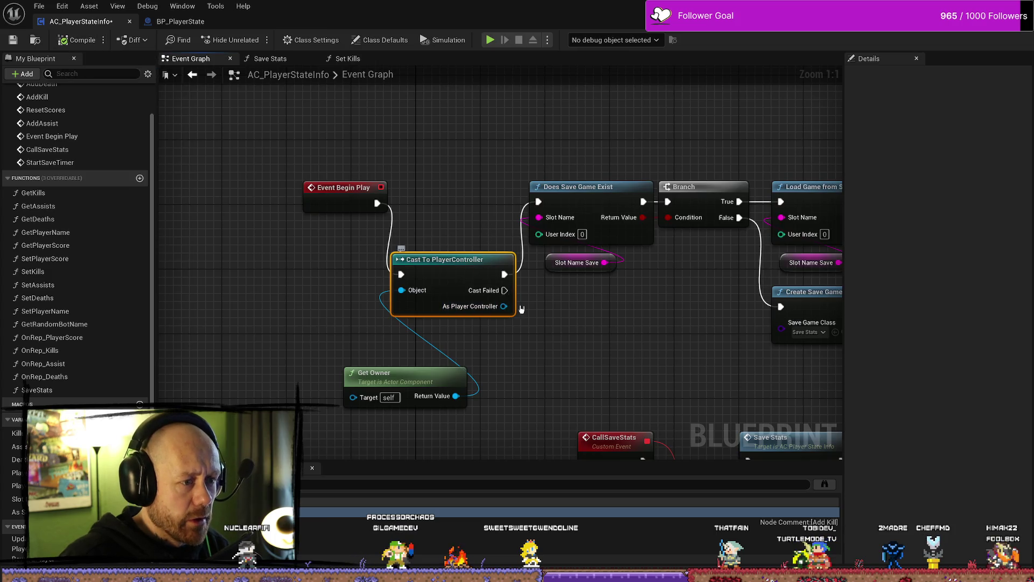
Step: Delete the Cast To PlayerController node from the Event Graph
{"action": "left_click_drag", "start_coordinate": [475, 213], "coordinate": [482, 345]}
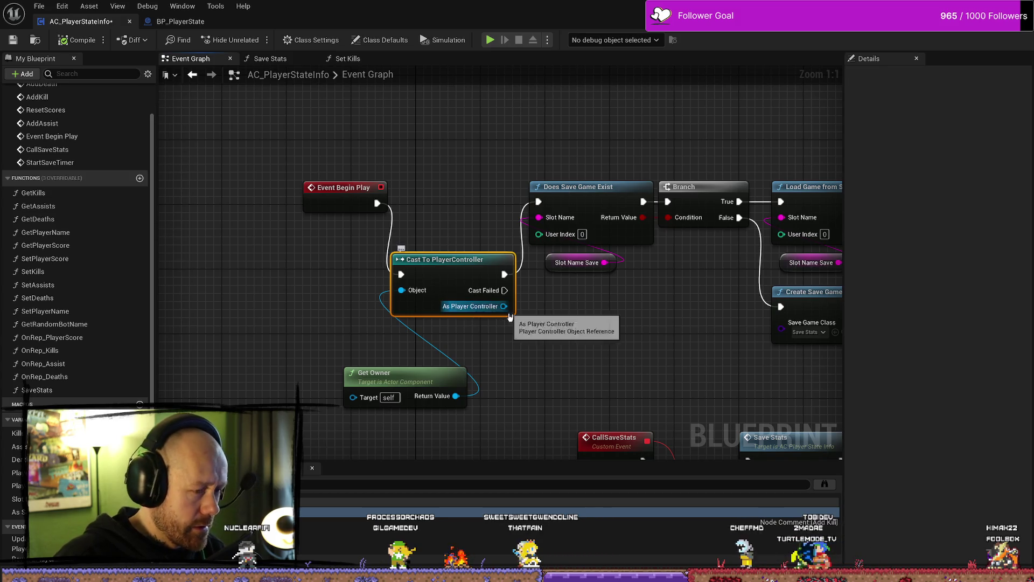
{"action": "left_click", "coordinate": [547, 319]}
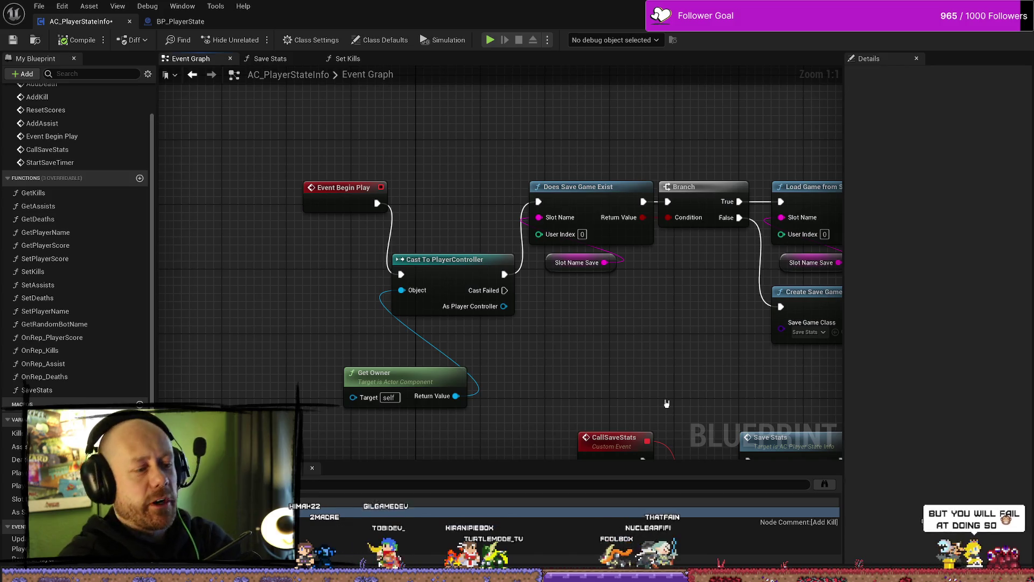
{"action": "left_click", "coordinate": [462, 273]}
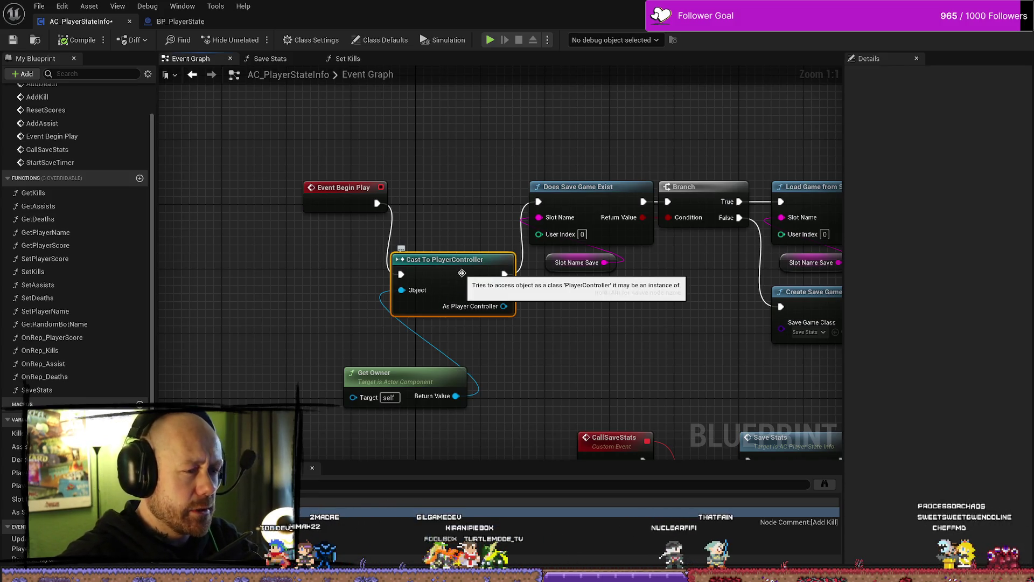
{"action": "key", "text": "Delete"}
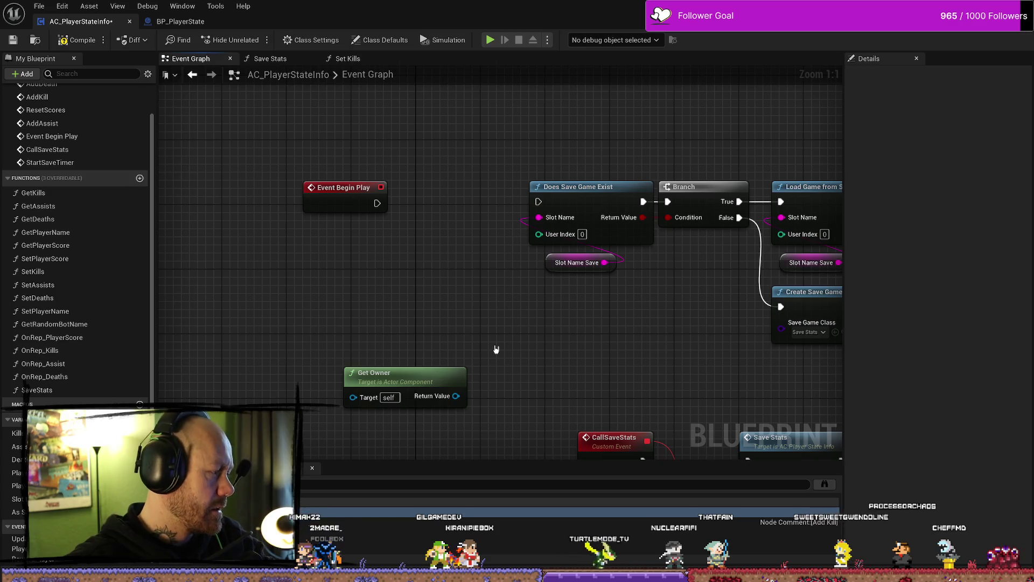
Step: Undo back to the Cast To PlayerState setup, run a quick play test, and stop it
{"action": "key", "text": "ctrl+z"}
{"action": "key", "text": "ctrl+z"}
{"action": "key", "text": "ctrl+z"}
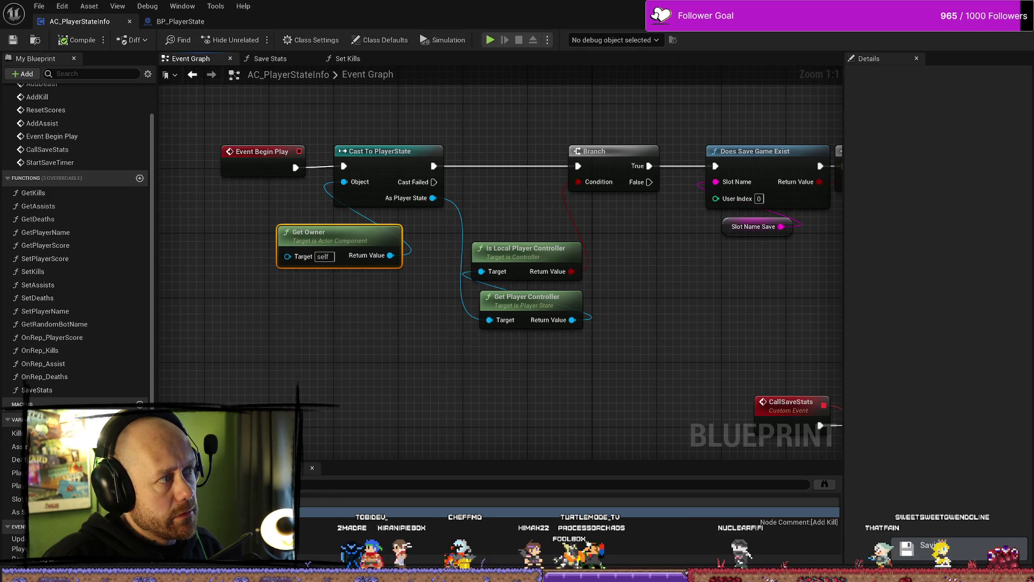
{"action": "key", "text": "alt+Tab"}
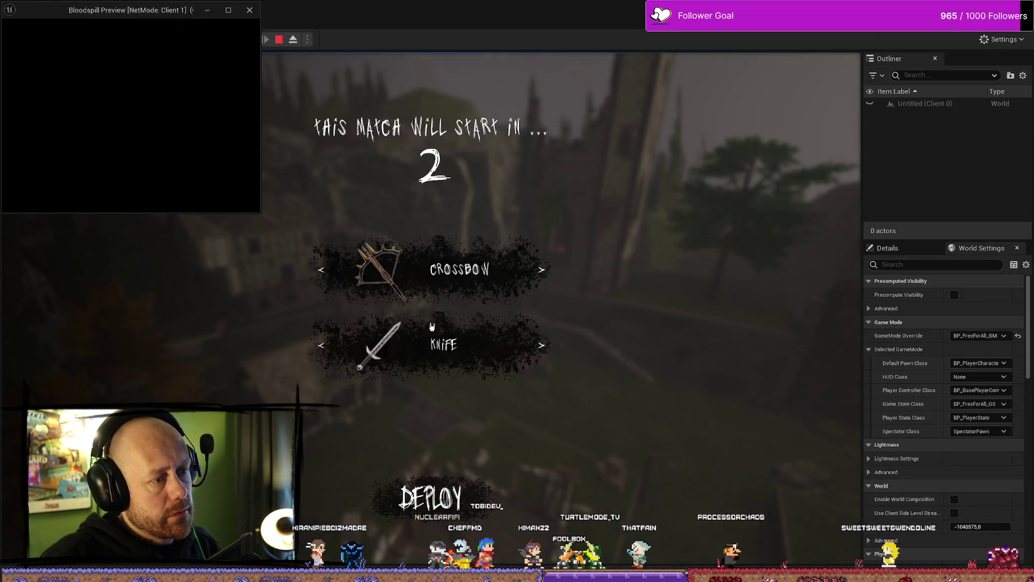
{"action": "left_click", "coordinate": [249, 10]}
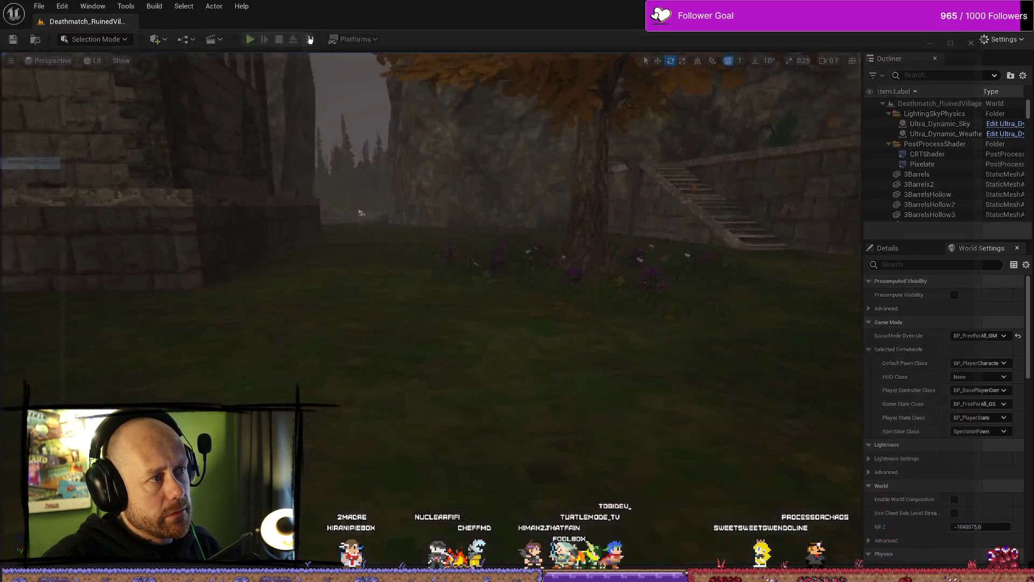
{"action": "left_click", "coordinate": [991, 36]}
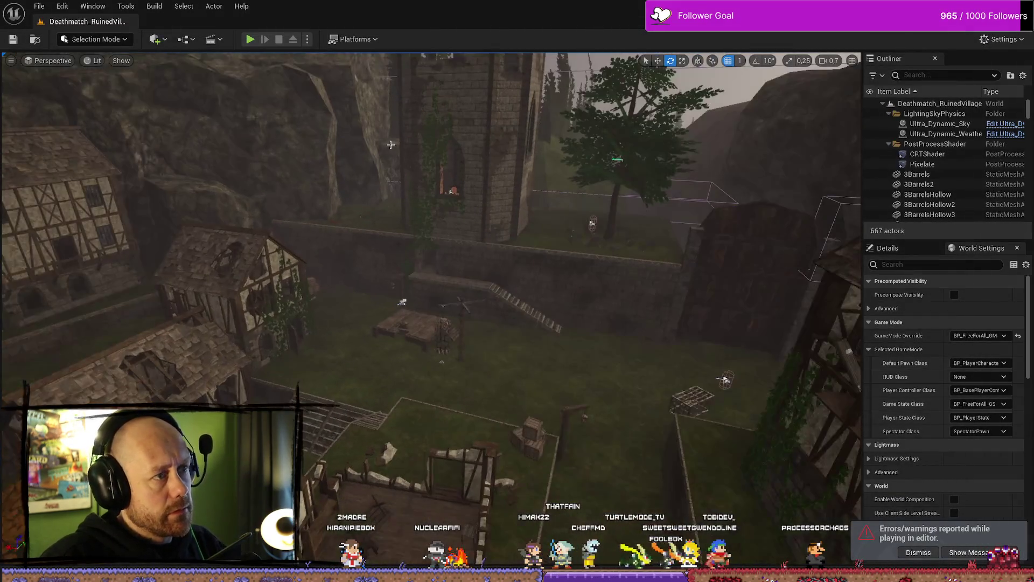
Step: Open the MainMenu level from Content > FPS > Maps > Menus, clearing the playerstat filter
{"action": "key", "text": "ctrl+space"}
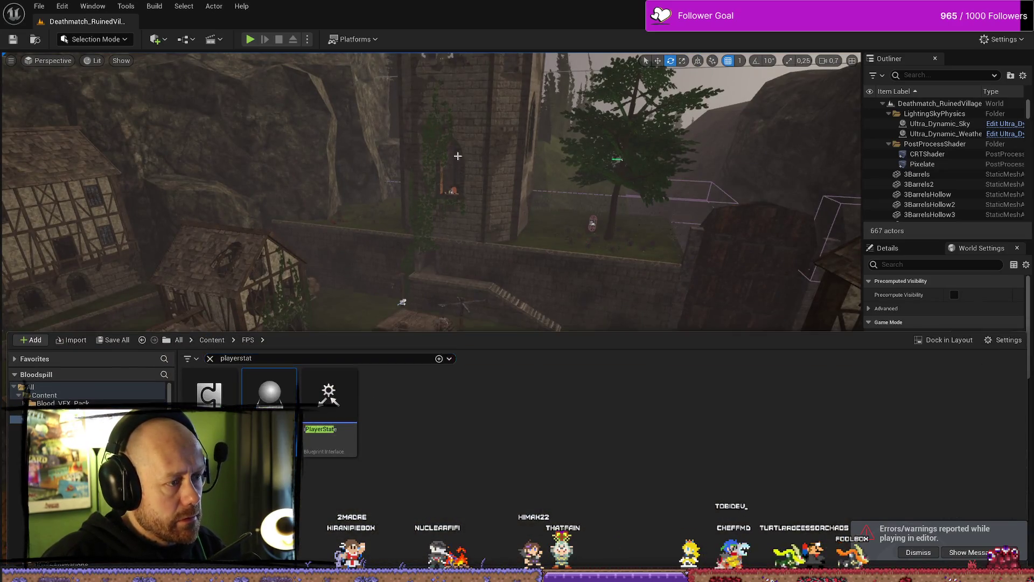
{"action": "left_click", "coordinate": [455, 157]}
{"action": "key", "text": "f"}
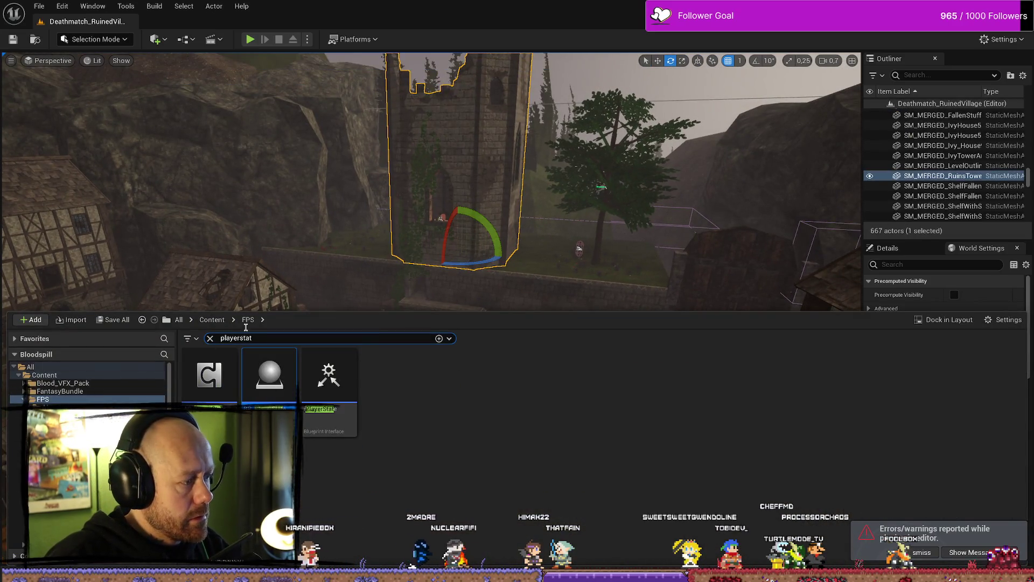
{"action": "key", "text": "ctrl+space"}
{"action": "key", "text": "ctrl+space"}
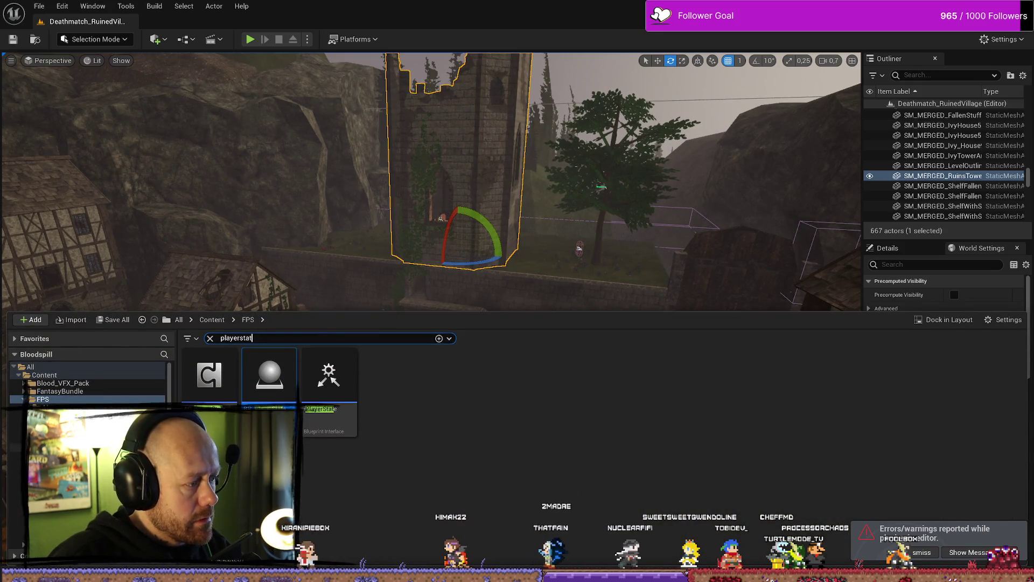
{"action": "left_click", "coordinate": [16, 487]}
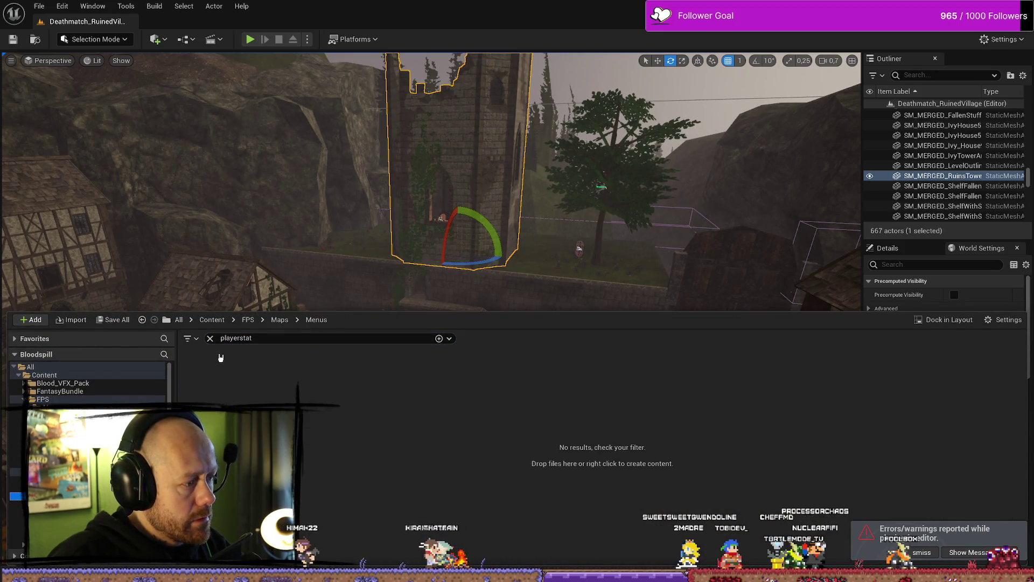
{"action": "left_click", "coordinate": [210, 338]}
{"action": "double_click", "coordinate": [271, 379]}
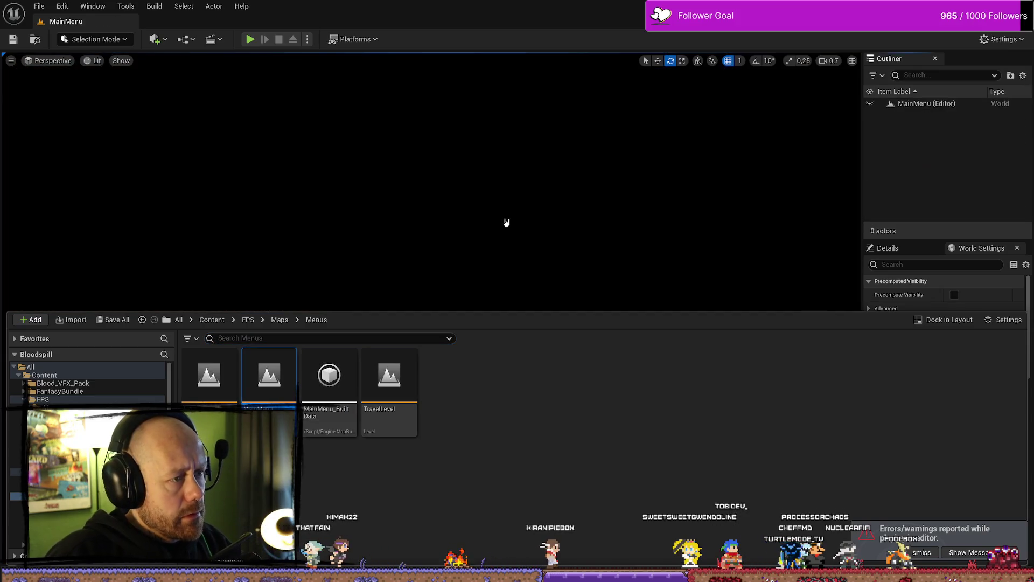
Step: Play a Deathmatch round from the main menu, deploying with the crossbow, then end the session
{"action": "left_click", "coordinate": [493, 172]}
{"action": "left_click", "coordinate": [307, 39]}
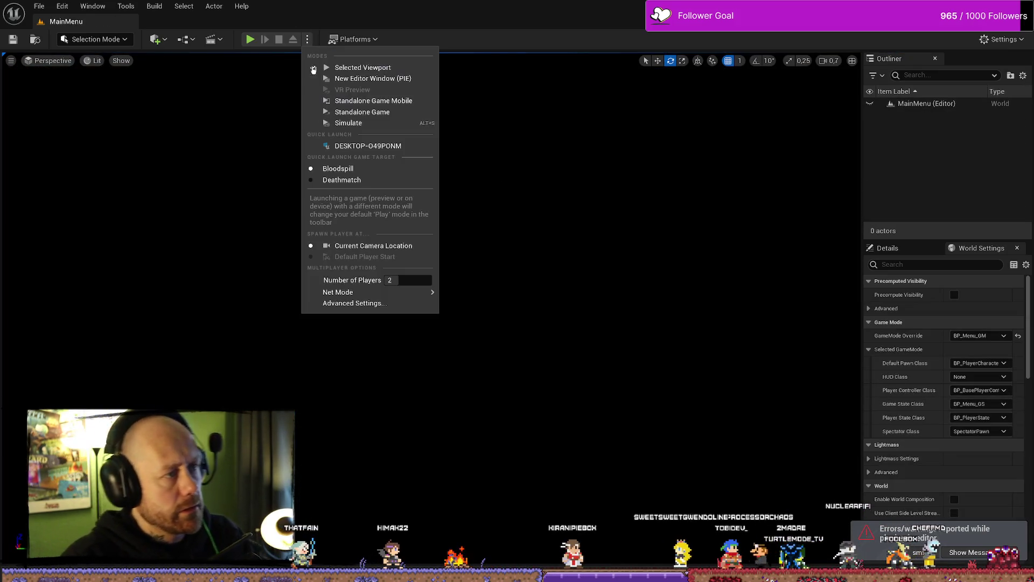
{"action": "left_click", "coordinate": [251, 40]}
{"action": "left_click", "coordinate": [219, 326]}
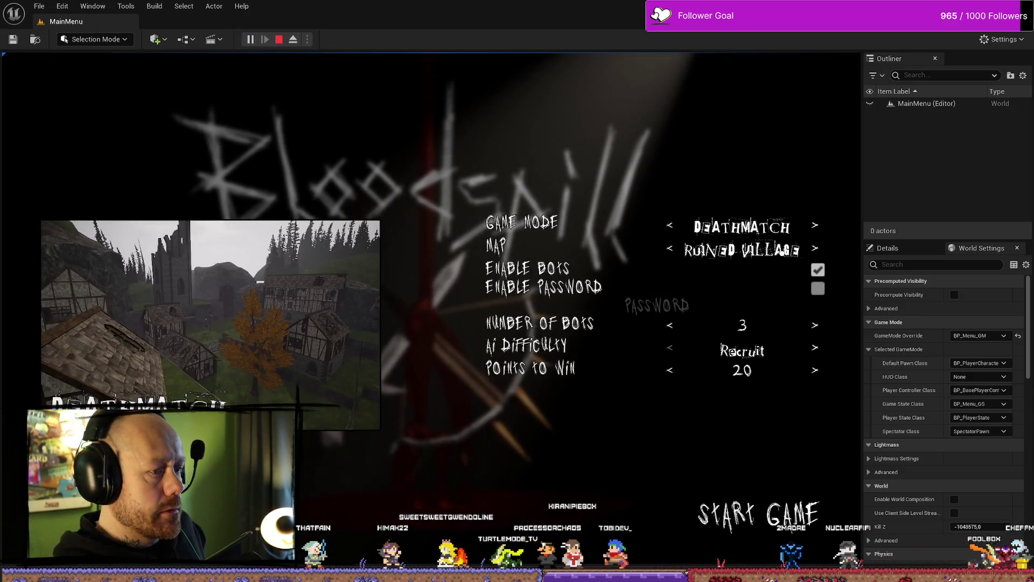
{"action": "left_click", "coordinate": [774, 515]}
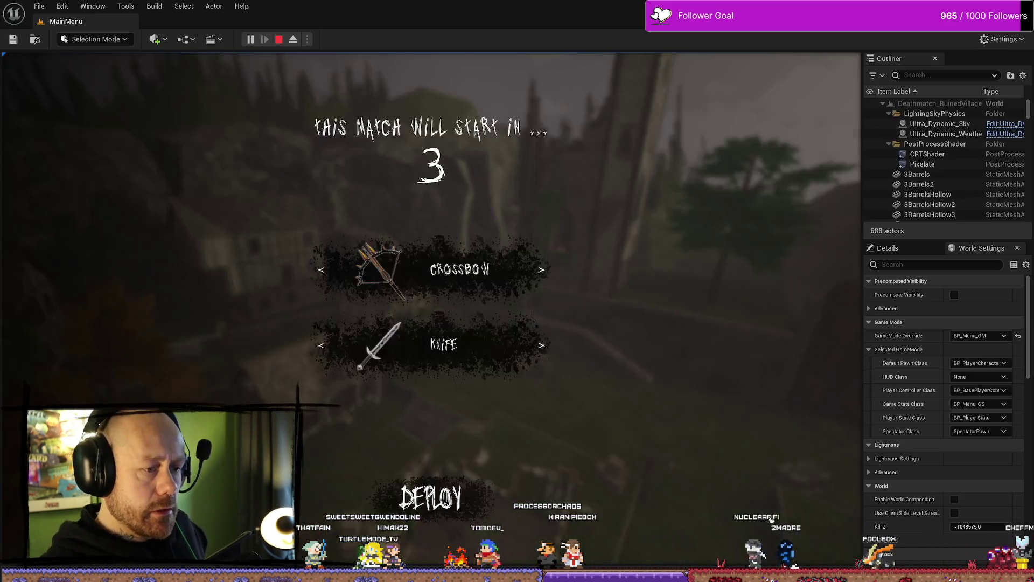
{"action": "left_click", "coordinate": [373, 499]}
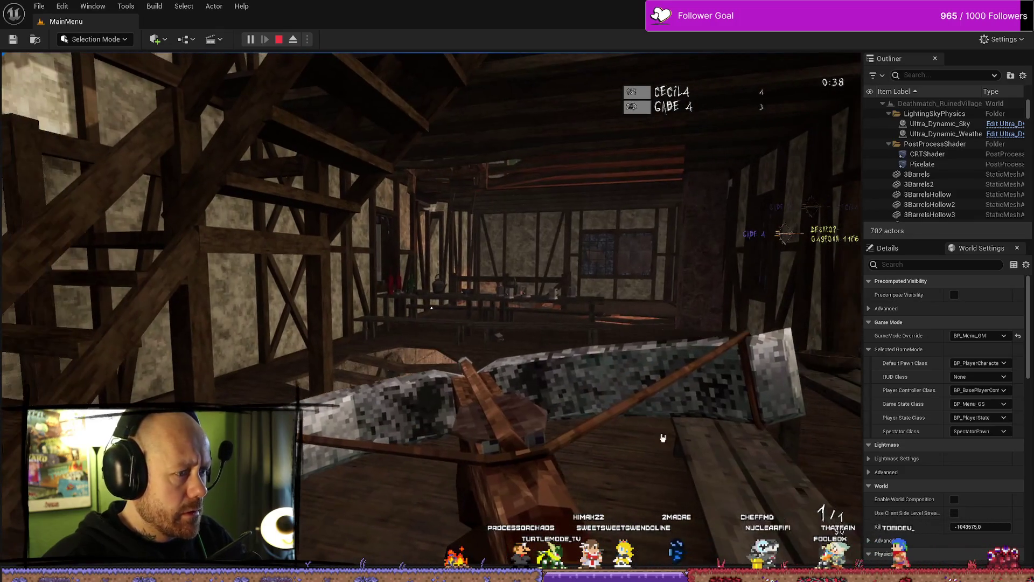
{"action": "key", "text": "Escape"}
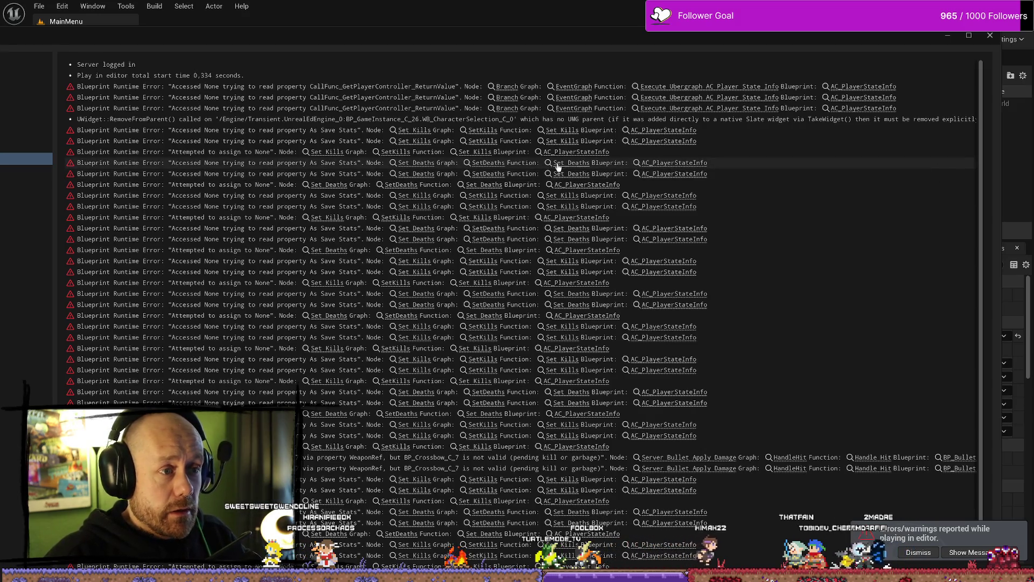
Step: Open AC_PlayerStateInfo from the Message Log and compile it
{"action": "left_click", "coordinate": [690, 164]}
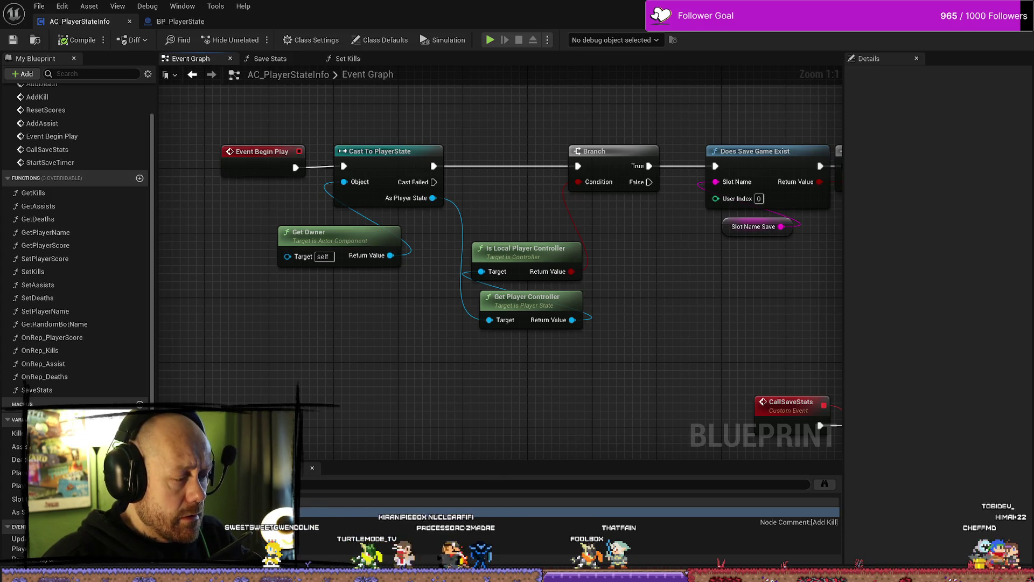
{"action": "key", "text": "F7"}
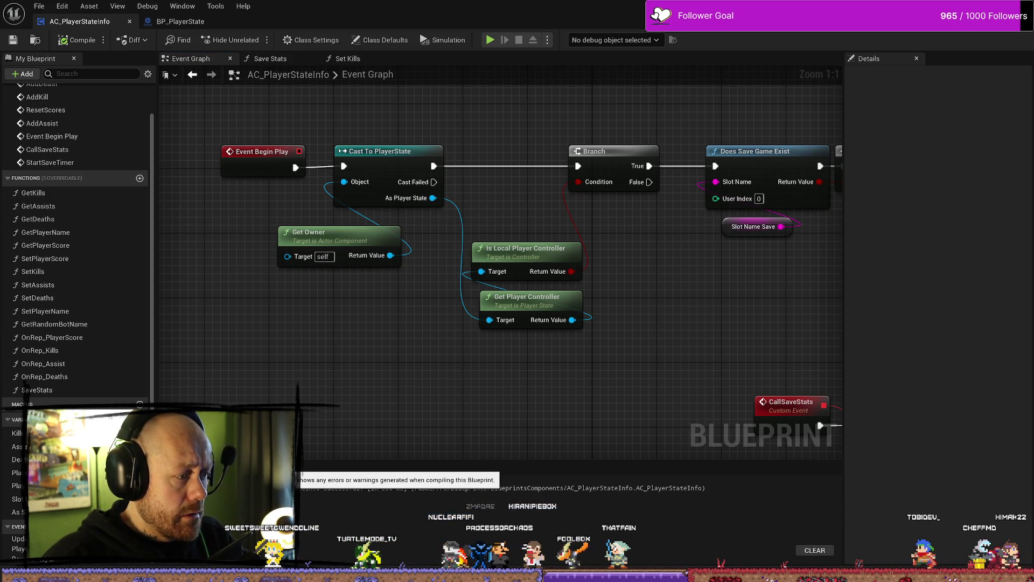
{"action": "left_click", "coordinate": [321, 470]}
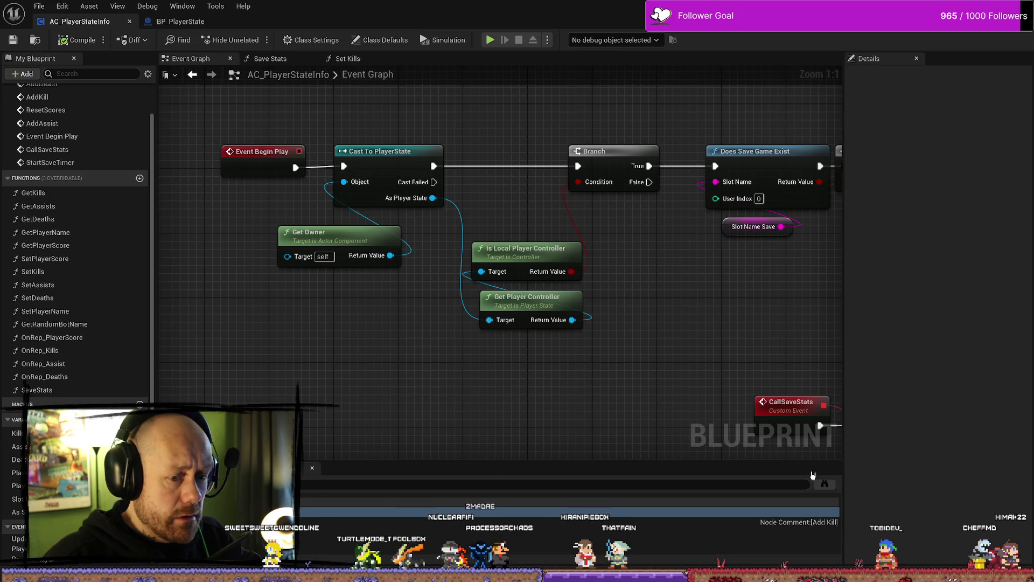
{"action": "scroll", "coordinate": [743, 337], "scroll_direction": "down", "scroll_amount": 2}
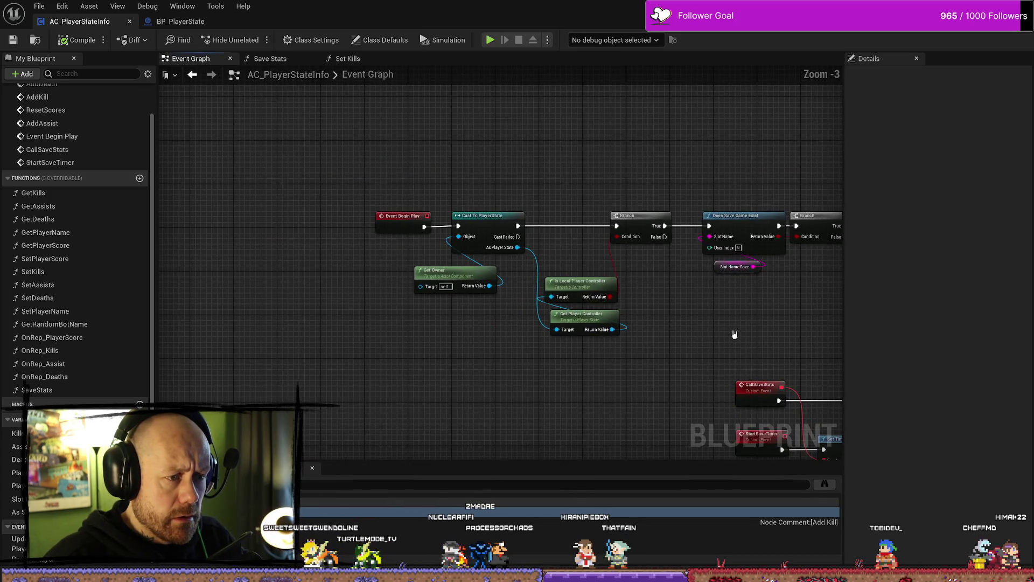
{"action": "scroll", "coordinate": [688, 363], "scroll_direction": "up", "scroll_amount": 2}
Step: Move the player-controller nodes and the Begin Play, cast and Get Owner group to the left
{"action": "left_click_drag", "start_coordinate": [552, 287], "coordinate": [469, 329]}
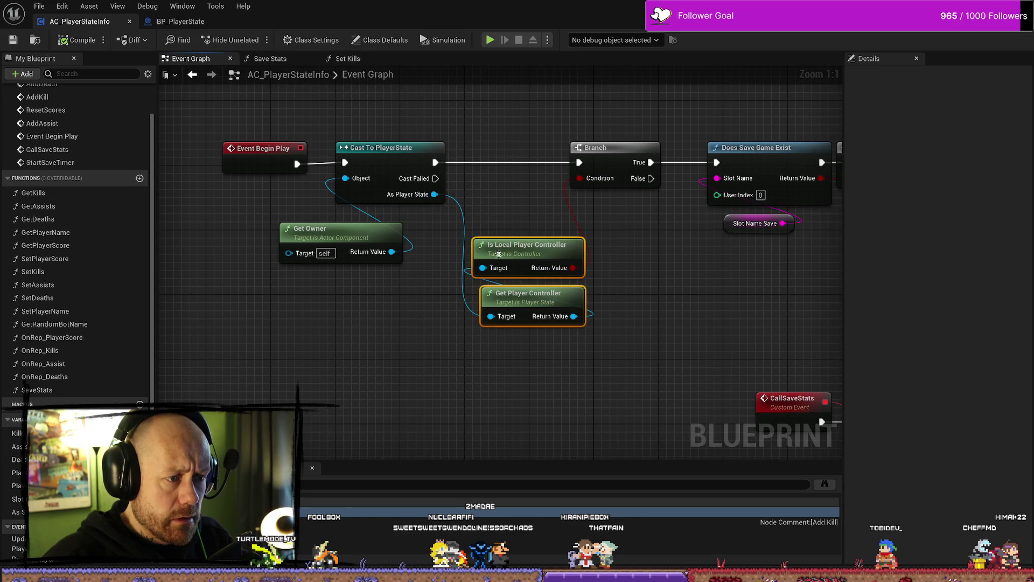
{"action": "left_click_drag", "start_coordinate": [528, 245], "coordinate": [520, 213]}
{"action": "left_click_drag", "start_coordinate": [509, 121], "coordinate": [388, 306]}
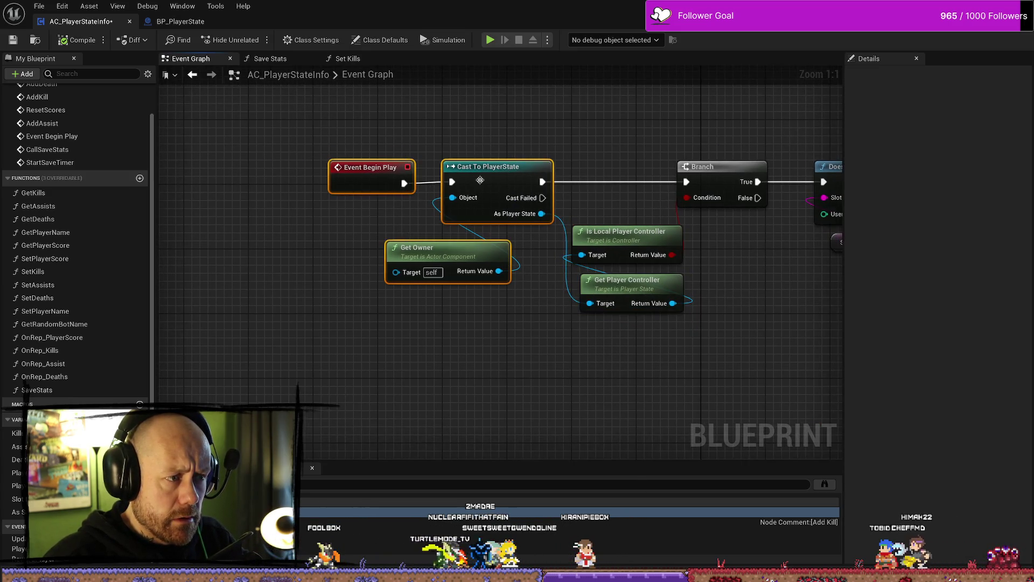
{"action": "left_click_drag", "start_coordinate": [420, 253], "coordinate": [363, 254]}
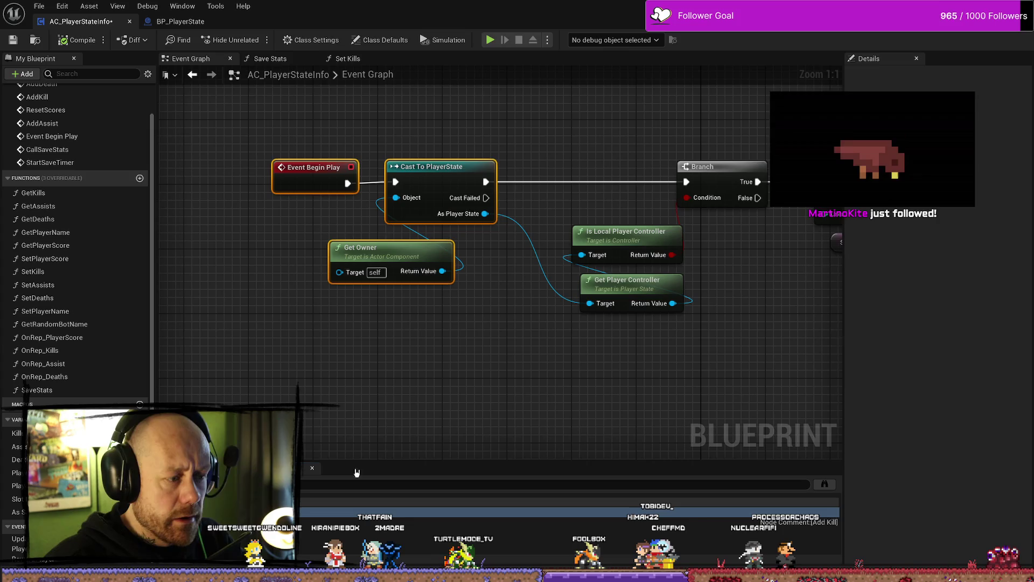
{"action": "left_click", "coordinate": [239, 6]}
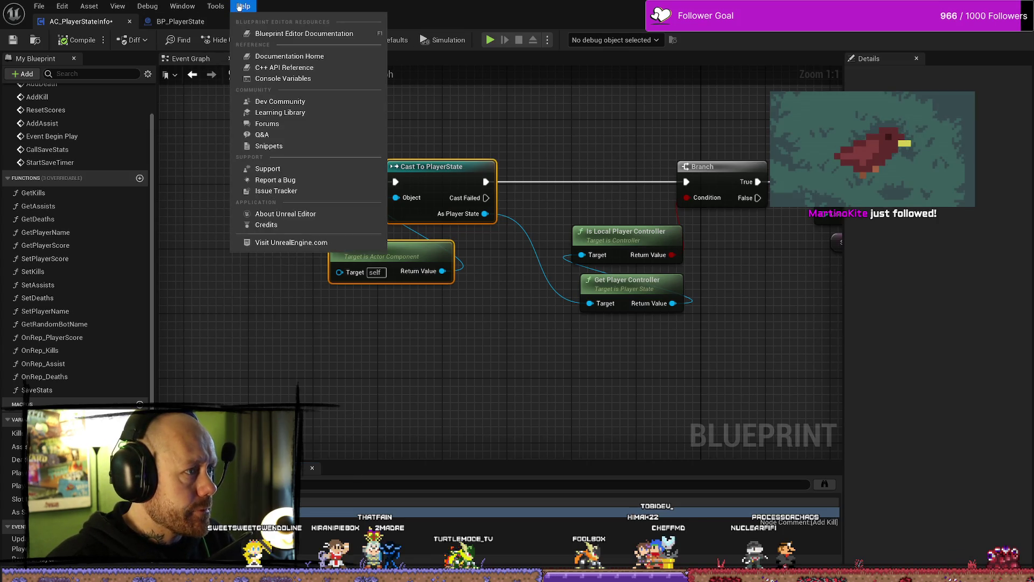
Step: Reopen the Message Log, shrink and move its window up-left, and scroll the log horizontally
{"action": "left_click", "coordinate": [147, 6]}
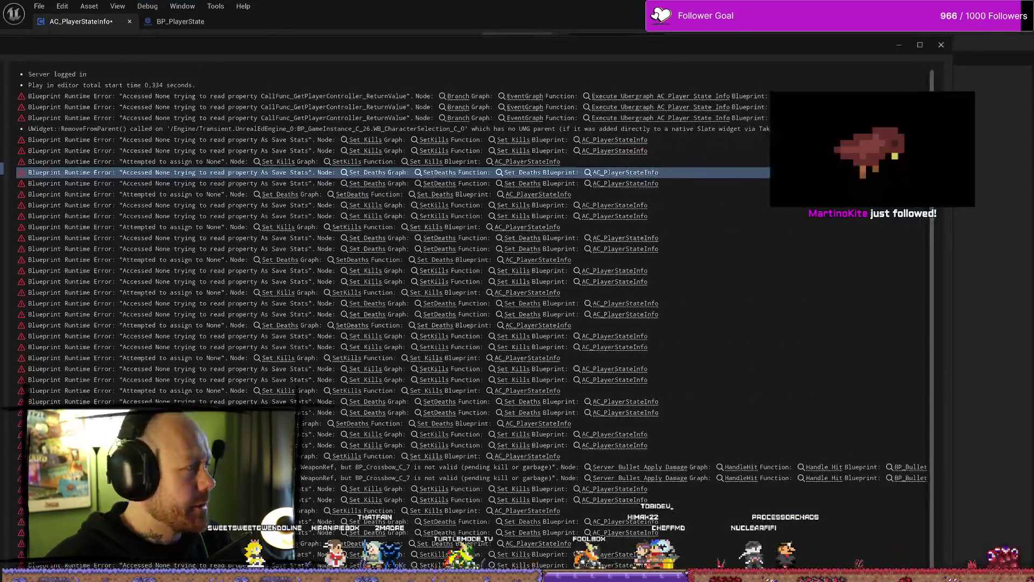
{"action": "left_click_drag", "start_coordinate": [436, 45], "coordinate": [436, 253]}
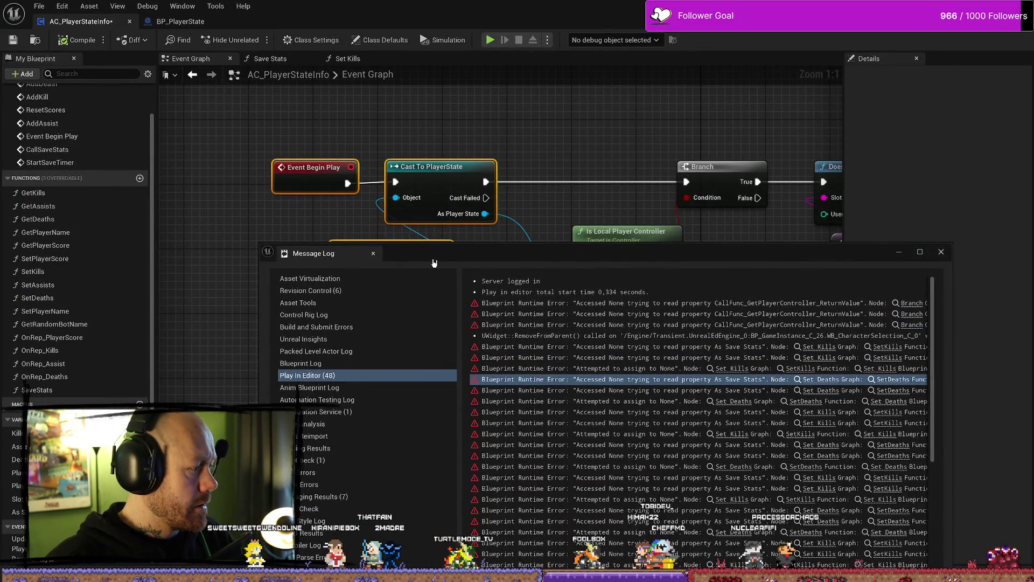
{"action": "left_click_drag", "start_coordinate": [443, 268], "coordinate": [354, 168]}
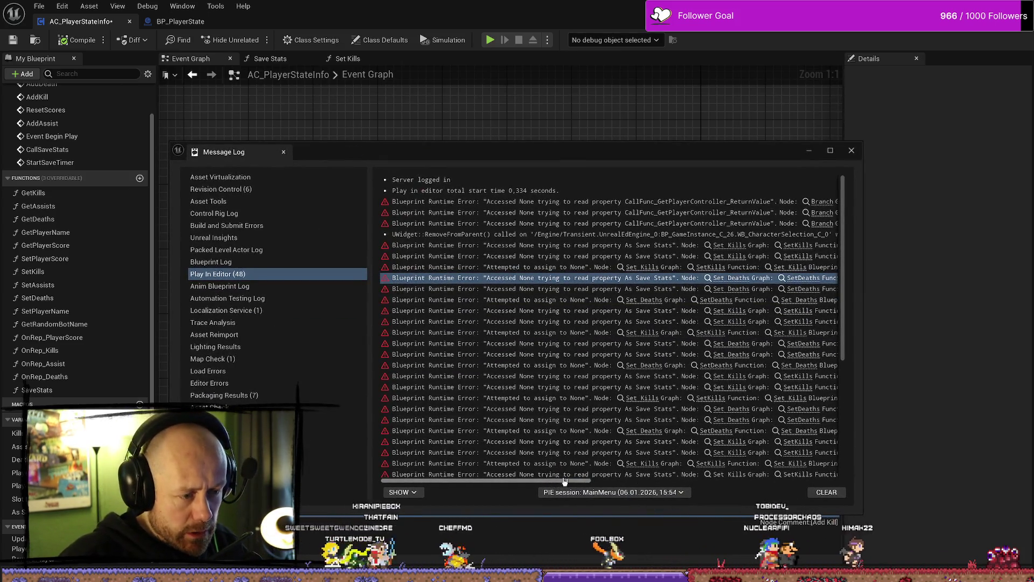
{"action": "left_click_drag", "start_coordinate": [552, 481], "coordinate": [633, 478]}
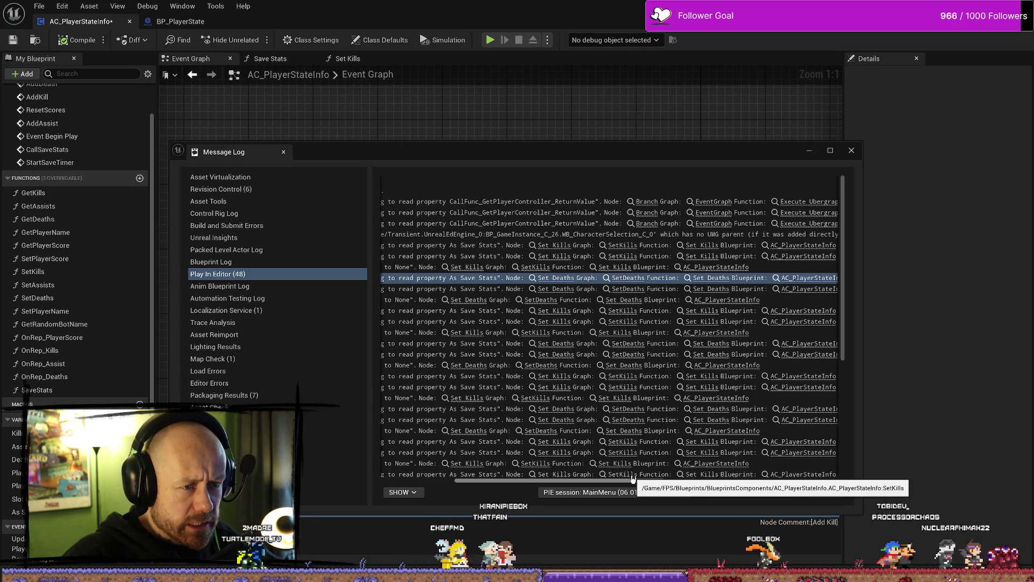
{"action": "mouse_move", "coordinate": [633, 476]}
{"action": "left_mouse_down"}
{"action": "mouse_move", "coordinate": [574, 479]}
{"action": "mouse_move", "coordinate": [679, 467]}
{"action": "left_mouse_up"}
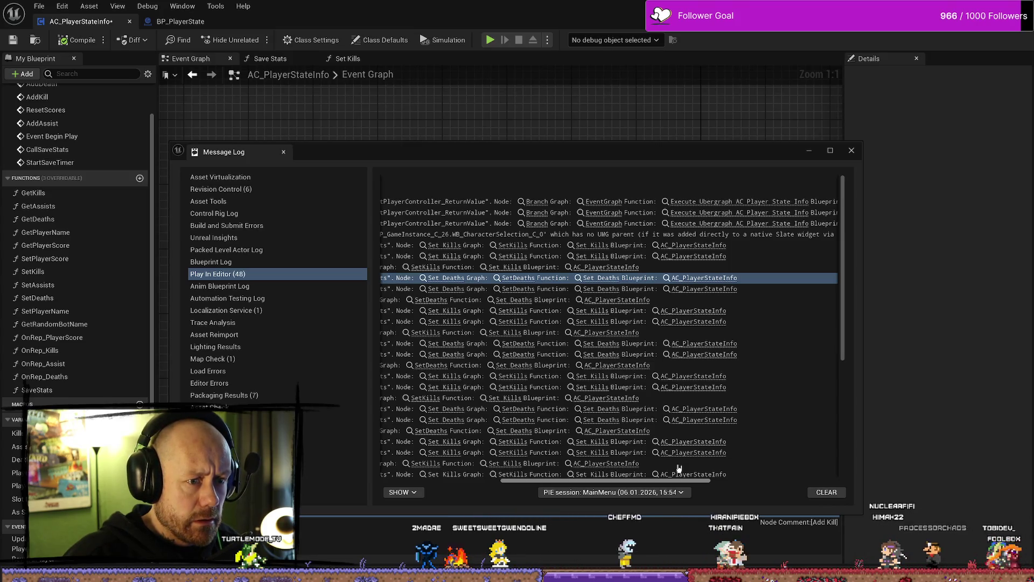
{"action": "mouse_move", "coordinate": [679, 467]}
{"action": "left_mouse_down"}
{"action": "mouse_move", "coordinate": [754, 471]}
{"action": "mouse_move", "coordinate": [690, 469]}
{"action": "left_mouse_up"}
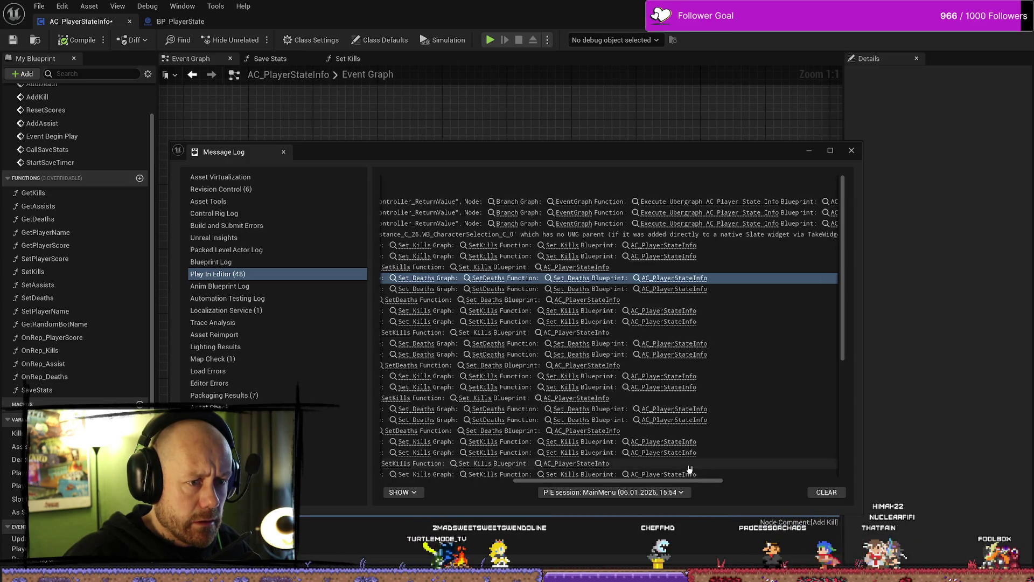
Step: Open Set Deaths from the error list and inspect its SET Deaths and As Save Stats nodes
{"action": "left_click", "coordinate": [498, 278]}
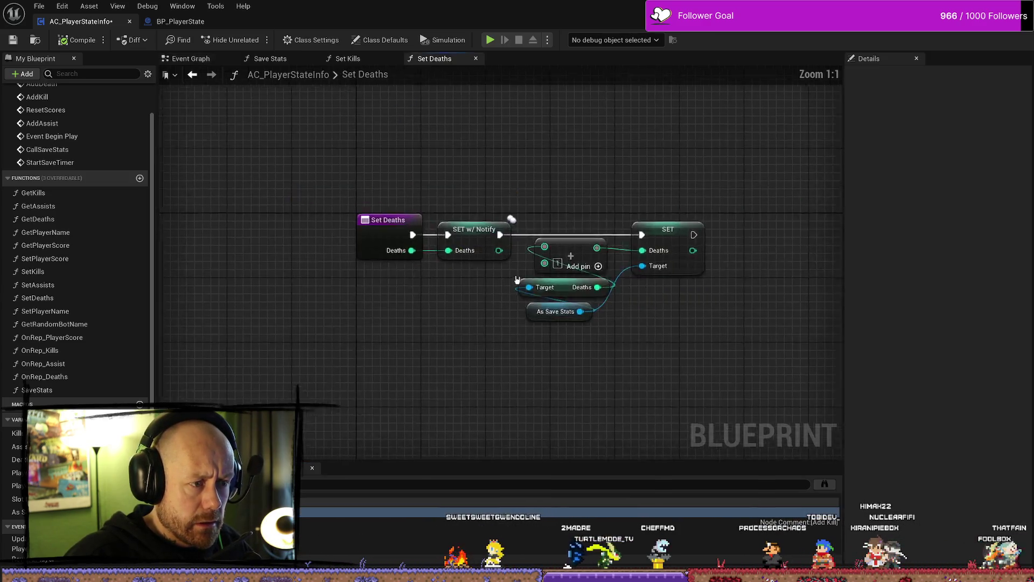
{"action": "mouse_move", "coordinate": [695, 344]}
{"action": "left_mouse_down"}
{"action": "mouse_move", "coordinate": [523, 240]}
{"action": "mouse_move", "coordinate": [531, 249]}
{"action": "left_mouse_up"}
{"action": "left_click", "coordinate": [637, 350]}
{"action": "left_click", "coordinate": [633, 237]}
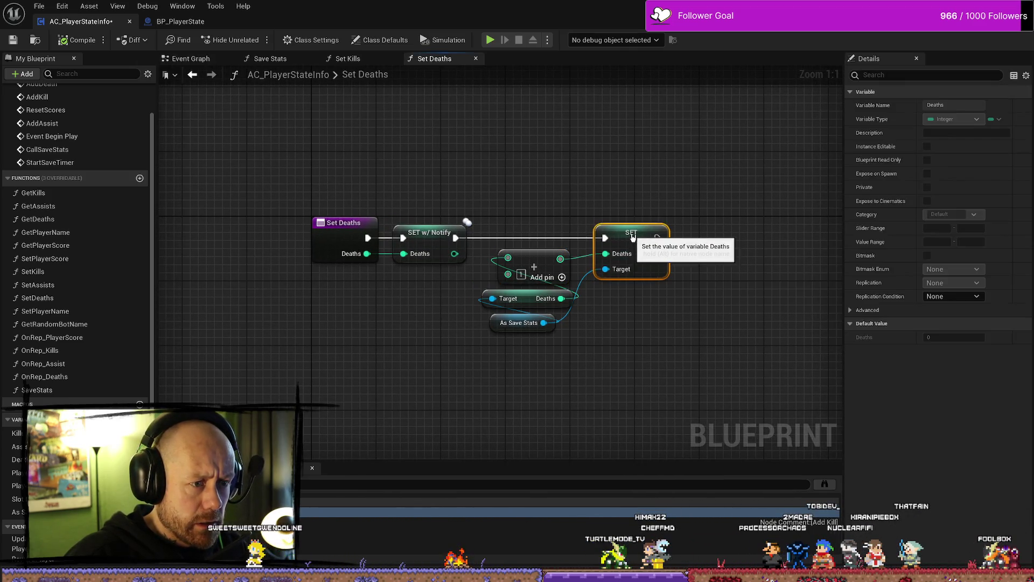
{"action": "left_click", "coordinate": [661, 333]}
{"action": "left_click", "coordinate": [520, 326]}
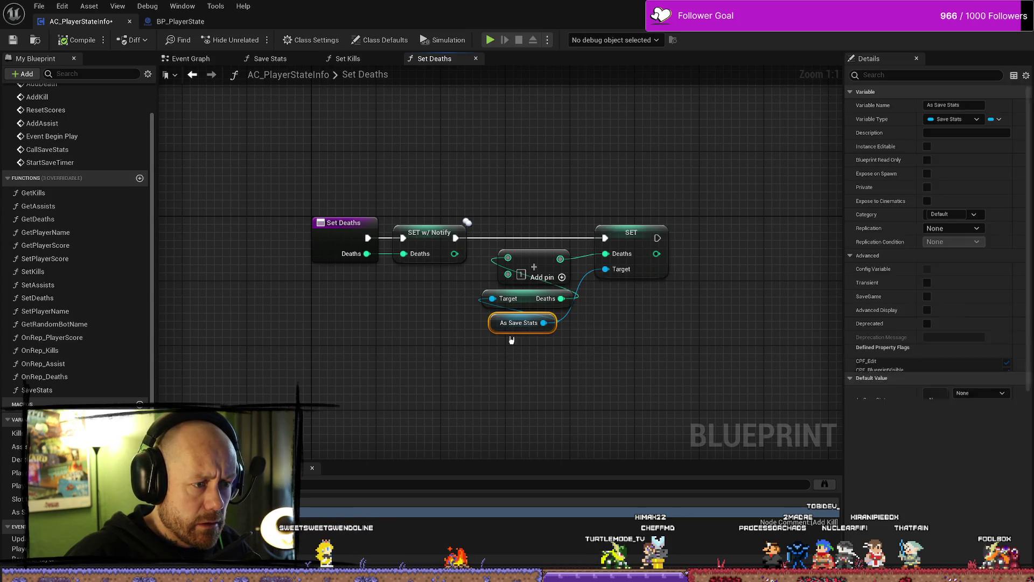
{"action": "left_click", "coordinate": [581, 394]}
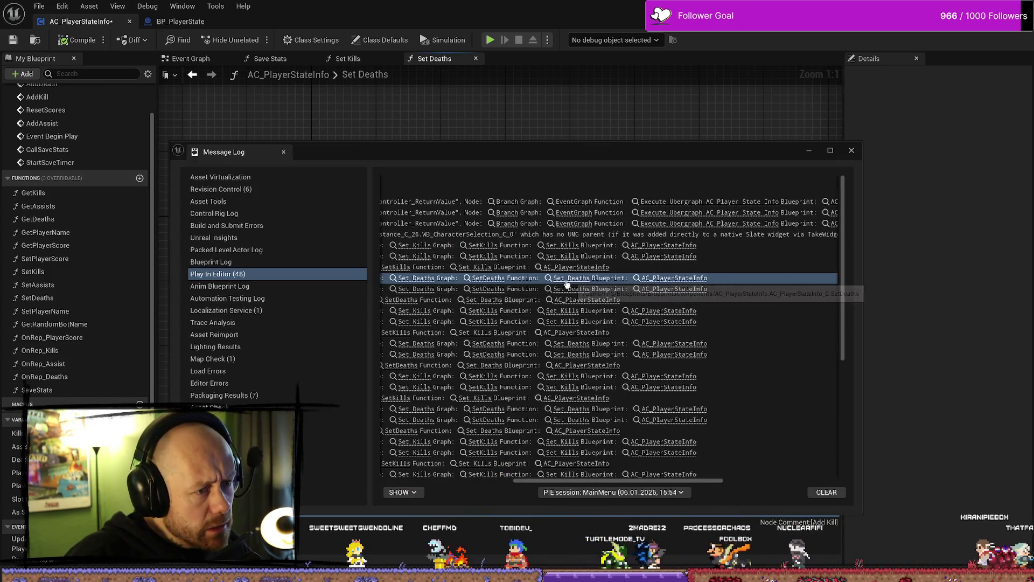
Step: Close the Message Log and return to the MainMenu level editor
{"action": "left_click_drag", "start_coordinate": [695, 481], "coordinate": [590, 484]}
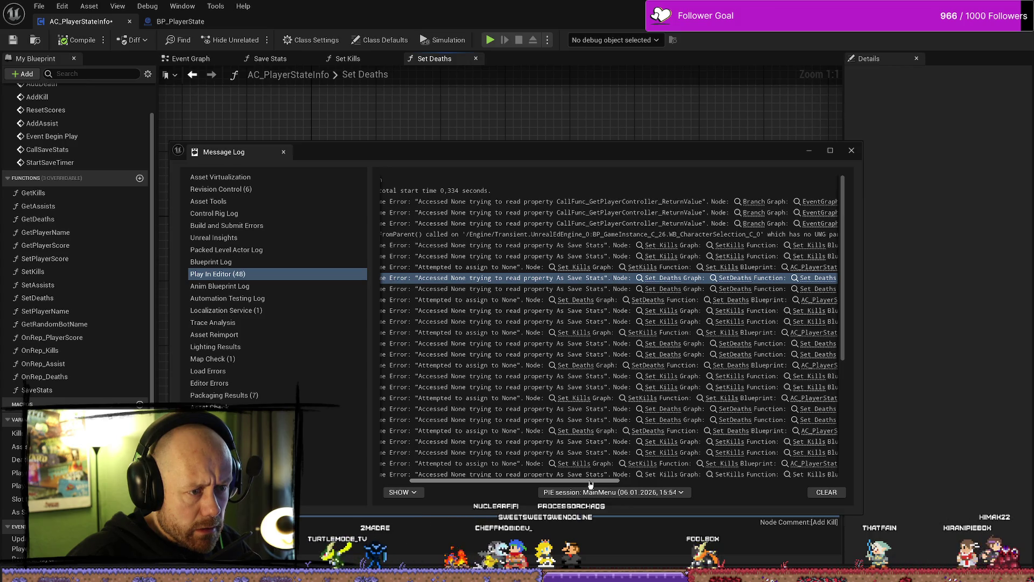
{"action": "left_click", "coordinate": [851, 151]}
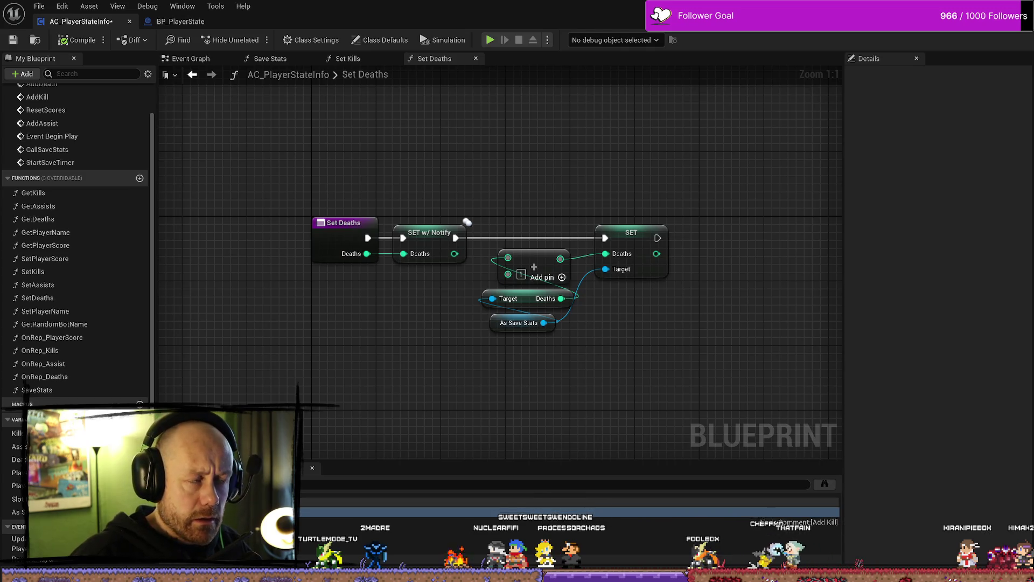
{"action": "key", "text": "alt+Tab"}
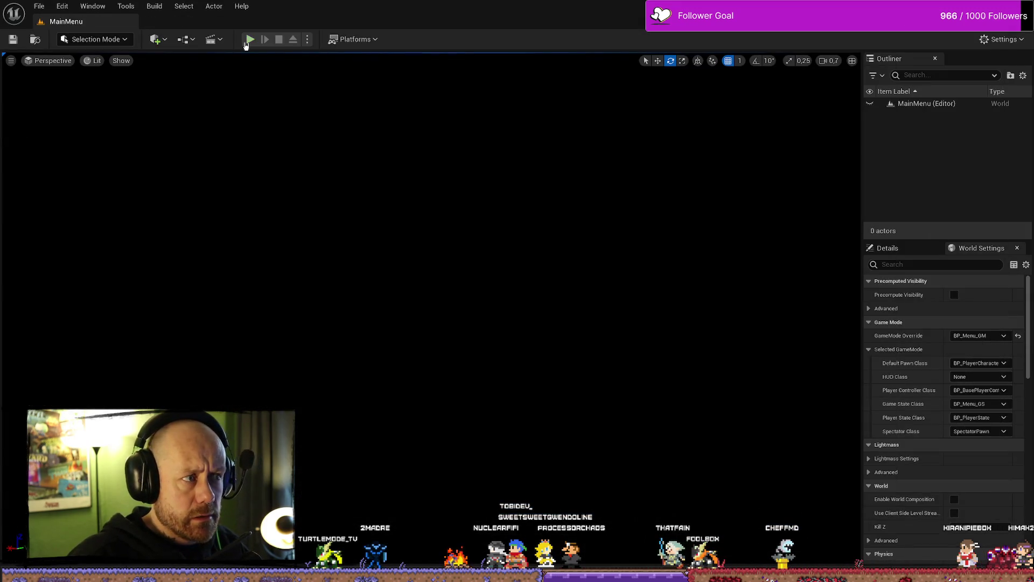
Step: Playtest a Singleplayer match from the main menu, then end it and close the error log
{"action": "left_click", "coordinate": [246, 43]}
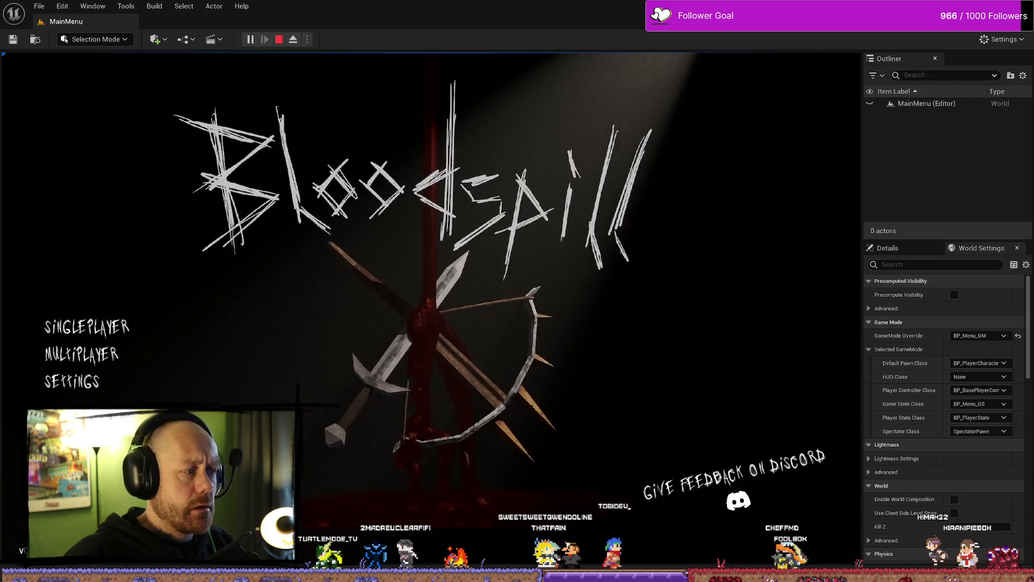
{"action": "left_click", "coordinate": [86, 326]}
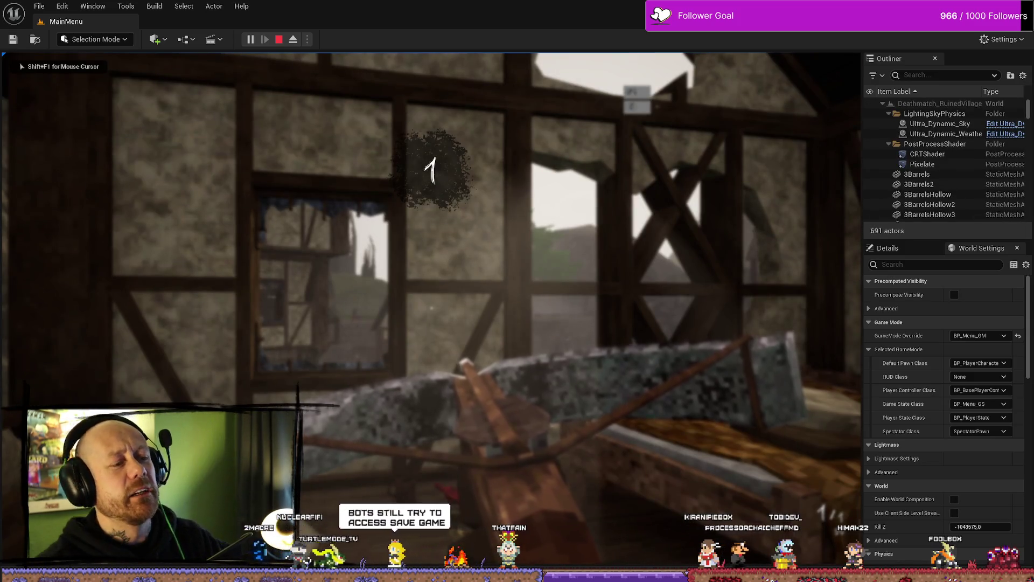
{"action": "mouse_move", "coordinate": [432, 307]}
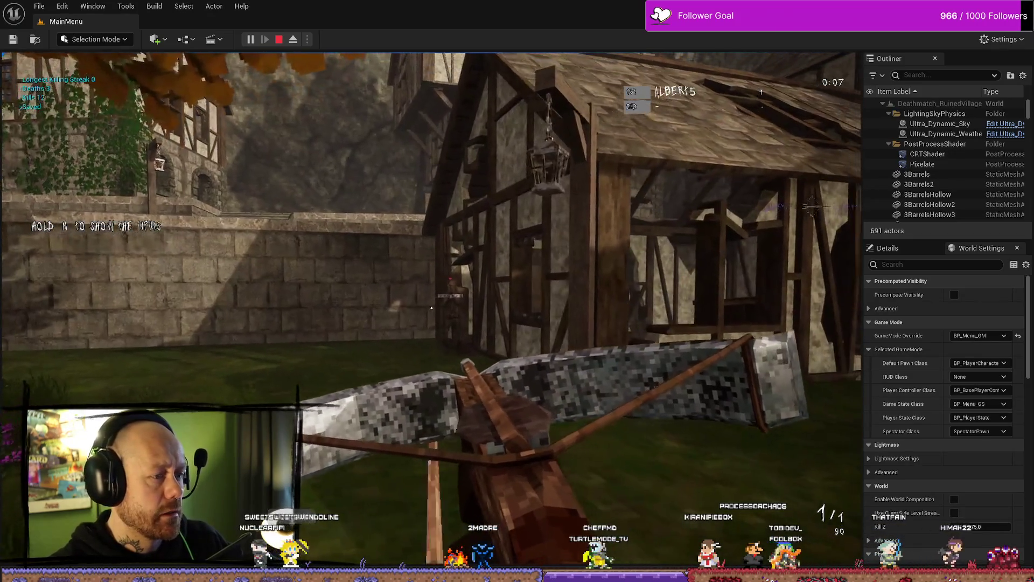
{"action": "key", "text": "Escape"}
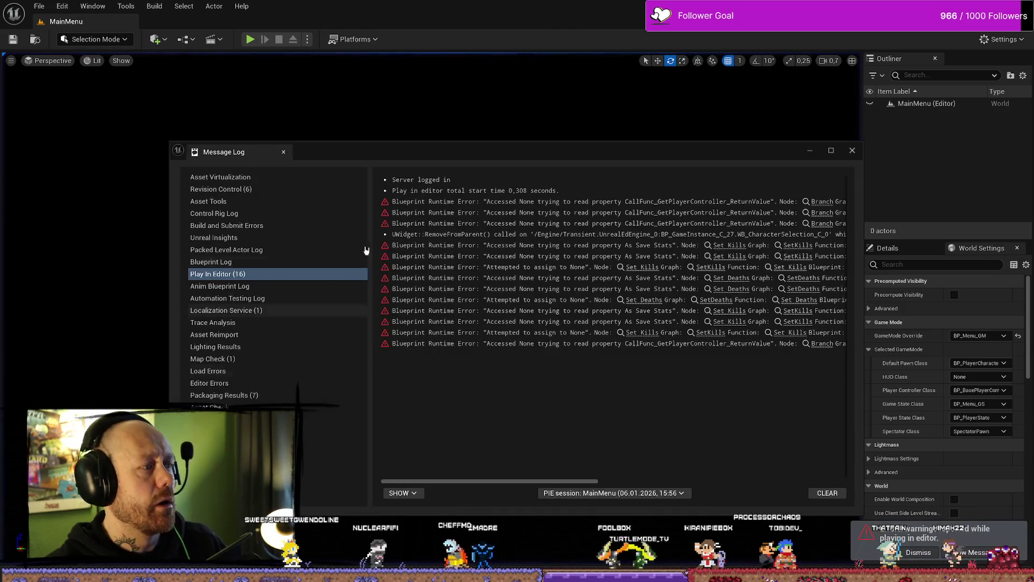
{"action": "left_click", "coordinate": [852, 152]}
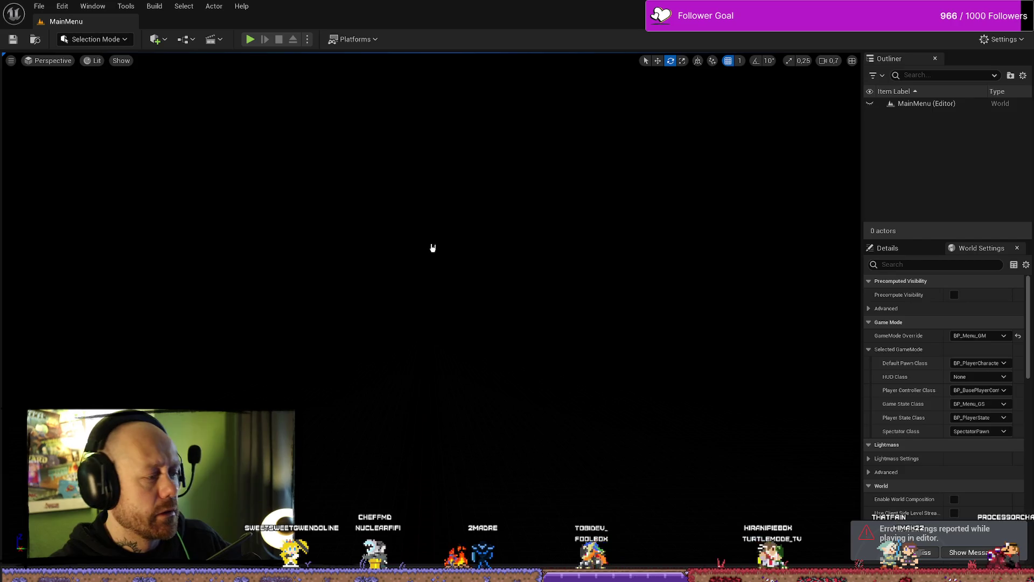
Step: Switch back to the AC_PlayerStateInfo Blueprint's Set Deaths graph
{"action": "key", "text": "ctrl+space"}
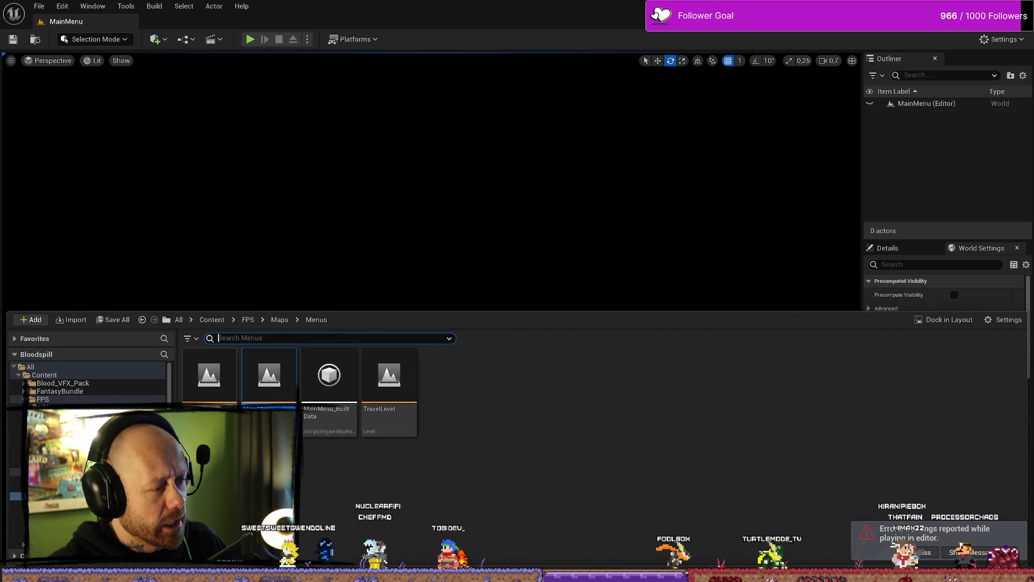
{"action": "key", "text": "alt+Tab"}
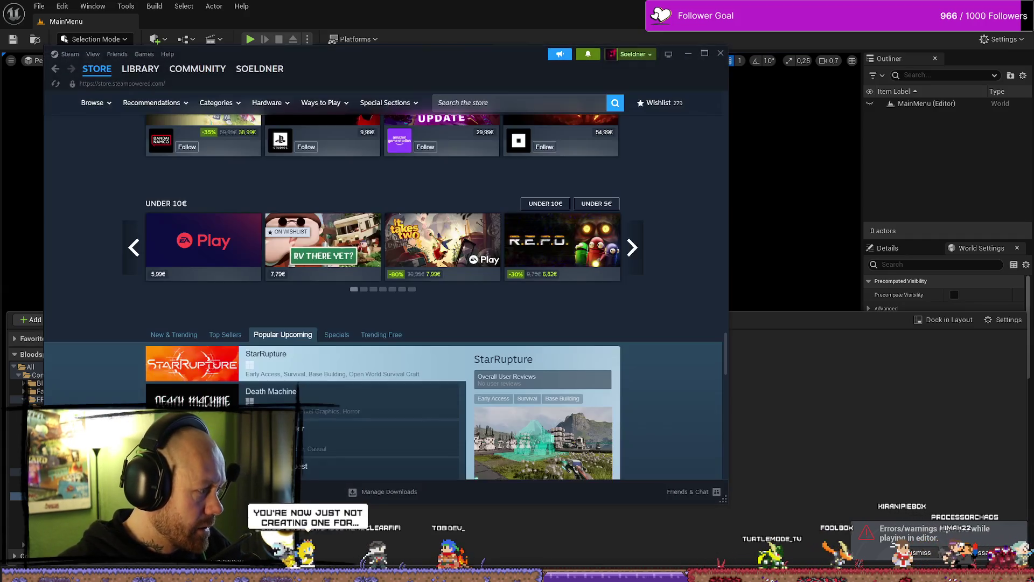
{"action": "key", "text": "alt+Tab"}
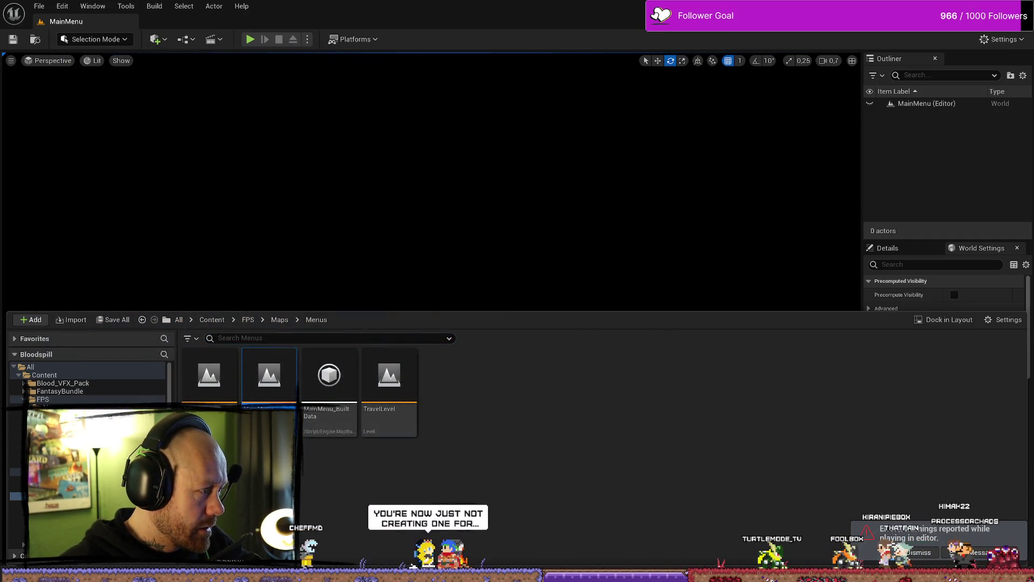
{"action": "key", "text": "alt+Tab"}
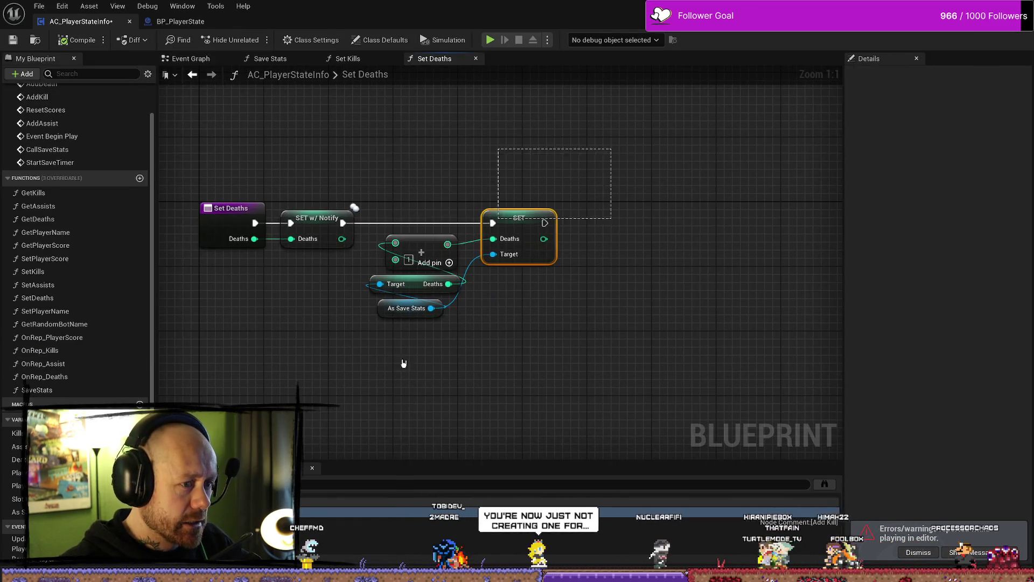
Step: Move the SET and As Save Stats nodes right in Set Deaths and reselect the Add/SET group
{"action": "mouse_move", "coordinate": [403, 363]}
{"action": "left_mouse_down"}
{"action": "mouse_move", "coordinate": [372, 232]}
{"action": "mouse_move", "coordinate": [566, 252]}
{"action": "left_mouse_up"}
{"action": "left_click", "coordinate": [467, 337]}
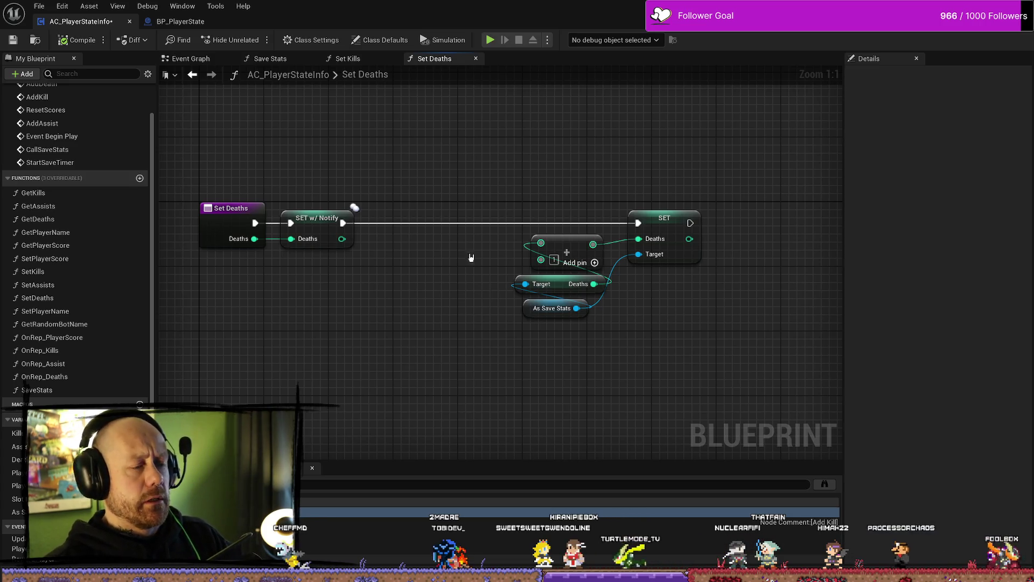
{"action": "mouse_move", "coordinate": [700, 173]}
{"action": "left_mouse_down"}
{"action": "mouse_move", "coordinate": [558, 365]}
{"action": "mouse_move", "coordinate": [523, 362]}
{"action": "left_mouse_up"}
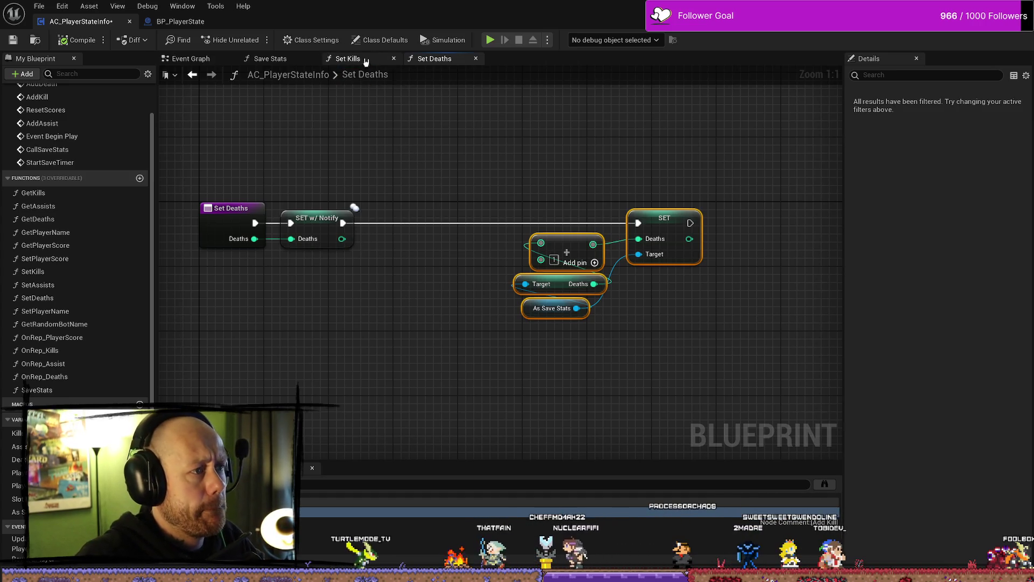
{"action": "left_click", "coordinate": [277, 59]}
Step: In the Event Graph, shift the Begin Play, Cast and Get Owner nodes and the player-controller nodes left
{"action": "left_click", "coordinate": [204, 59]}
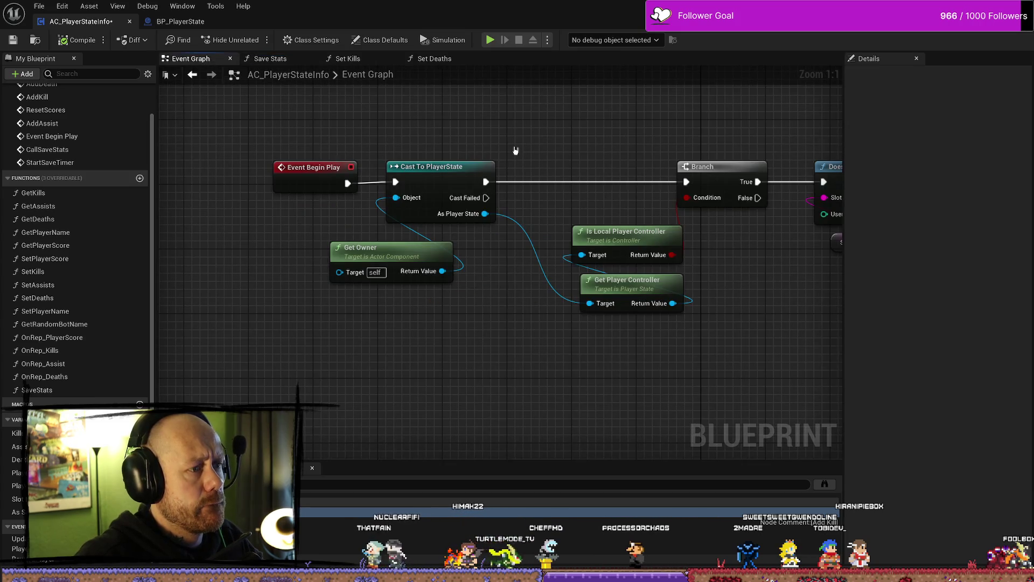
{"action": "left_click_drag", "start_coordinate": [380, 257], "coordinate": [380, 264]}
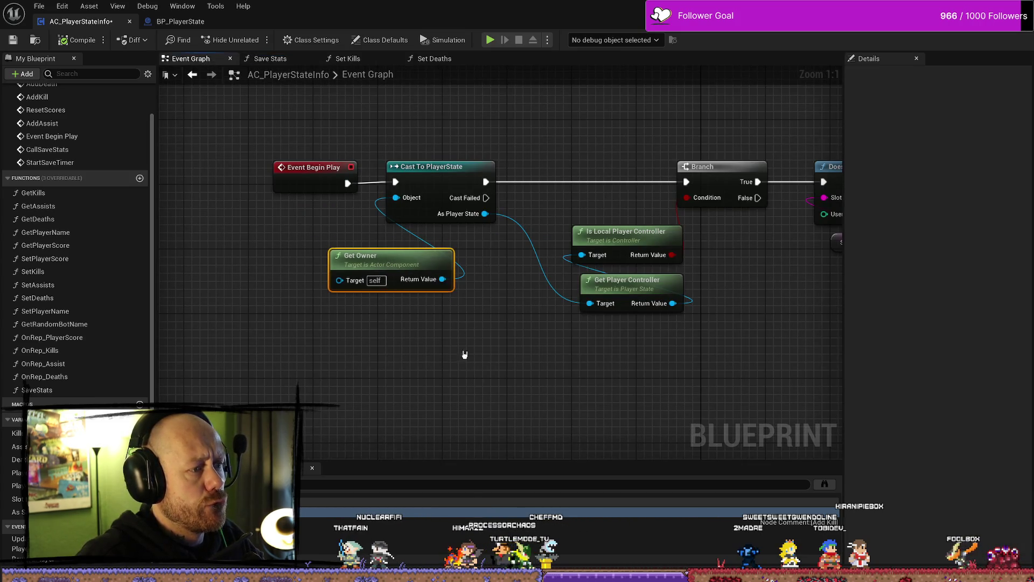
{"action": "left_click_drag", "start_coordinate": [472, 337], "coordinate": [429, 366]}
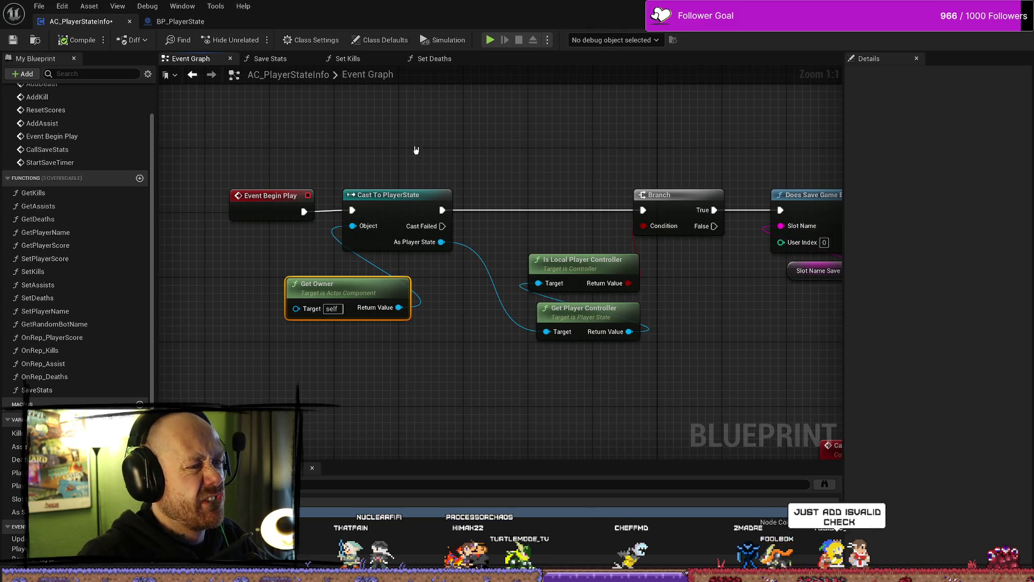
{"action": "left_click_drag", "start_coordinate": [418, 153], "coordinate": [291, 202]}
{"action": "left_click_drag", "start_coordinate": [355, 206], "coordinate": [301, 206]}
{"action": "mouse_move", "coordinate": [427, 363]}
{"action": "left_mouse_down"}
{"action": "mouse_move", "coordinate": [388, 335]}
{"action": "mouse_move", "coordinate": [451, 330]}
{"action": "left_mouse_up"}
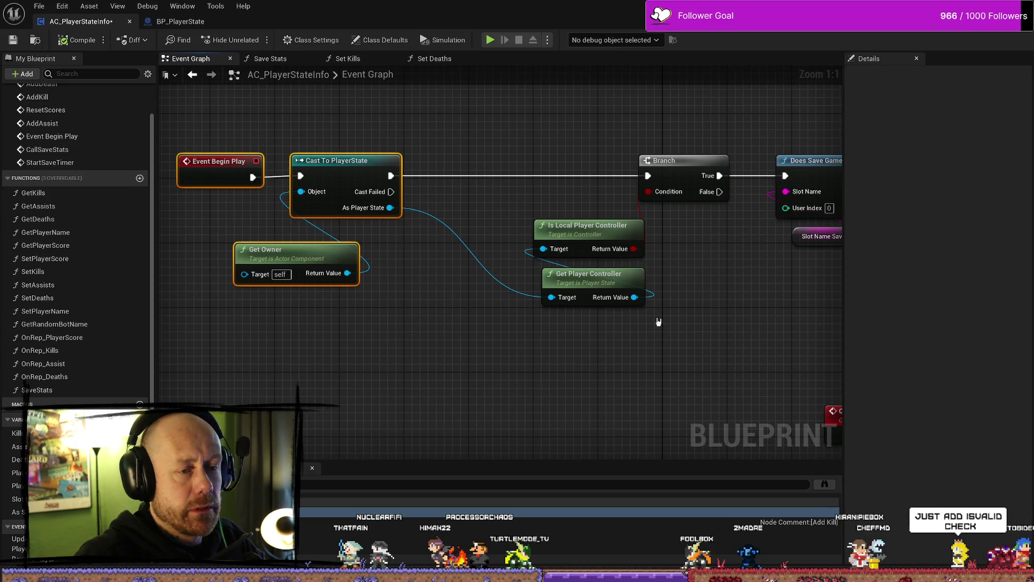
{"action": "left_click_drag", "start_coordinate": [612, 364], "coordinate": [546, 237]}
{"action": "left_click_drag", "start_coordinate": [545, 237], "coordinate": [439, 237]}
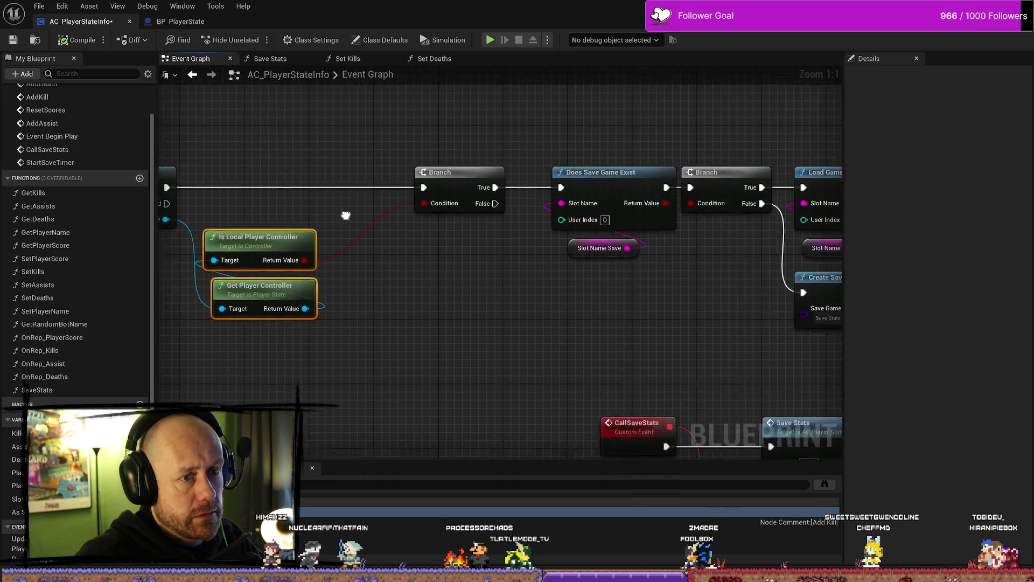
Step: Bring up the node actions for Is Local Player Controller's return value
{"action": "scroll", "coordinate": [530, 245], "scroll_direction": "down", "scroll_amount": 5}
{"action": "scroll", "coordinate": [531, 245], "scroll_direction": "up", "scroll_amount": 5}
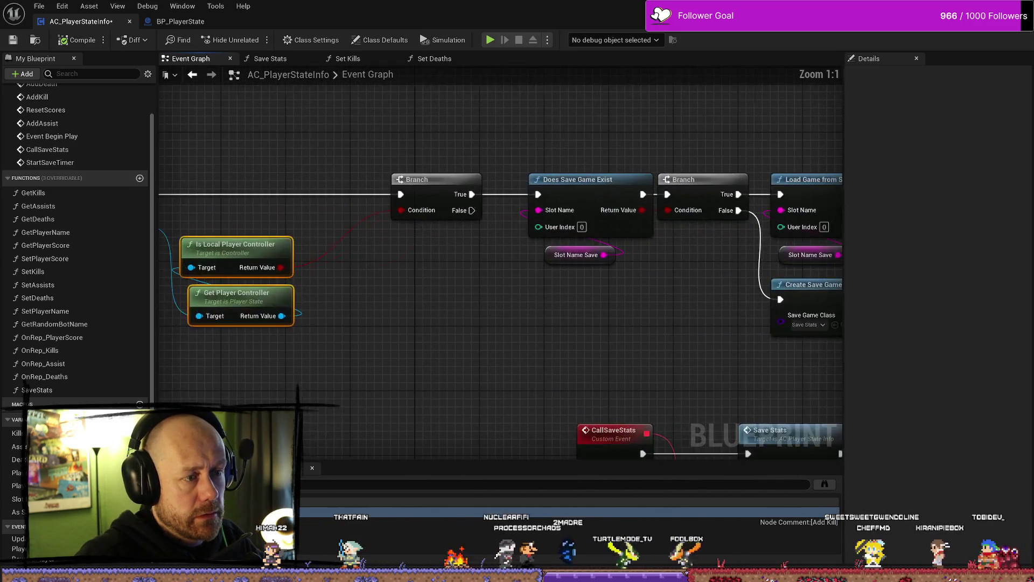
{"action": "right_click", "coordinate": [569, 186]}
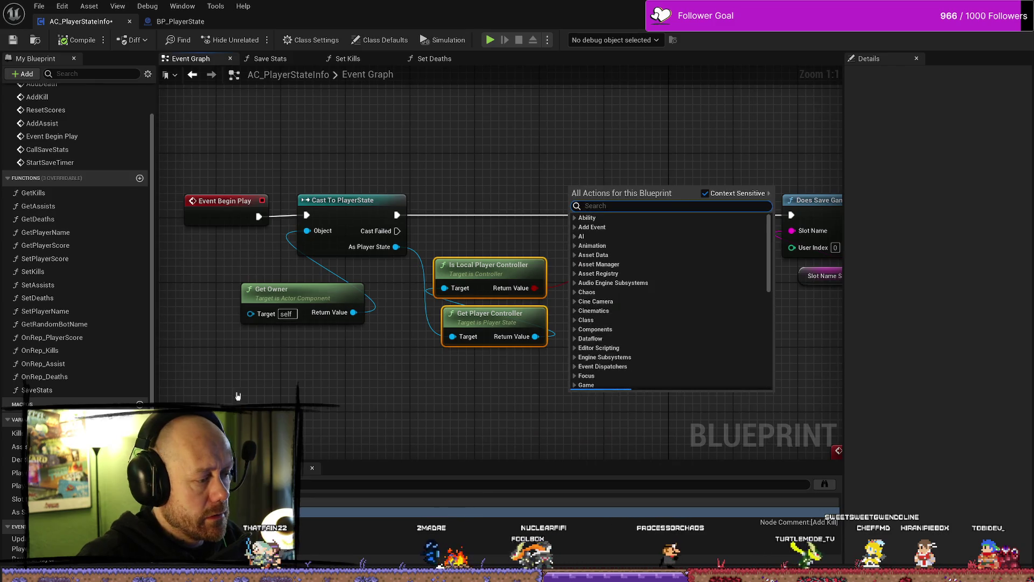
{"action": "left_click", "coordinate": [451, 380]}
{"action": "left_click", "coordinate": [451, 380]}
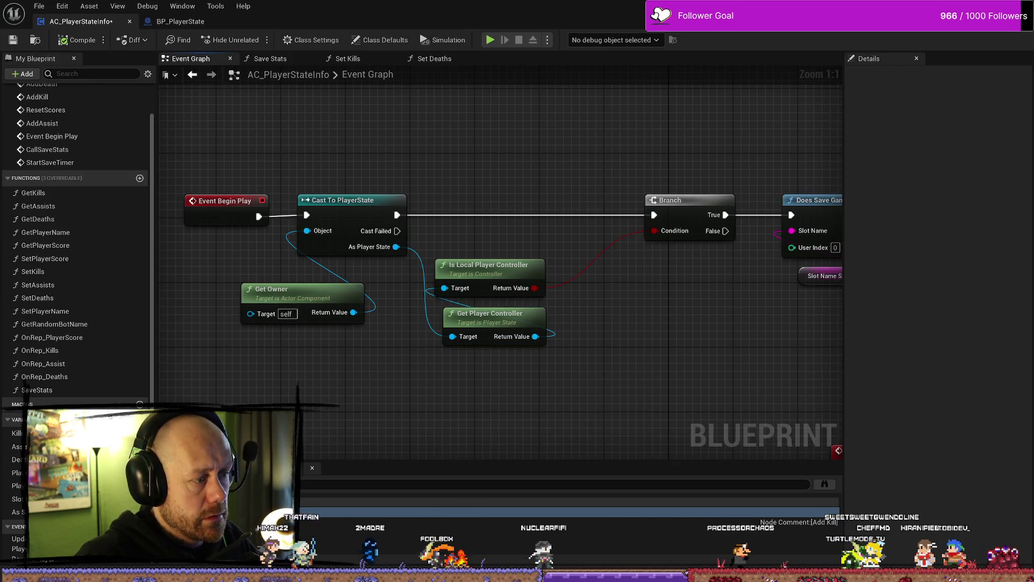
{"action": "right_click", "coordinate": [526, 295]}
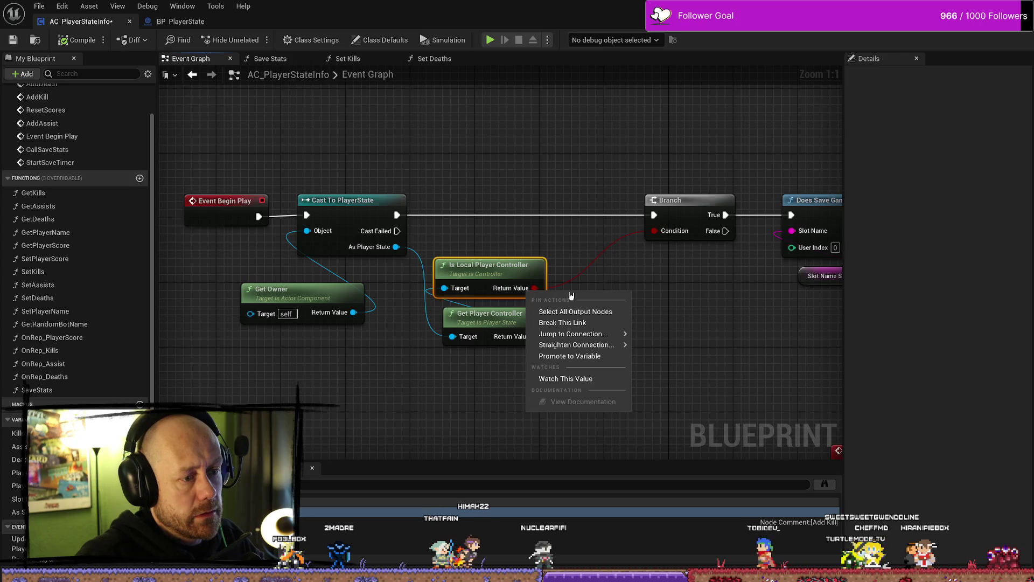
Step: Promote the local-controller result to a variable named notABot
{"action": "left_click", "coordinate": [584, 358]}
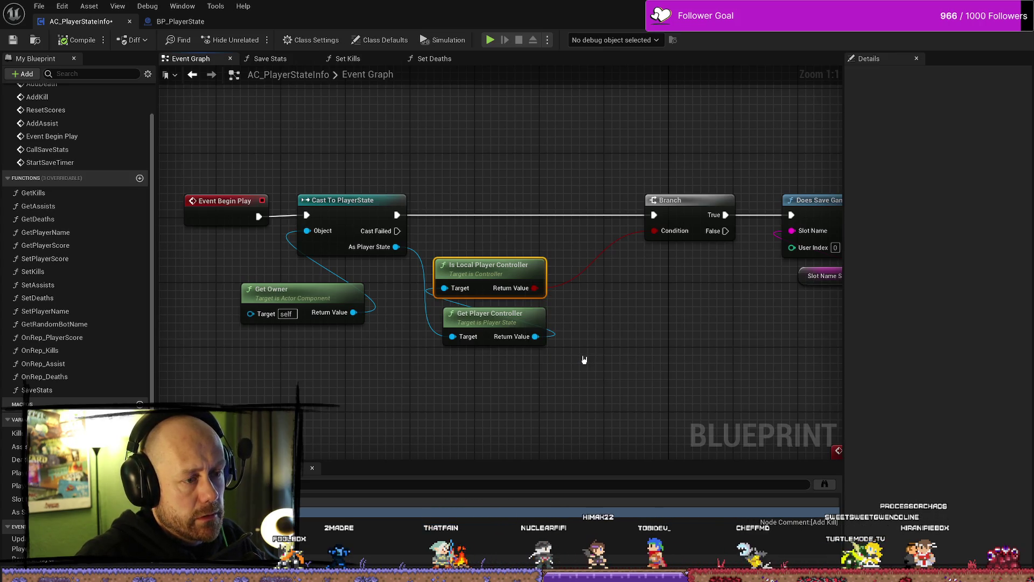
{"action": "left_click", "coordinate": [691, 264]}
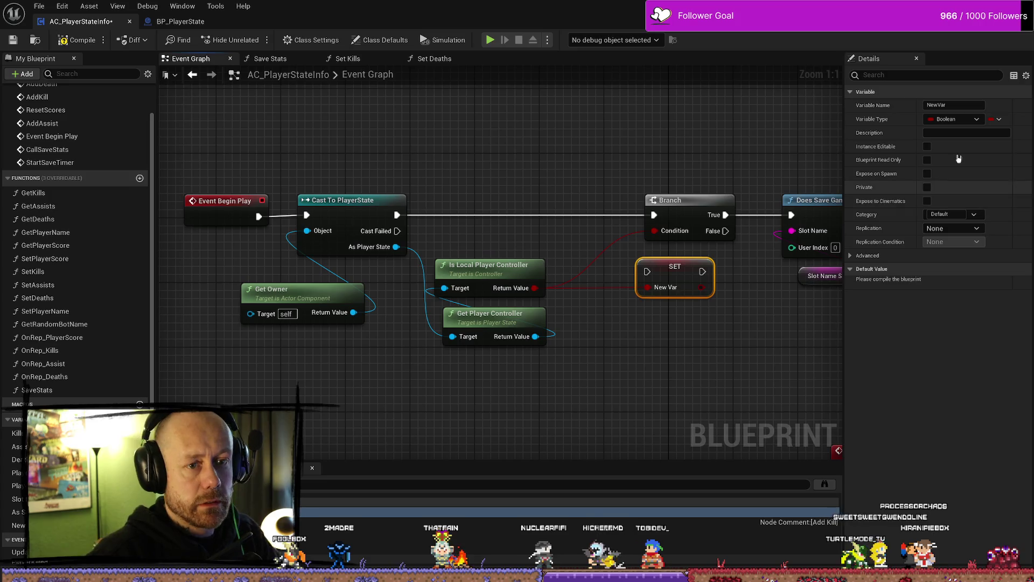
{"action": "type", "text": "n"}
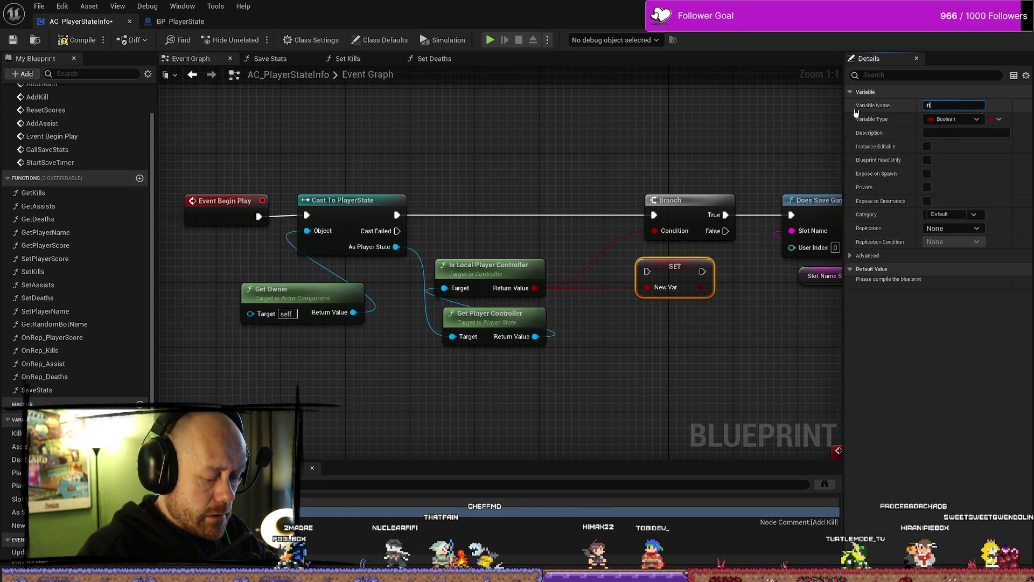
{"action": "type", "text": "otABot"}
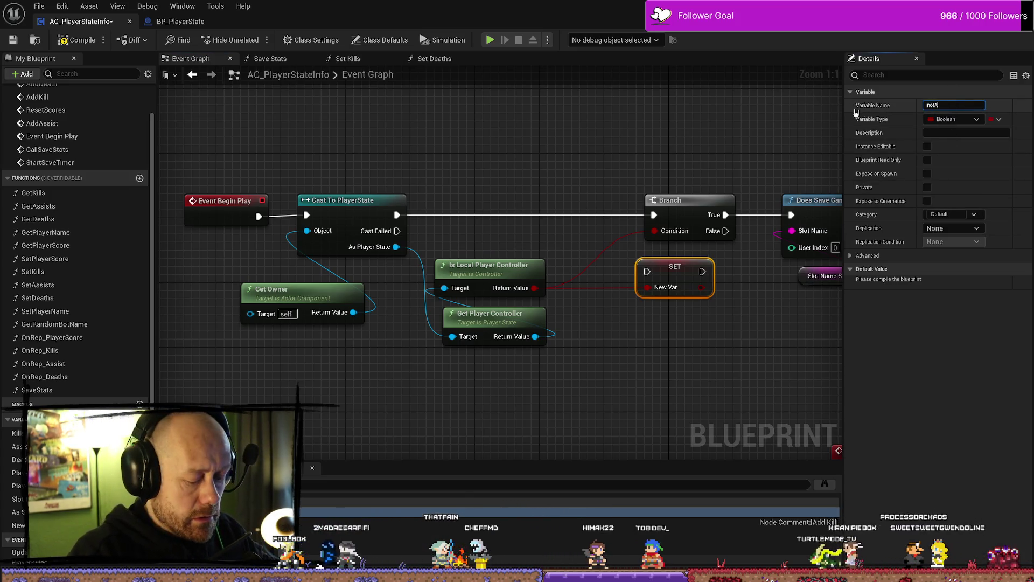
{"action": "key", "text": "Return"}
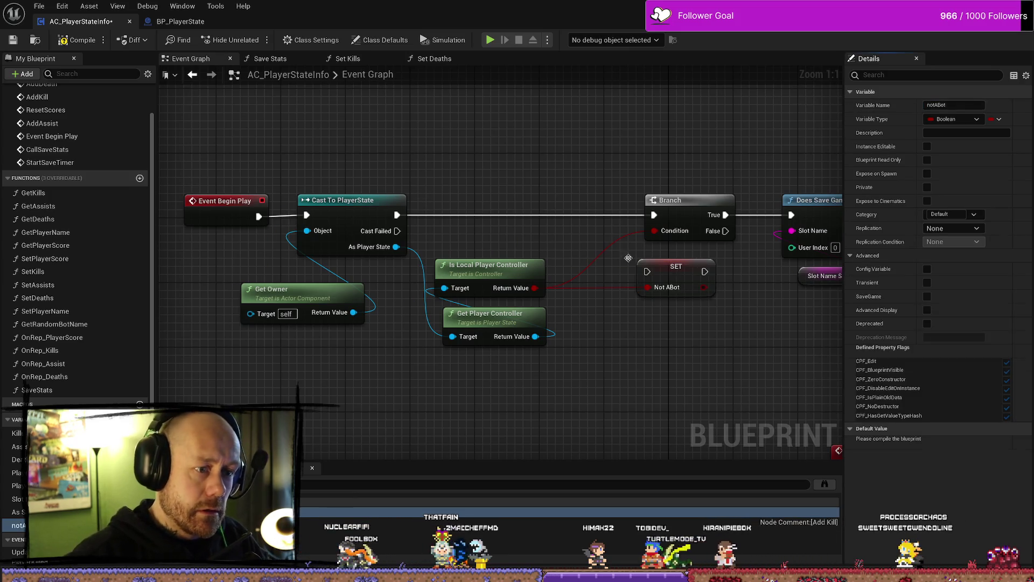
Step: Place SET notABot between Cast and Branch, feed it to the Branch condition, compile, and open Set Kills
{"action": "mouse_move", "coordinate": [397, 215]}
{"action": "left_mouse_down"}
{"action": "mouse_move", "coordinate": [658, 273]}
{"action": "mouse_move", "coordinate": [647, 271]}
{"action": "left_mouse_up"}
{"action": "mouse_move", "coordinate": [673, 267]}
{"action": "left_mouse_down"}
{"action": "mouse_move", "coordinate": [488, 210]}
{"action": "mouse_move", "coordinate": [654, 215]}
{"action": "left_mouse_up"}
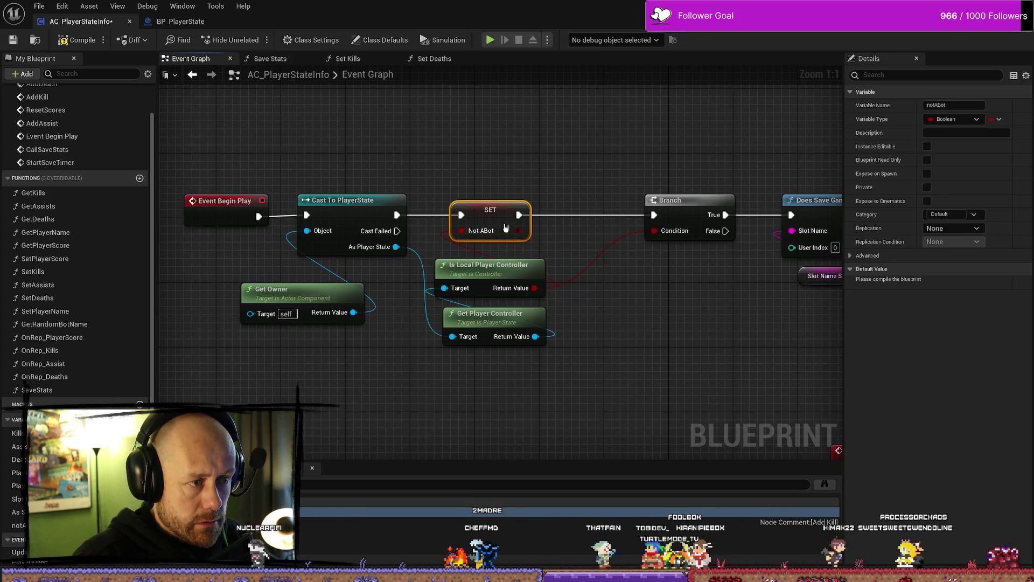
{"action": "left_click_drag", "start_coordinate": [490, 210], "coordinate": [522, 210]}
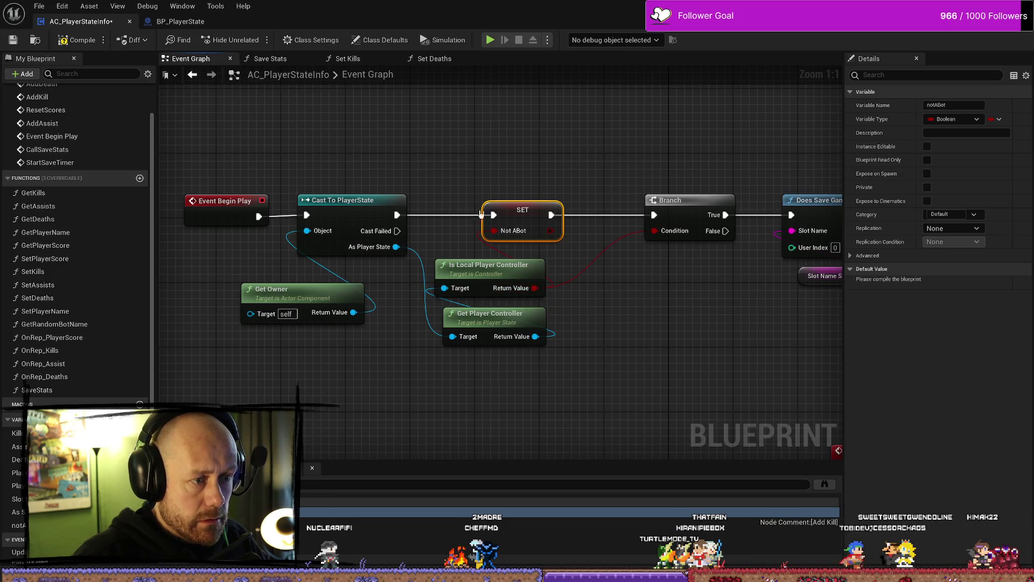
{"action": "left_click_drag", "start_coordinate": [550, 232], "coordinate": [653, 231]}
{"action": "left_click", "coordinate": [77, 40]}
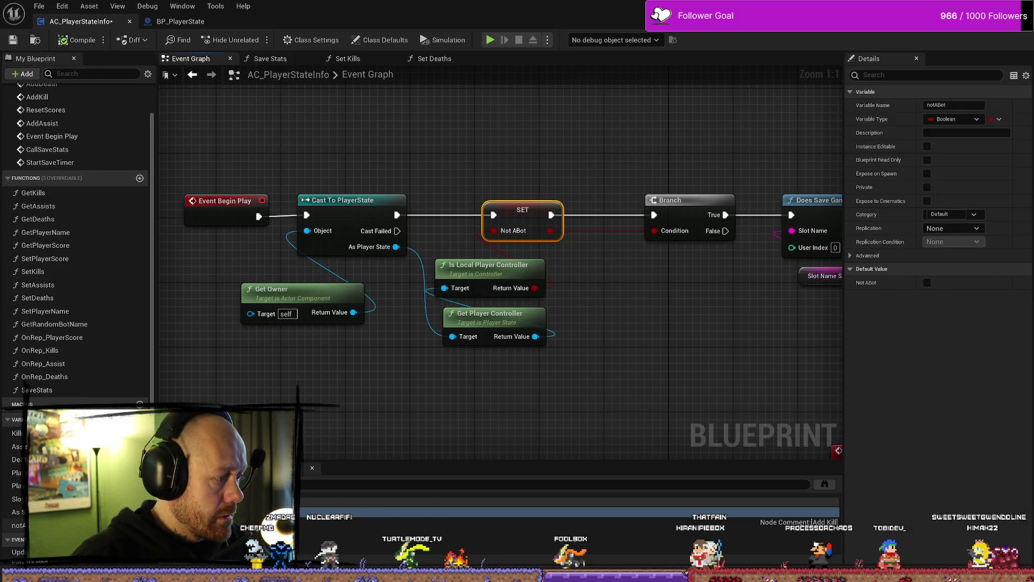
{"action": "left_click", "coordinate": [344, 58]}
Step: Insert a Branch node after SET w/ Notify and shift the SET group right to make room
{"action": "left_click_drag", "start_coordinate": [494, 291], "coordinate": [591, 291]}
{"action": "mouse_move", "coordinate": [394, 282]}
{"action": "left_mouse_down"}
{"action": "mouse_move", "coordinate": [508, 258]}
{"action": "mouse_move", "coordinate": [472, 264]}
{"action": "left_mouse_up"}
{"action": "type", "text": "branch"}
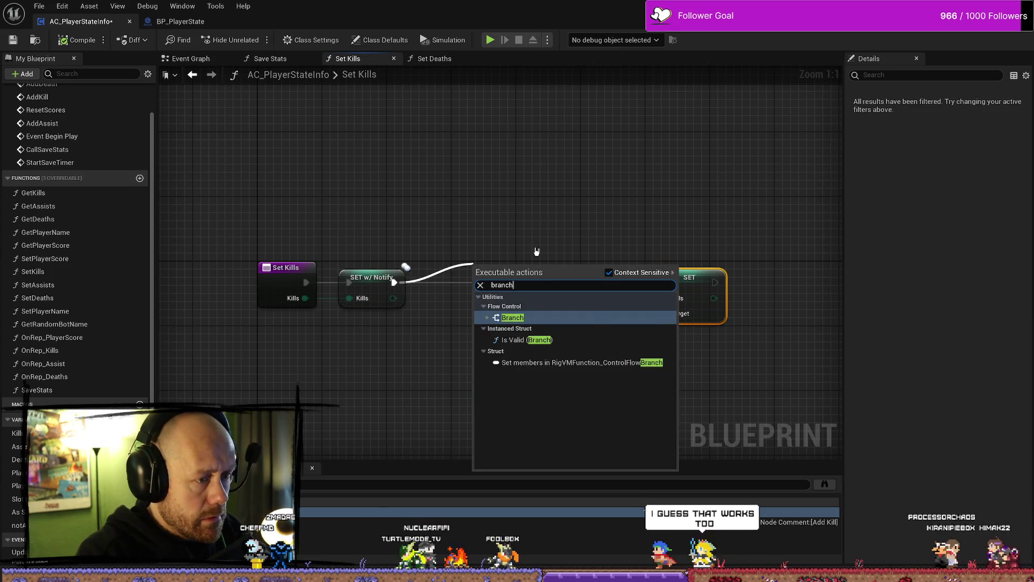
{"action": "key", "text": "Return"}
{"action": "right_click", "coordinate": [457, 381]}
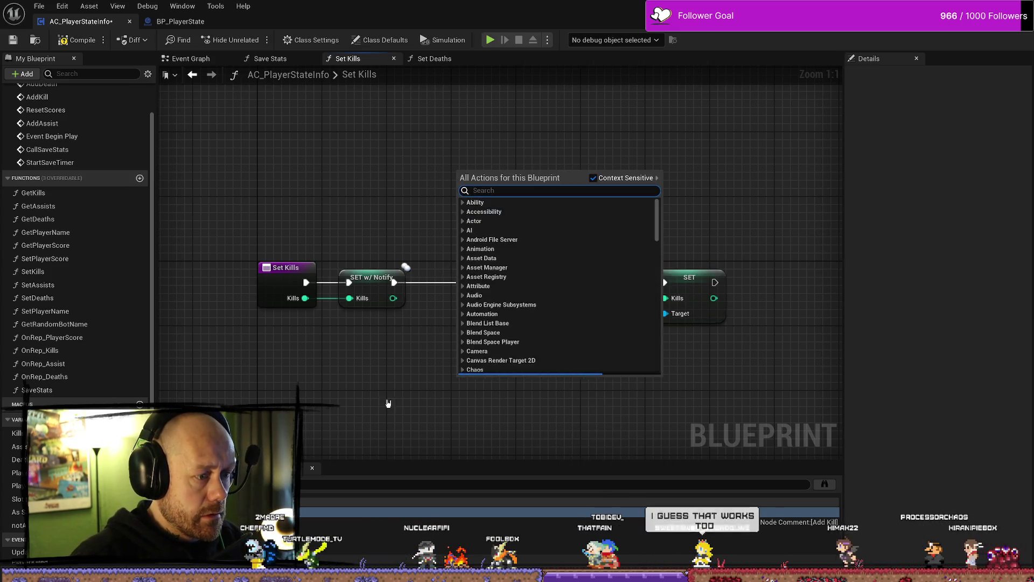
{"action": "left_click", "coordinate": [356, 451]}
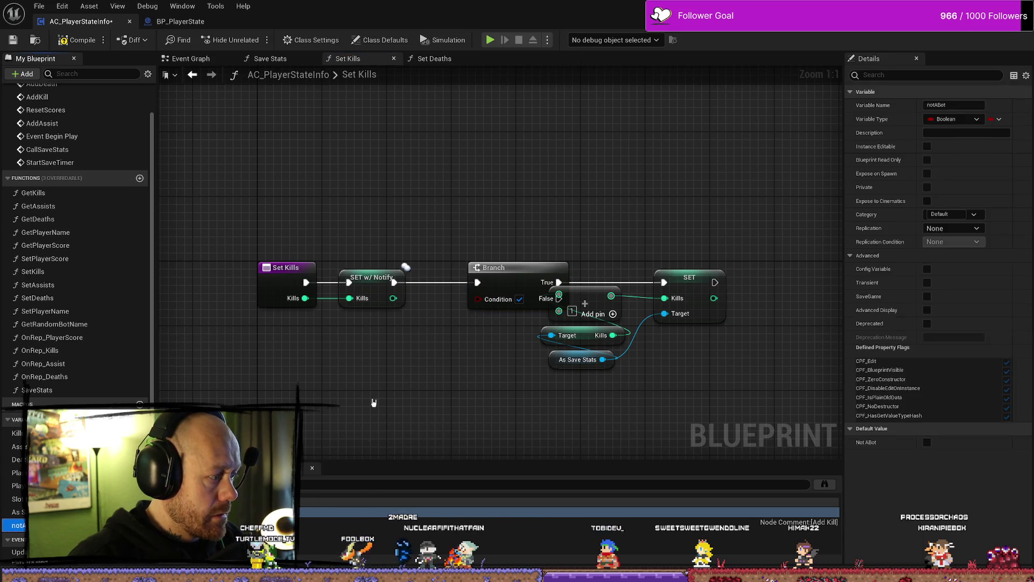
{"action": "left_click_drag", "start_coordinate": [488, 291], "coordinate": [472, 291]}
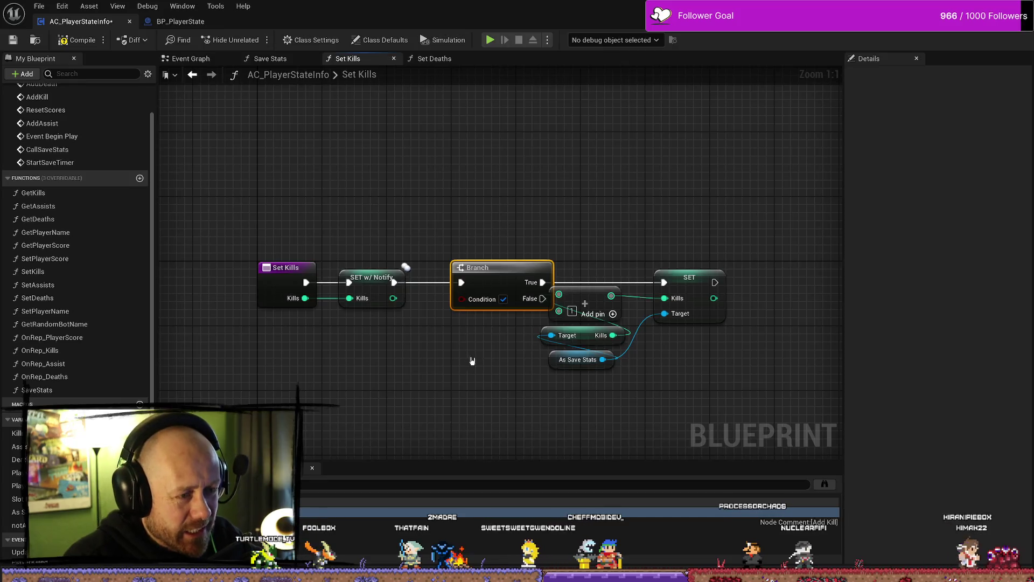
{"action": "mouse_move", "coordinate": [761, 215]}
{"action": "left_mouse_down"}
{"action": "mouse_move", "coordinate": [669, 323]}
{"action": "mouse_move", "coordinate": [592, 356]}
{"action": "left_mouse_up"}
{"action": "mouse_move", "coordinate": [578, 291]}
{"action": "left_mouse_down"}
{"action": "mouse_move", "coordinate": [618, 283]}
{"action": "mouse_move", "coordinate": [455, 326]}
{"action": "mouse_move", "coordinate": [545, 337]}
{"action": "mouse_move", "coordinate": [441, 317]}
{"action": "left_mouse_up"}
Step: Add a Not ABot getter from the notABot variable beneath the Branch
{"action": "left_click", "coordinate": [441, 268]}
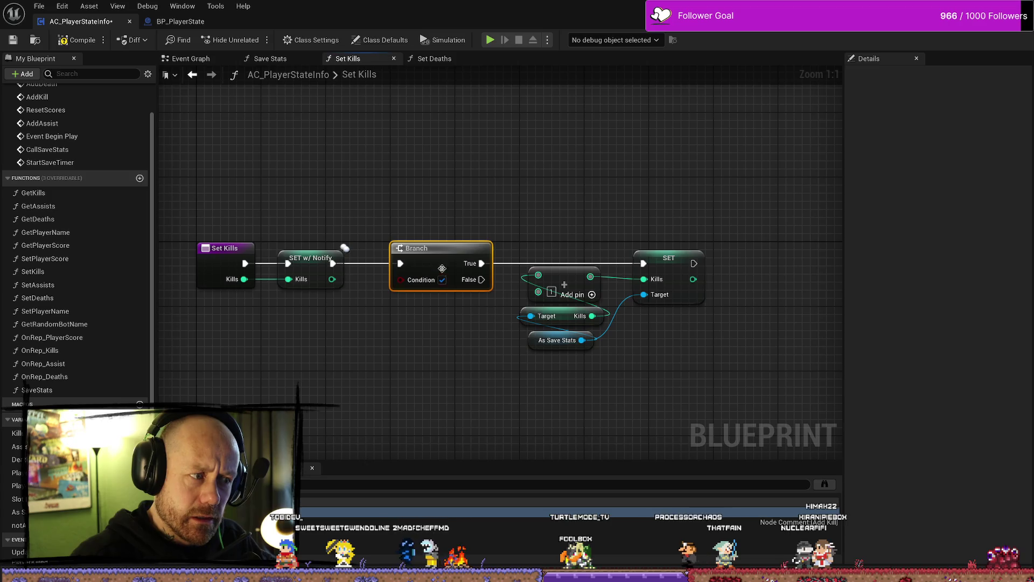
{"action": "right_click", "coordinate": [387, 390]}
{"action": "mouse_move", "coordinate": [18, 525]}
{"action": "left_mouse_down"}
{"action": "mouse_move", "coordinate": [373, 445]}
{"action": "mouse_move", "coordinate": [446, 413]}
{"action": "mouse_move", "coordinate": [401, 279]}
{"action": "left_mouse_up"}
{"action": "left_click", "coordinate": [418, 416]}
{"action": "mouse_move", "coordinate": [385, 399]}
{"action": "left_mouse_down"}
{"action": "mouse_move", "coordinate": [402, 294]}
{"action": "mouse_move", "coordinate": [401, 310]}
{"action": "left_mouse_up"}
{"action": "left_click", "coordinate": [361, 323]}
Step: Add an Is Valid check node off SET w/ Notify's execution wire
{"action": "left_click_drag", "start_coordinate": [332, 263], "coordinate": [374, 378]}
{"action": "type", "text": "is valiod"}
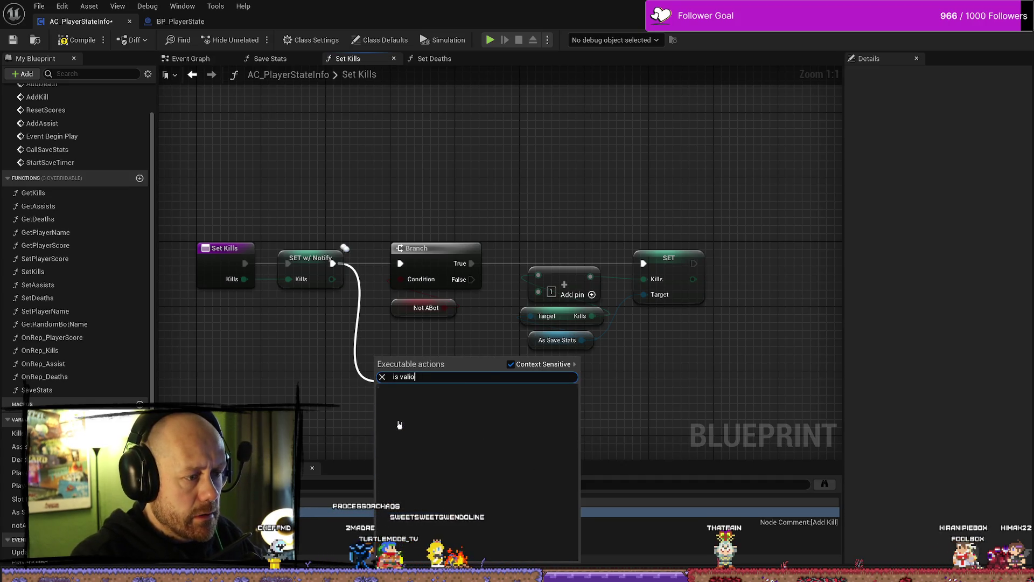
{"action": "key", "text": "BackSpace"}
{"action": "key", "text": "BackSpace"}
{"action": "type", "text": "id"}
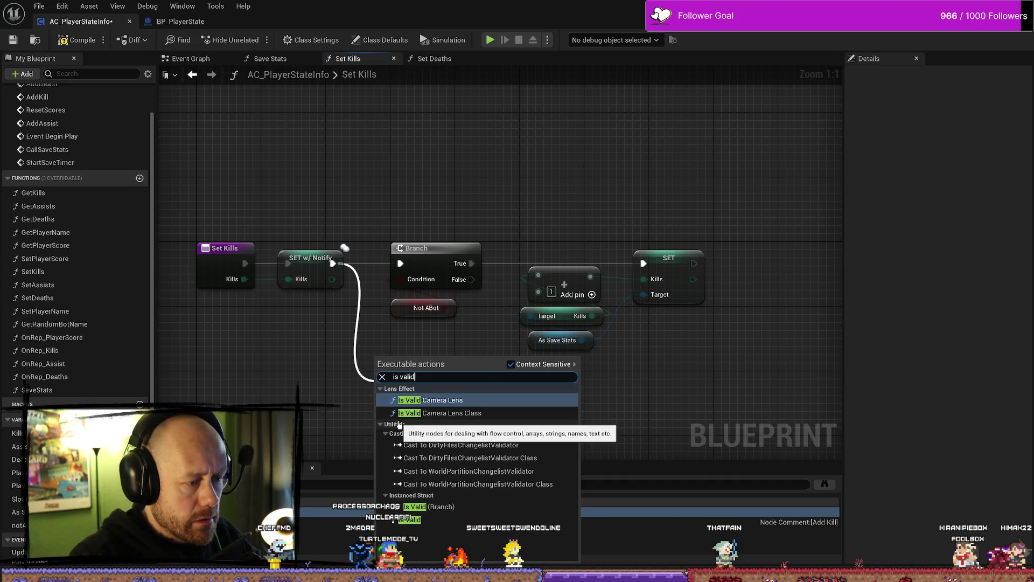
{"action": "left_click", "coordinate": [434, 520]}
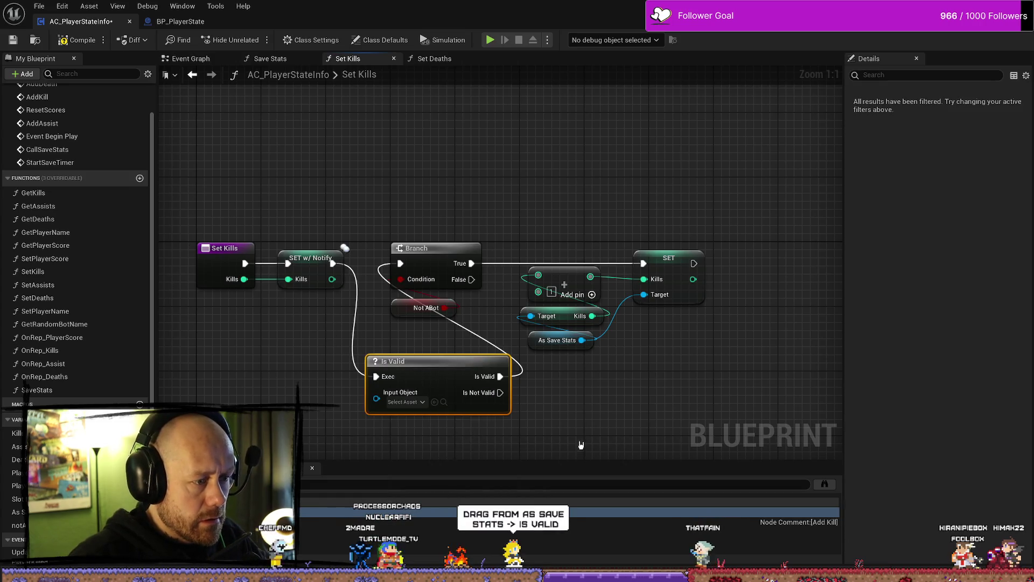
{"action": "left_click", "coordinate": [418, 403]}
{"action": "left_click", "coordinate": [661, 405]}
{"action": "left_click", "coordinate": [662, 405]}
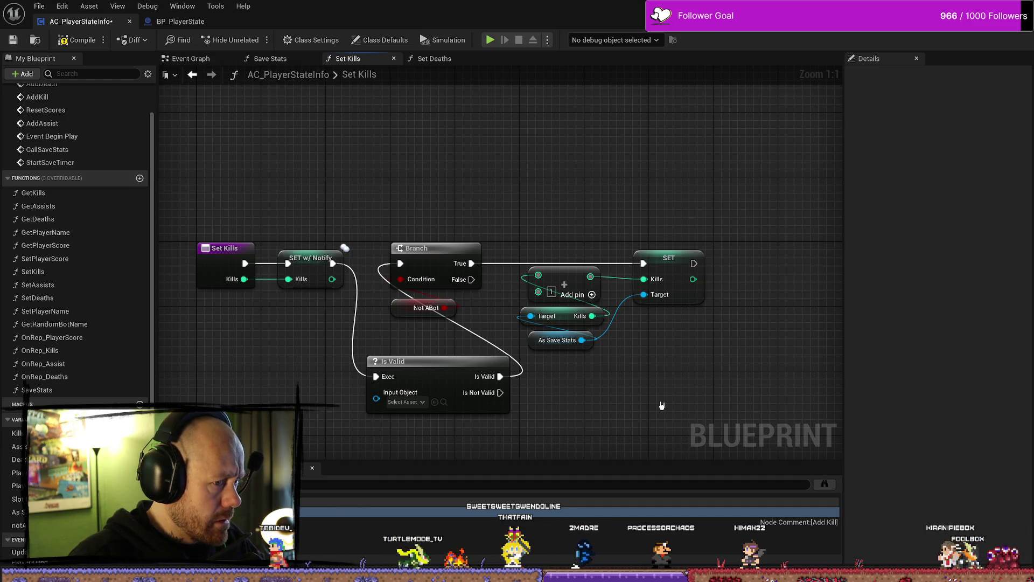
Step: Delete the Branch and Not ABot nodes from Set Kills
{"action": "left_click", "coordinate": [481, 390]}
{"action": "key", "text": "Delete"}
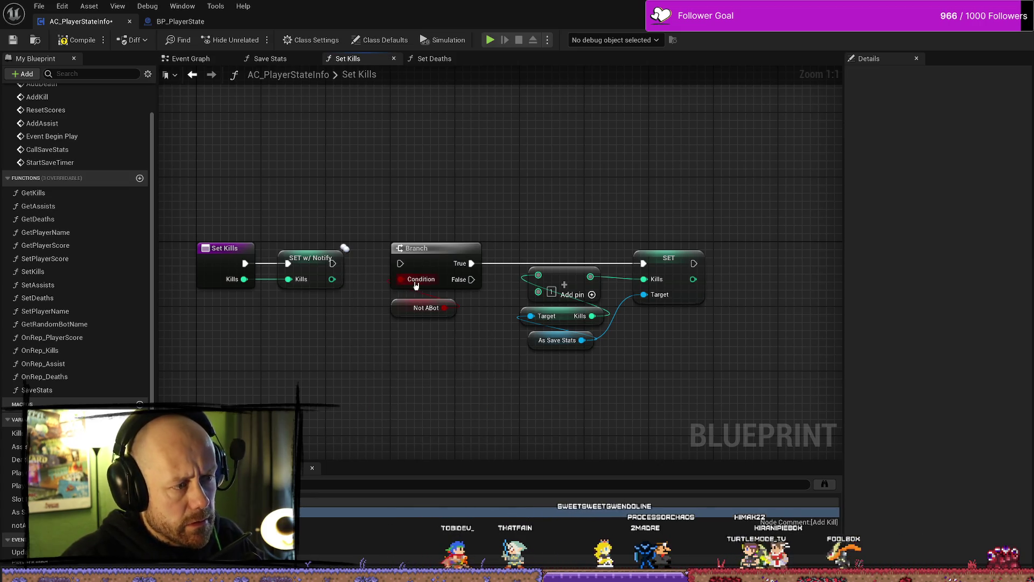
{"action": "key", "text": "ctrl+z"}
{"action": "key", "text": "ctrl+z"}
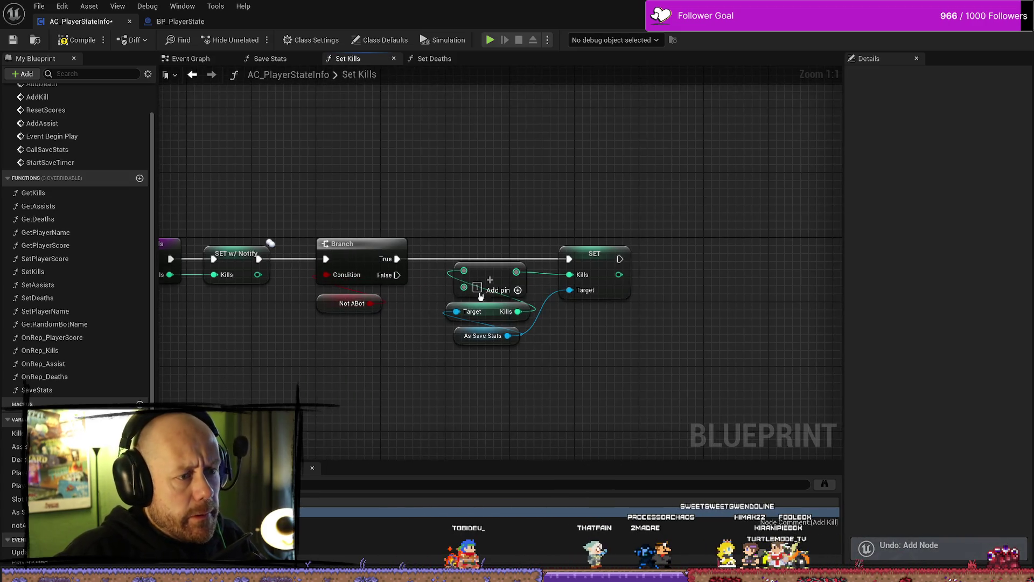
{"action": "mouse_move", "coordinate": [415, 229]}
{"action": "left_mouse_down"}
{"action": "mouse_move", "coordinate": [355, 382]}
{"action": "mouse_move", "coordinate": [468, 280]}
{"action": "left_mouse_up"}
{"action": "key", "text": "Delete"}
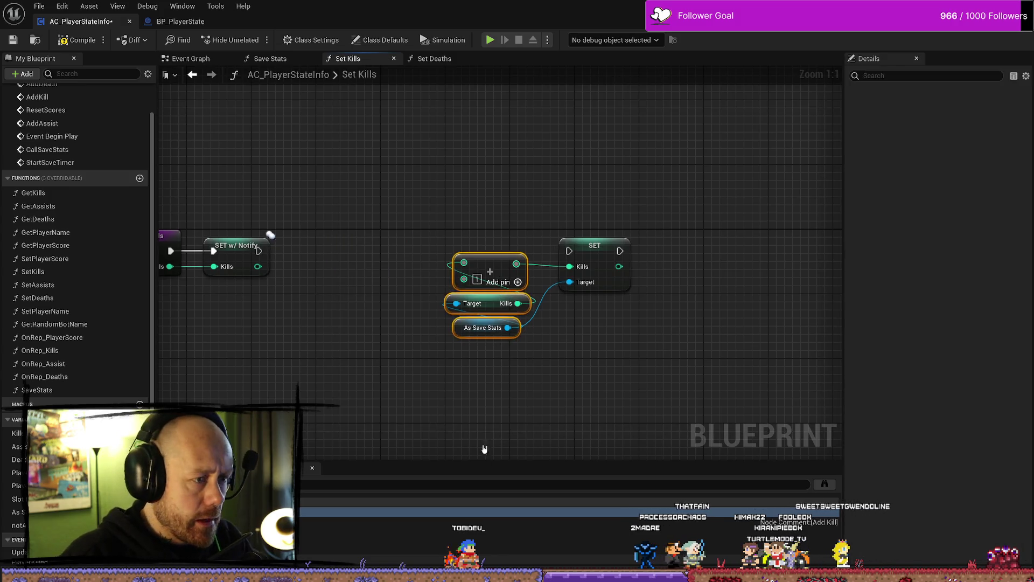
{"action": "left_click", "coordinate": [516, 293]}
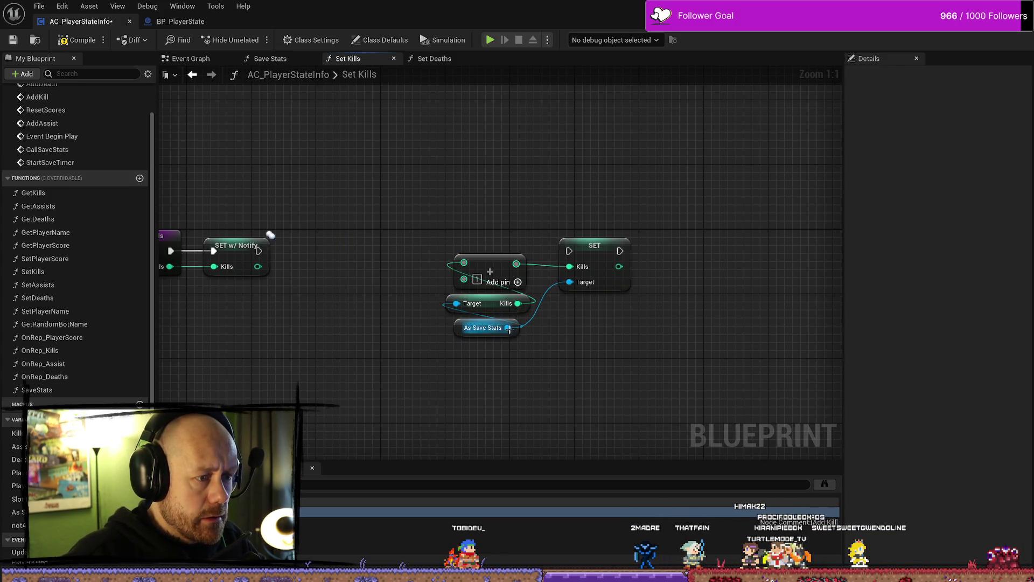
Step: Try an Is Valid function node on As Save Stats, then remove it
{"action": "left_click_drag", "start_coordinate": [509, 329], "coordinate": [373, 305]}
{"action": "type", "text": "is vali"}
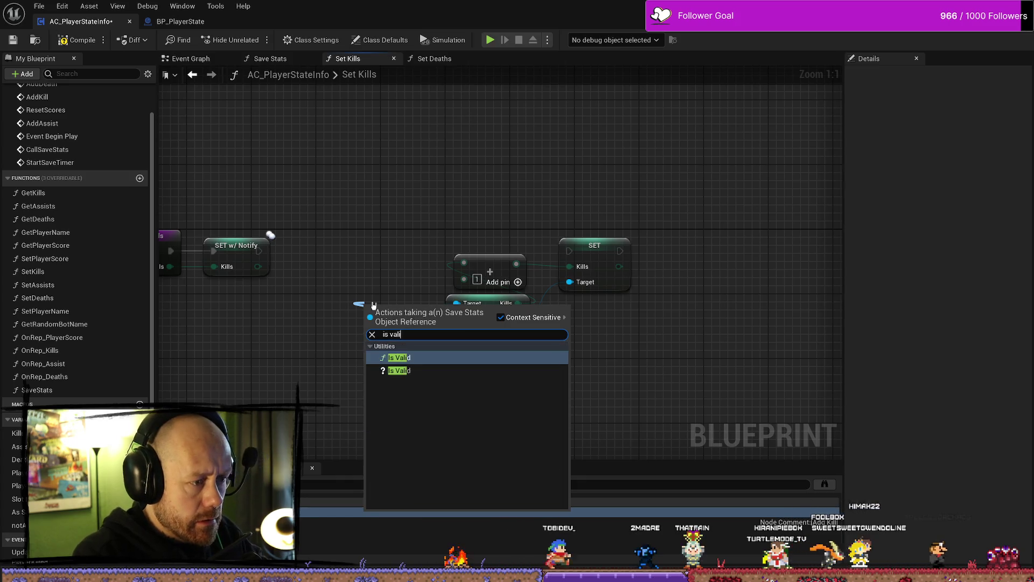
{"action": "key", "text": "Return"}
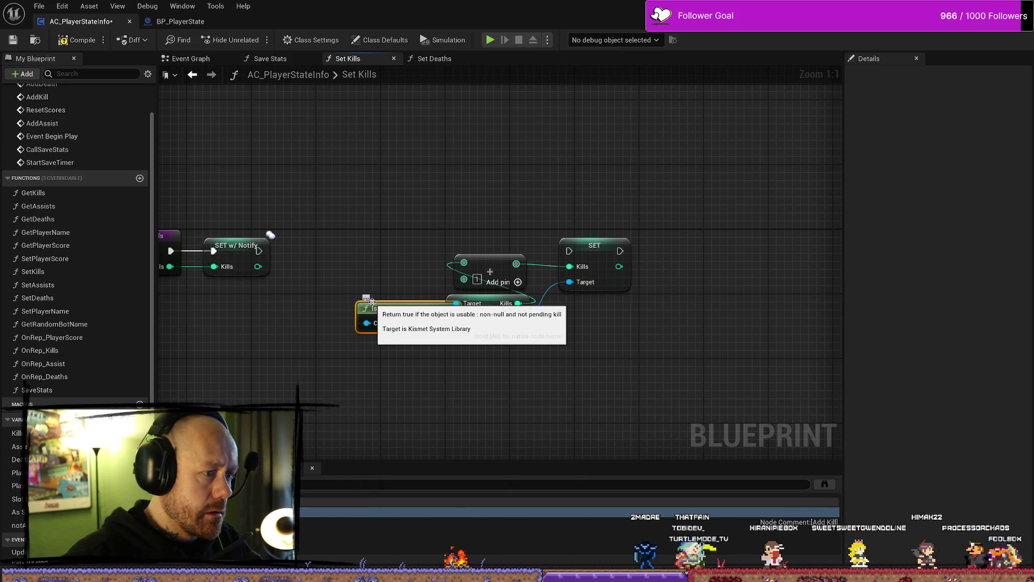
{"action": "mouse_move", "coordinate": [388, 303]}
{"action": "left_mouse_down"}
{"action": "mouse_move", "coordinate": [361, 219]}
{"action": "mouse_move", "coordinate": [373, 231]}
{"action": "mouse_move", "coordinate": [338, 287]}
{"action": "mouse_move", "coordinate": [347, 380]}
{"action": "mouse_move", "coordinate": [398, 405]}
{"action": "mouse_move", "coordinate": [458, 411]}
{"action": "mouse_move", "coordinate": [396, 380]}
{"action": "left_mouse_up"}
{"action": "left_click_drag", "start_coordinate": [446, 333], "coordinate": [304, 343]}
{"action": "mouse_move", "coordinate": [391, 383]}
{"action": "left_mouse_down"}
{"action": "mouse_move", "coordinate": [426, 343]}
{"action": "mouse_move", "coordinate": [340, 295]}
{"action": "mouse_move", "coordinate": [370, 300]}
{"action": "left_mouse_up"}
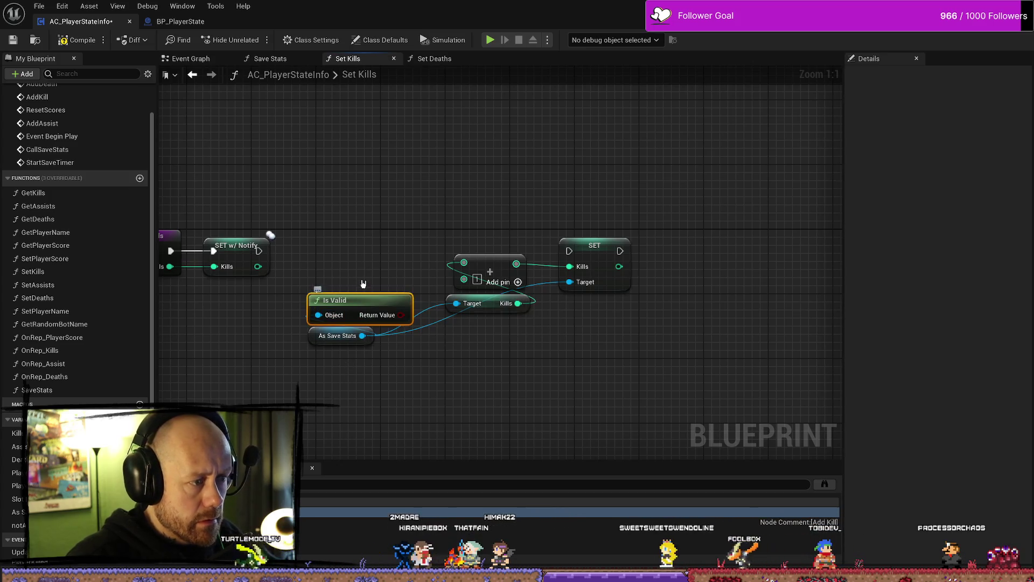
{"action": "key", "text": "Delete"}
Step: Add the Is Valid macro on As Save Stats and route SET w/ Notify through it into SET
{"action": "left_click_drag", "start_coordinate": [362, 336], "coordinate": [357, 284]}
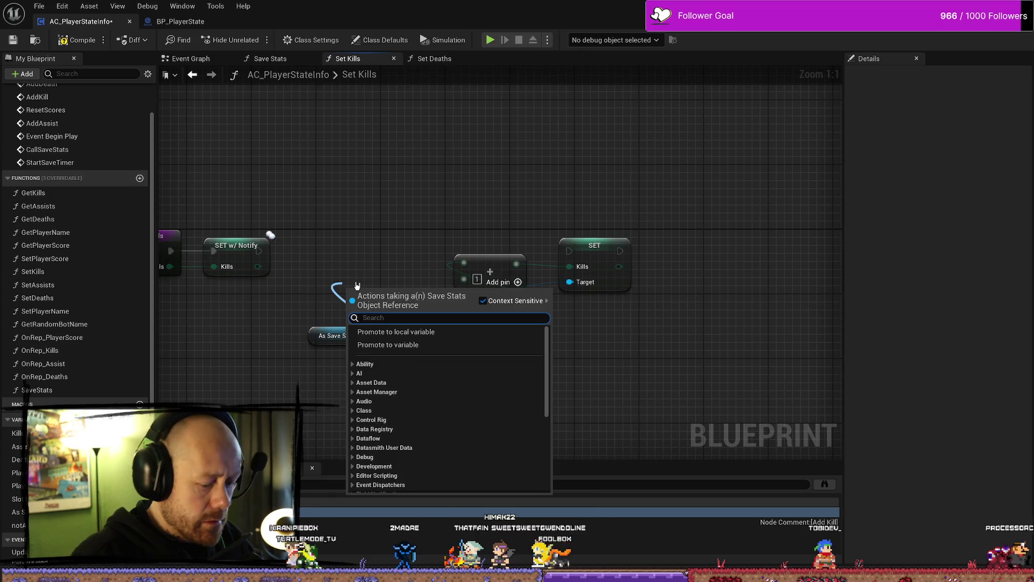
{"action": "type", "text": "is valid"}
{"action": "key", "text": "Down"}
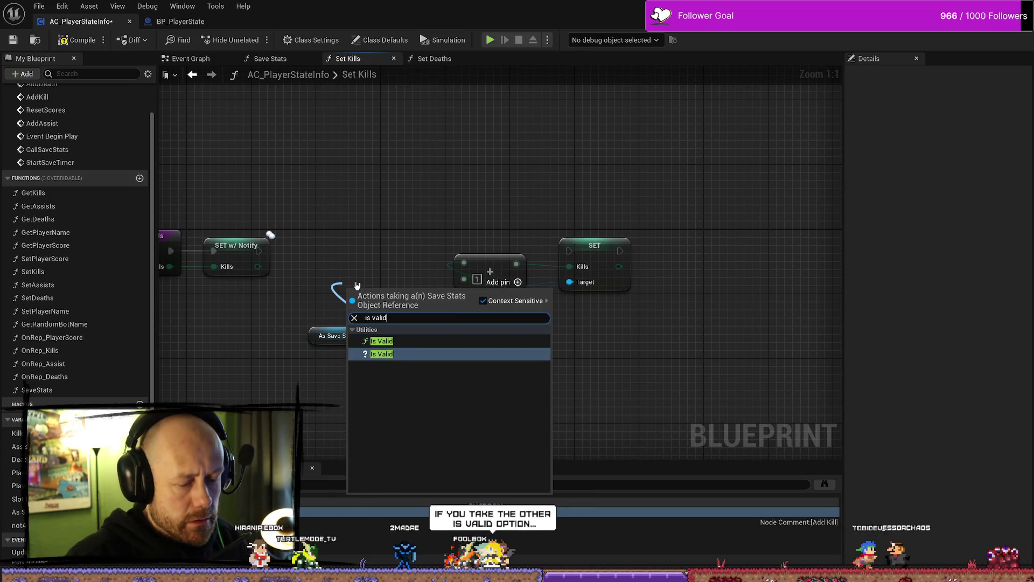
{"action": "key", "text": "Return"}
{"action": "mouse_move", "coordinate": [376, 293]}
{"action": "left_mouse_down"}
{"action": "mouse_move", "coordinate": [367, 247]}
{"action": "mouse_move", "coordinate": [343, 236]}
{"action": "left_mouse_up"}
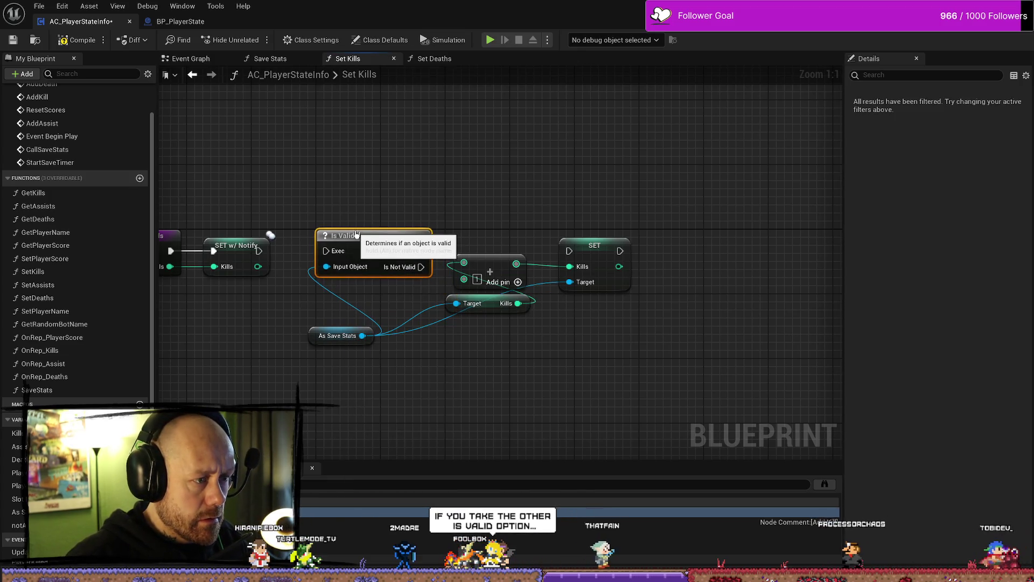
{"action": "left_click", "coordinate": [252, 252]}
{"action": "left_click_drag", "start_coordinate": [259, 251], "coordinate": [331, 252]}
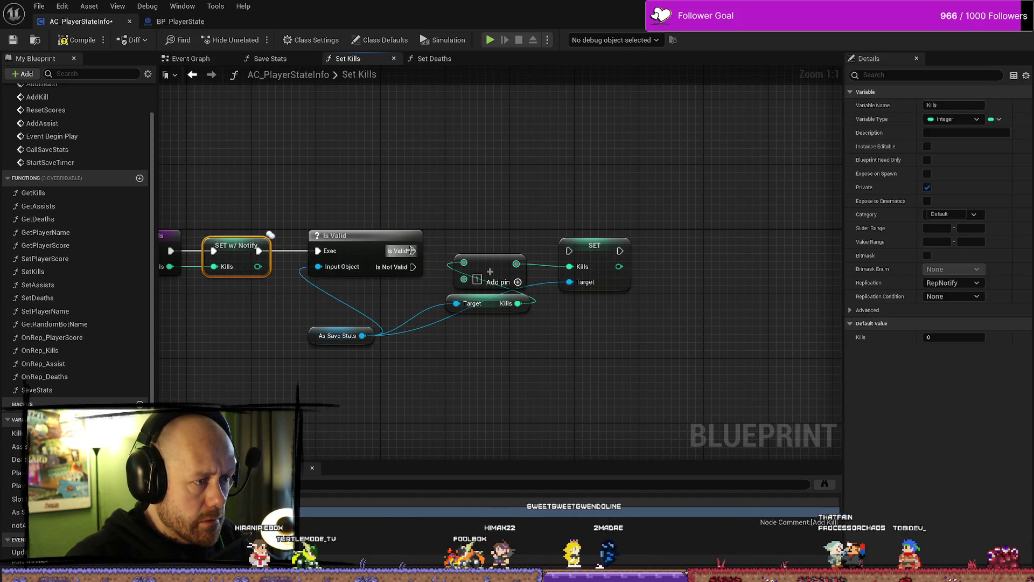
{"action": "left_click_drag", "start_coordinate": [413, 250], "coordinate": [569, 251]}
Step: Tidy the array and Kills nodes beside SET, adding a reroute on the Target wire
{"action": "left_click", "coordinate": [484, 264]}
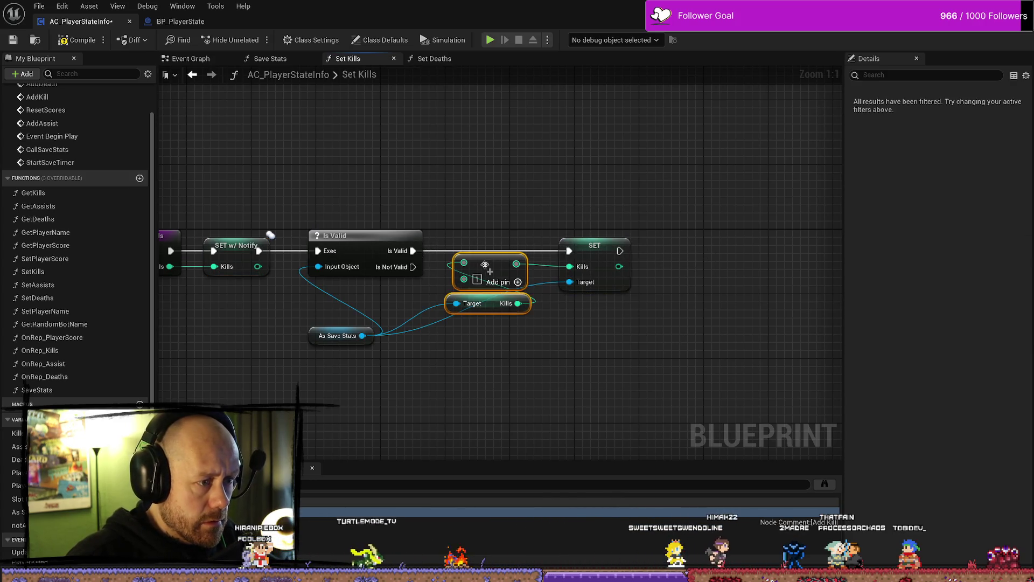
{"action": "mouse_move", "coordinate": [484, 265]}
{"action": "left_mouse_down"}
{"action": "mouse_move", "coordinate": [482, 298]}
{"action": "mouse_move", "coordinate": [490, 274]}
{"action": "left_mouse_up"}
{"action": "mouse_move", "coordinate": [498, 322]}
{"action": "left_mouse_down"}
{"action": "mouse_move", "coordinate": [492, 344]}
{"action": "mouse_move", "coordinate": [484, 315]}
{"action": "left_mouse_up"}
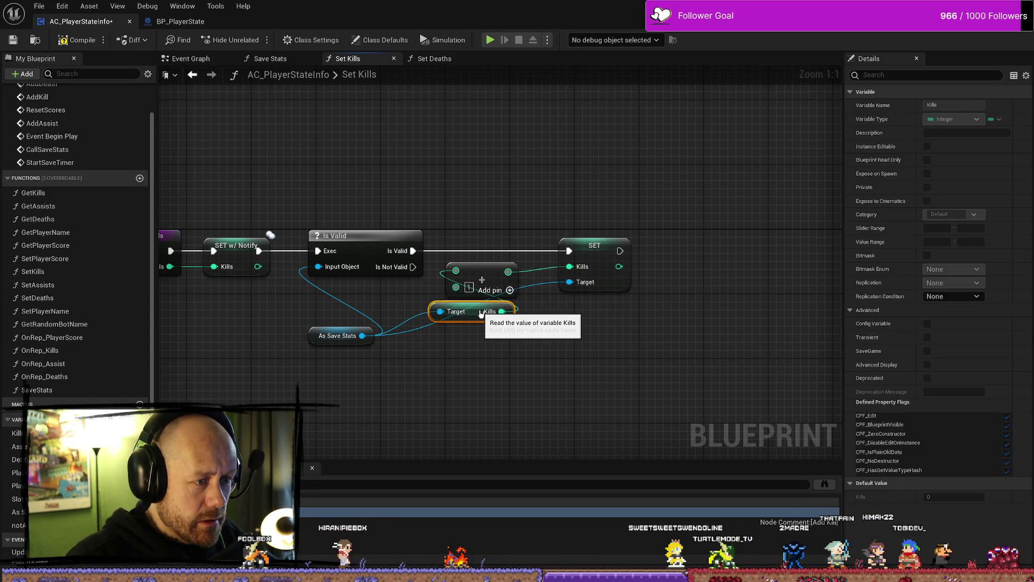
{"action": "double_click", "coordinate": [538, 278]}
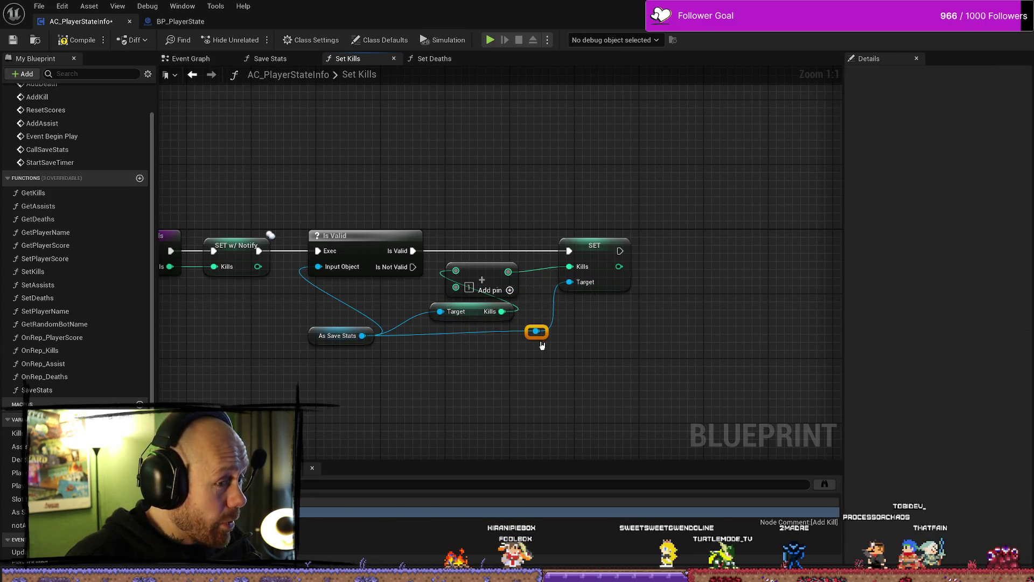
{"action": "left_click_drag", "start_coordinate": [639, 208], "coordinate": [508, 444]}
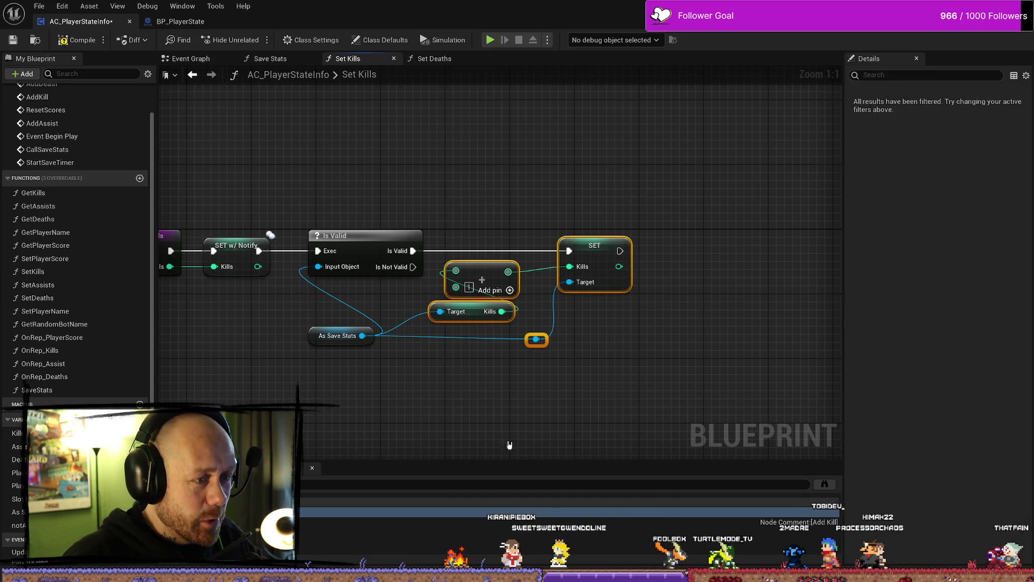
{"action": "key", "text": "super+Down"}
{"action": "key", "text": "super+Up"}
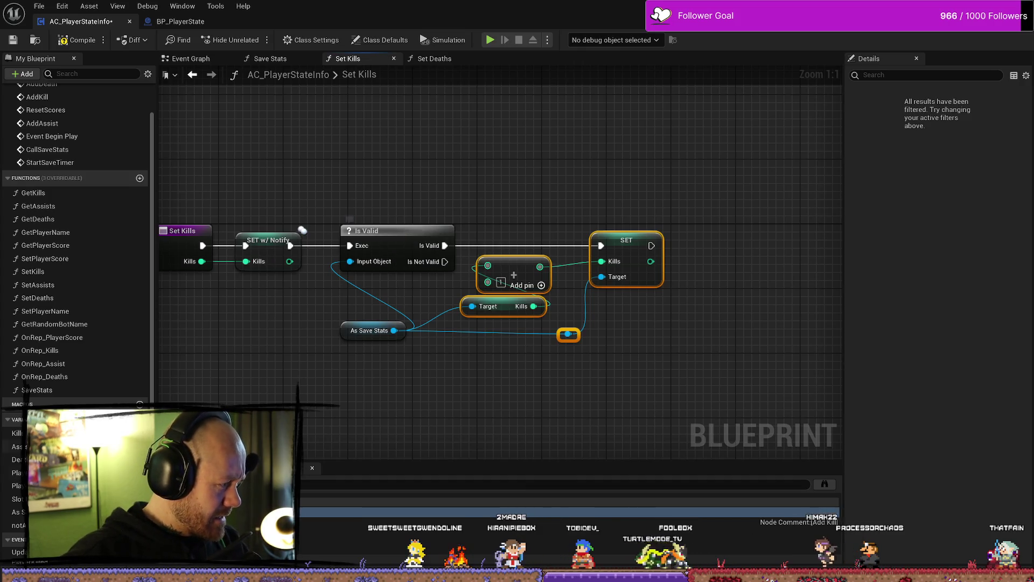
{"action": "left_click", "coordinate": [343, 366]}
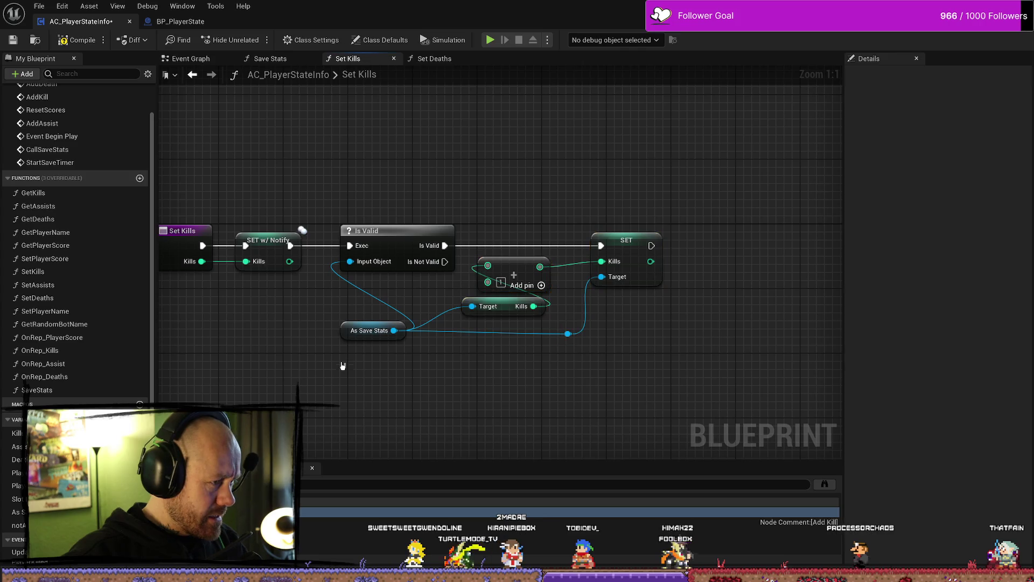
Step: Delete the notABot variable and return to the Event Graph
{"action": "left_click", "coordinate": [19, 525]}
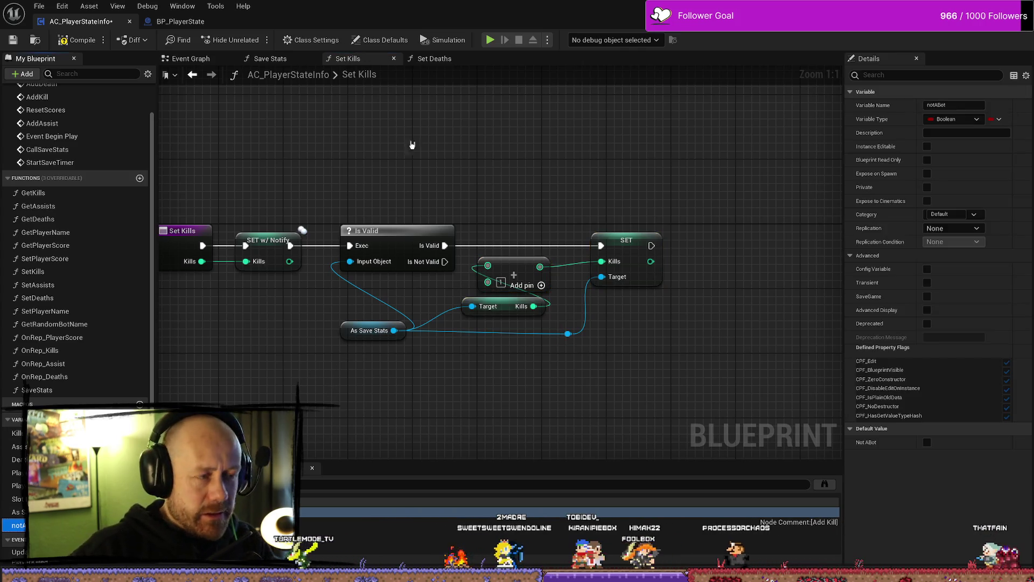
{"action": "key", "text": "Delete"}
{"action": "left_click", "coordinate": [567, 316]}
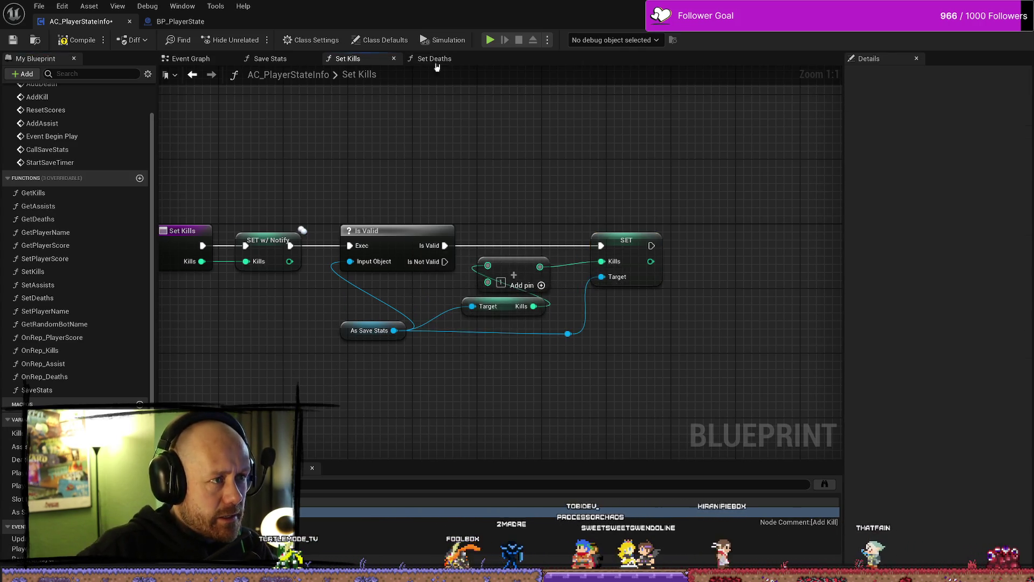
{"action": "left_click", "coordinate": [270, 58]}
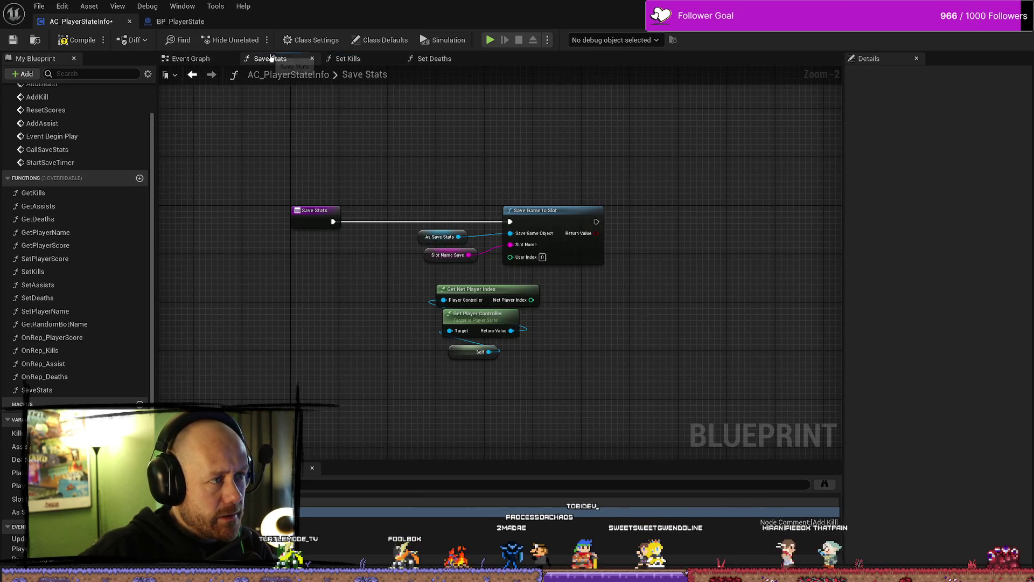
{"action": "left_click", "coordinate": [211, 73]}
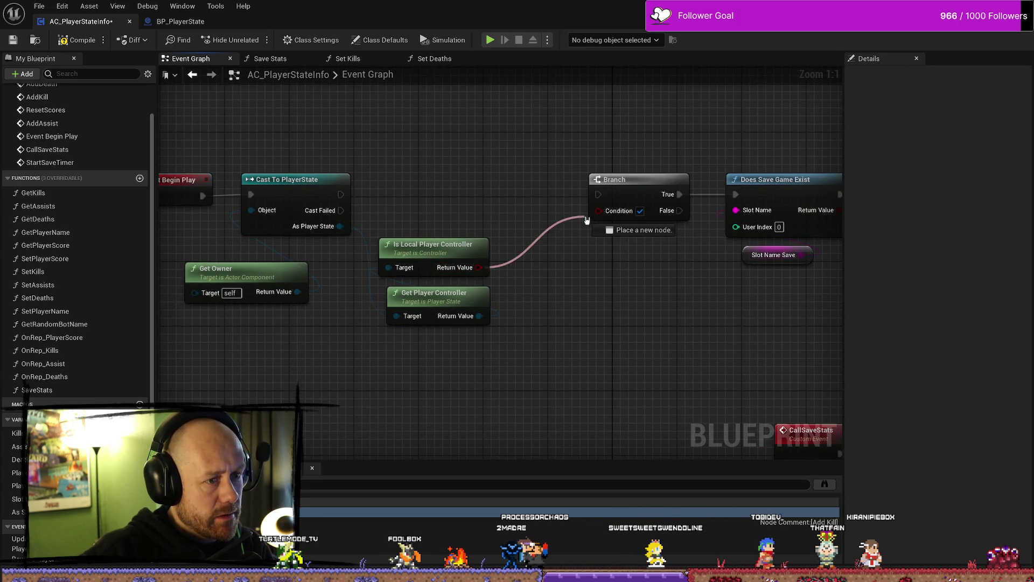
Step: Connect Cast To PlayerState's execution to the Branch
{"action": "left_click_drag", "start_coordinate": [586, 220], "coordinate": [598, 210]}
{"action": "left_click_drag", "start_coordinate": [341, 194], "coordinate": [599, 194]}
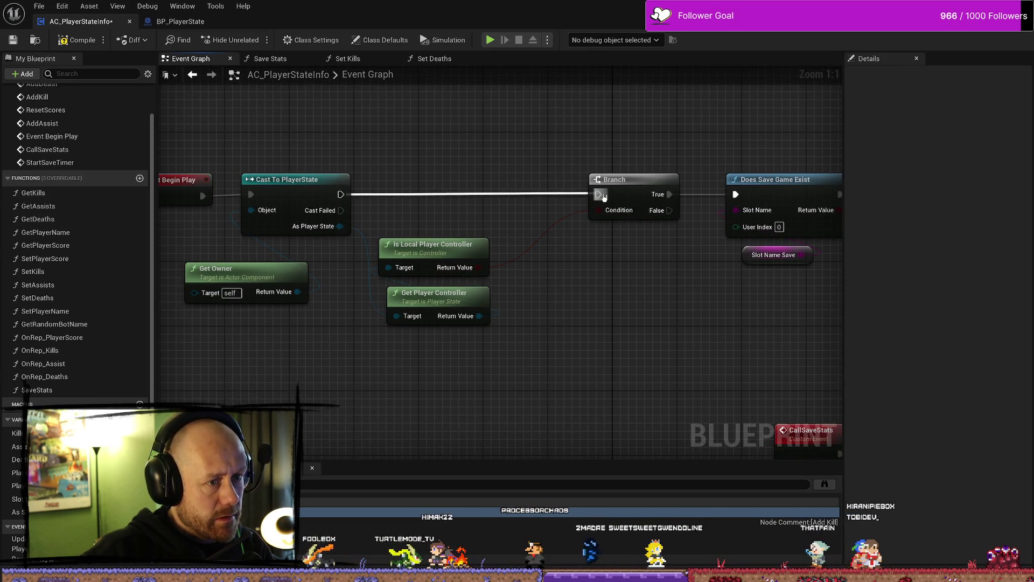
{"action": "scroll", "coordinate": [537, 210], "scroll_direction": "down", "scroll_amount": 2}
Step: Shift the Event Begin Play nodes right, then open the Get Deaths function
{"action": "left_click_drag", "start_coordinate": [512, 124], "coordinate": [272, 253]}
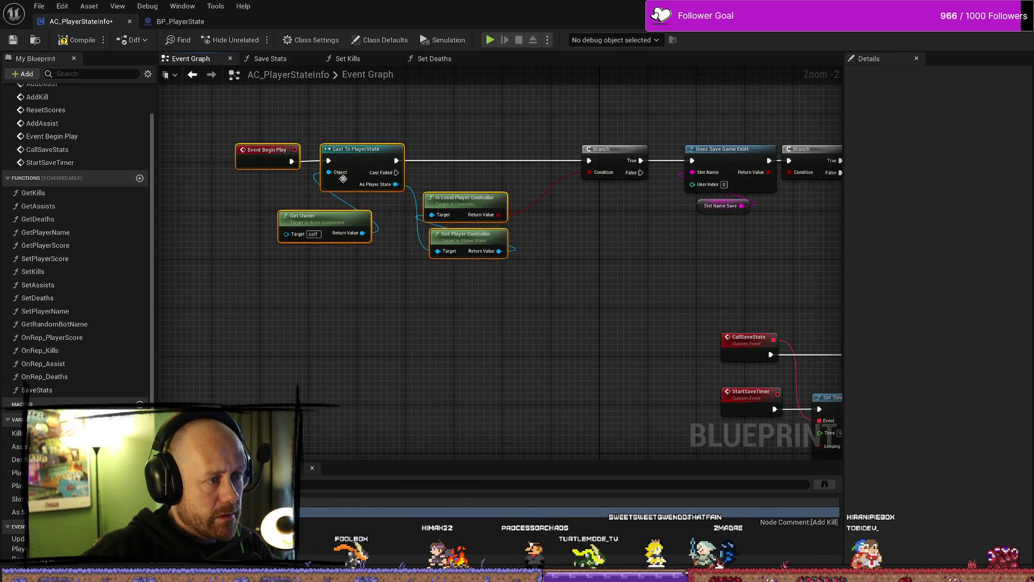
{"action": "left_click_drag", "start_coordinate": [374, 156], "coordinate": [452, 153]}
{"action": "left_click", "coordinate": [566, 124]}
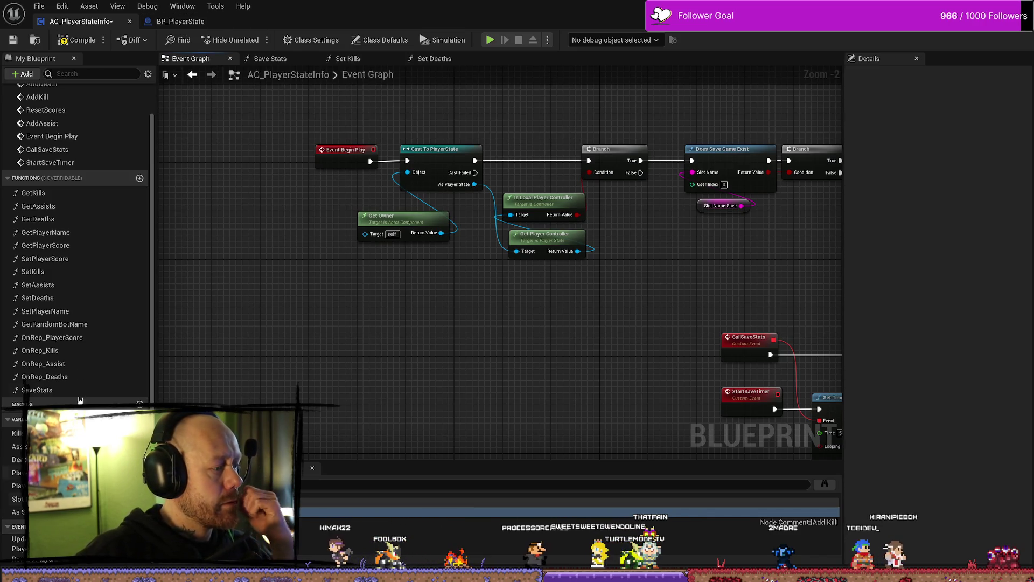
{"action": "double_click", "coordinate": [37, 218]}
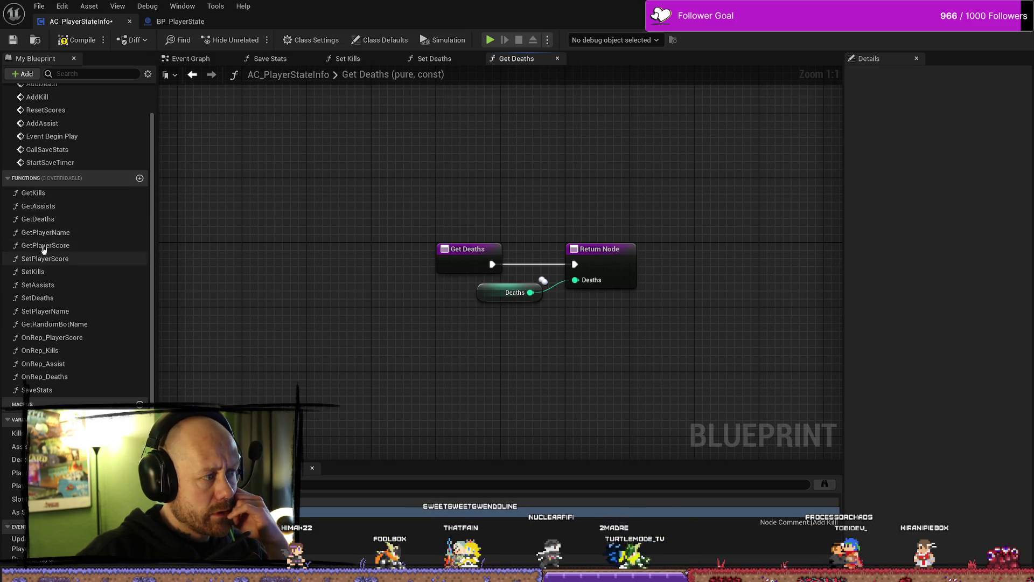
Step: In Set Deaths, add an Is Valid macro on As Save Stats and route SET w/ Notify through it
{"action": "double_click", "coordinate": [37, 298]}
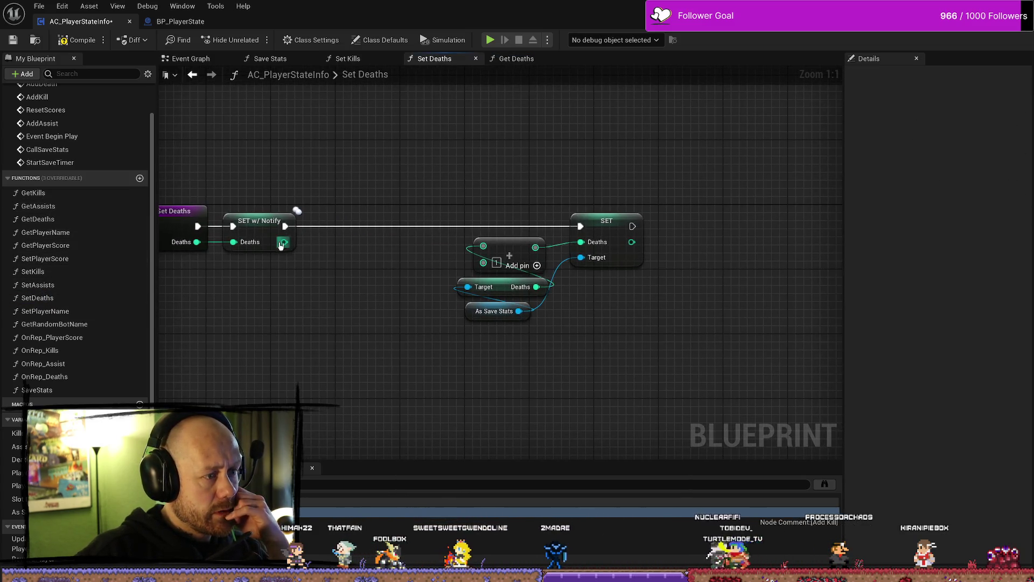
{"action": "mouse_move", "coordinate": [476, 312]}
{"action": "left_mouse_down"}
{"action": "mouse_move", "coordinate": [361, 316]}
{"action": "mouse_move", "coordinate": [358, 243]}
{"action": "mouse_move", "coordinate": [369, 256]}
{"action": "left_mouse_up"}
{"action": "type", "text": "is val"}
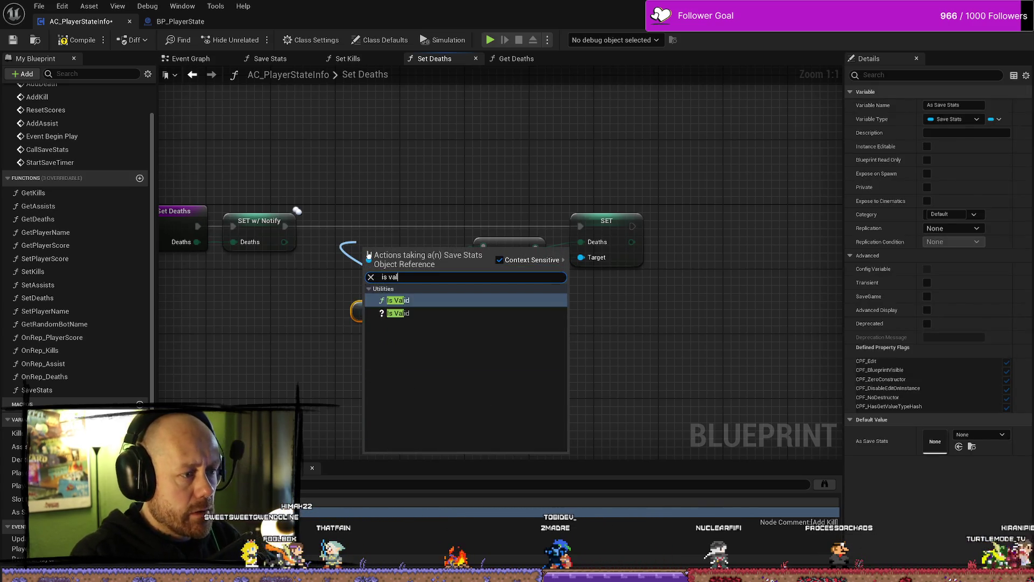
{"action": "type", "text": "dio"}
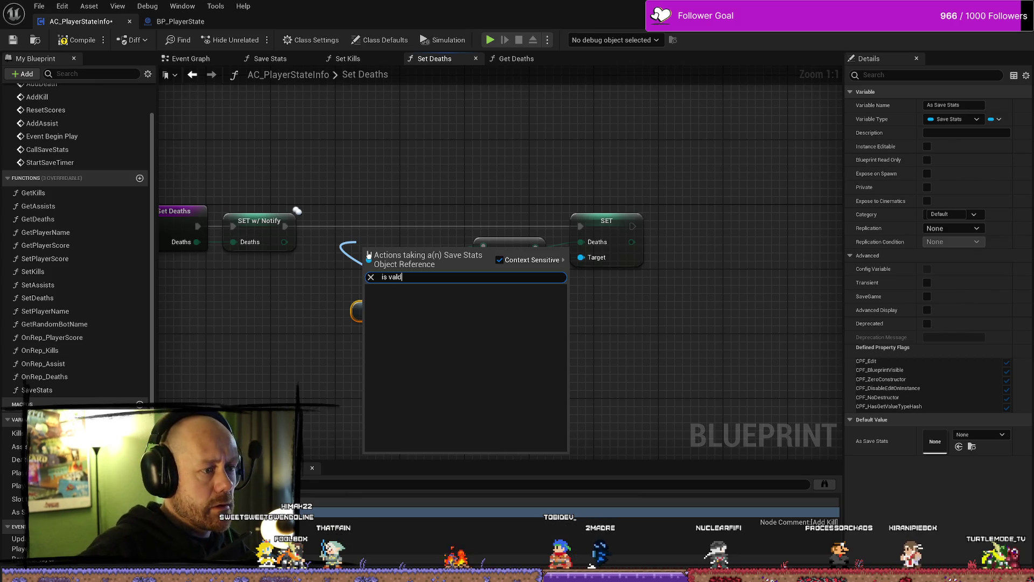
{"action": "key", "text": "BackSpace"}
{"action": "type", "text": "id"}
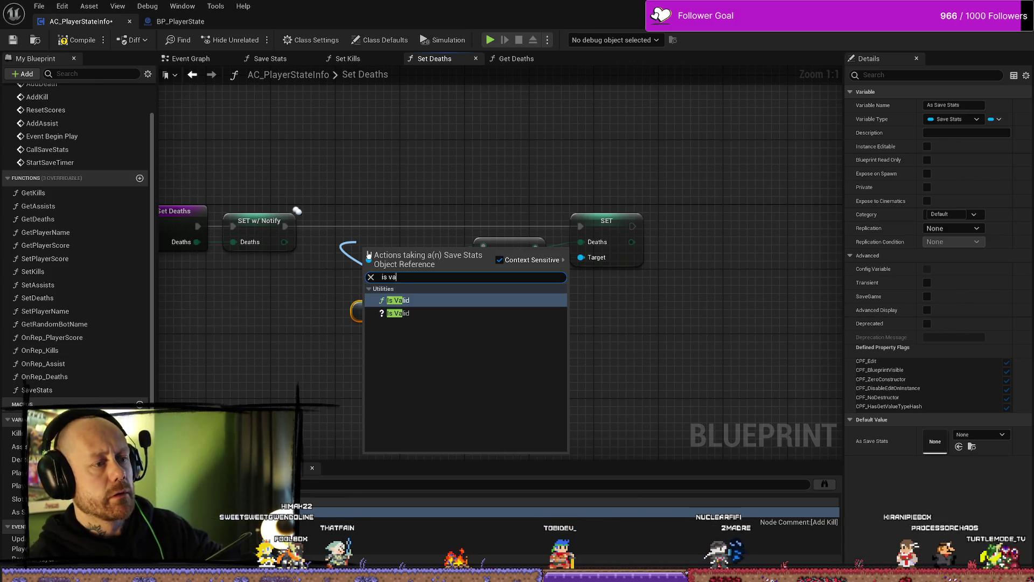
{"action": "key", "text": "Return"}
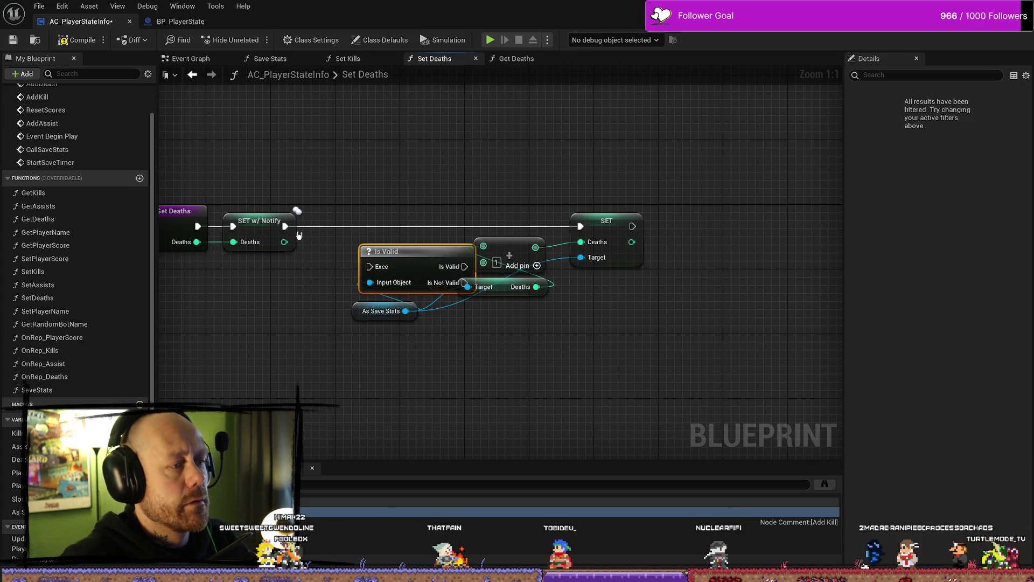
{"action": "mouse_move", "coordinate": [284, 226]}
{"action": "left_mouse_down"}
{"action": "mouse_move", "coordinate": [410, 269]}
{"action": "mouse_move", "coordinate": [369, 266]}
{"action": "mouse_move", "coordinate": [405, 226]}
{"action": "mouse_move", "coordinate": [580, 226]}
{"action": "left_mouse_up"}
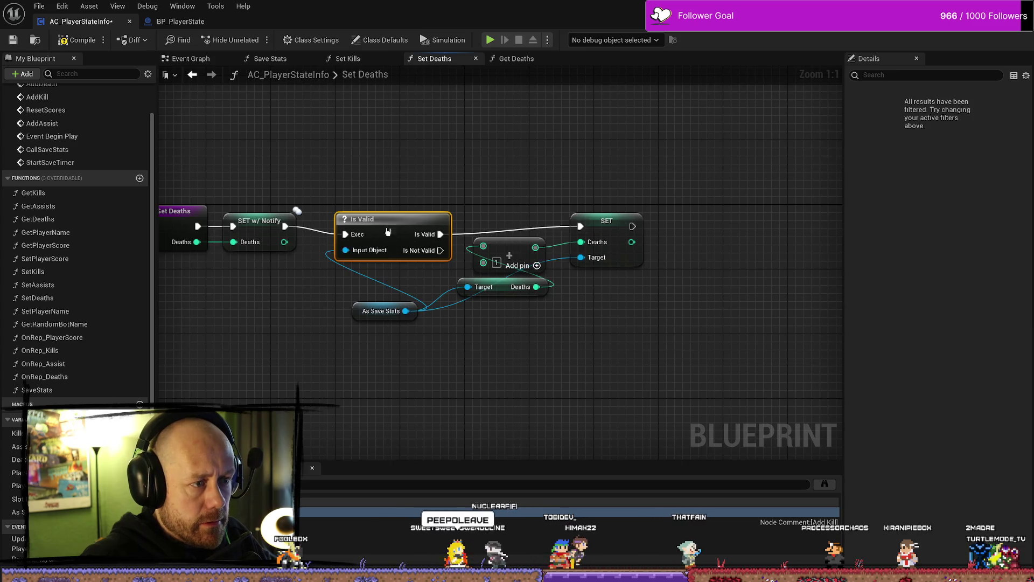
{"action": "left_click_drag", "start_coordinate": [388, 232], "coordinate": [395, 223]}
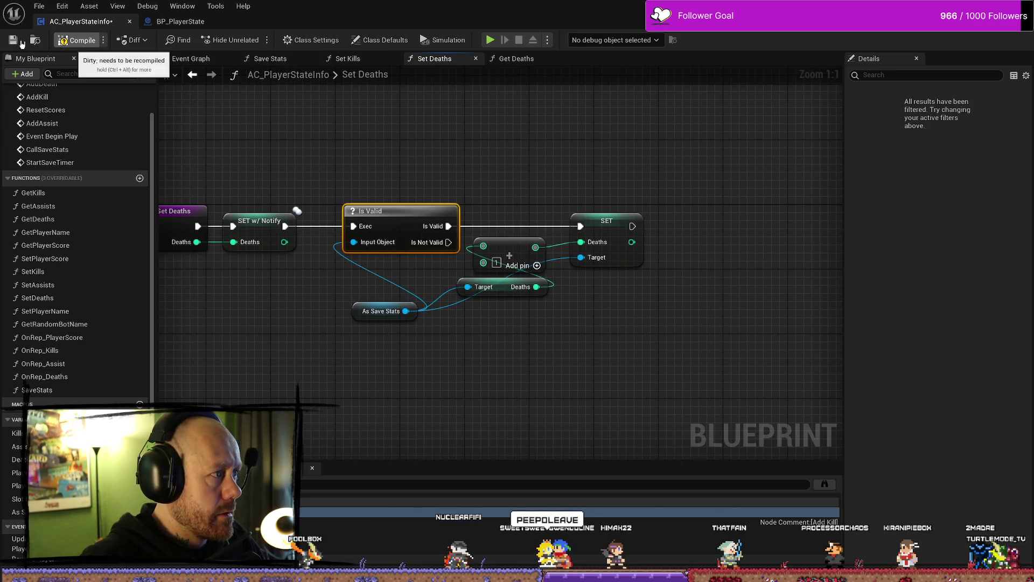
Step: Compile, Save All, and launch Play-in-Editor at the Bloodspill main menu
{"action": "left_click", "coordinate": [73, 39]}
{"action": "left_click", "coordinate": [39, 6]}
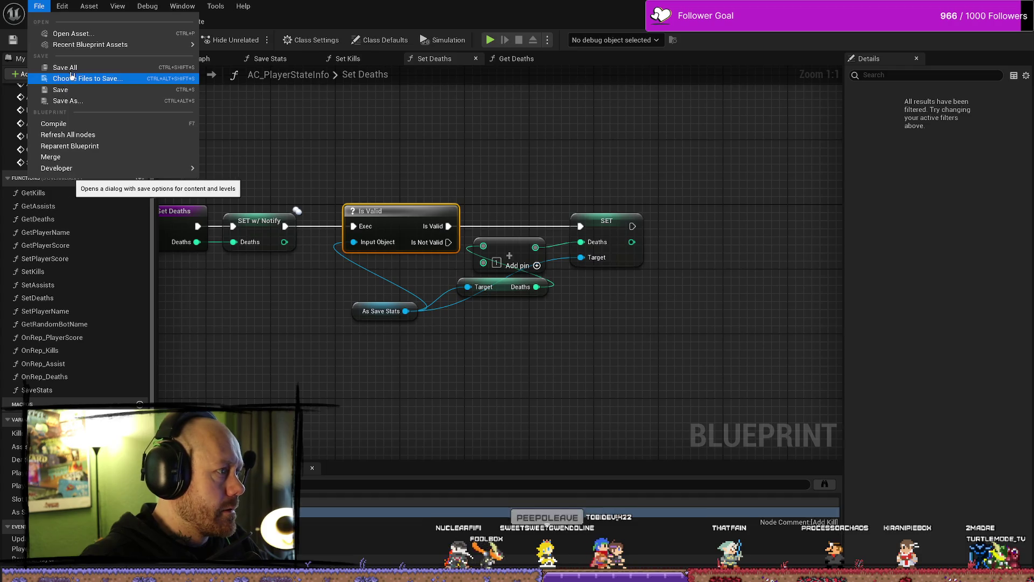
{"action": "left_click", "coordinate": [70, 67]}
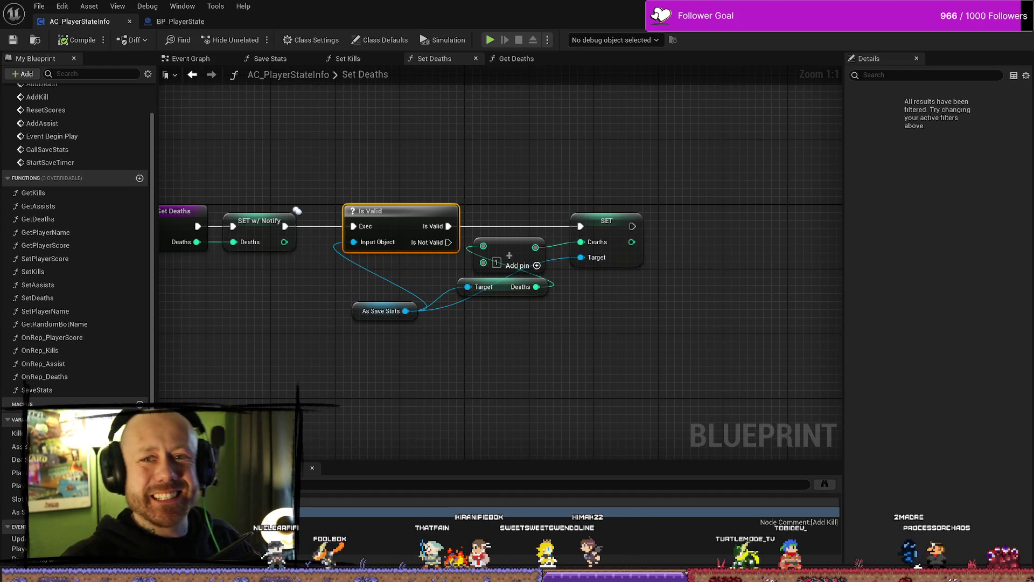
{"action": "key", "text": "alt+p"}
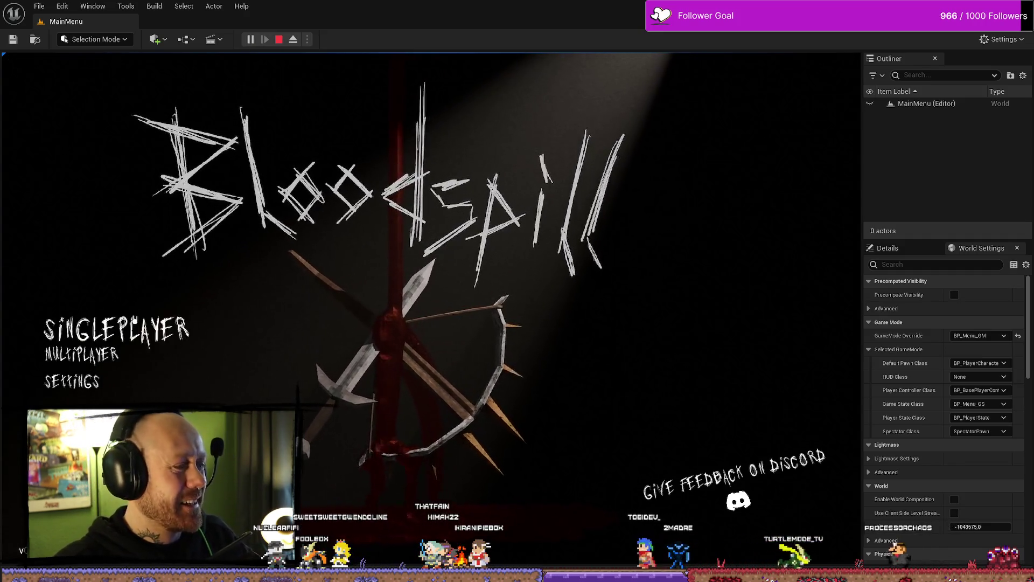
Step: Play a singleplayer match from the Bloodspill menu, then stop the session with Esc
{"action": "left_click", "coordinate": [86, 327]}
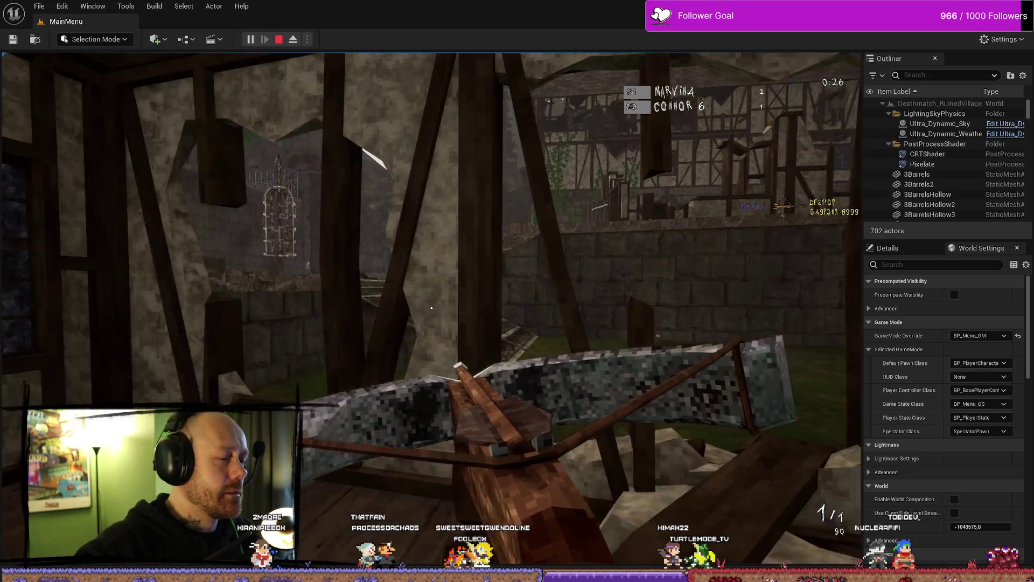
{"action": "key", "text": "Escape"}
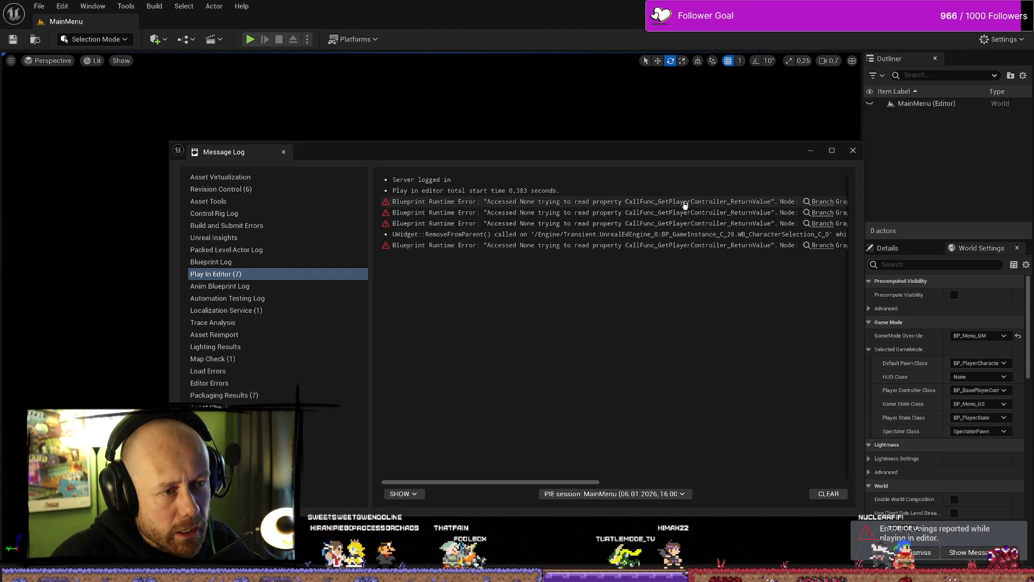
Step: Move and scroll the Message Log, then maximize it to read the Branch-node Accessed None errors
{"action": "left_click_drag", "start_coordinate": [687, 152], "coordinate": [596, 148]}
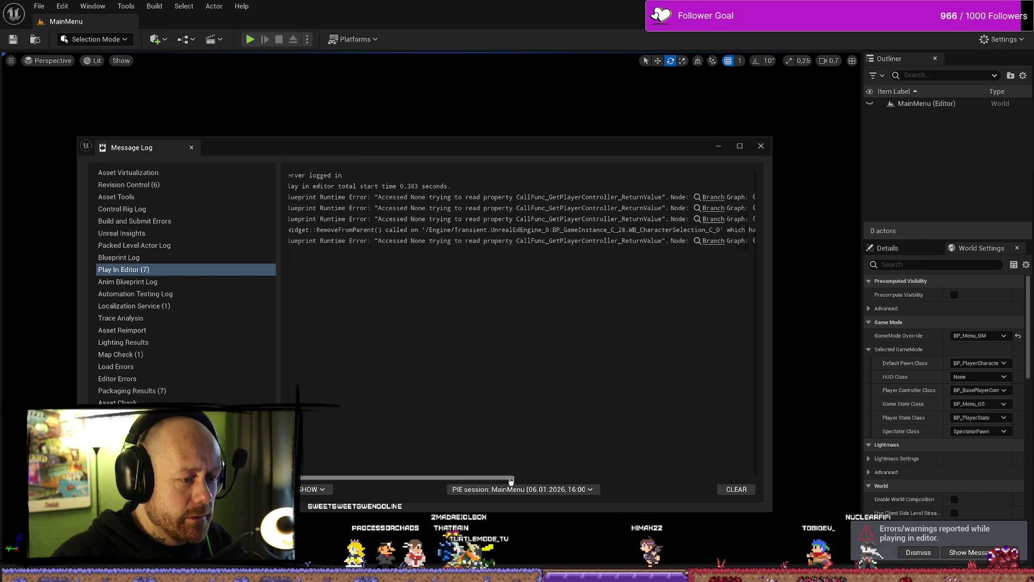
{"action": "left_click_drag", "start_coordinate": [510, 479], "coordinate": [558, 480]}
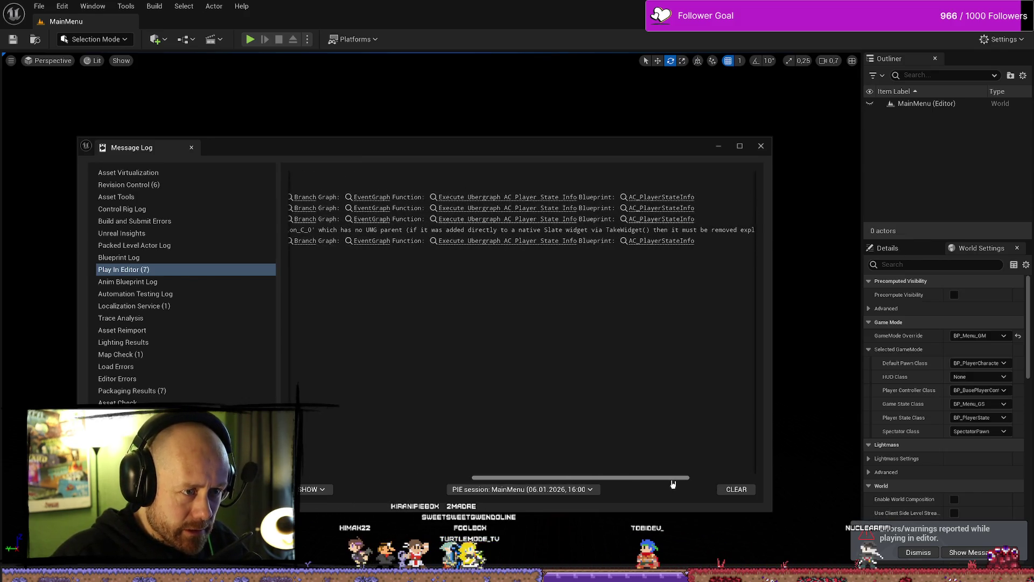
{"action": "left_click_drag", "start_coordinate": [673, 479], "coordinate": [404, 478]}
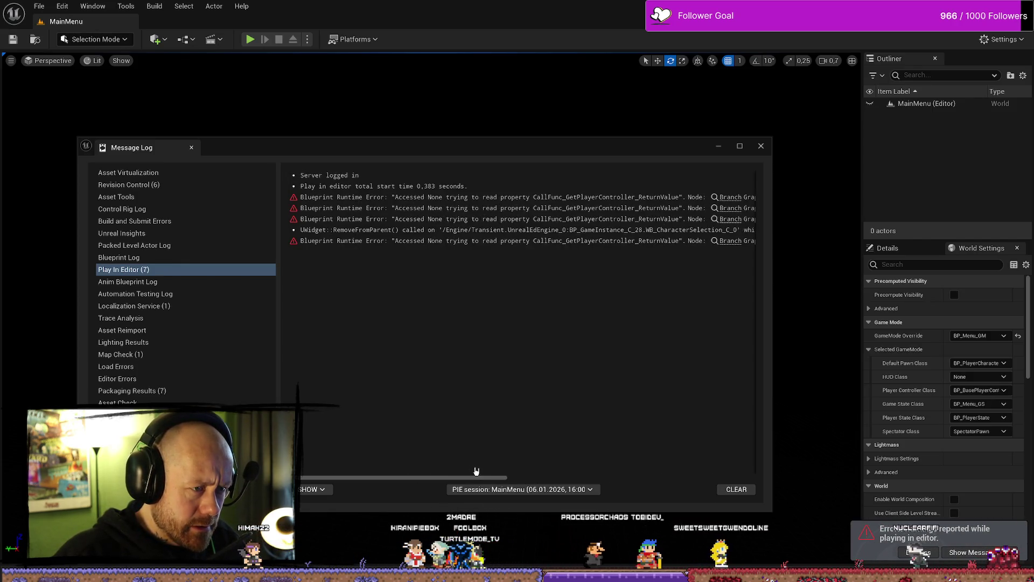
{"action": "mouse_move", "coordinate": [459, 478]}
{"action": "left_mouse_down"}
{"action": "mouse_move", "coordinate": [662, 487]}
{"action": "mouse_move", "coordinate": [382, 480]}
{"action": "left_mouse_up"}
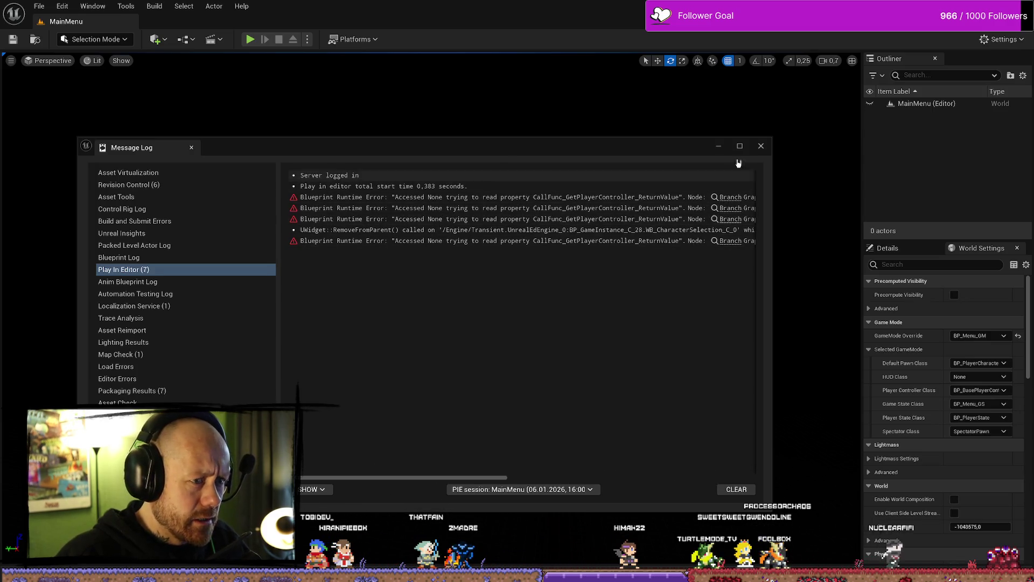
{"action": "left_click", "coordinate": [739, 146]}
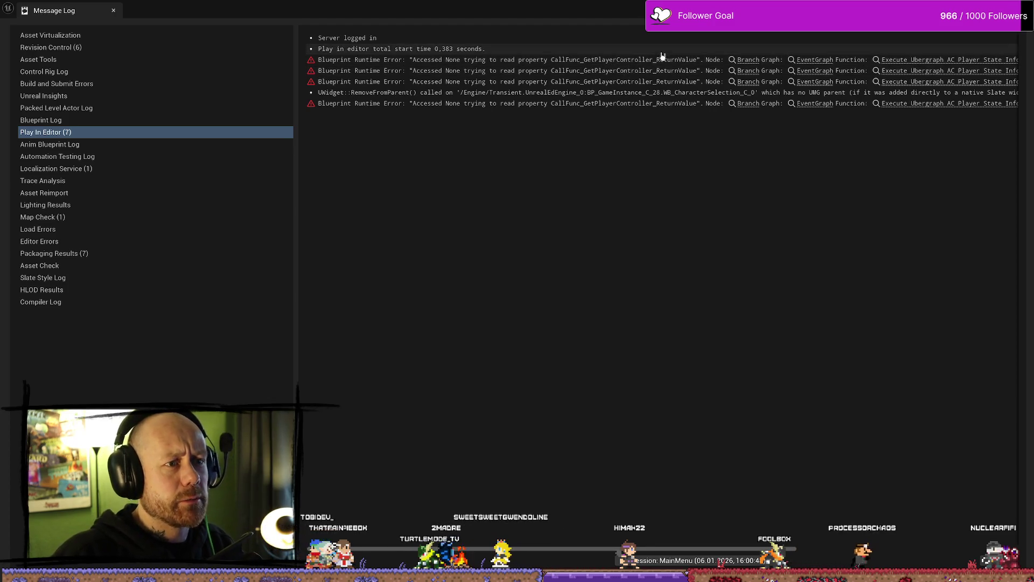
Step: Jump to the erroring Branch and reposition the controller, Cast To PlayerState and Get Owner nodes
{"action": "left_click", "coordinate": [747, 65]}
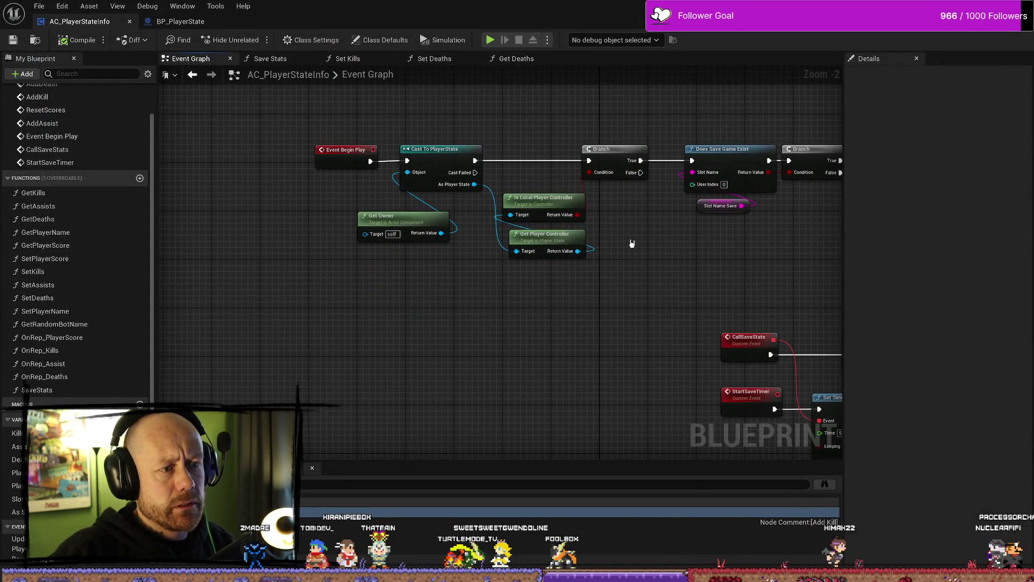
{"action": "left_click_drag", "start_coordinate": [575, 289], "coordinate": [522, 169]}
{"action": "left_click", "coordinate": [469, 268]}
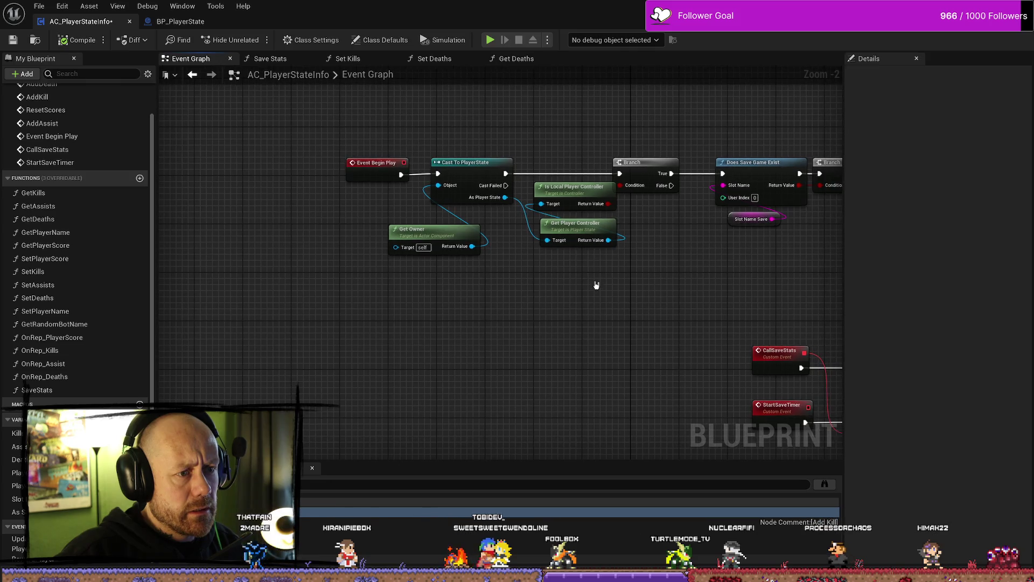
{"action": "mouse_move", "coordinate": [596, 286]}
{"action": "left_mouse_down"}
{"action": "mouse_move", "coordinate": [570, 193]}
{"action": "mouse_move", "coordinate": [559, 205]}
{"action": "left_mouse_up"}
{"action": "left_click", "coordinate": [669, 272]}
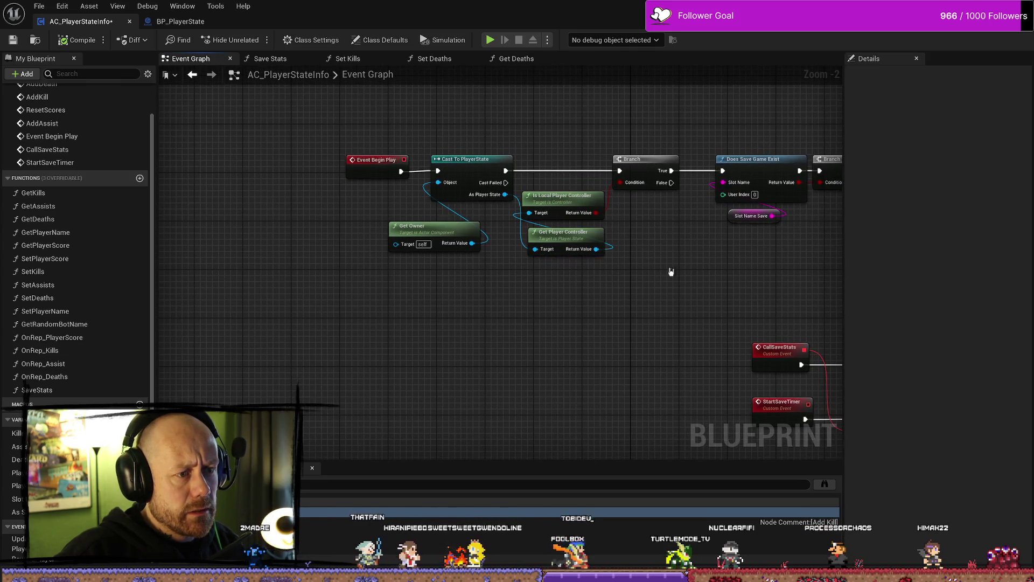
{"action": "left_click_drag", "start_coordinate": [474, 150], "coordinate": [425, 236]}
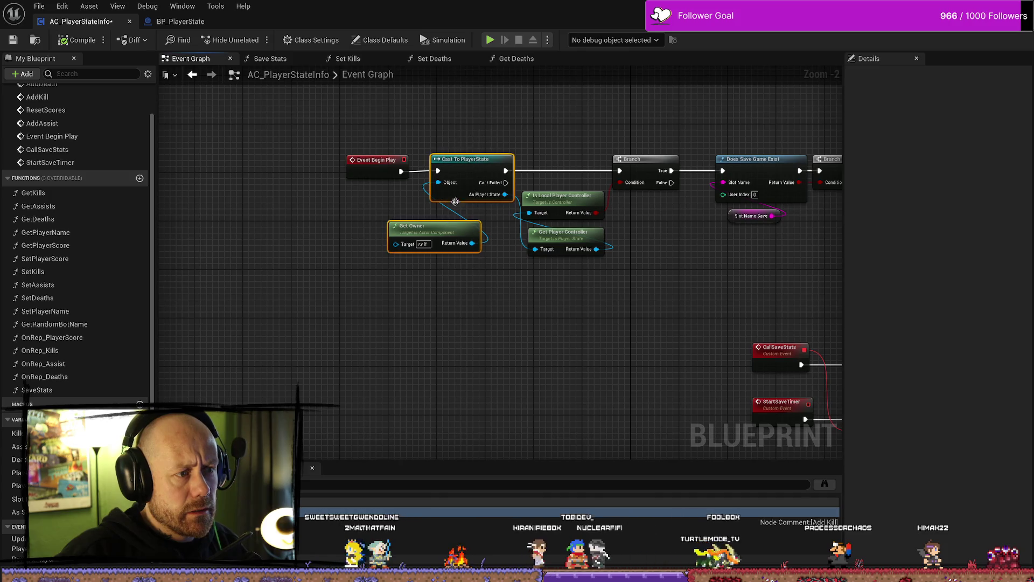
{"action": "left_click_drag", "start_coordinate": [456, 171], "coordinate": [450, 171]}
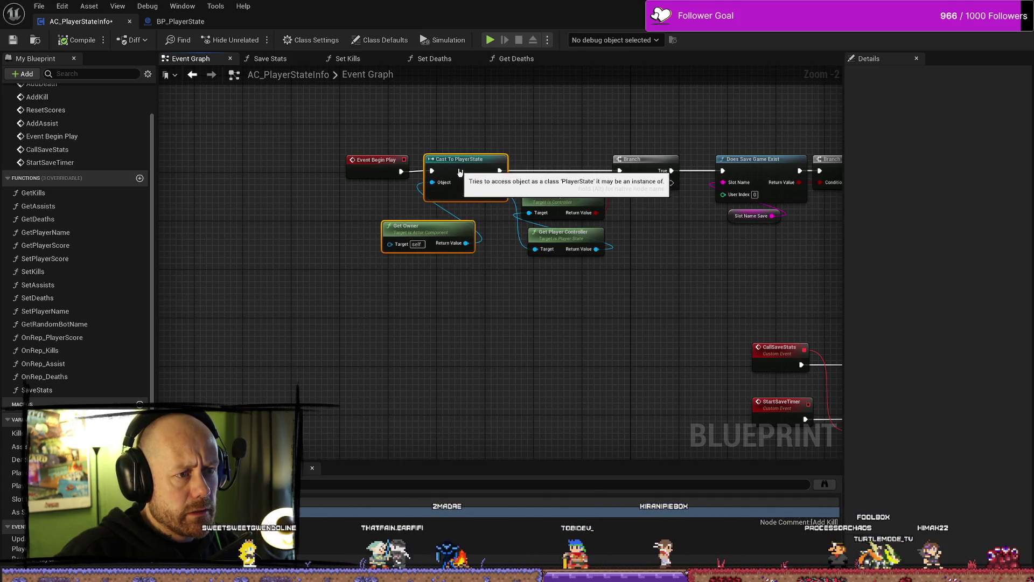
{"action": "left_click", "coordinate": [656, 246]}
Step: Pull the five begin-play nodes left toward Event Begin Play and nudge Is Local Player Controller up-right
{"action": "left_click_drag", "start_coordinate": [655, 245], "coordinate": [500, 246]}
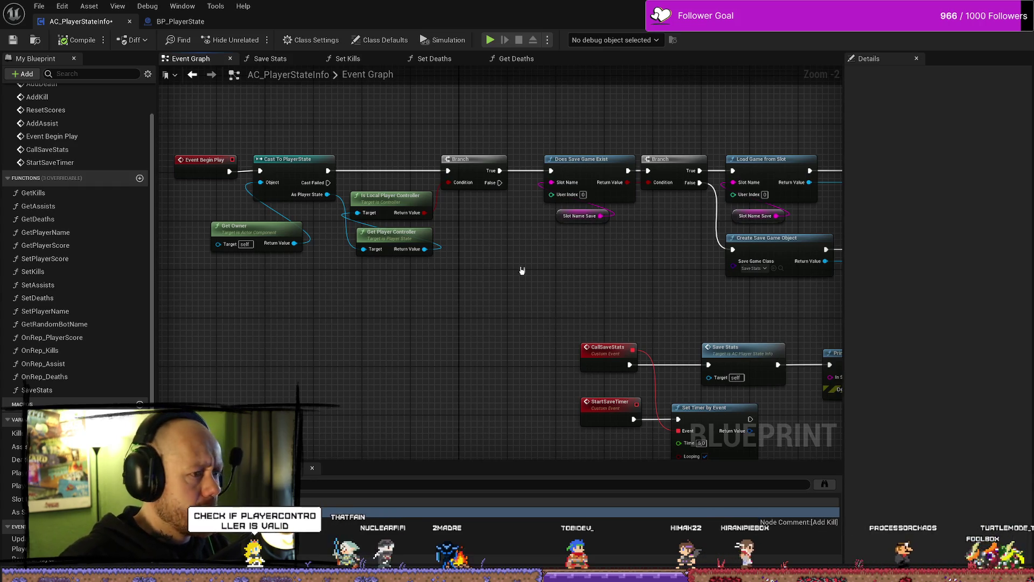
{"action": "left_click_drag", "start_coordinate": [522, 271], "coordinate": [563, 282]}
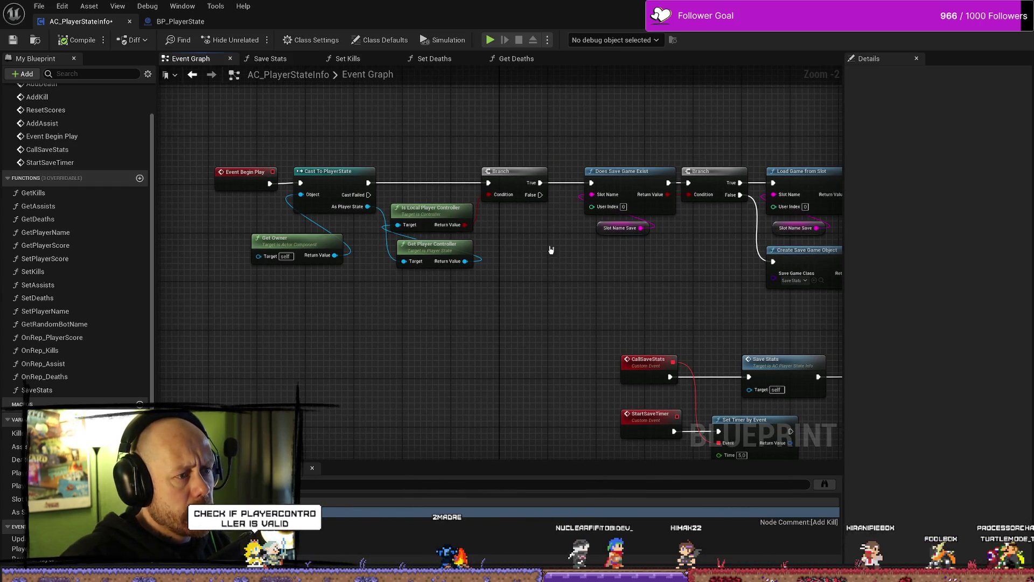
{"action": "left_click_drag", "start_coordinate": [454, 143], "coordinate": [261, 302]}
{"action": "scroll", "coordinate": [434, 219], "scroll_direction": "up", "scroll_amount": 2}
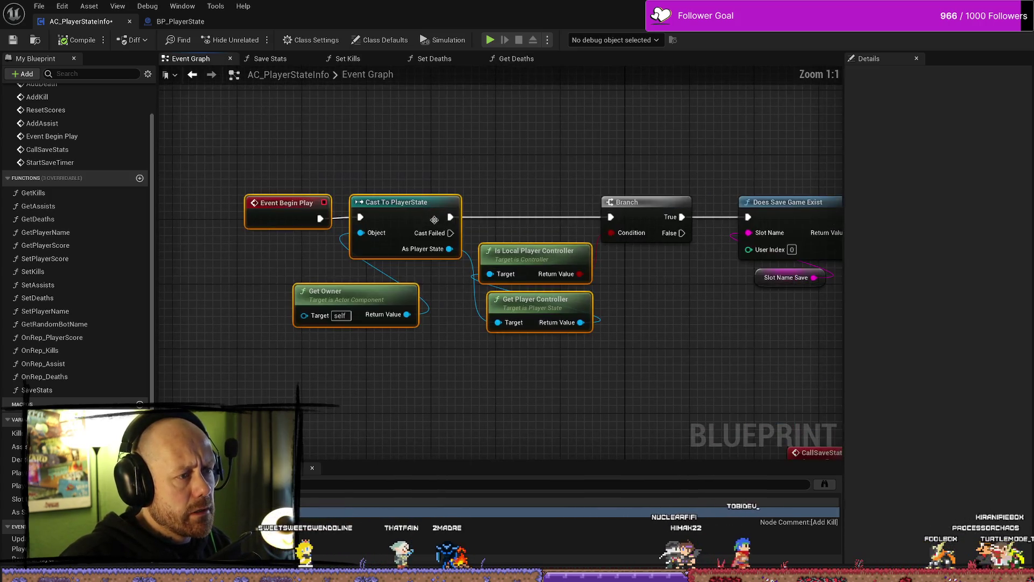
{"action": "left_click_drag", "start_coordinate": [434, 220], "coordinate": [323, 220]}
{"action": "left_click_drag", "start_coordinate": [579, 300], "coordinate": [623, 288]}
{"action": "left_click", "coordinate": [622, 287]}
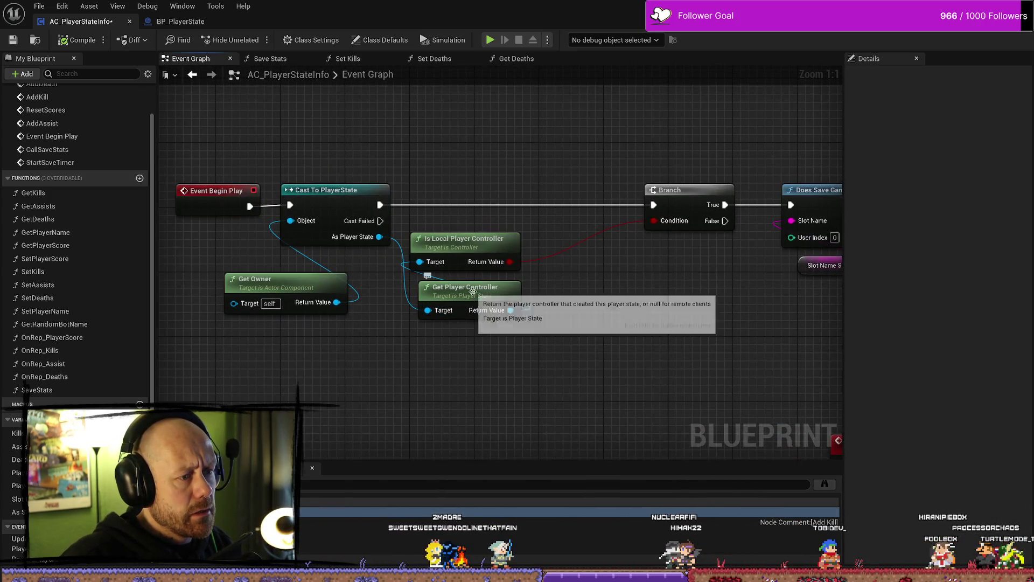
{"action": "left_click_drag", "start_coordinate": [458, 238], "coordinate": [482, 230]}
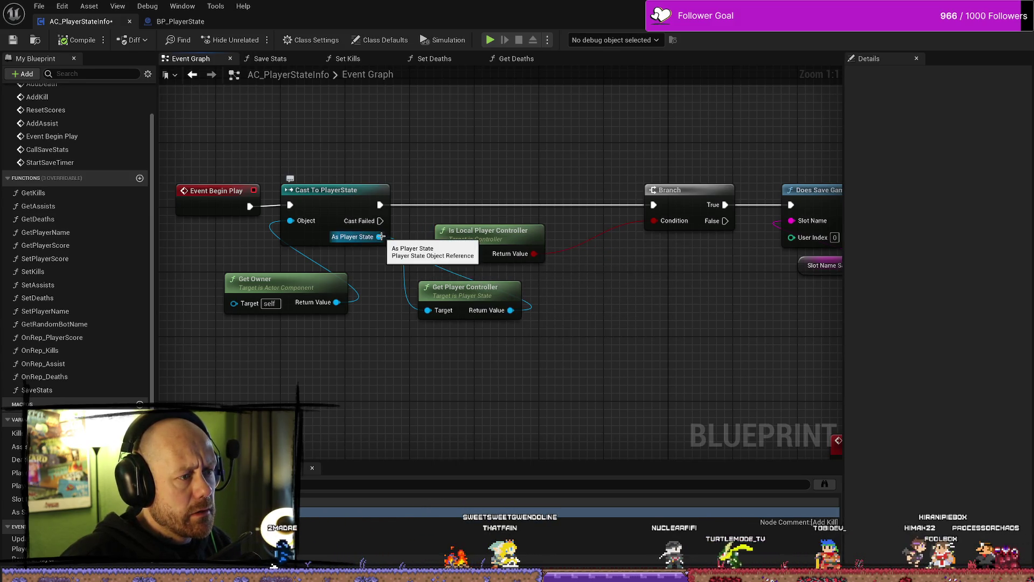
Step: Add an Is Valid check on Get Player Controller's Return Value
{"action": "left_click_drag", "start_coordinate": [470, 239], "coordinate": [503, 239]}
{"action": "left_click_drag", "start_coordinate": [510, 309], "coordinate": [560, 339]}
{"action": "type", "text": "is"}
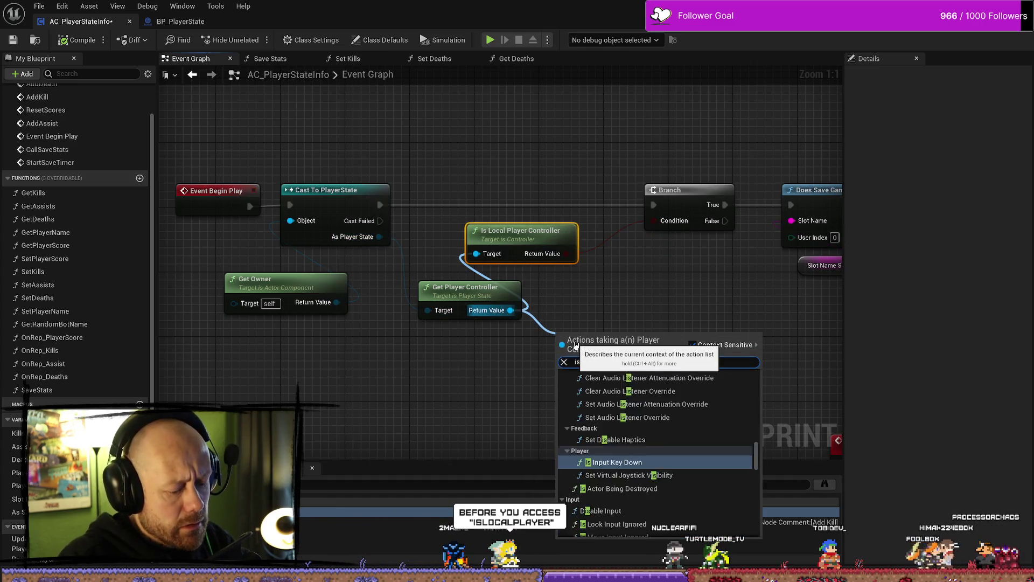
{"action": "type", "text": " val"}
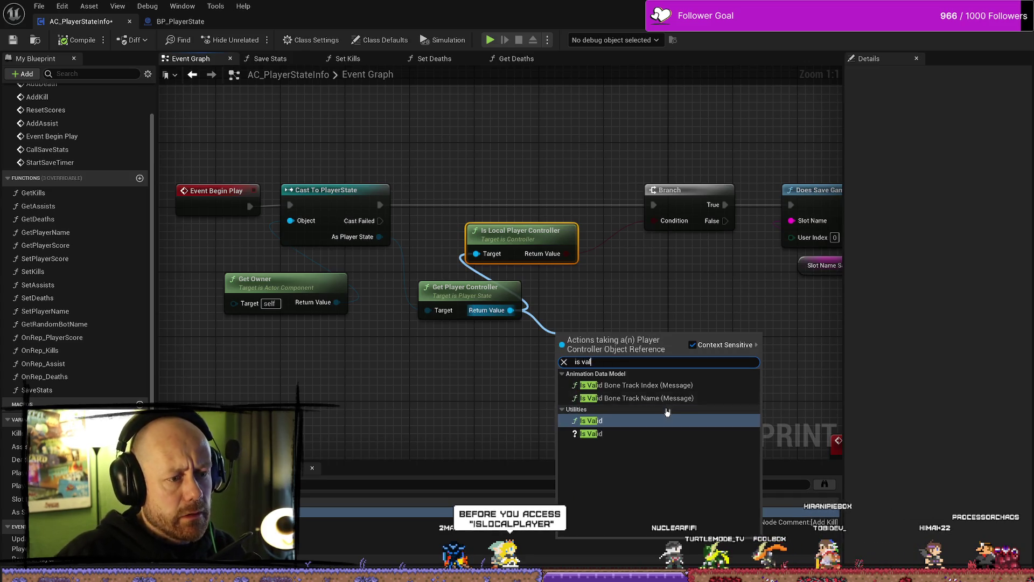
{"action": "left_click", "coordinate": [628, 434]}
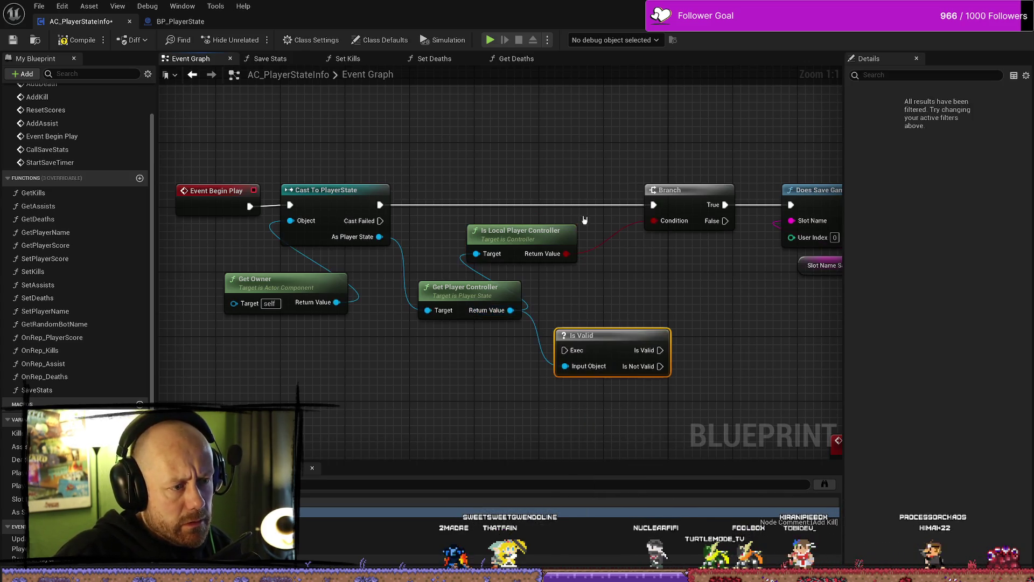
Step: Route execution from the cast through Is Valid into the Branch, tidy the nodes, and compile
{"action": "left_click_drag", "start_coordinate": [517, 231], "coordinate": [573, 230]}
{"action": "mouse_move", "coordinate": [600, 344]}
{"action": "left_mouse_down"}
{"action": "mouse_move", "coordinate": [502, 247]}
{"action": "mouse_move", "coordinate": [478, 207]}
{"action": "left_mouse_up"}
{"action": "left_click_drag", "start_coordinate": [380, 205], "coordinate": [446, 214]}
{"action": "mouse_move", "coordinate": [539, 213]}
{"action": "left_mouse_down"}
{"action": "mouse_move", "coordinate": [547, 221]}
{"action": "mouse_move", "coordinate": [668, 216]}
{"action": "mouse_move", "coordinate": [653, 204]}
{"action": "left_mouse_up"}
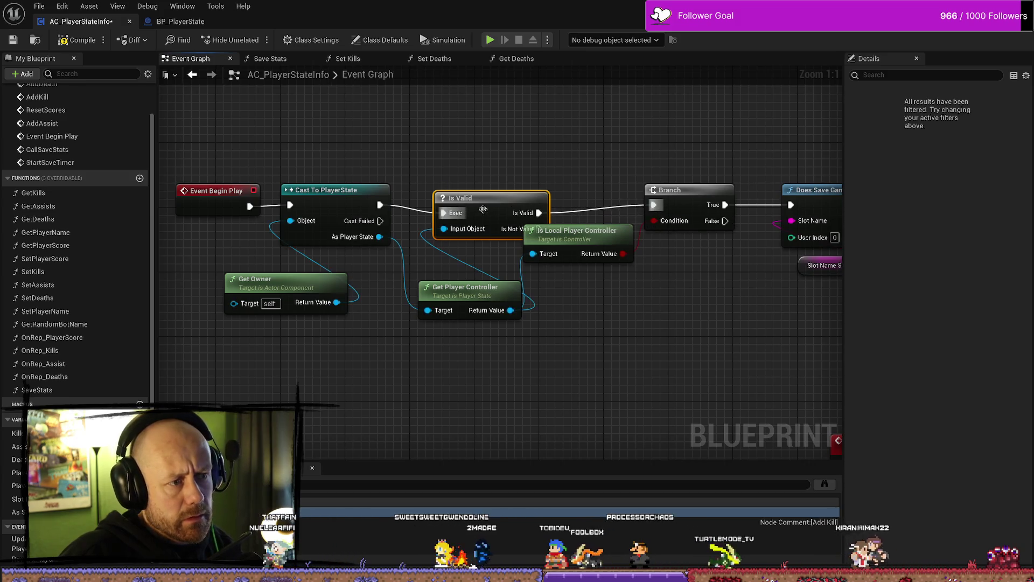
{"action": "left_click_drag", "start_coordinate": [483, 209], "coordinate": [467, 201]}
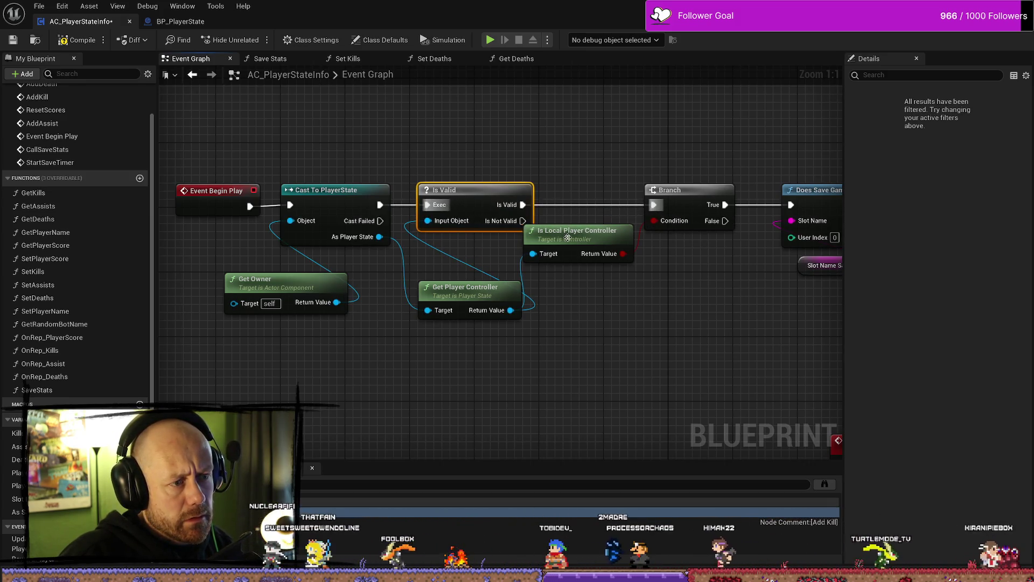
{"action": "left_click_drag", "start_coordinate": [568, 238], "coordinate": [576, 253]}
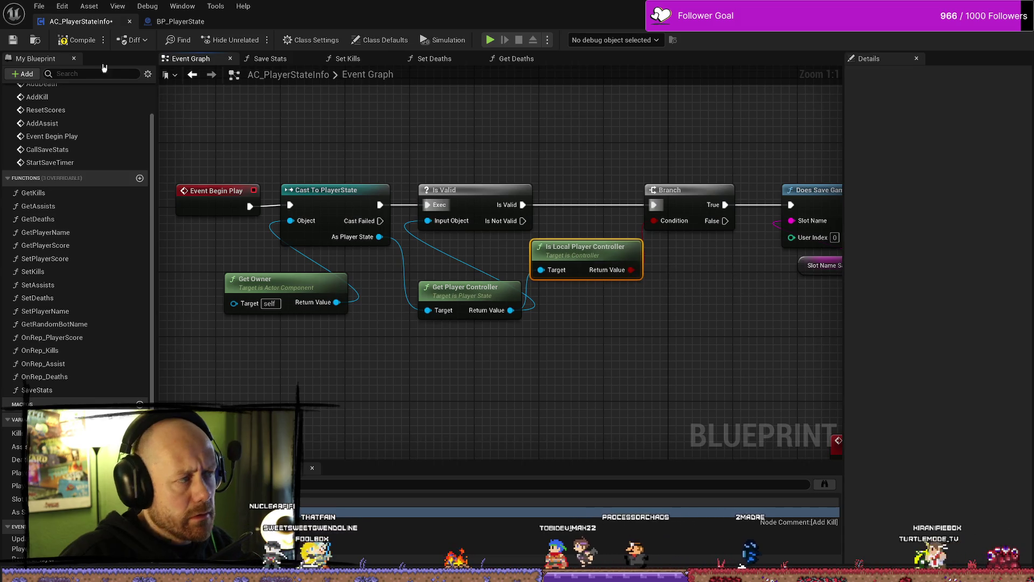
{"action": "left_click", "coordinate": [76, 39]}
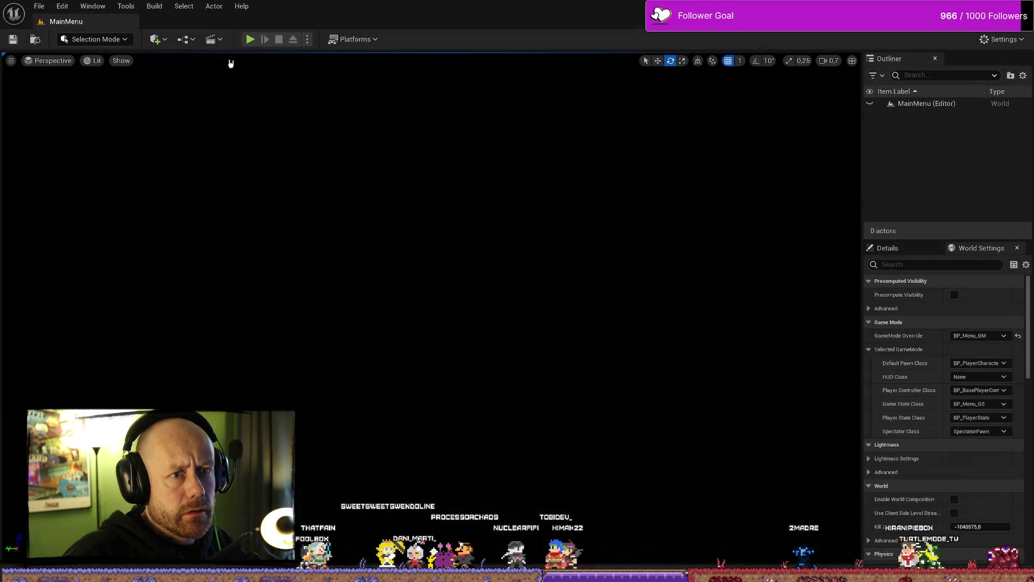
{"action": "left_click", "coordinate": [249, 40]}
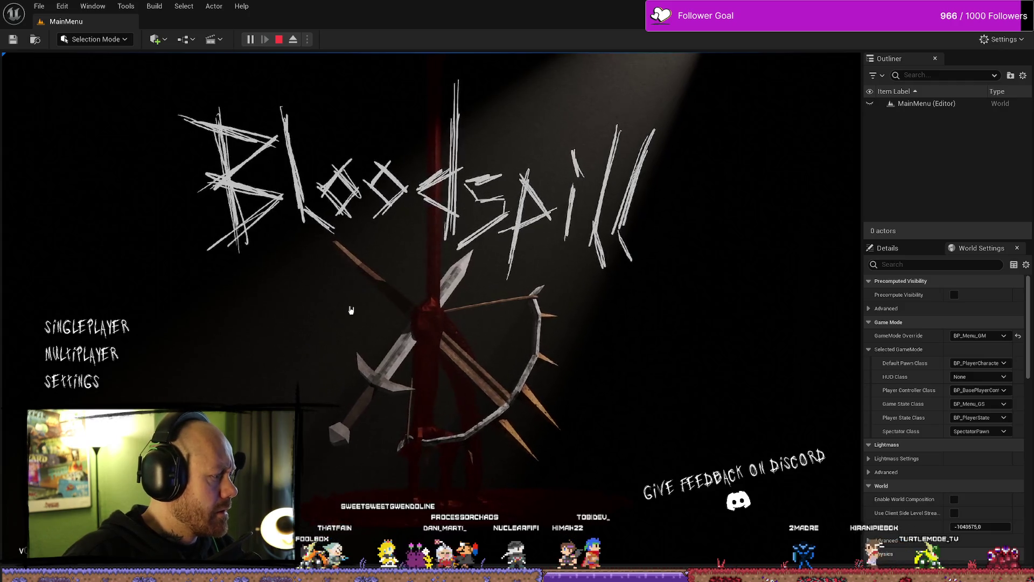
{"action": "left_click", "coordinate": [148, 328]}
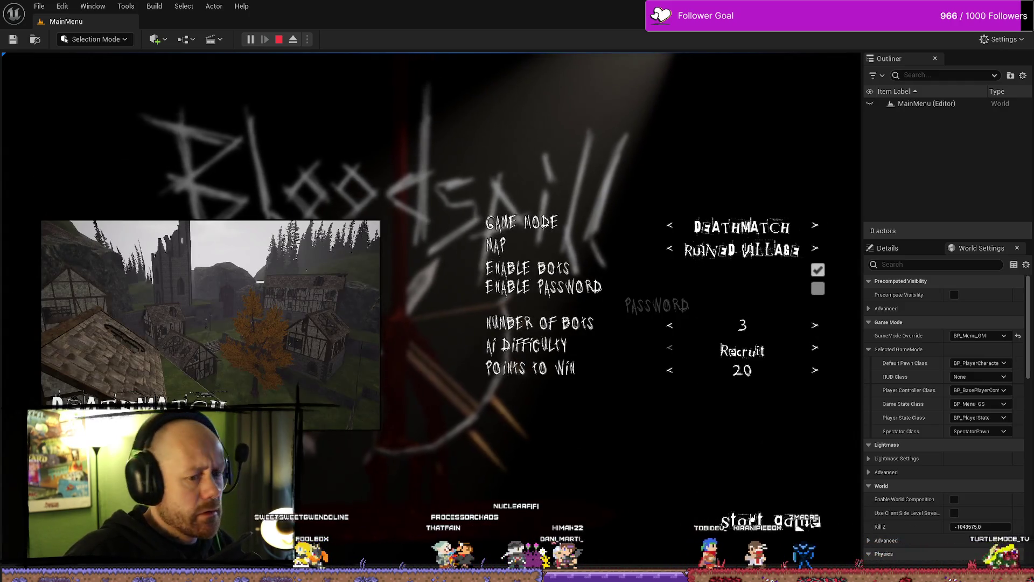
{"action": "left_click", "coordinate": [799, 526]}
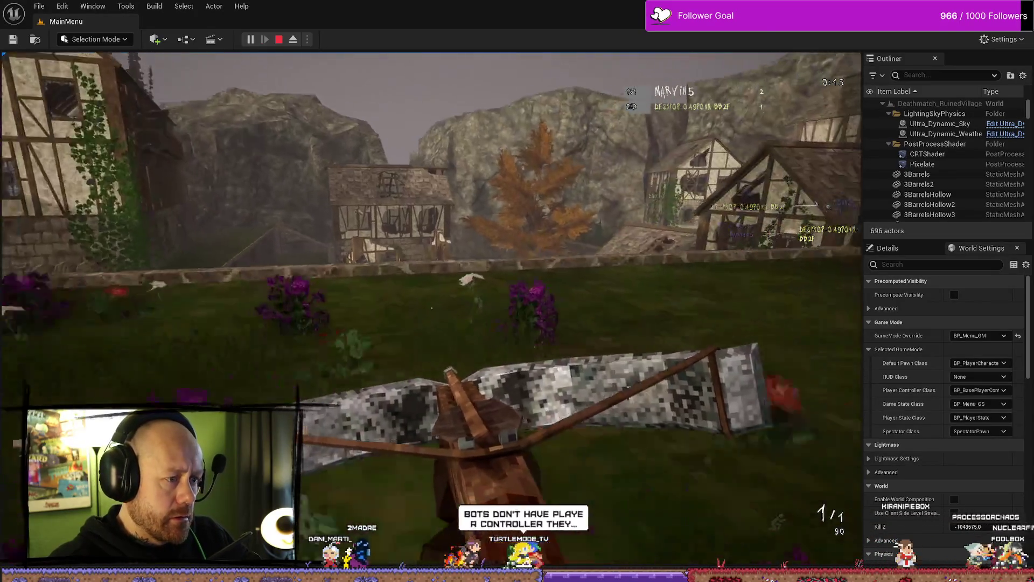
{"action": "key", "text": "w"}
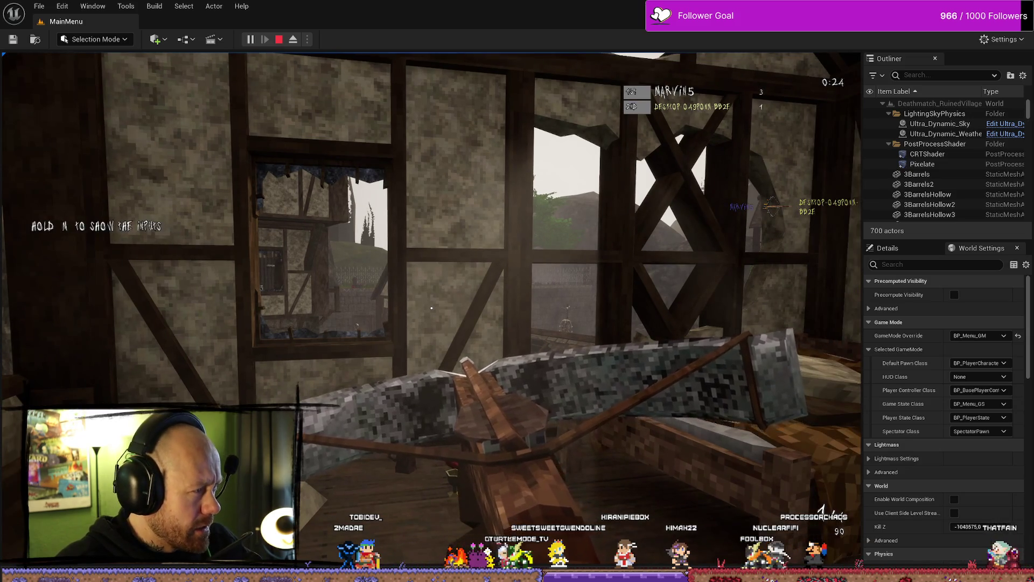
{"action": "key", "text": "Escape"}
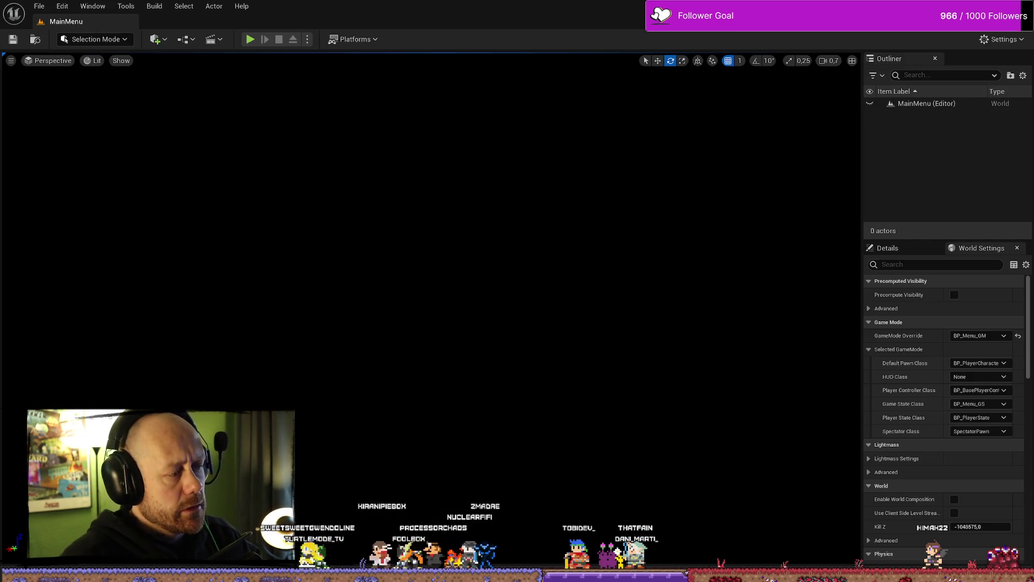
Step: Back in AC_PlayerStateInfo's event graph, move the Event Begin Play chain up and right
{"action": "key", "text": "alt+Tab"}
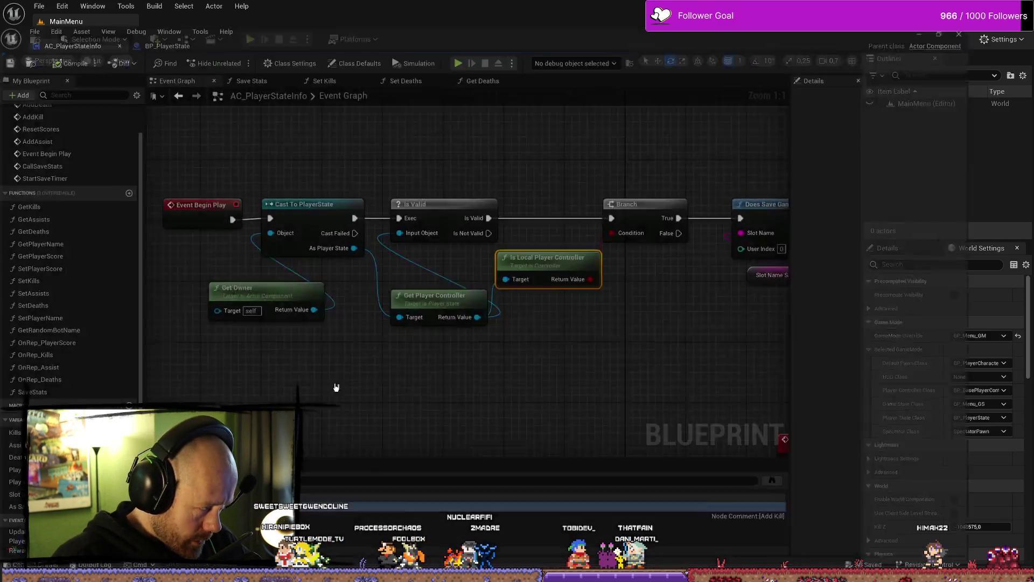
{"action": "scroll", "coordinate": [629, 377], "scroll_direction": "down", "scroll_amount": 2}
{"action": "scroll", "coordinate": [648, 388], "scroll_direction": "down", "scroll_amount": 3}
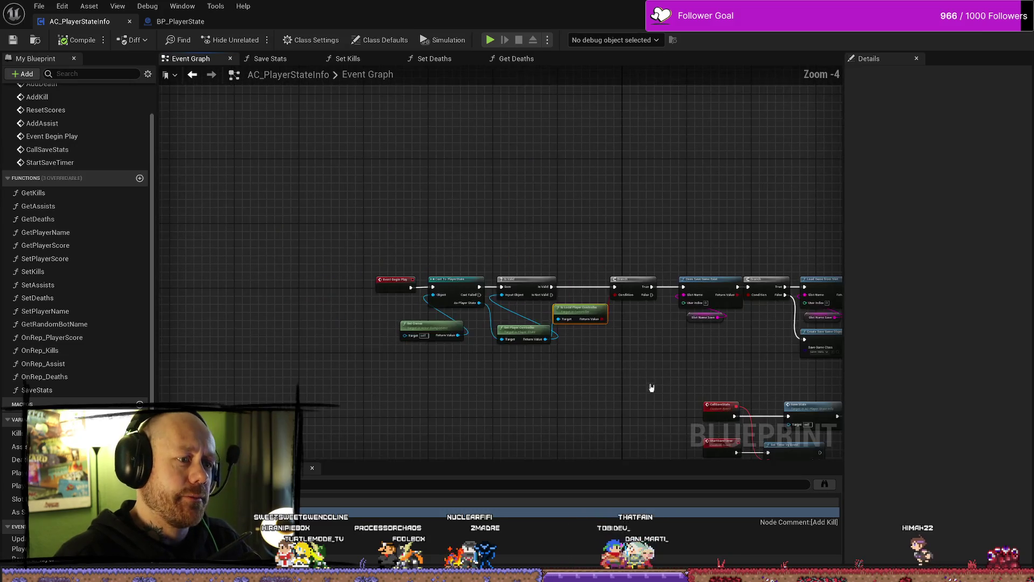
{"action": "scroll", "coordinate": [443, 325], "scroll_direction": "up", "scroll_amount": 2}
{"action": "left_click_drag", "start_coordinate": [446, 318], "coordinate": [330, 199]}
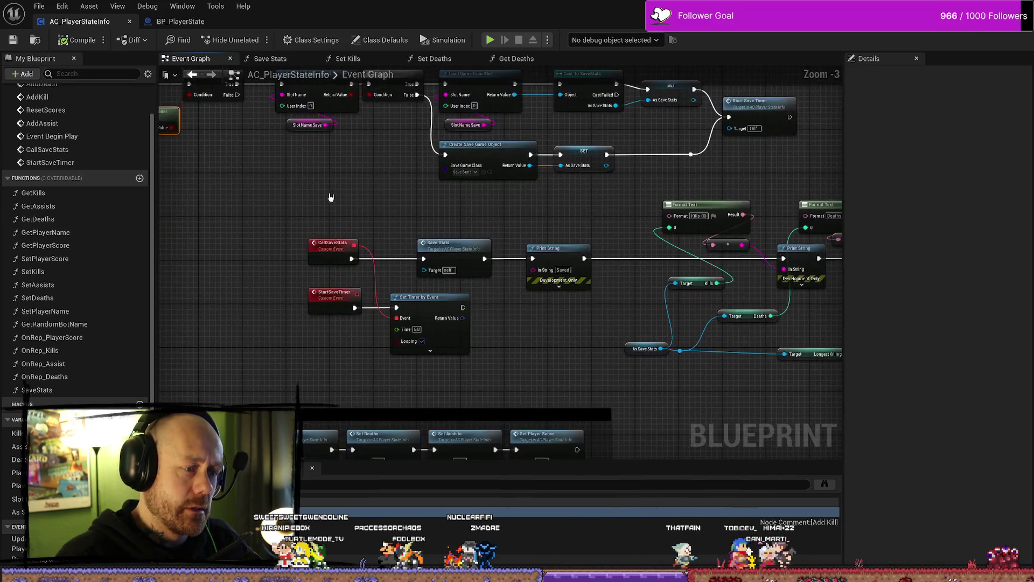
{"action": "left_click_drag", "start_coordinate": [611, 370], "coordinate": [446, 311]}
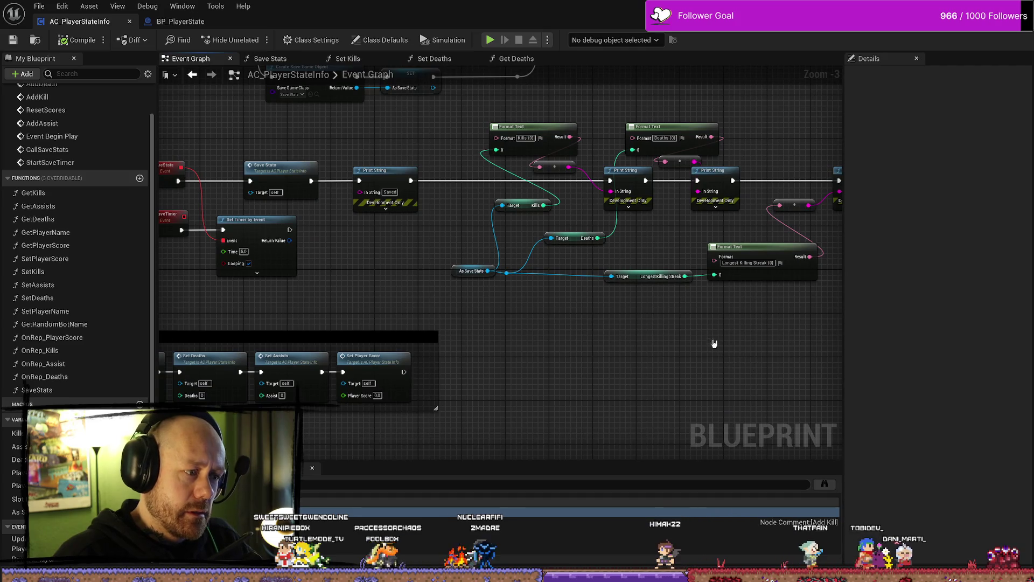
{"action": "scroll", "coordinate": [341, 259], "scroll_direction": "down", "scroll_amount": 2}
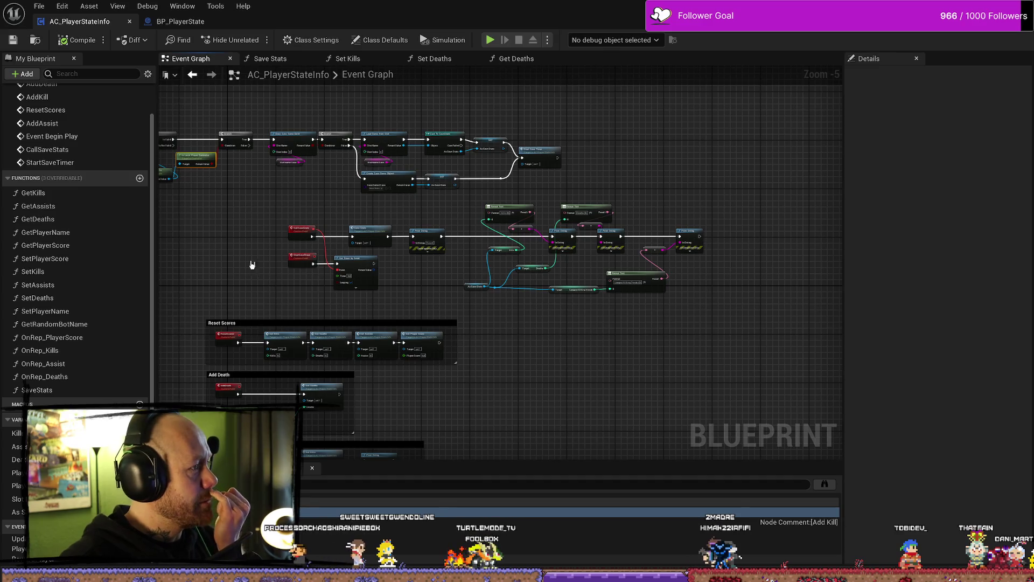
{"action": "left_click_drag", "start_coordinate": [251, 264], "coordinate": [333, 258]}
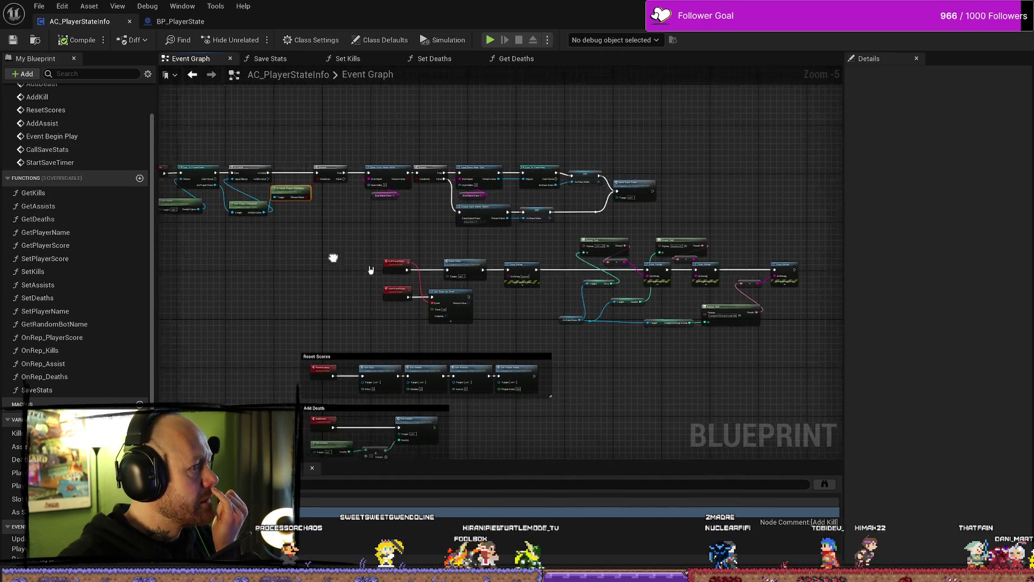
{"action": "scroll", "coordinate": [359, 268], "scroll_direction": "up", "scroll_amount": 3}
{"action": "left_click_drag", "start_coordinate": [397, 252], "coordinate": [466, 233]}
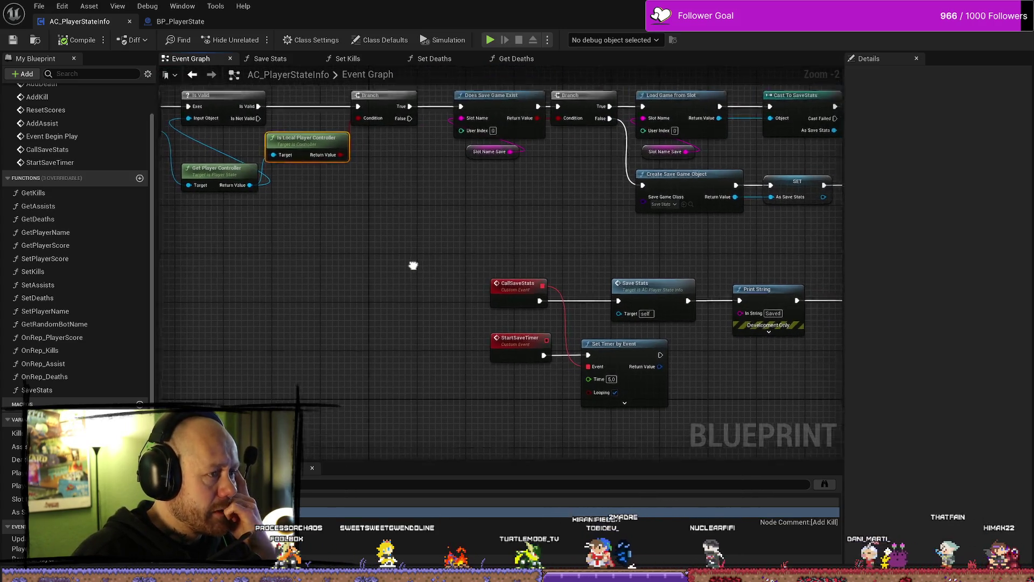
{"action": "mouse_move", "coordinate": [593, 300]}
{"action": "left_mouse_down"}
{"action": "mouse_move", "coordinate": [605, 299]}
{"action": "mouse_move", "coordinate": [600, 307]}
{"action": "mouse_move", "coordinate": [589, 284]}
{"action": "mouse_move", "coordinate": [525, 296]}
{"action": "mouse_move", "coordinate": [560, 330]}
{"action": "mouse_move", "coordinate": [577, 325]}
{"action": "mouse_move", "coordinate": [588, 355]}
{"action": "mouse_move", "coordinate": [579, 365]}
{"action": "left_mouse_up"}
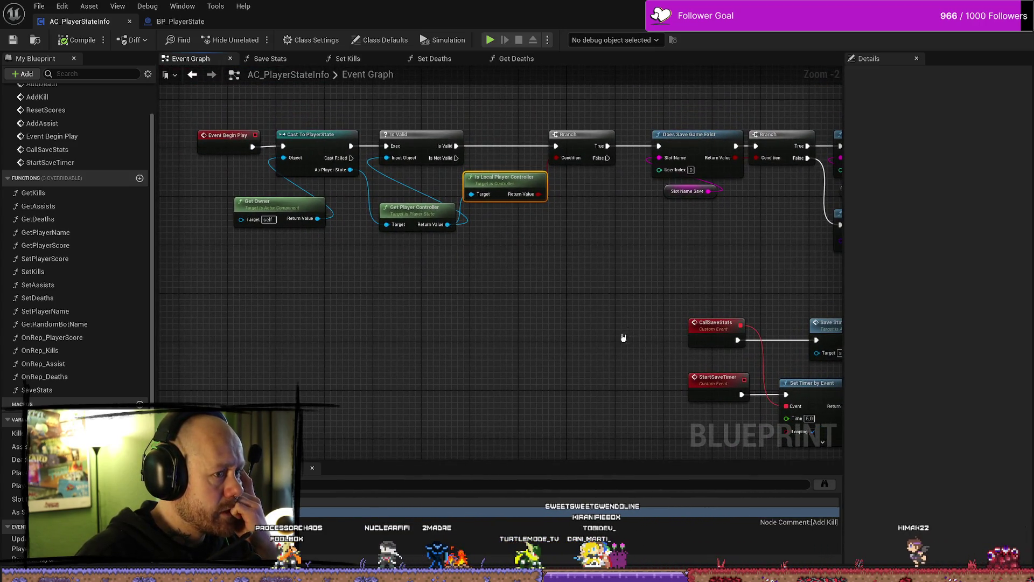
{"action": "mouse_move", "coordinate": [621, 340]}
{"action": "left_mouse_down"}
{"action": "mouse_move", "coordinate": [535, 290]}
{"action": "mouse_move", "coordinate": [672, 325]}
{"action": "mouse_move", "coordinate": [504, 302]}
{"action": "mouse_move", "coordinate": [586, 286]}
{"action": "mouse_move", "coordinate": [374, 261]}
{"action": "mouse_move", "coordinate": [523, 238]}
{"action": "mouse_move", "coordinate": [365, 286]}
{"action": "mouse_move", "coordinate": [495, 247]}
{"action": "mouse_move", "coordinate": [624, 245]}
{"action": "mouse_move", "coordinate": [576, 200]}
{"action": "mouse_move", "coordinate": [600, 202]}
{"action": "left_mouse_up"}
{"action": "left_click_drag", "start_coordinate": [357, 120], "coordinate": [367, 175]}
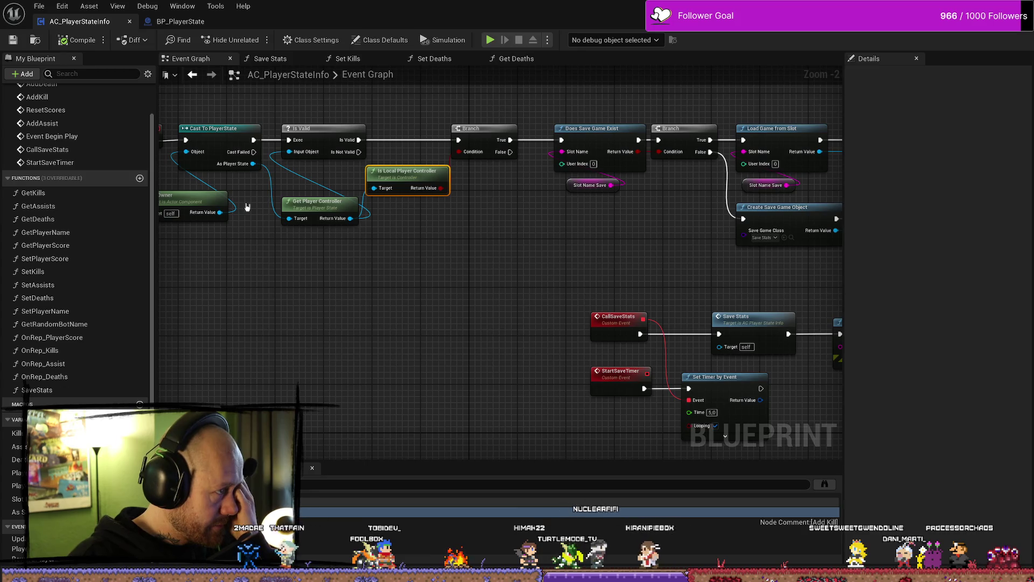
{"action": "scroll", "coordinate": [484, 318], "scroll_direction": "down", "scroll_amount": 3}
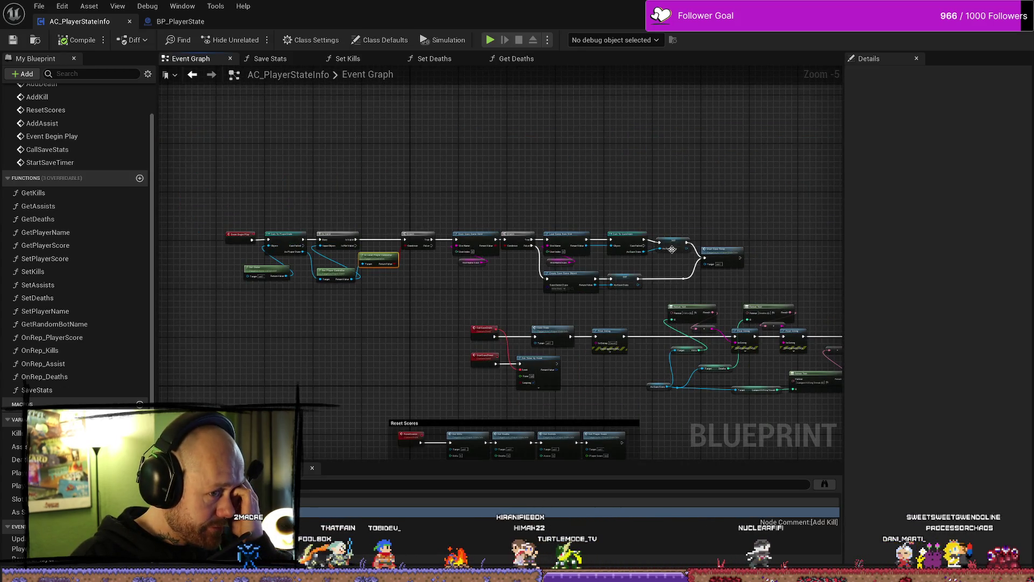
{"action": "left_click_drag", "start_coordinate": [715, 203], "coordinate": [237, 297]}
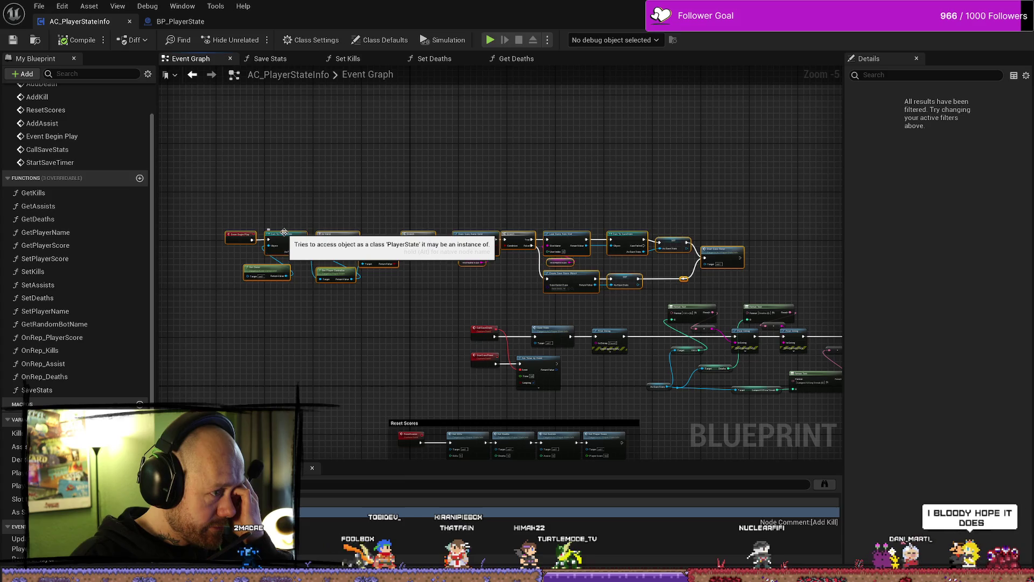
{"action": "left_click_drag", "start_coordinate": [284, 232], "coordinate": [378, 203]}
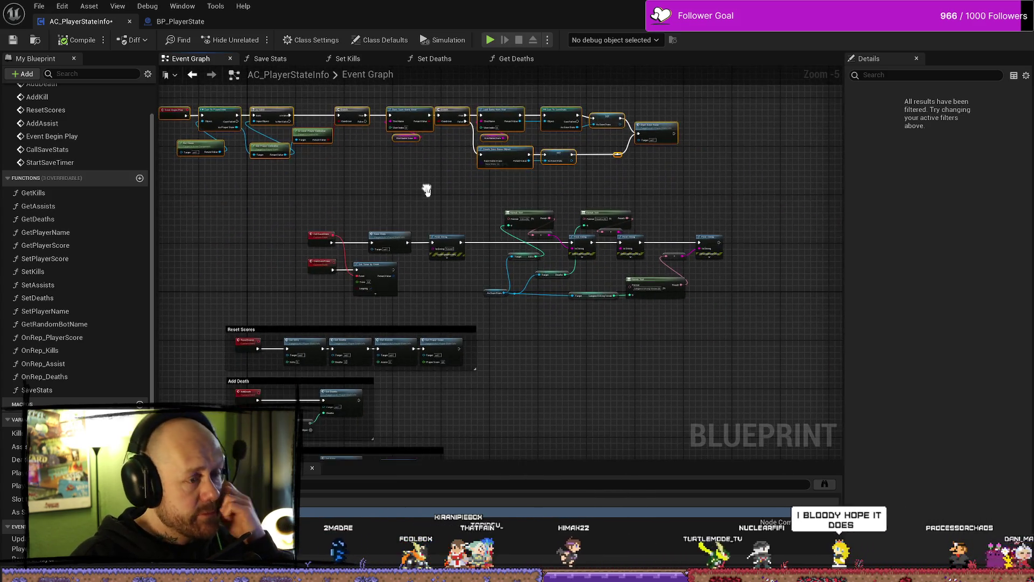
Step: Move the save-stats row of nodes up and right
{"action": "scroll", "coordinate": [430, 226], "scroll_direction": "up", "scroll_amount": 2}
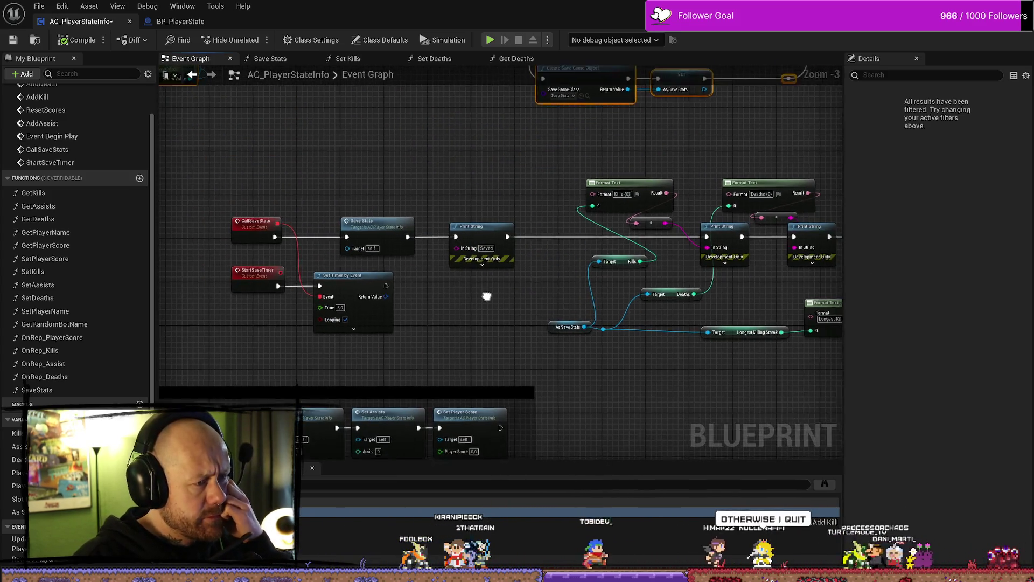
{"action": "scroll", "coordinate": [391, 254], "scroll_direction": "down", "scroll_amount": 1}
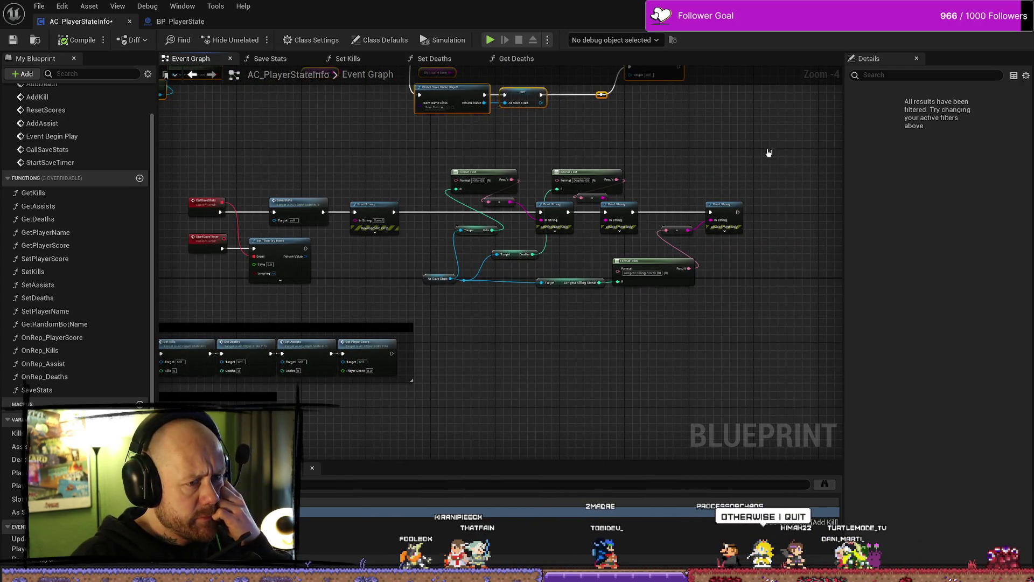
{"action": "mouse_move", "coordinate": [768, 153]}
{"action": "left_mouse_down"}
{"action": "mouse_move", "coordinate": [342, 299]}
{"action": "mouse_move", "coordinate": [158, 299]}
{"action": "left_mouse_up"}
{"action": "mouse_move", "coordinate": [310, 210]}
{"action": "left_mouse_down"}
{"action": "mouse_move", "coordinate": [330, 194]}
{"action": "mouse_move", "coordinate": [623, 278]}
{"action": "mouse_move", "coordinate": [526, 313]}
{"action": "mouse_move", "coordinate": [457, 173]}
{"action": "mouse_move", "coordinate": [279, 174]}
{"action": "mouse_move", "coordinate": [376, 173]}
{"action": "mouse_move", "coordinate": [331, 169]}
{"action": "mouse_move", "coordinate": [418, 196]}
{"action": "left_mouse_up"}
Step: In BP_PlayerState, wrap the old save nodes in a comment titled 'can be deleted was for save'
{"action": "left_click", "coordinate": [180, 21]}
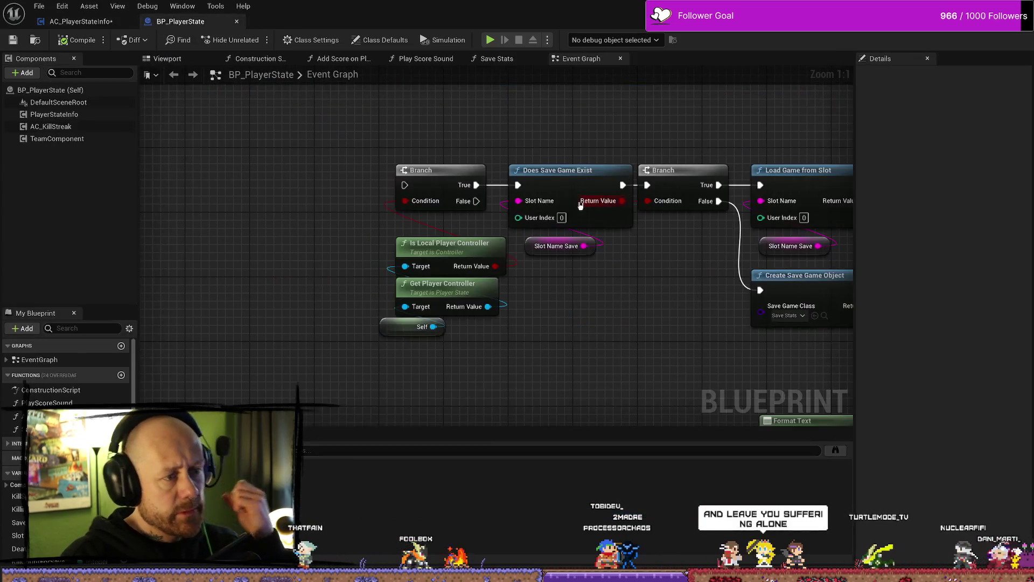
{"action": "scroll", "coordinate": [580, 205], "scroll_direction": "down", "scroll_amount": 6}
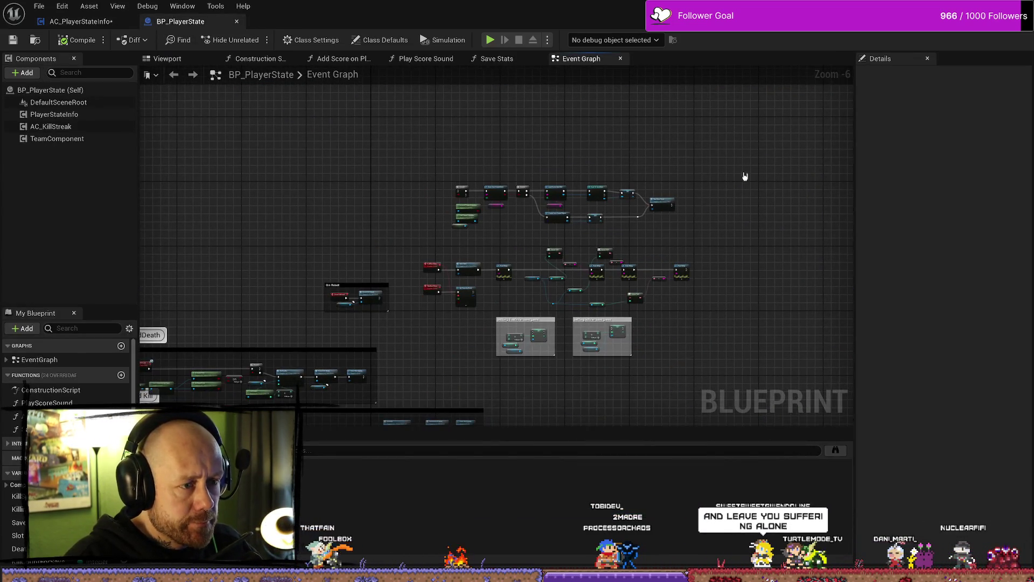
{"action": "left_click_drag", "start_coordinate": [748, 167], "coordinate": [415, 307]}
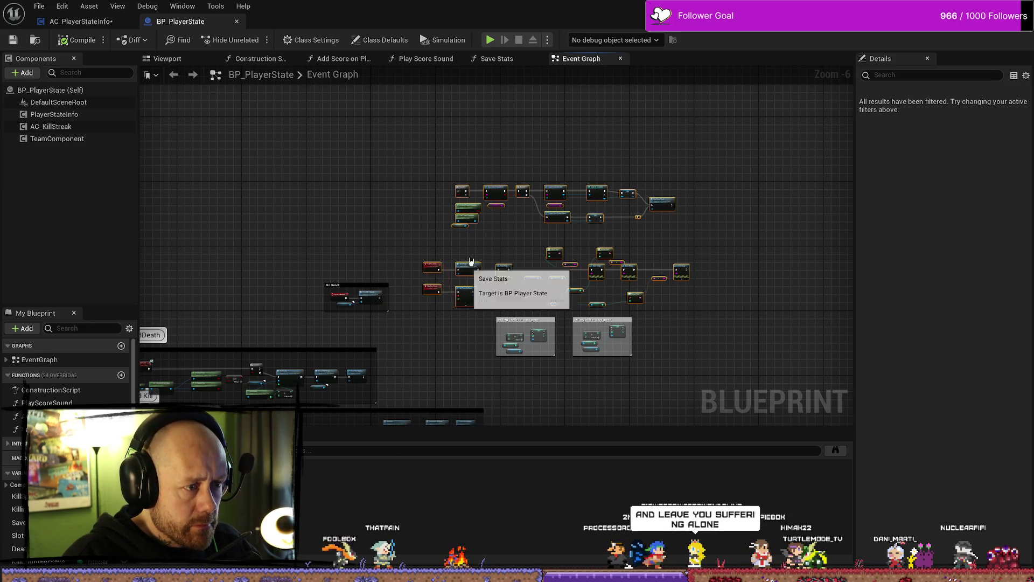
{"action": "left_click_drag", "start_coordinate": [464, 267], "coordinate": [475, 183]}
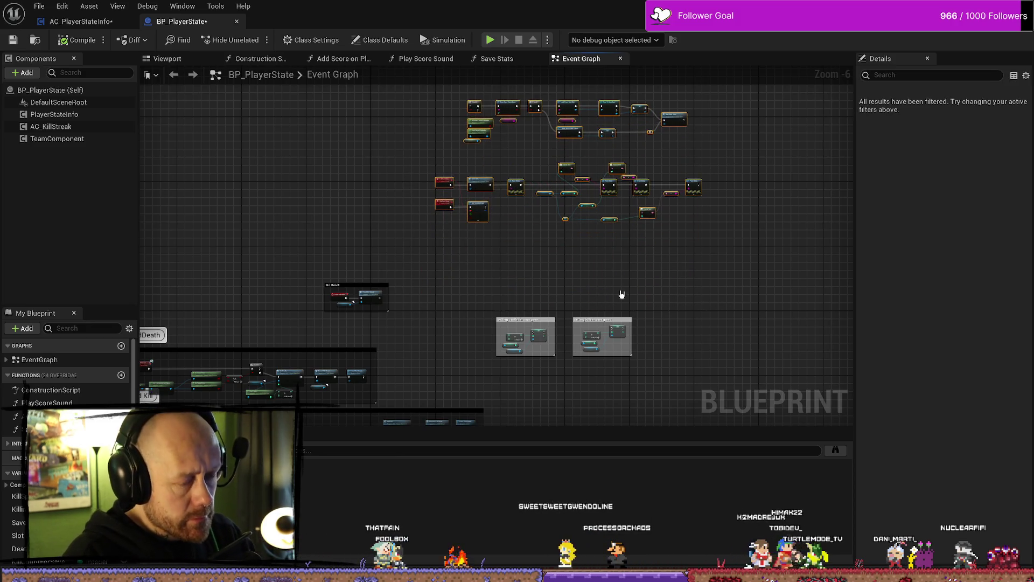
{"action": "key", "text": "c"}
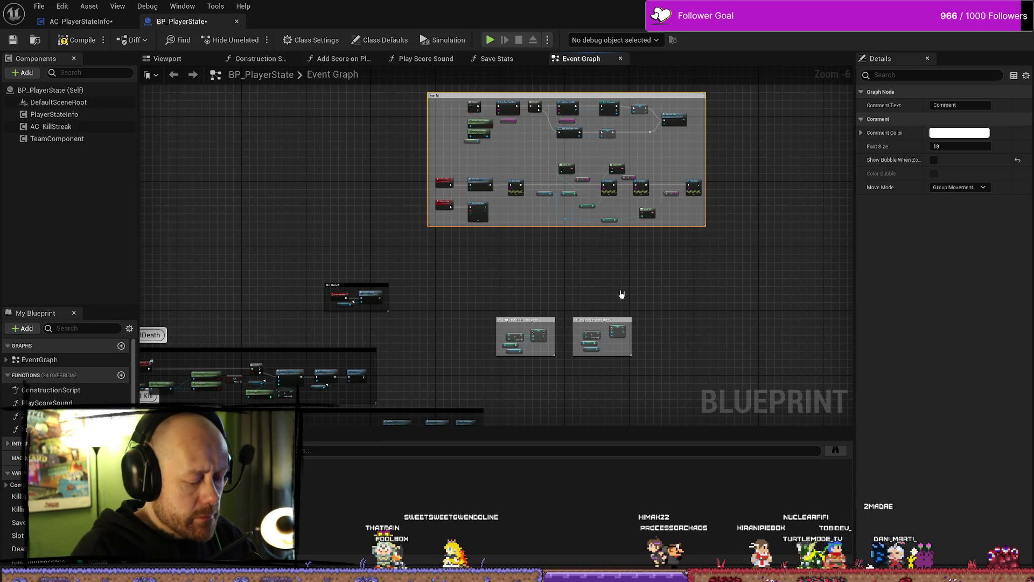
{"action": "type", "text": "e dele"}
{"action": "type", "text": " wi"}
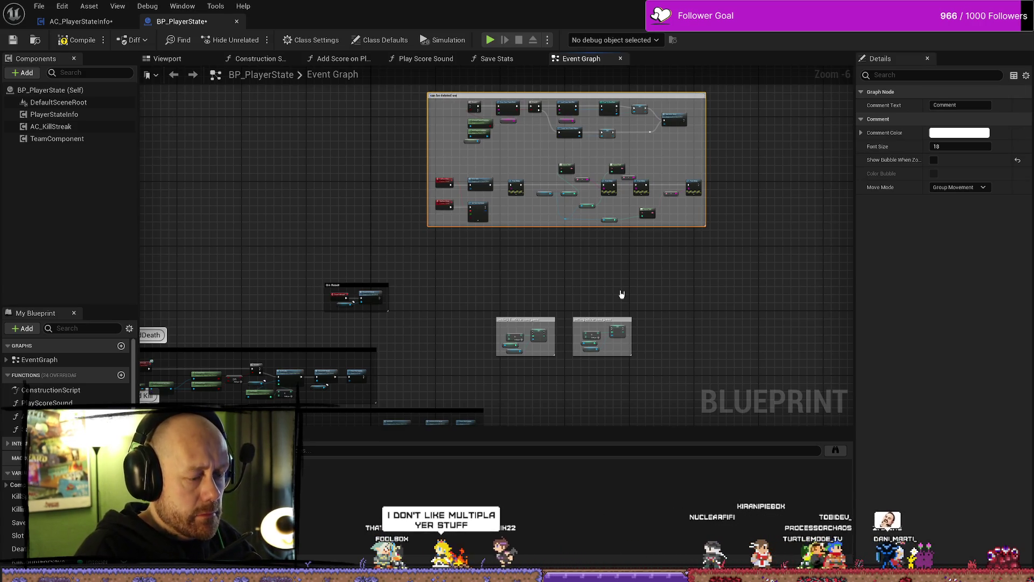
{"action": "type", "text": "was for save"}
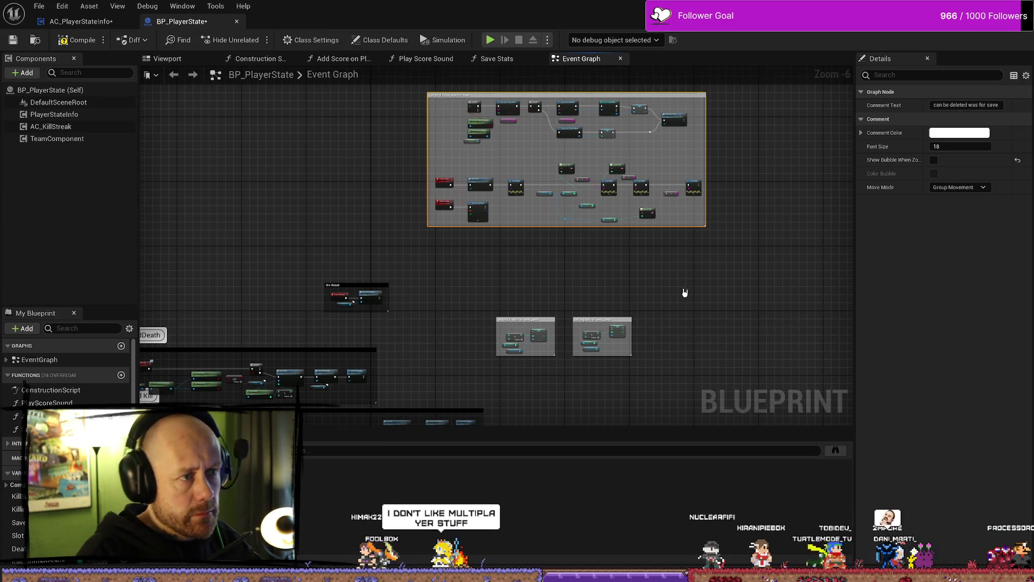
Step: Stretch the comment so it encloses the two small comment boxes below
{"action": "mouse_move", "coordinate": [703, 312]}
{"action": "left_mouse_down"}
{"action": "mouse_move", "coordinate": [535, 326]}
{"action": "mouse_move", "coordinate": [554, 273]}
{"action": "left_mouse_up"}
{"action": "mouse_move", "coordinate": [680, 226]}
{"action": "left_mouse_down"}
{"action": "mouse_move", "coordinate": [679, 365]}
{"action": "mouse_move", "coordinate": [680, 334]}
{"action": "left_mouse_up"}
{"action": "left_click", "coordinate": [685, 267]}
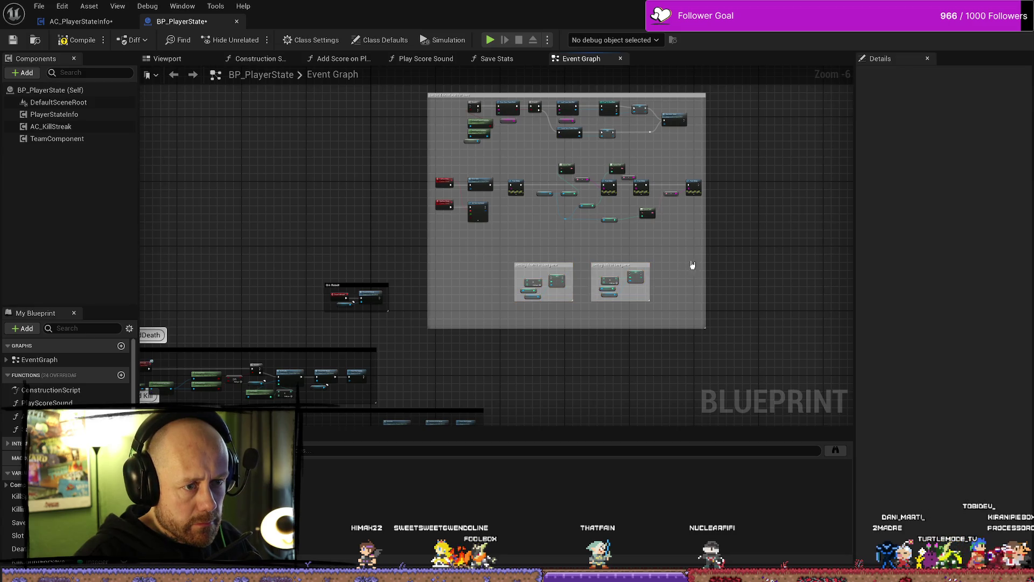
Step: Set the comment colour to orange, then switch to the AC_PlayerStateInfo Blueprint
{"action": "left_click", "coordinate": [552, 96]}
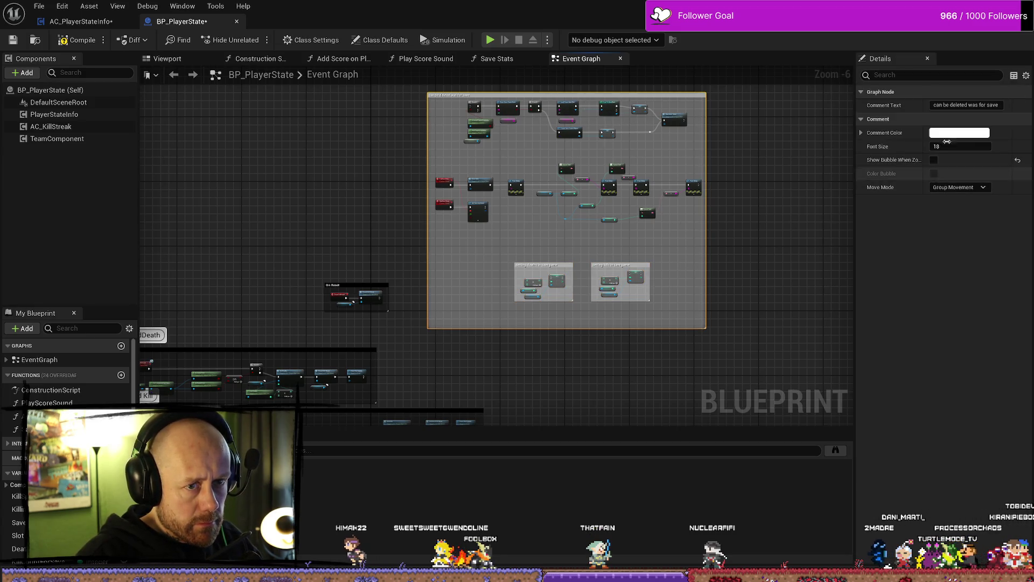
{"action": "left_click", "coordinate": [945, 119]}
{"action": "left_click", "coordinate": [867, 119]}
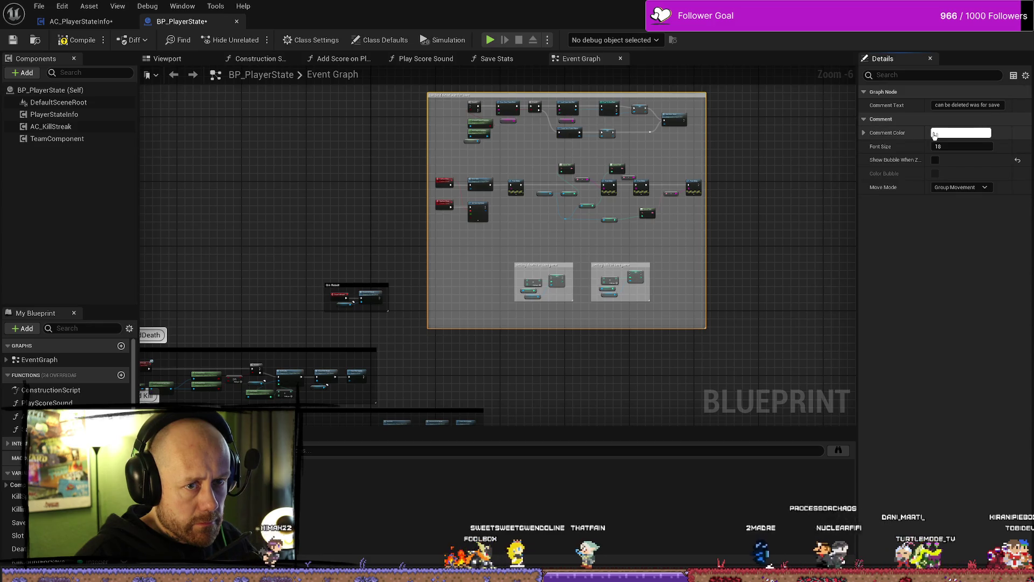
{"action": "left_click", "coordinate": [961, 133]}
{"action": "left_click", "coordinate": [815, 230]}
{"action": "left_click", "coordinate": [856, 389]}
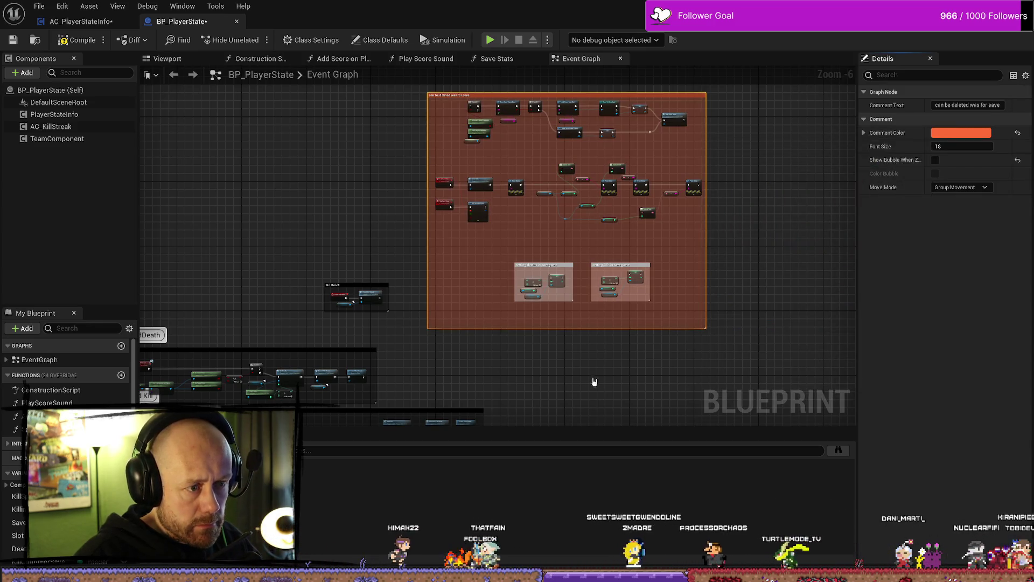
{"action": "left_click", "coordinate": [592, 381]}
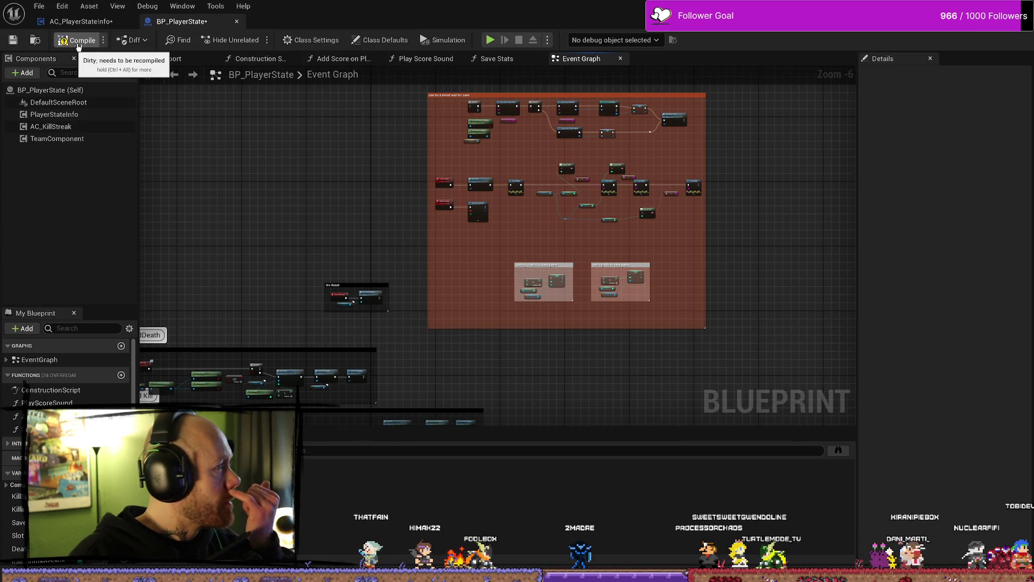
{"action": "left_click", "coordinate": [111, 22]}
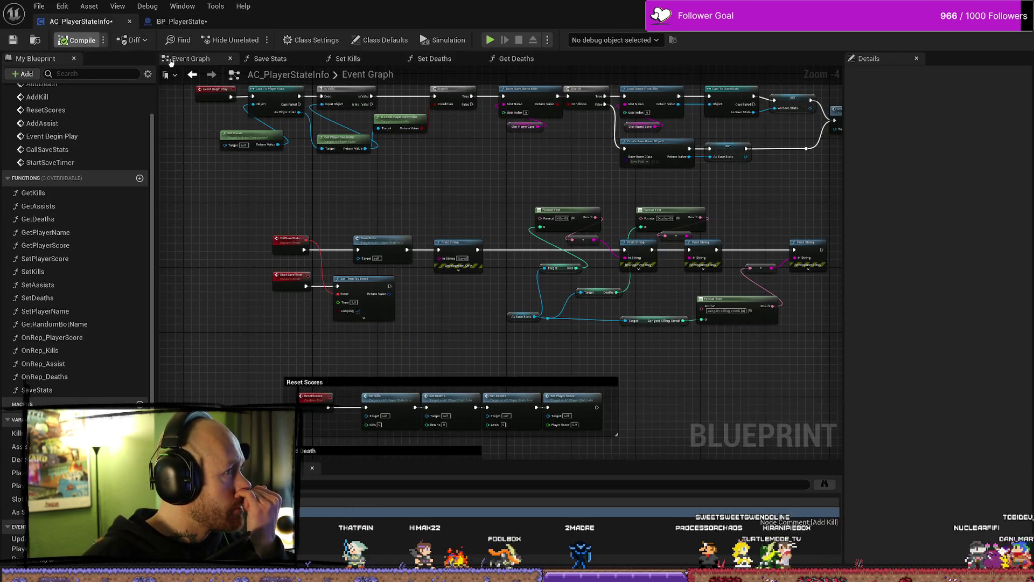
Step: Go back to BP_PlayerState and save the modified player-state Blueprints from the File menu
{"action": "left_click", "coordinate": [177, 21]}
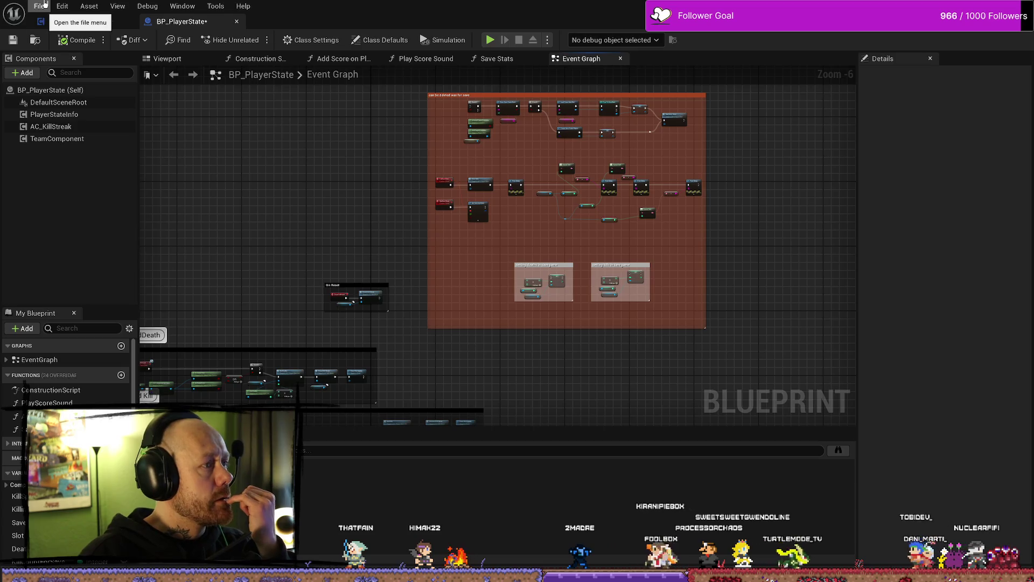
{"action": "left_click", "coordinate": [44, 4]}
{"action": "left_click", "coordinate": [61, 70]}
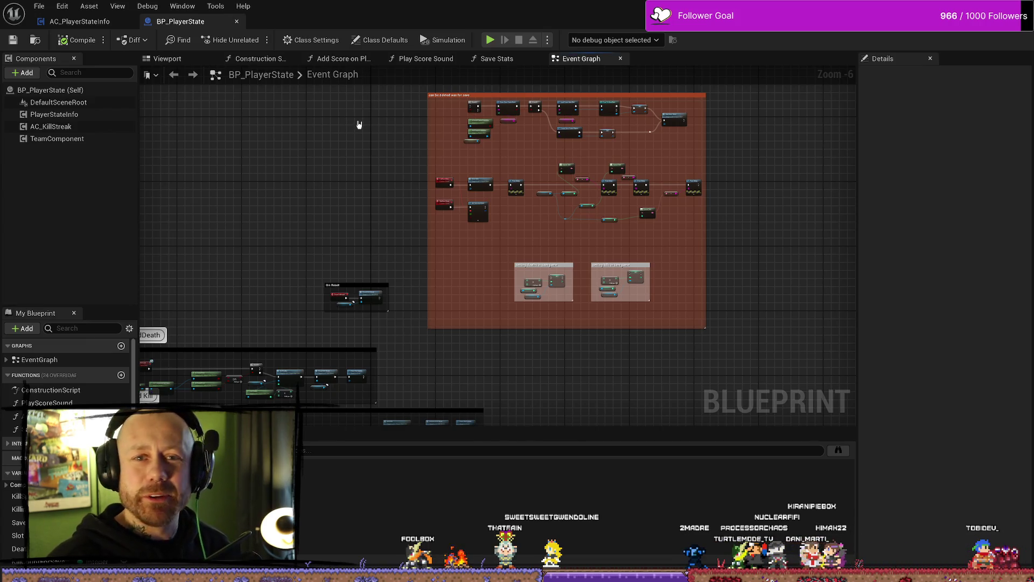
Step: Raise the save-logic comment's top edge and move it with its nodes up-left
{"action": "scroll", "coordinate": [571, 103], "scroll_direction": "up", "scroll_amount": 2}
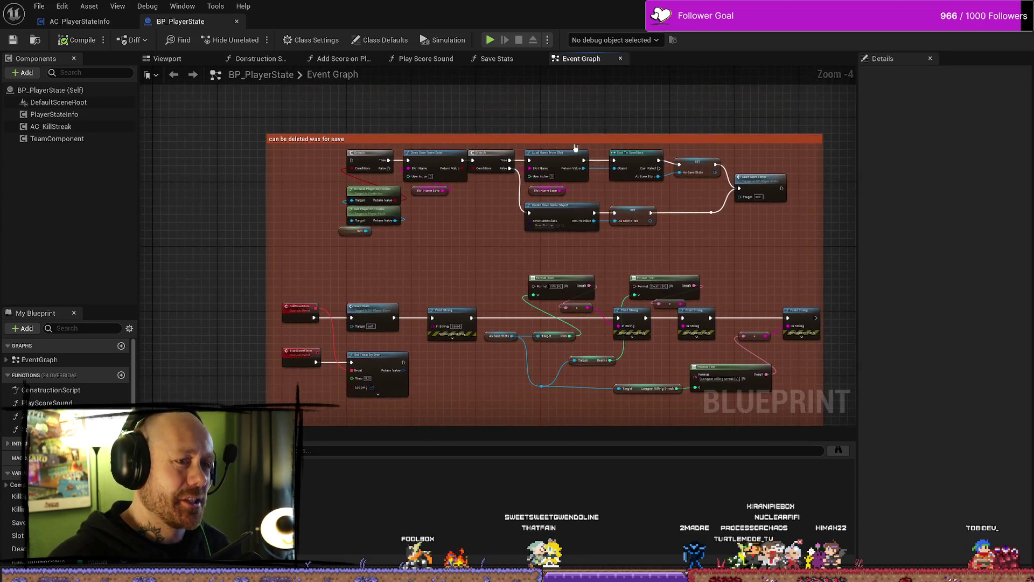
{"action": "left_click_drag", "start_coordinate": [578, 137], "coordinate": [578, 125]}
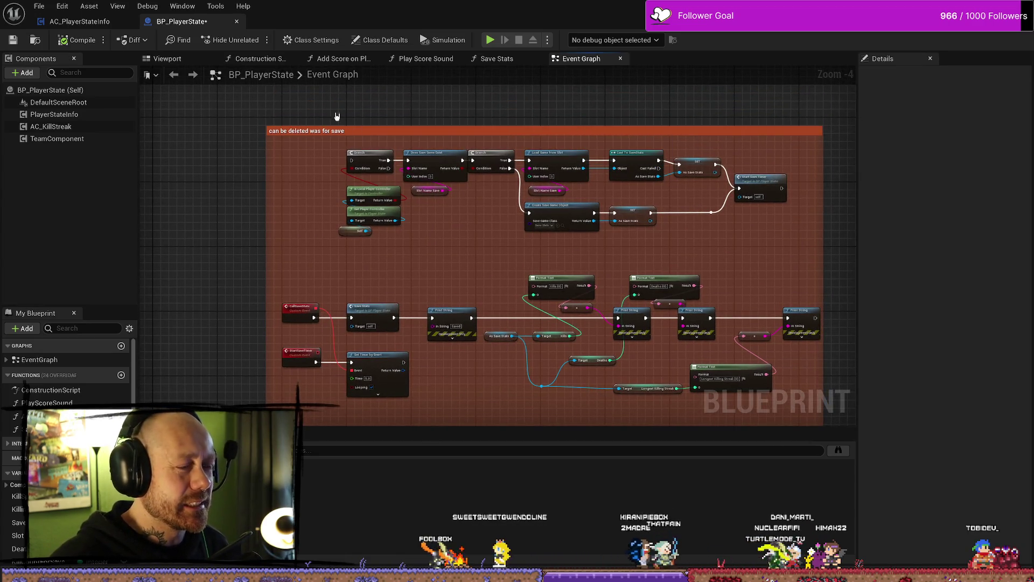
{"action": "left_click", "coordinate": [386, 131]}
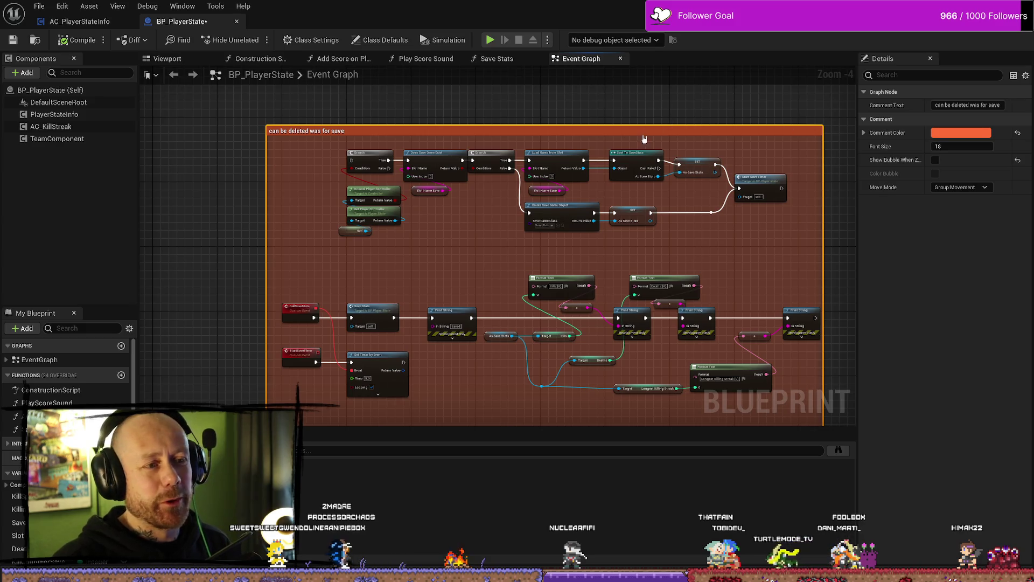
{"action": "left_click_drag", "start_coordinate": [644, 139], "coordinate": [627, 126]}
{"action": "left_click", "coordinate": [216, 140]}
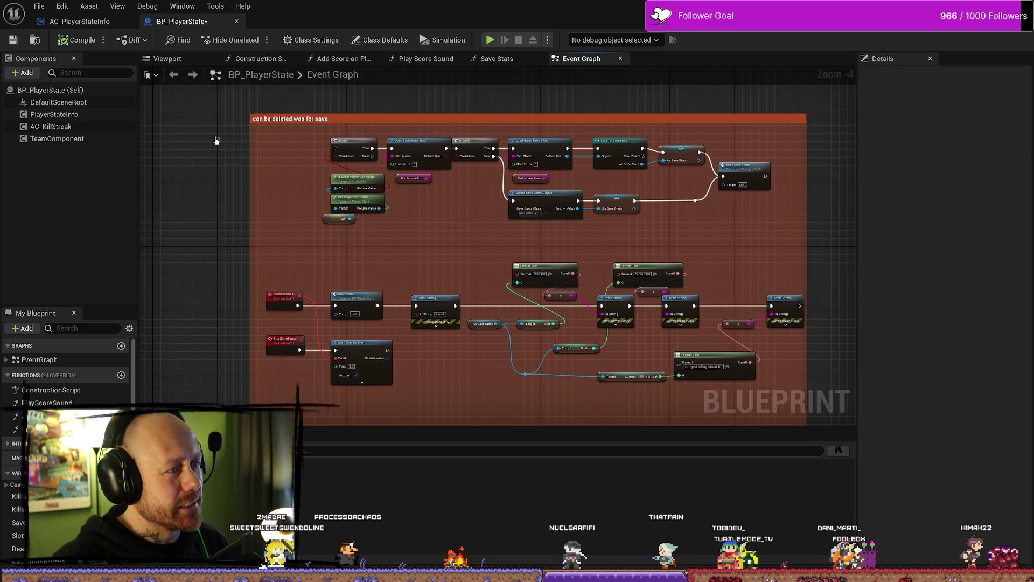
{"action": "scroll", "coordinate": [216, 140], "scroll_direction": "down", "scroll_amount": 4}
{"action": "scroll", "coordinate": [264, 248], "scroll_direction": "up", "scroll_amount": 3}
{"action": "left_click_drag", "start_coordinate": [272, 258], "coordinate": [418, 231]}
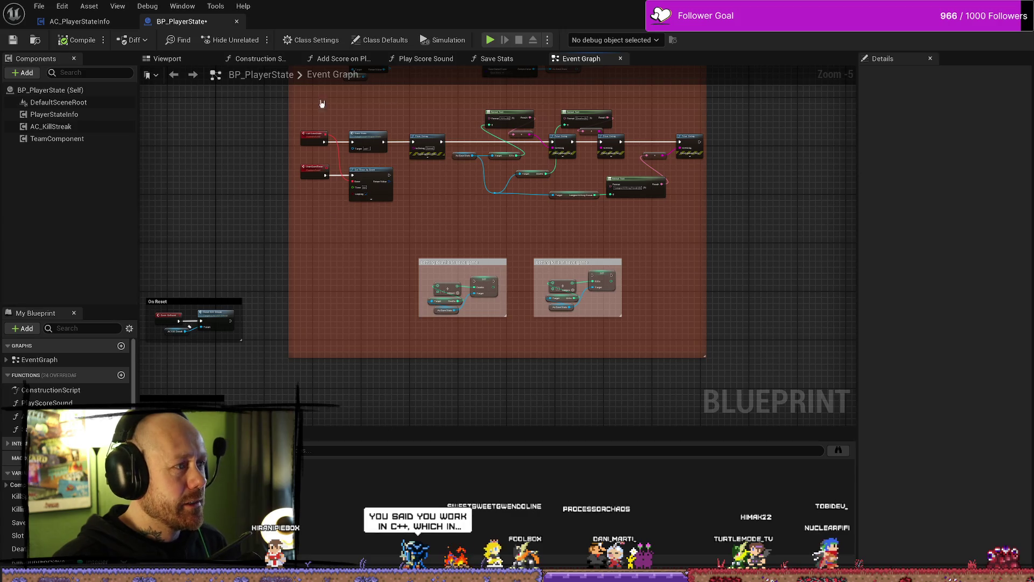
Step: Save all modified assets with File > Save All
{"action": "left_click", "coordinate": [62, 6]}
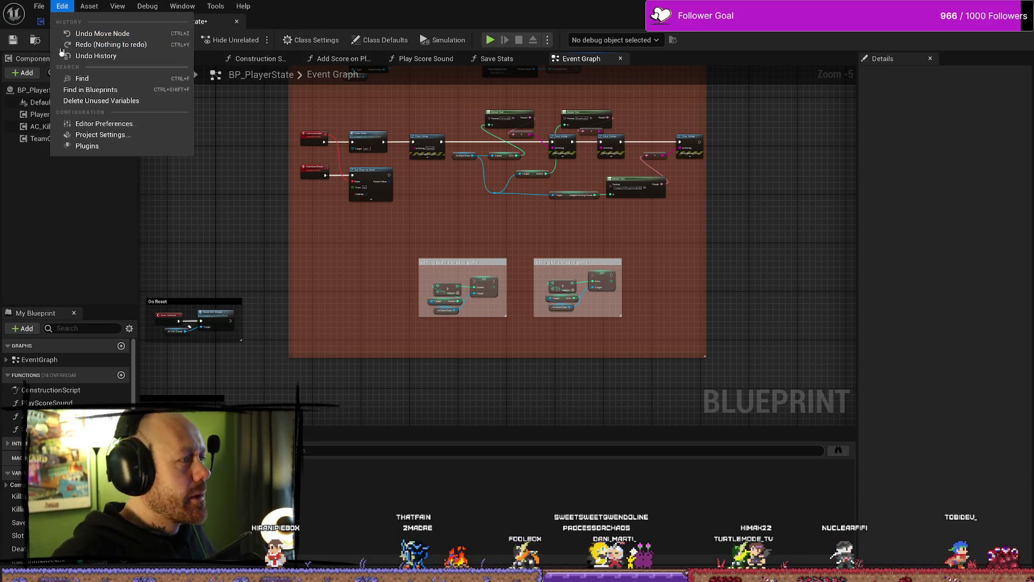
{"action": "left_click", "coordinate": [39, 6]}
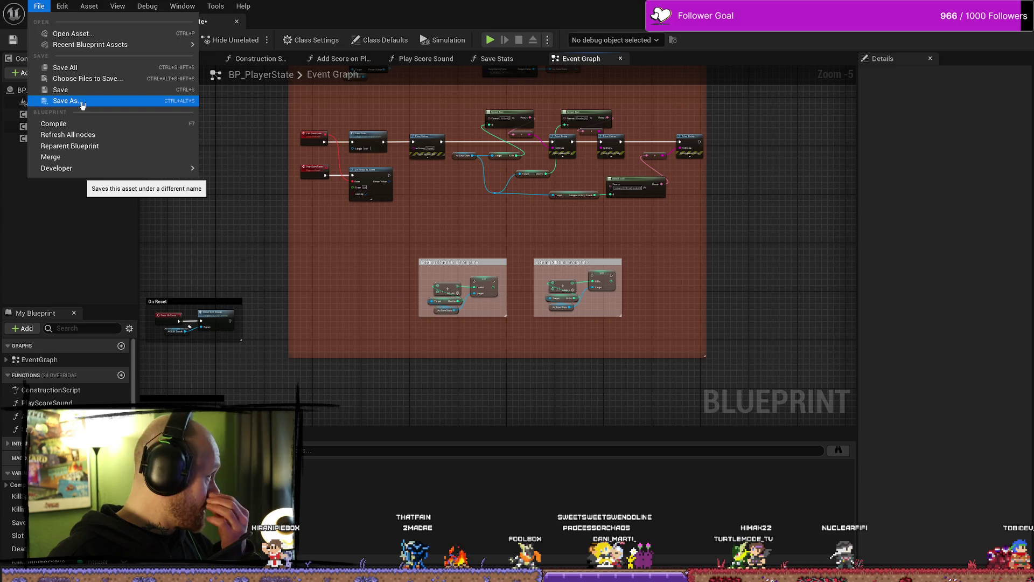
{"action": "left_click", "coordinate": [65, 67]}
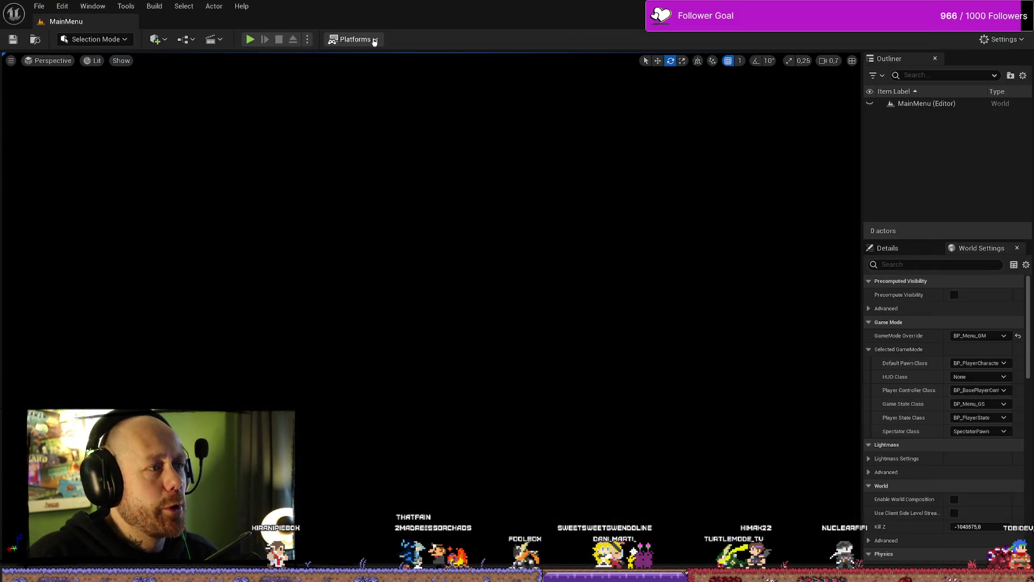
Step: Package the project for Windows, confirming the output folder
{"action": "left_click", "coordinate": [374, 40]}
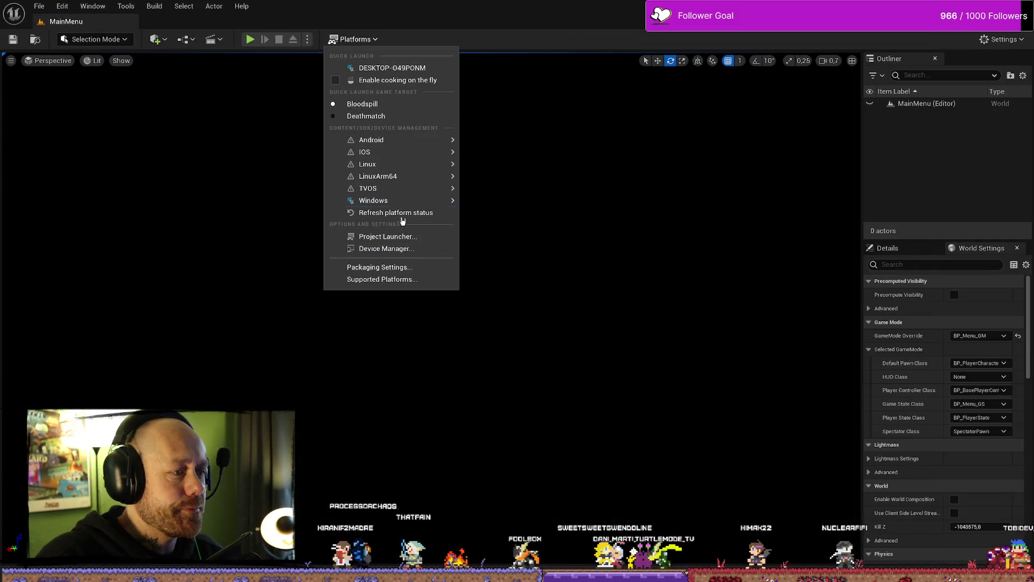
{"action": "mouse_move", "coordinate": [407, 207]}
{"action": "left_click", "coordinate": [509, 215]}
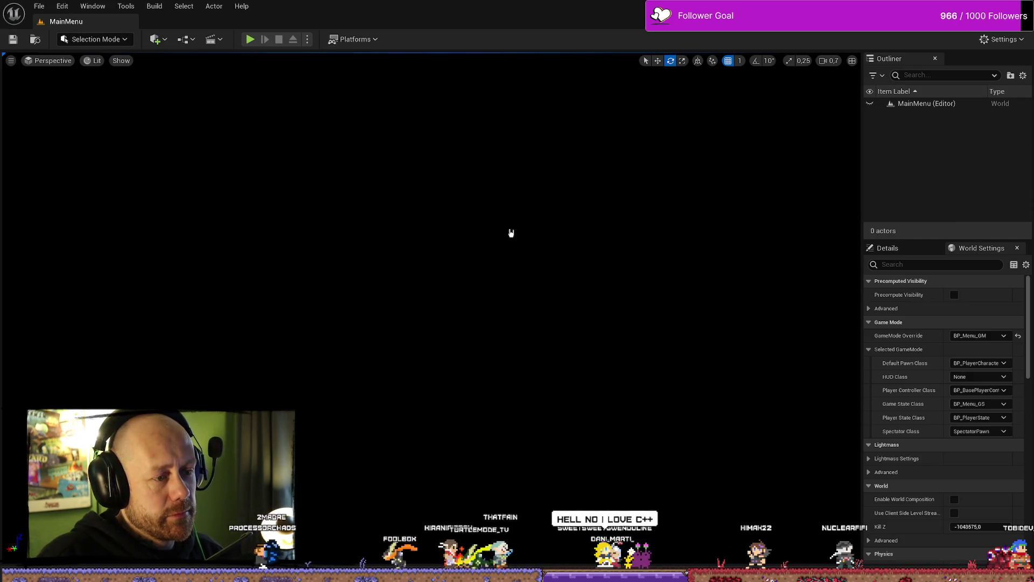
{"action": "left_click", "coordinate": [528, 383]}
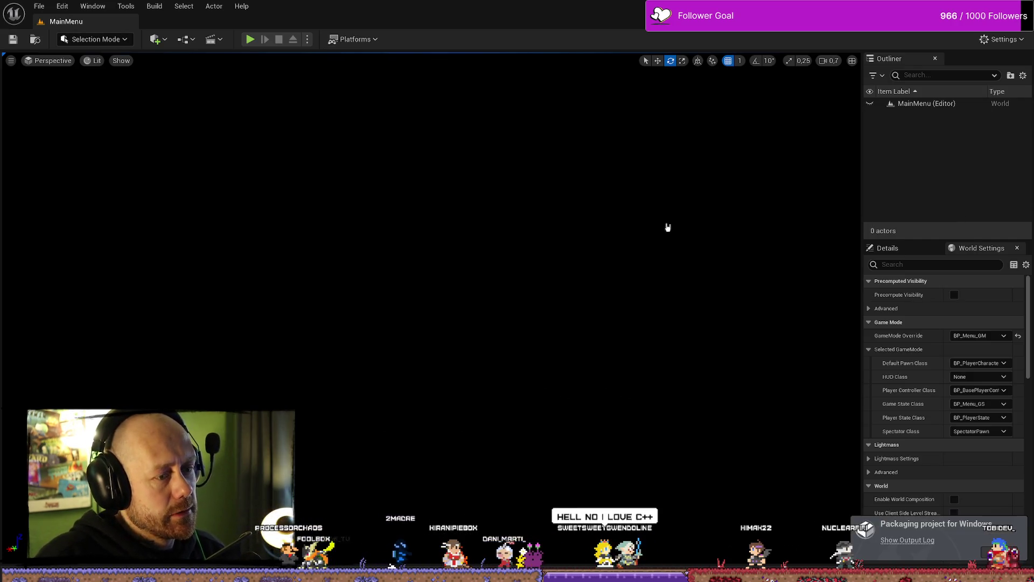
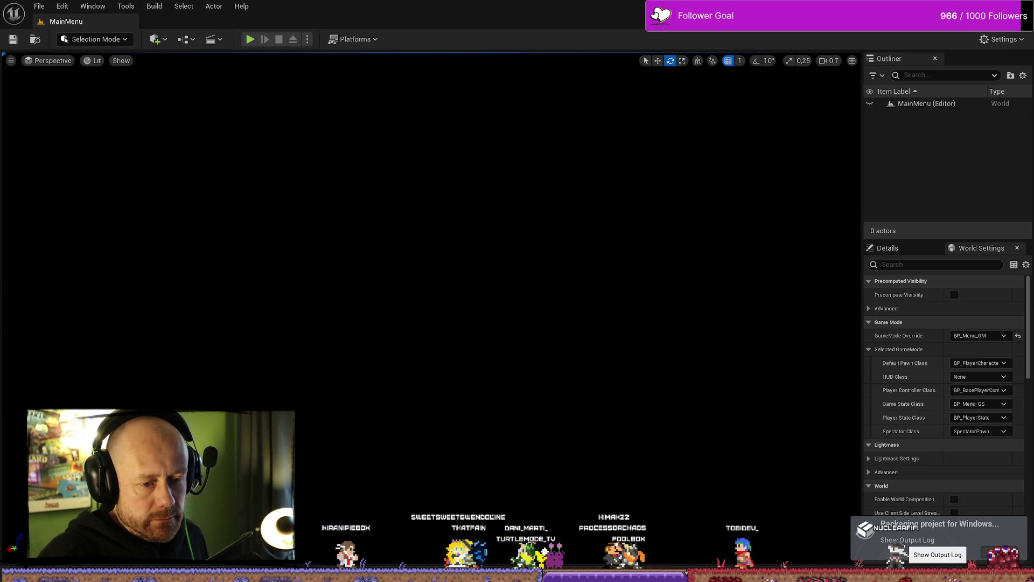
Step: Show the output log for the Windows packaging run and wait for 'Packaging complete!'
{"action": "left_click", "coordinate": [907, 540]}
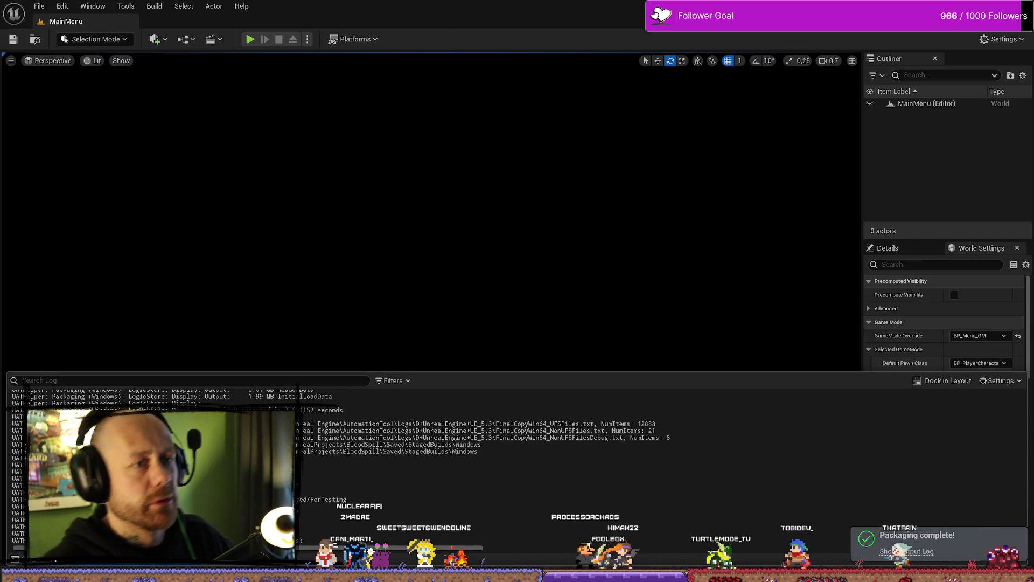
Step: Open File Explorer and browse to D:\UnrealProjects\BloodspillPackaged
{"action": "key", "text": "super+d"}
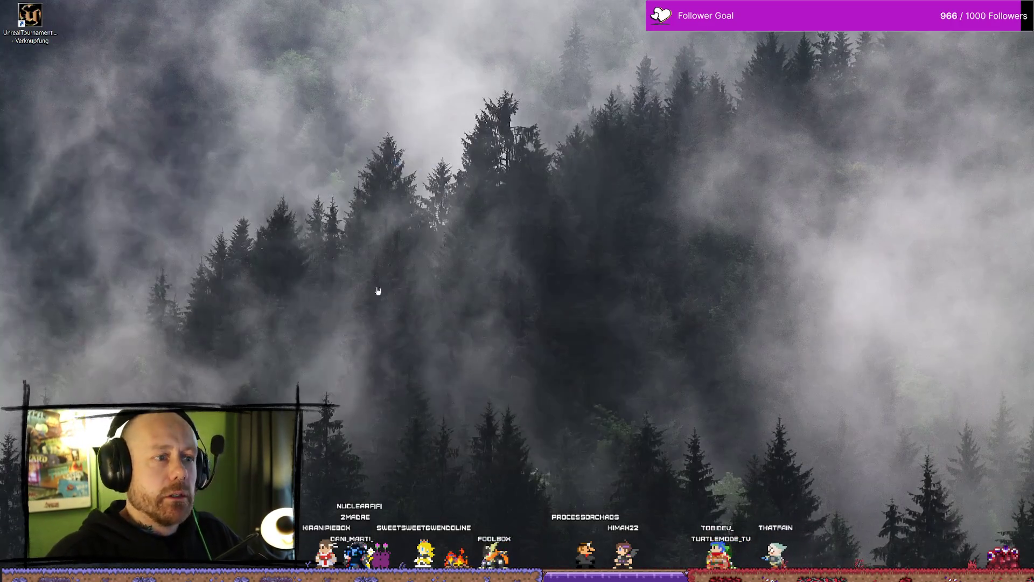
{"action": "key", "text": "super+e"}
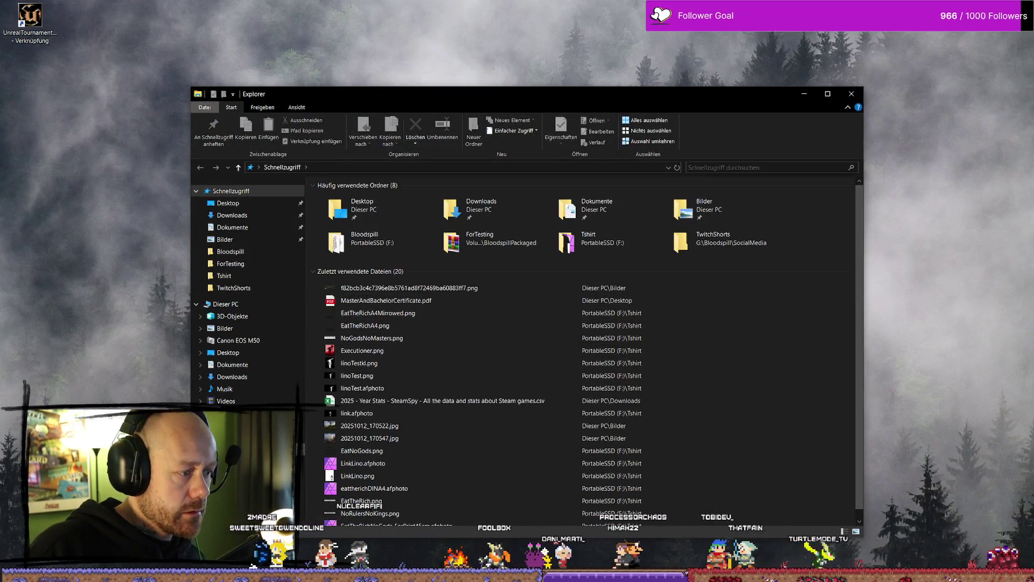
{"action": "key", "text": "ctrl+l"}
{"action": "type", "text": "D:"}
{"action": "key", "text": "Return"}
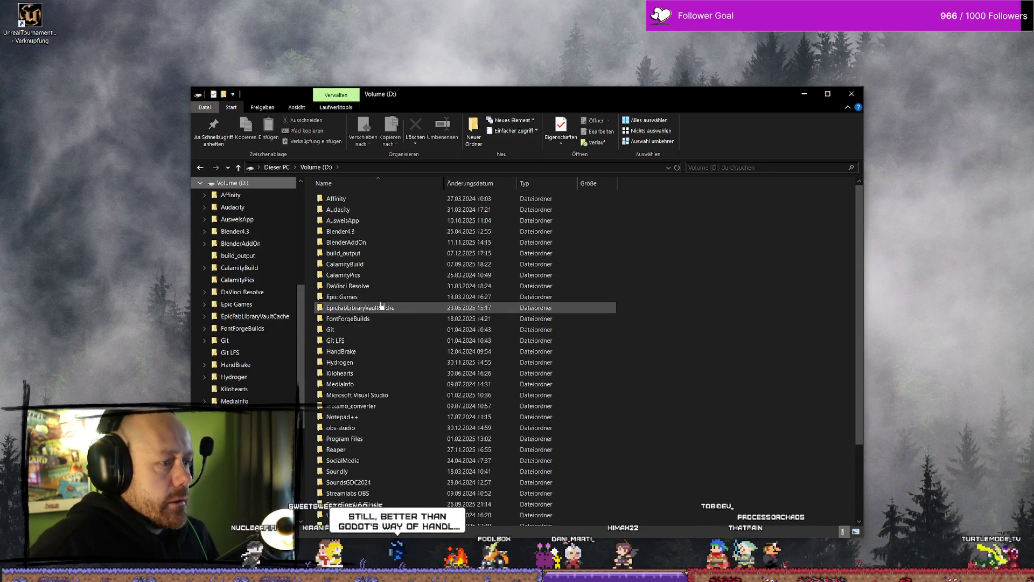
{"action": "scroll", "coordinate": [399, 331], "scroll_direction": "down", "scroll_amount": 2}
{"action": "double_click", "coordinate": [400, 476]}
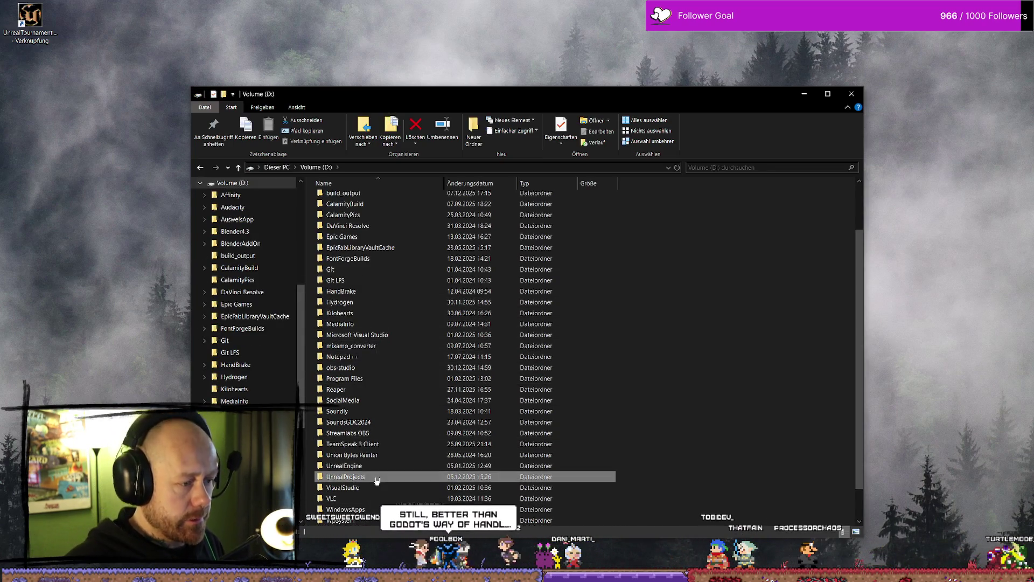
{"action": "double_click", "coordinate": [375, 254]}
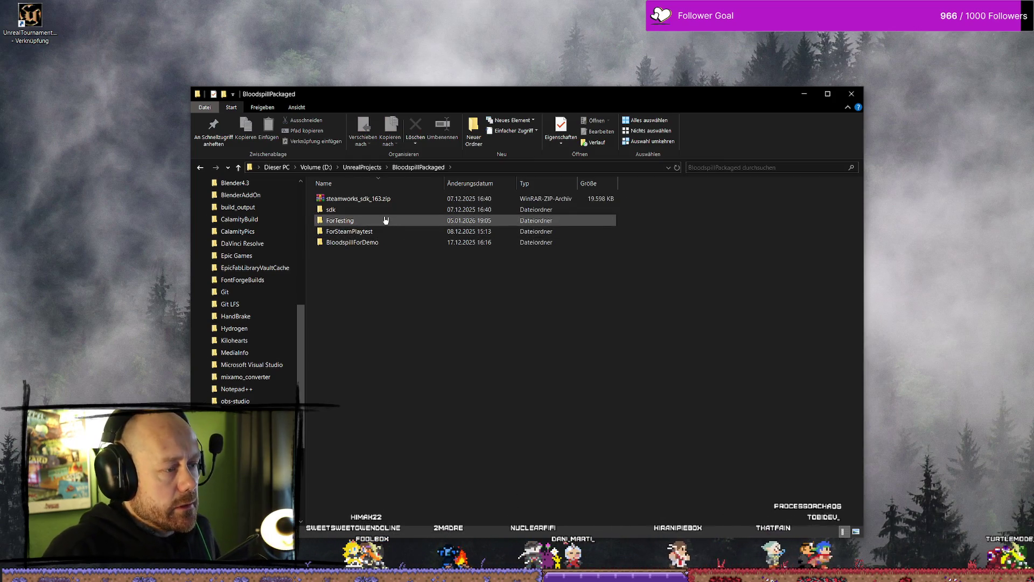
Step: Delete the SaveGames folder from ForTesting\Windows\Bloodspill\Saved
{"action": "left_click", "coordinate": [369, 221]}
{"action": "double_click", "coordinate": [368, 221]}
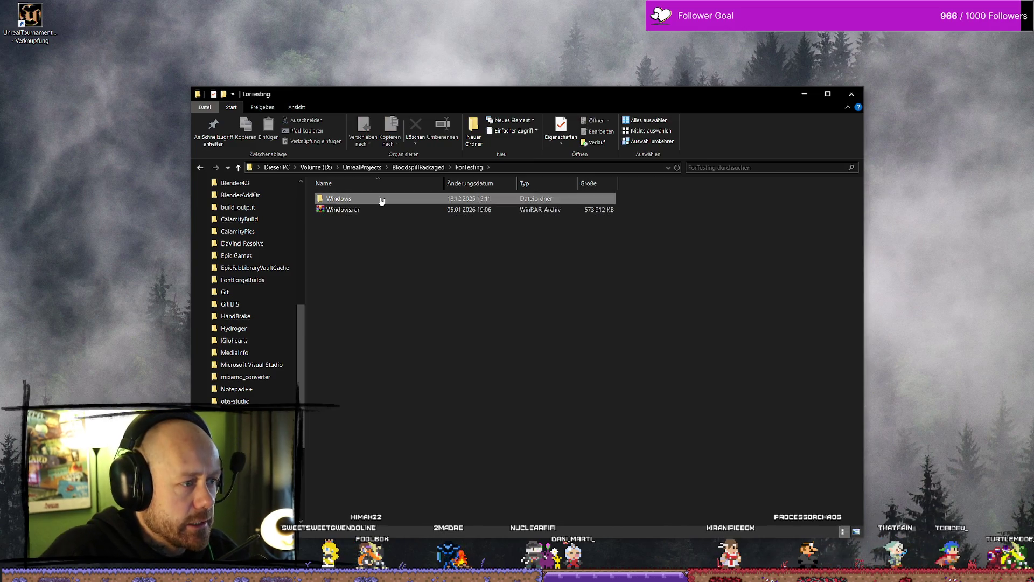
{"action": "double_click", "coordinate": [381, 199]}
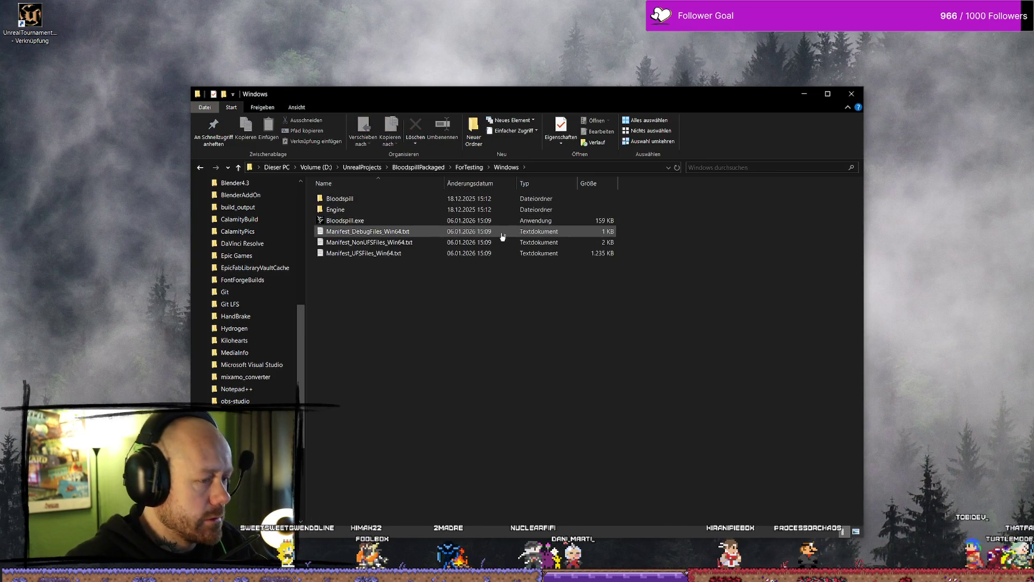
{"action": "double_click", "coordinate": [377, 199]}
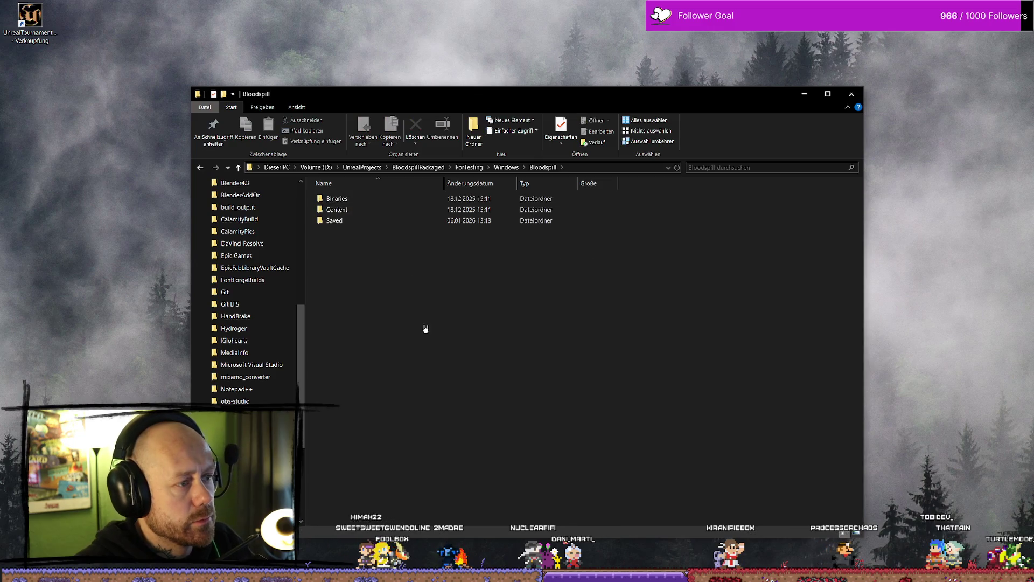
{"action": "double_click", "coordinate": [344, 221]}
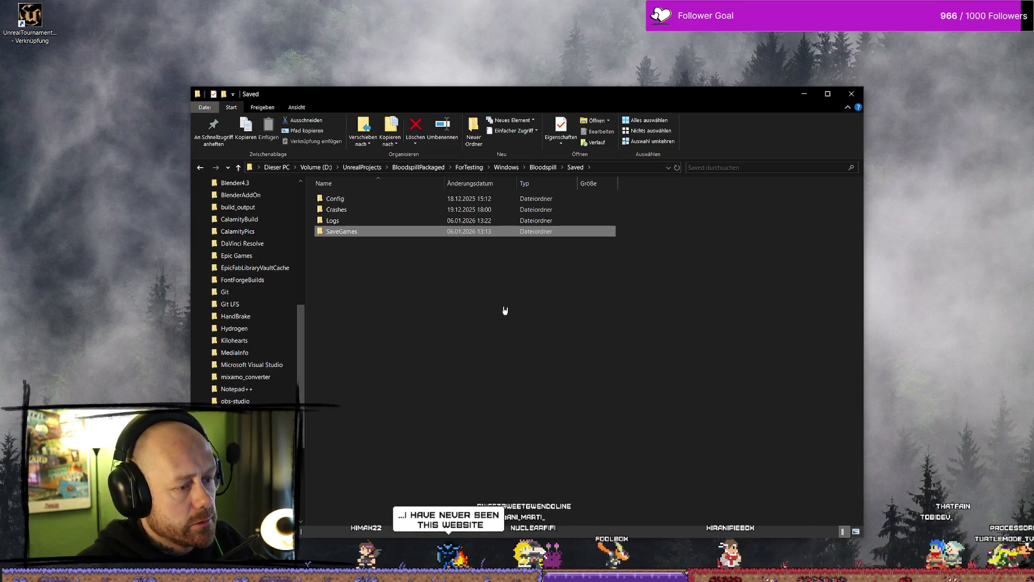
{"action": "key", "text": "Delete"}
Step: Open the Bloodspill folder on PortableSSD (F:)
{"action": "key", "text": "alt+Up"}
{"action": "key", "text": "alt+Up"}
{"action": "key", "text": "alt+Up"}
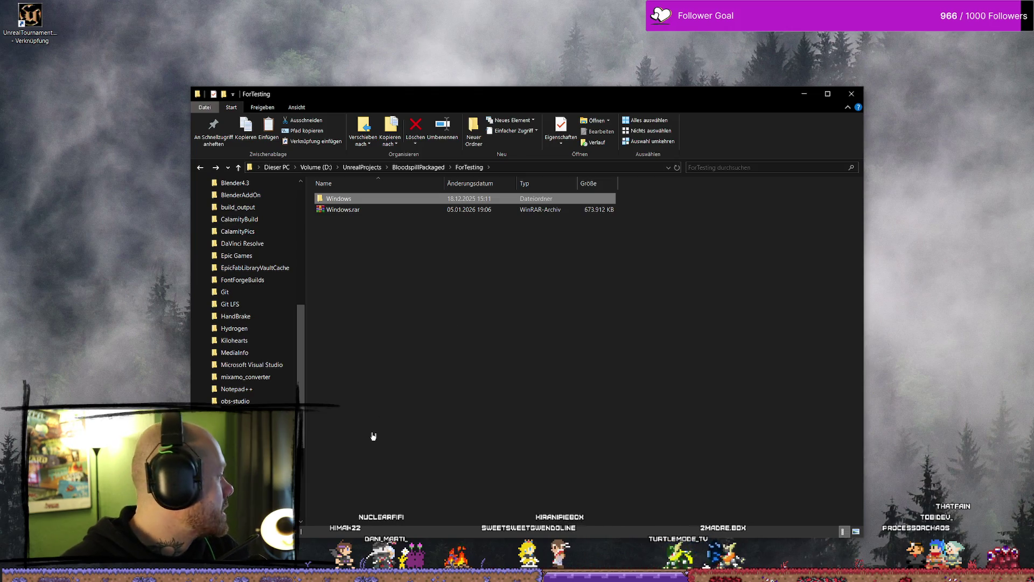
{"action": "scroll", "coordinate": [245, 291], "scroll_direction": "down", "scroll_amount": 5}
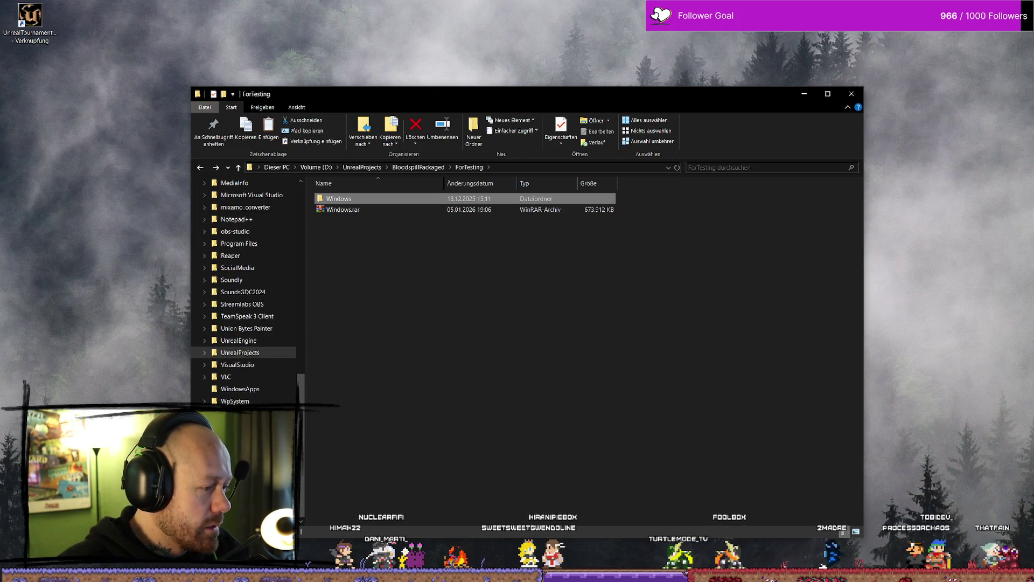
{"action": "key", "text": "alt+Left"}
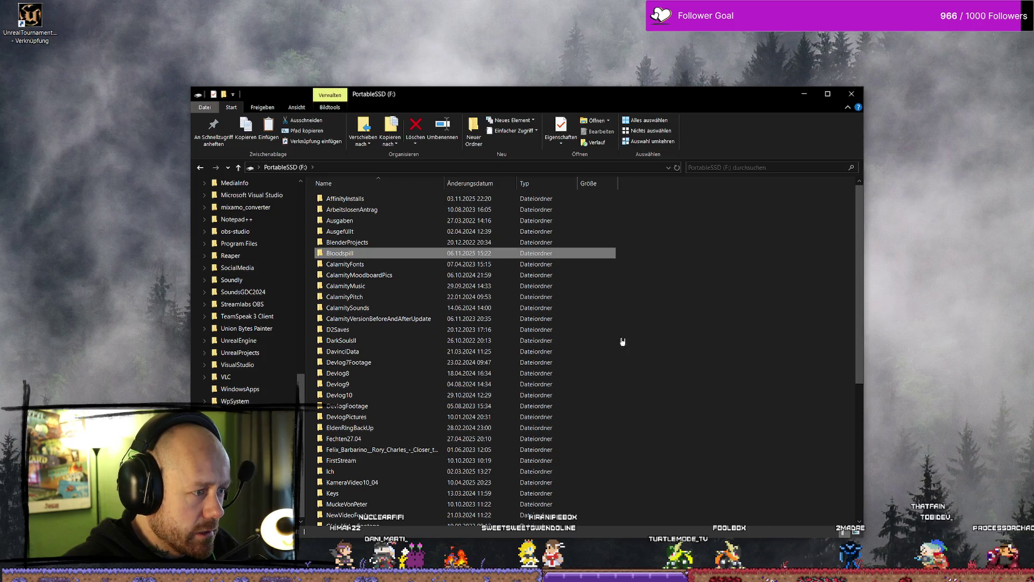
{"action": "key", "text": "Return"}
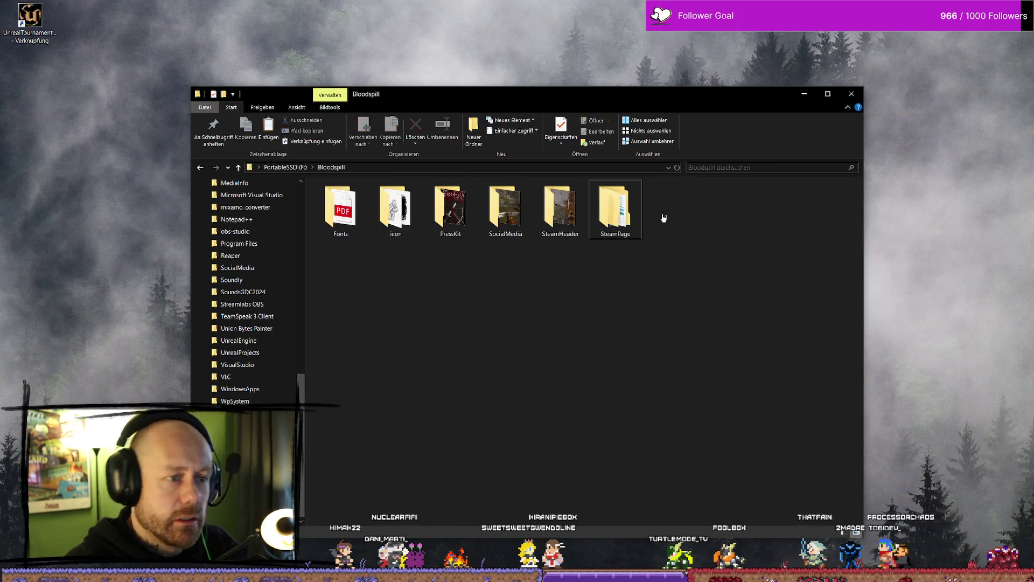
{"action": "key", "text": "ctrl+v"}
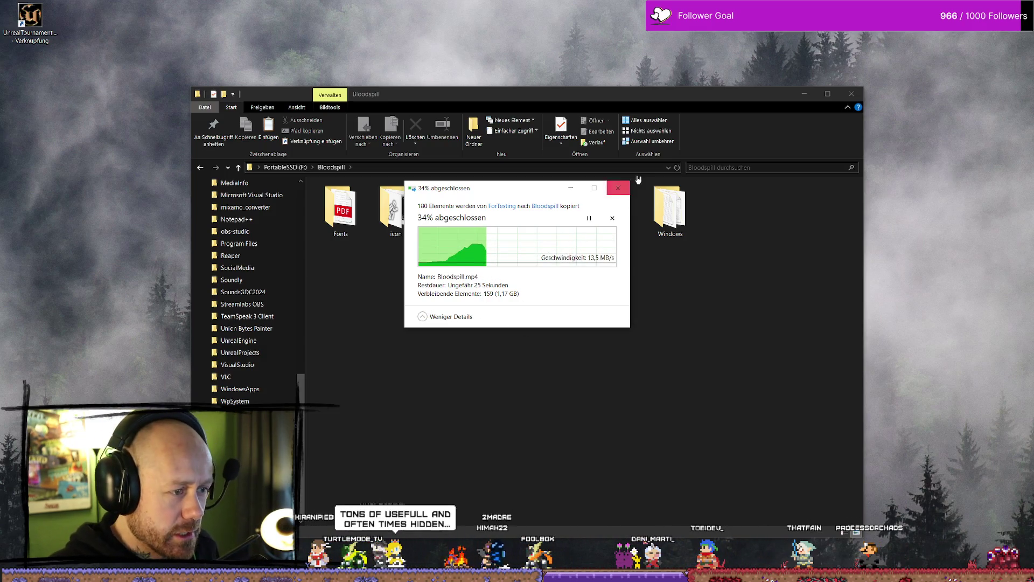
{"action": "left_click", "coordinate": [624, 189]}
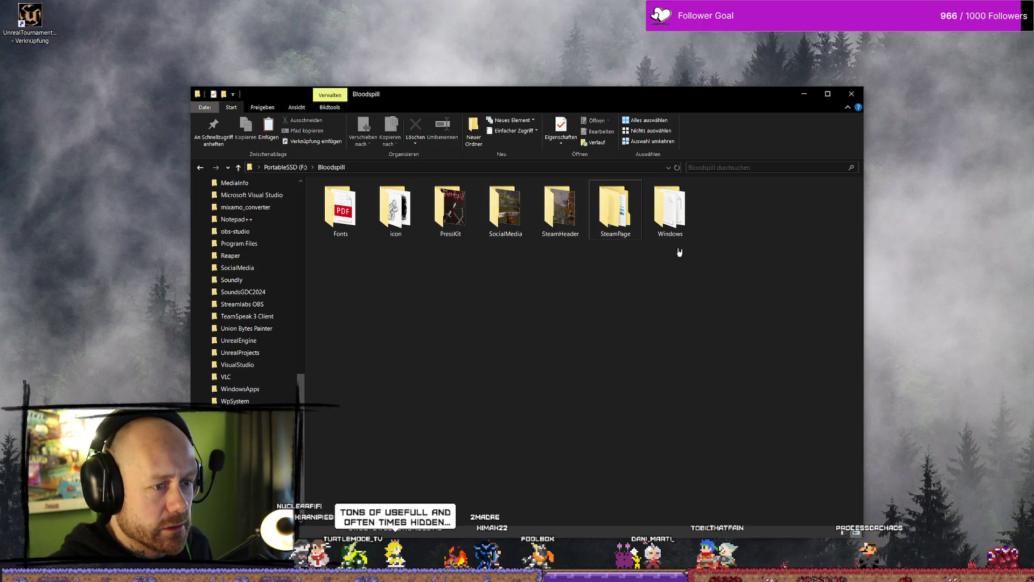
{"action": "left_click", "coordinate": [672, 209]}
{"action": "key", "text": "Delete"}
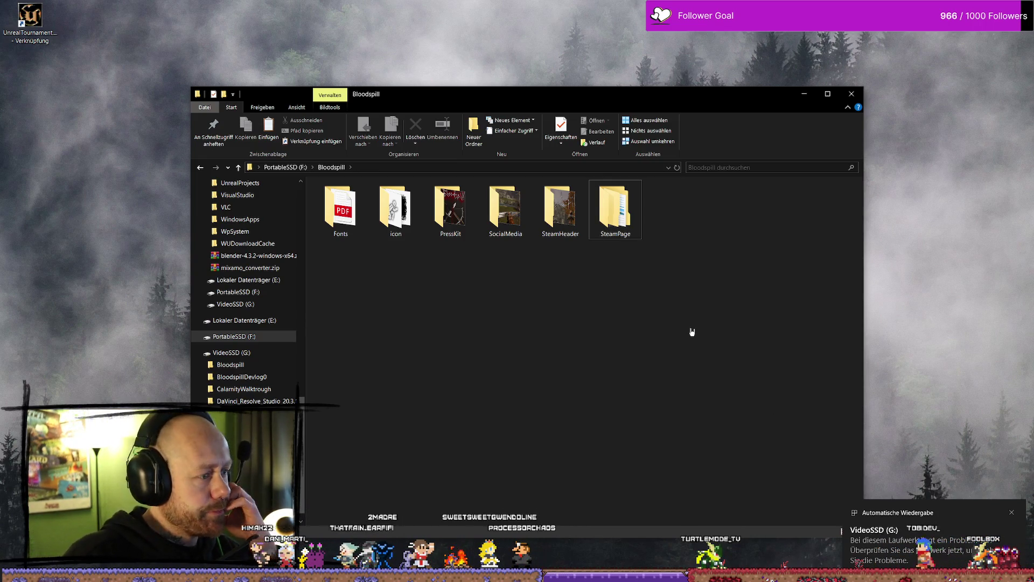
Step: Paste the packaged Windows build onto VideoSSD (G:), then close Explorer to the desktop
{"action": "left_click", "coordinate": [852, 101]}
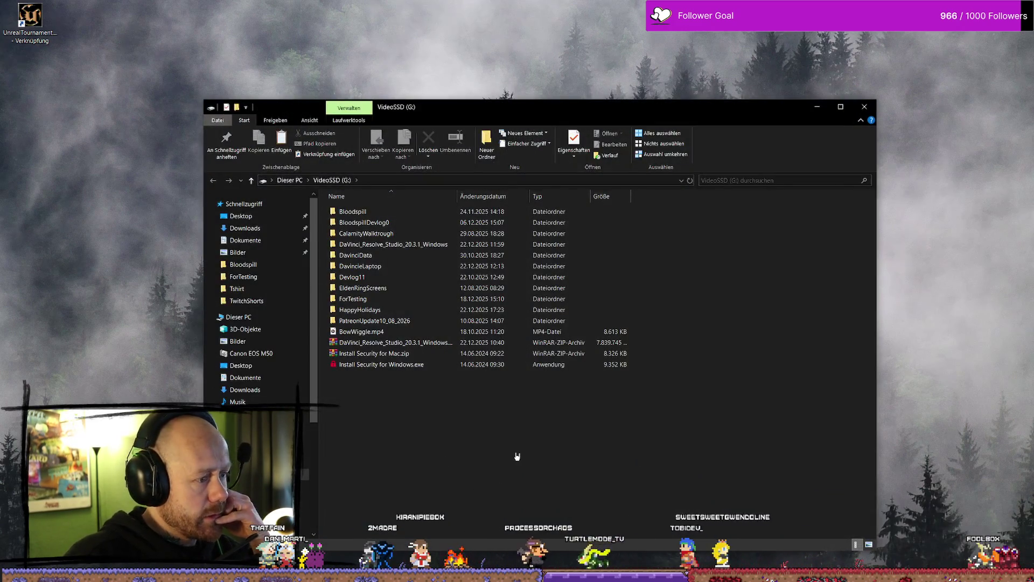
{"action": "right_click", "coordinate": [517, 456]}
{"action": "left_click", "coordinate": [568, 403]}
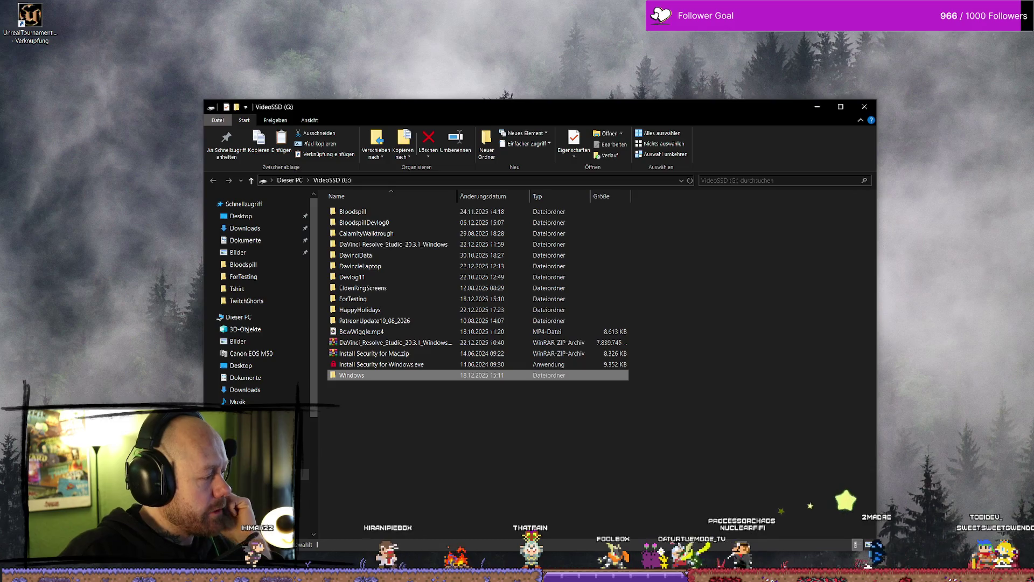
{"action": "left_click", "coordinate": [490, 428]}
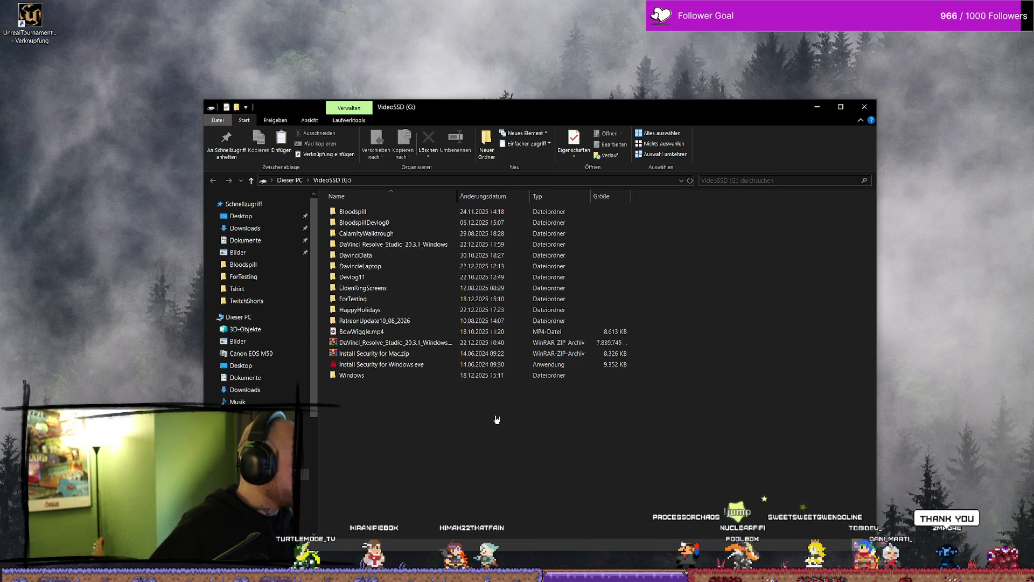
{"action": "key", "text": "super+d"}
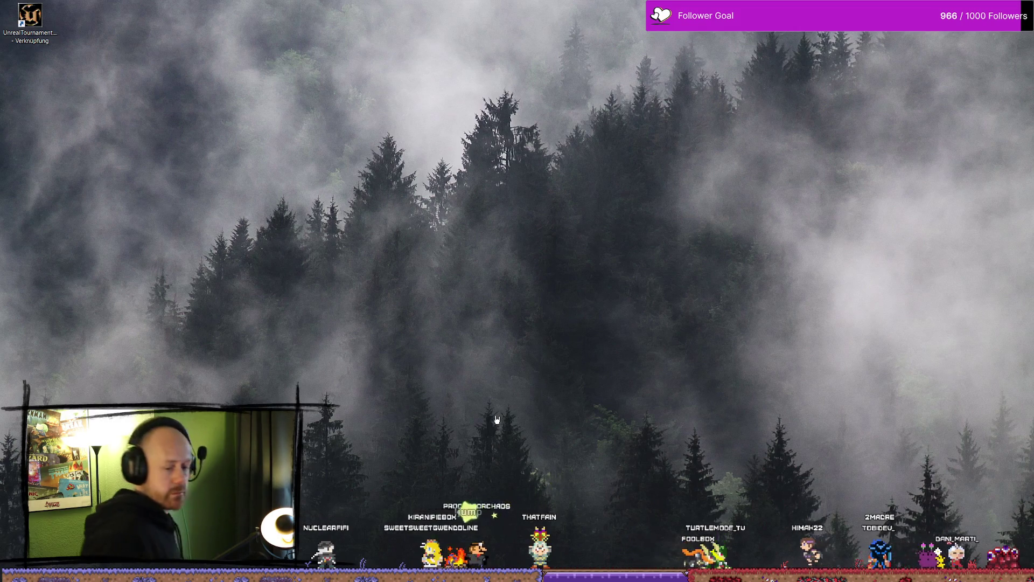
Step: Open ForTesting in a new Explorer window and launch Bloodspill.exe from its Windows folder
{"action": "key", "text": "super+e"}
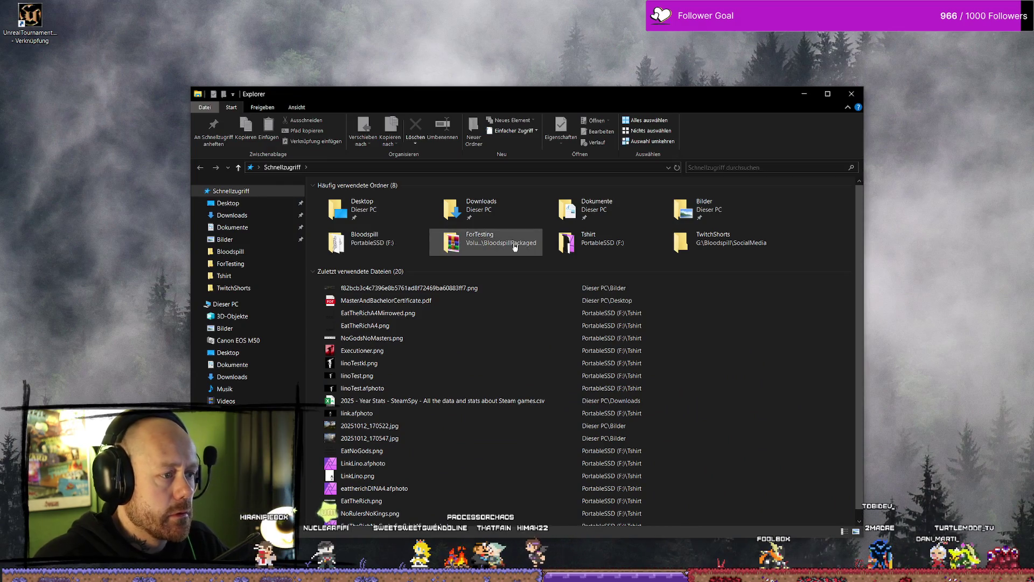
{"action": "right_click", "coordinate": [467, 246]}
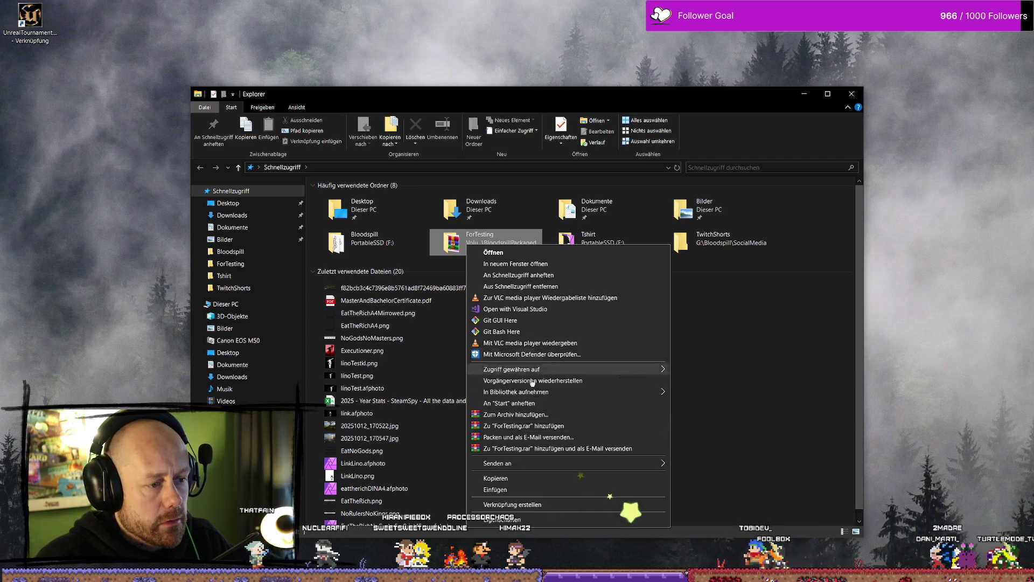
{"action": "left_click", "coordinate": [534, 263]}
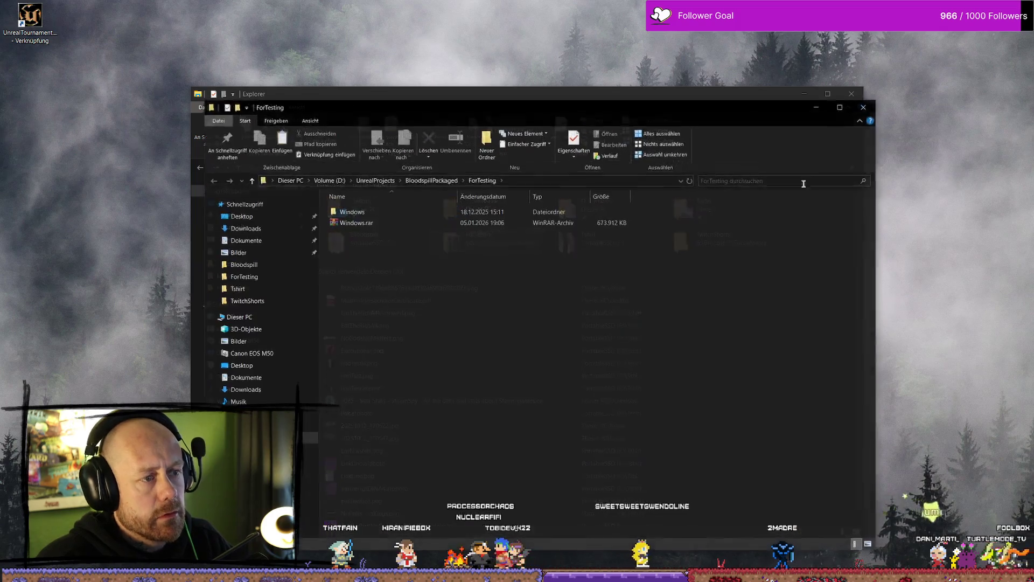
{"action": "double_click", "coordinate": [369, 211]}
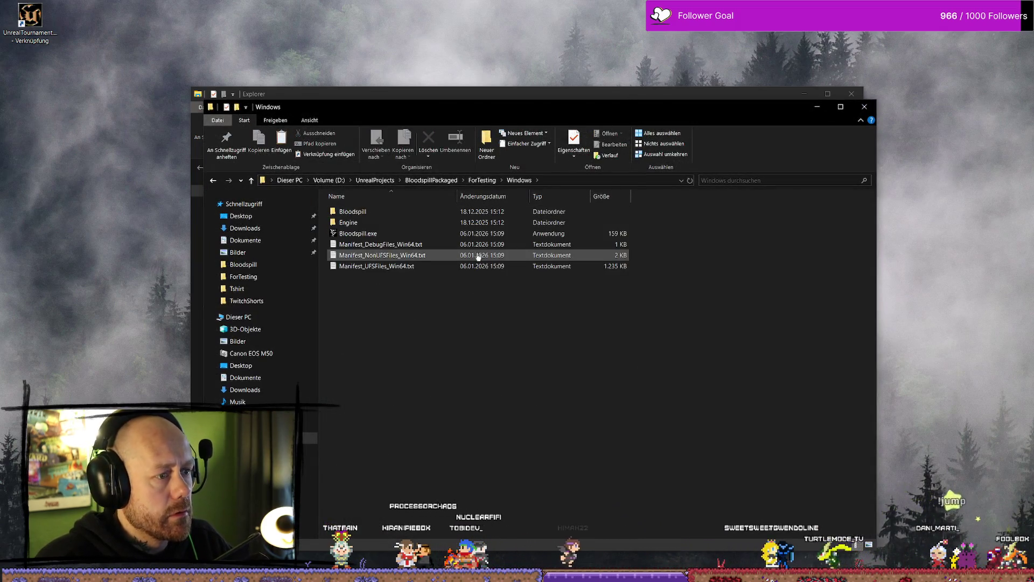
{"action": "double_click", "coordinate": [478, 233]}
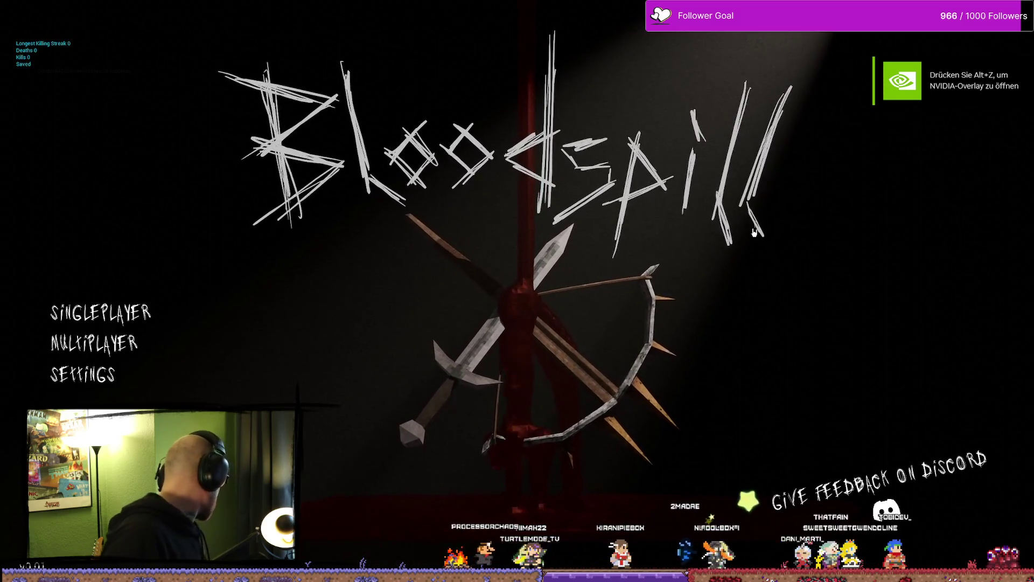
Step: Join the LEICHENSEKTION server through Multiplayer > Join Game and deploy with the crossbow
{"action": "left_click", "coordinate": [121, 348]}
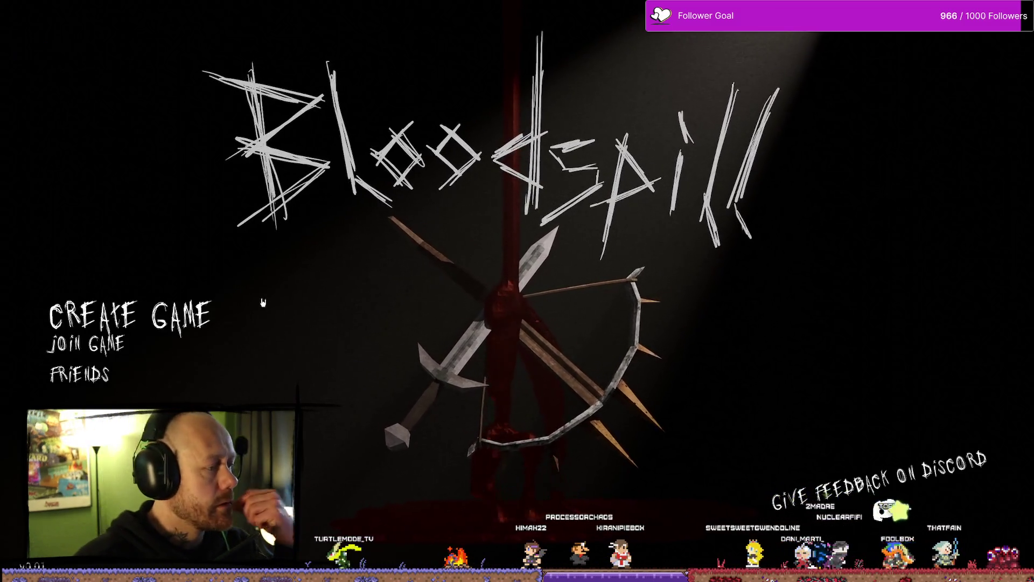
{"action": "left_click", "coordinate": [97, 370]}
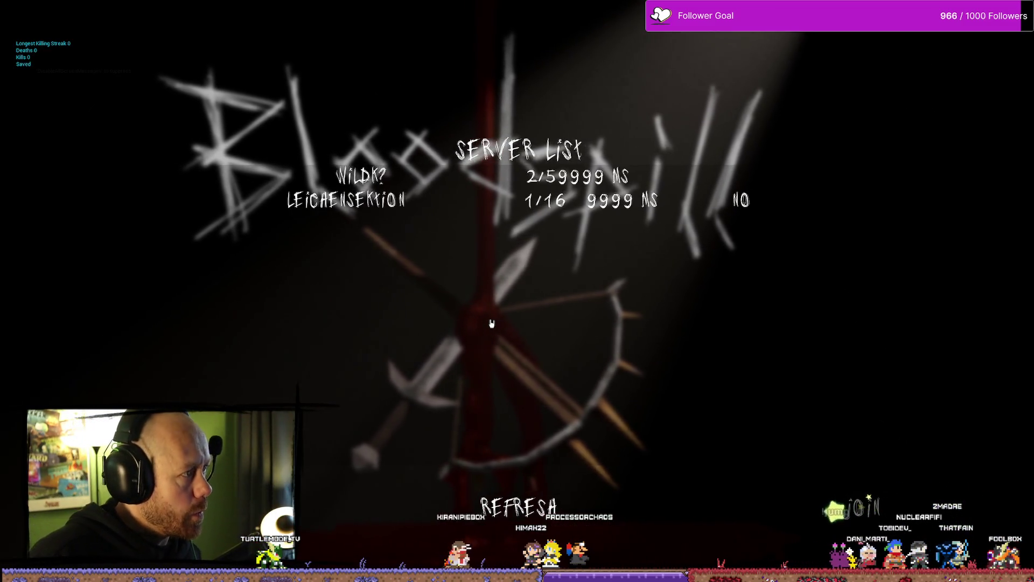
{"action": "double_click", "coordinate": [417, 207]}
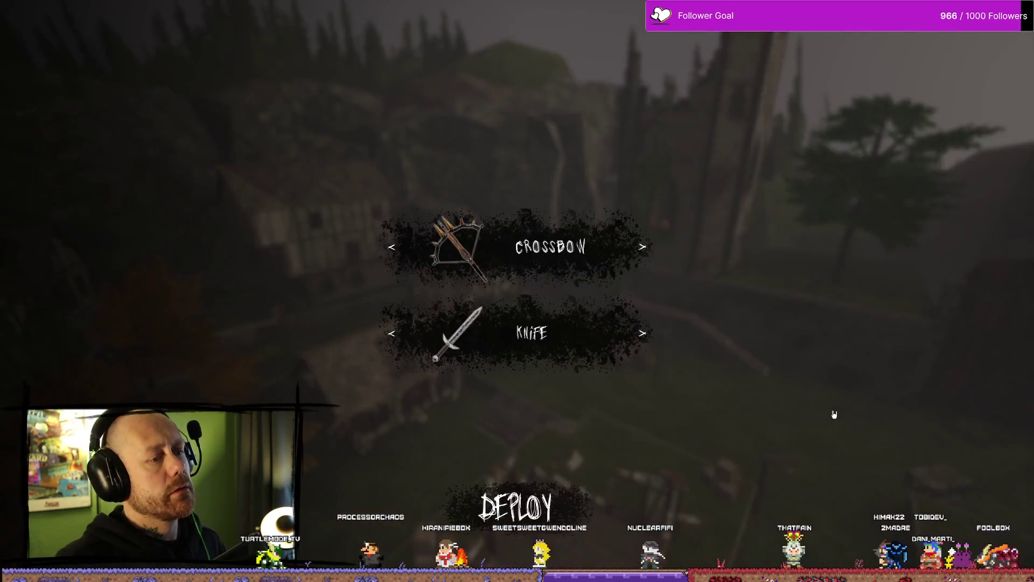
{"action": "left_click", "coordinate": [547, 505]}
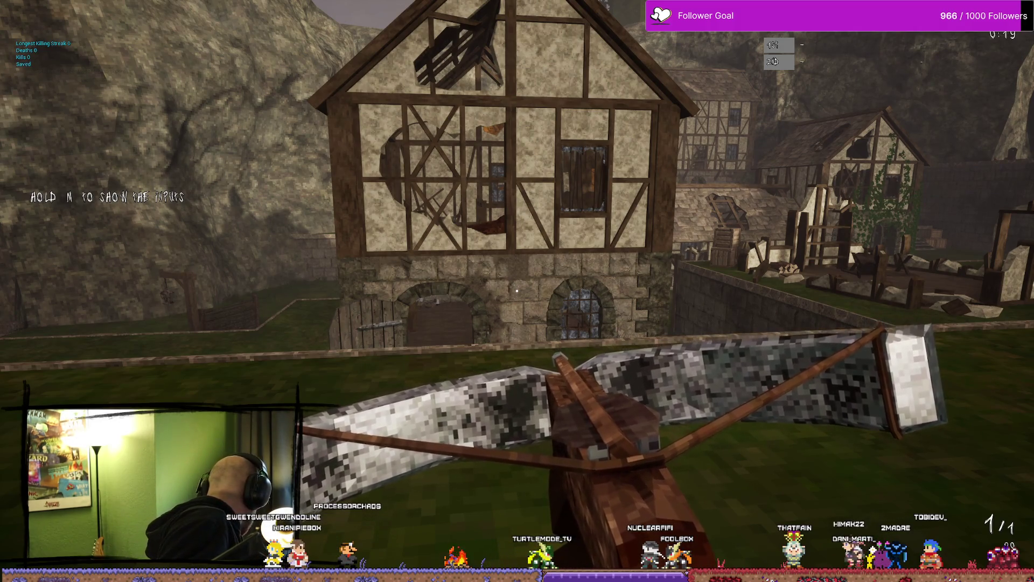
Step: Advance through the village, shoot the enemy with the crossbow, and reload
{"action": "key", "text": "w"}
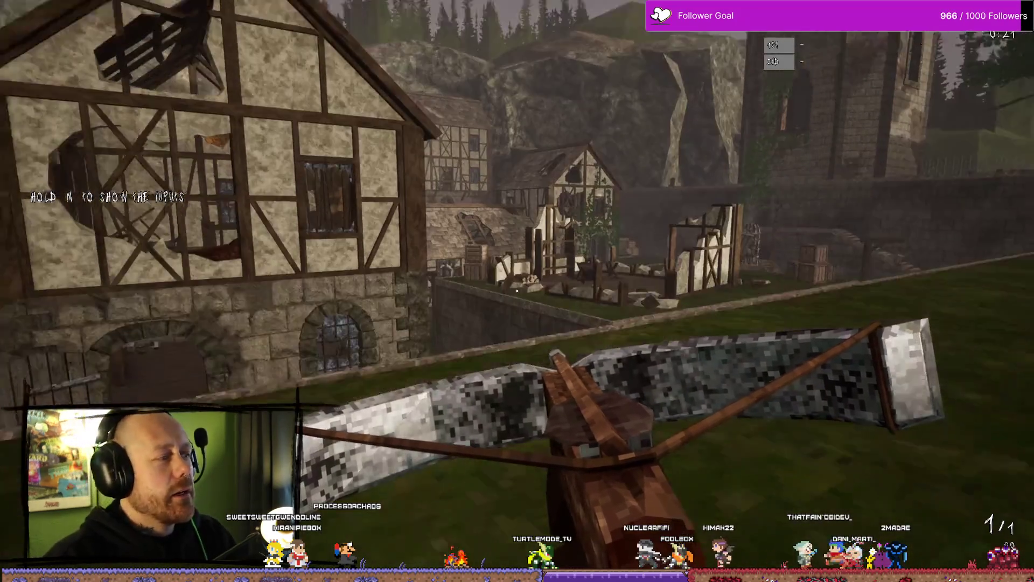
{"action": "key", "text": "w"}
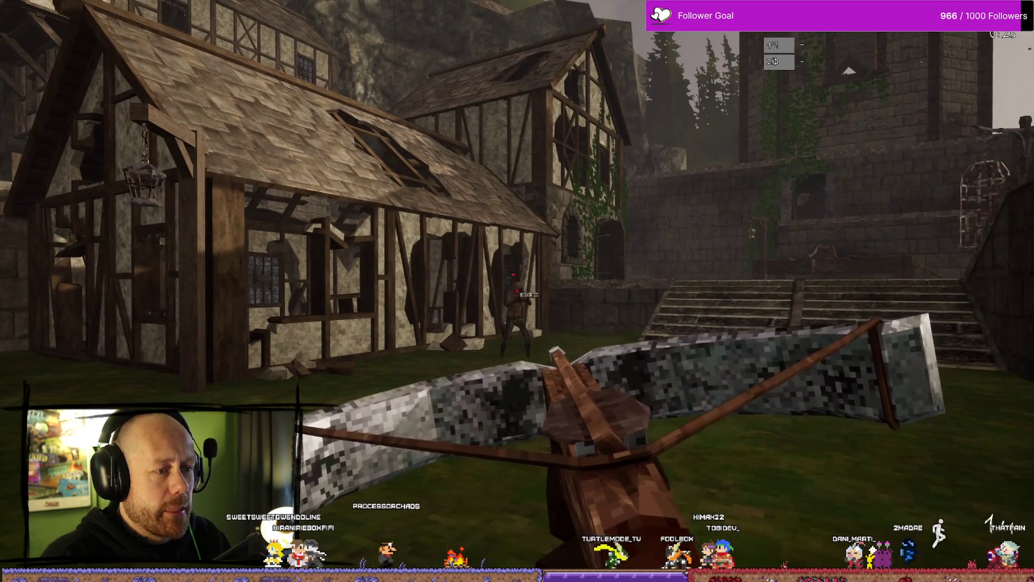
{"action": "left_click", "coordinate": [517, 291]}
{"action": "key", "text": "s"}
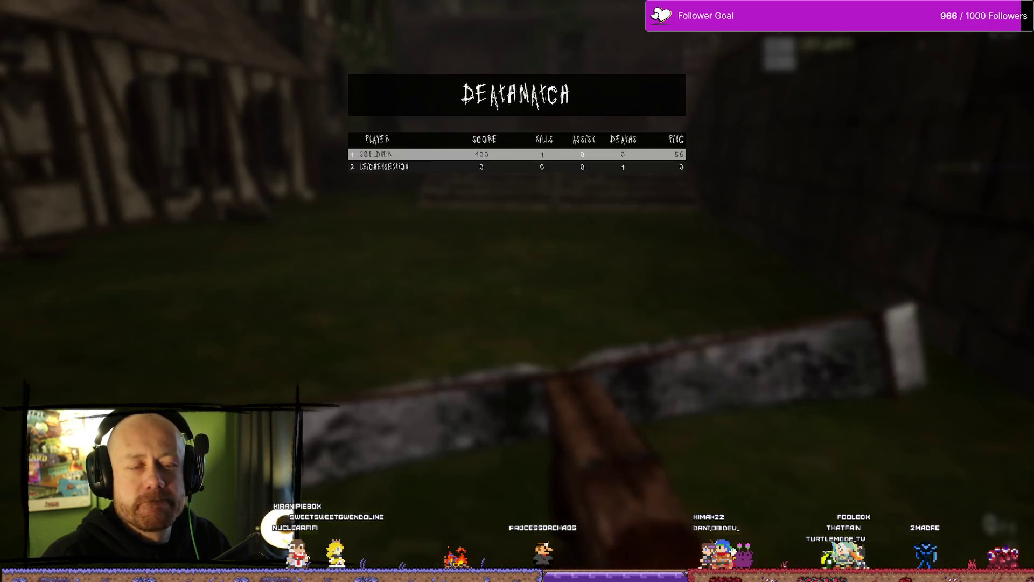
{"action": "key", "text": "Tab"}
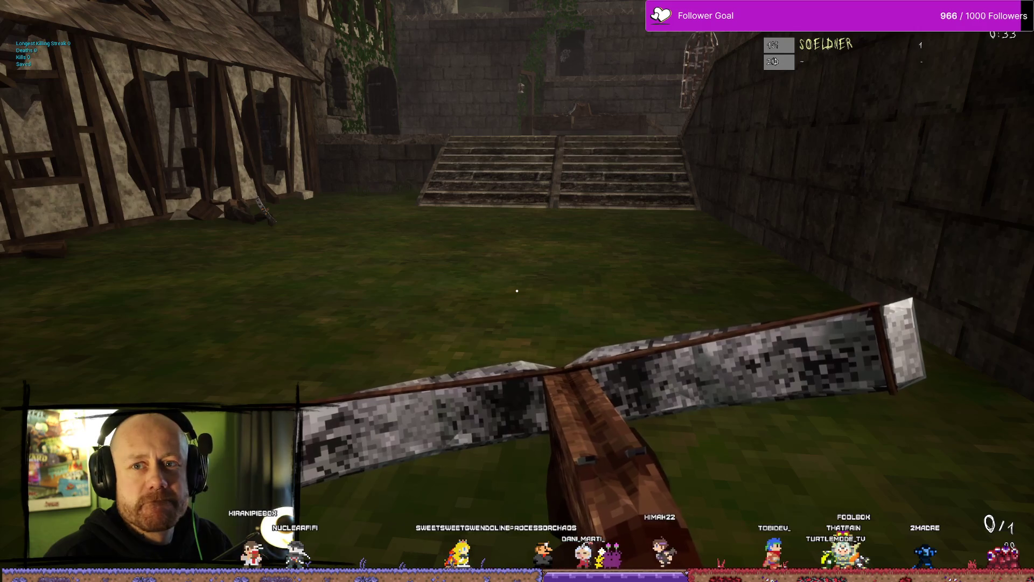
{"action": "key", "text": "r"}
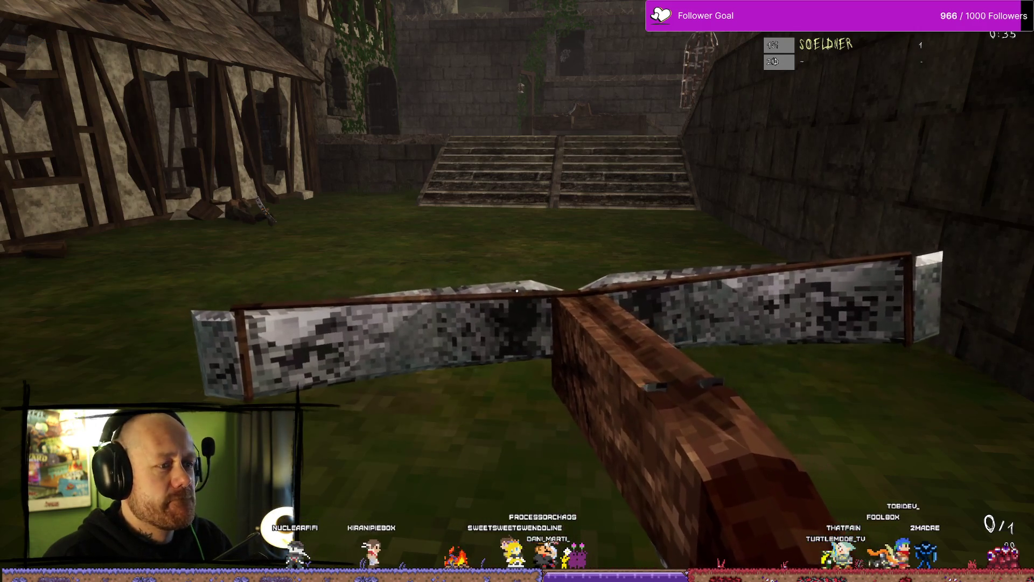
{"action": "key", "text": "a"}
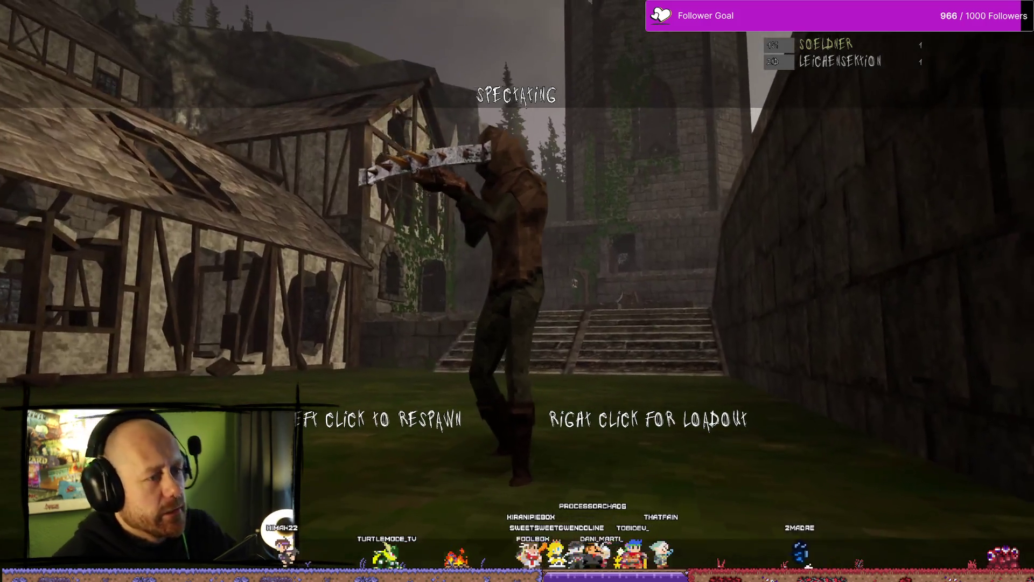
Step: Respawn, walk back through the village and land a second crossbow kill near the courtyard
{"action": "left_click", "coordinate": [516, 291]}
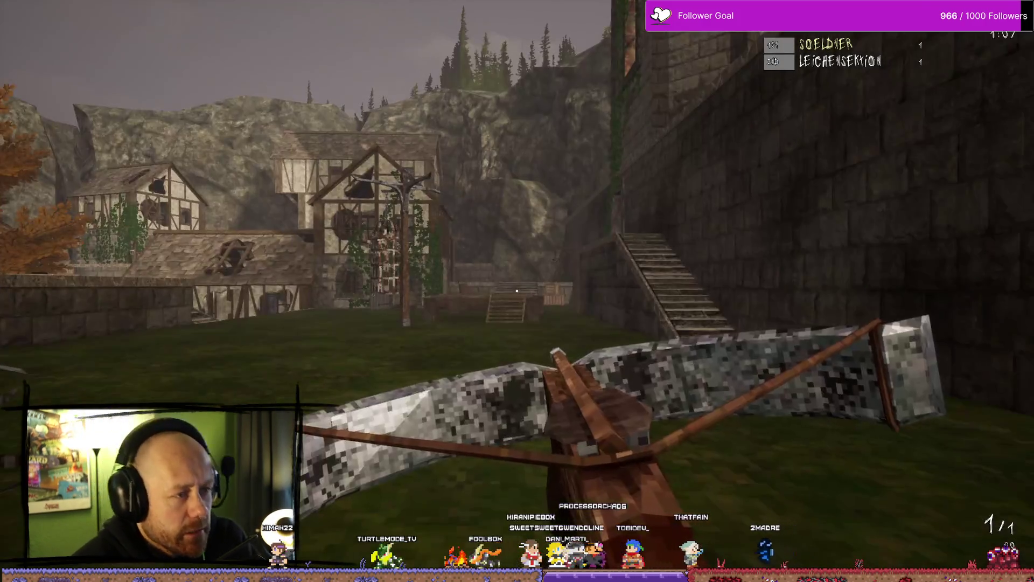
{"action": "key", "text": "w"}
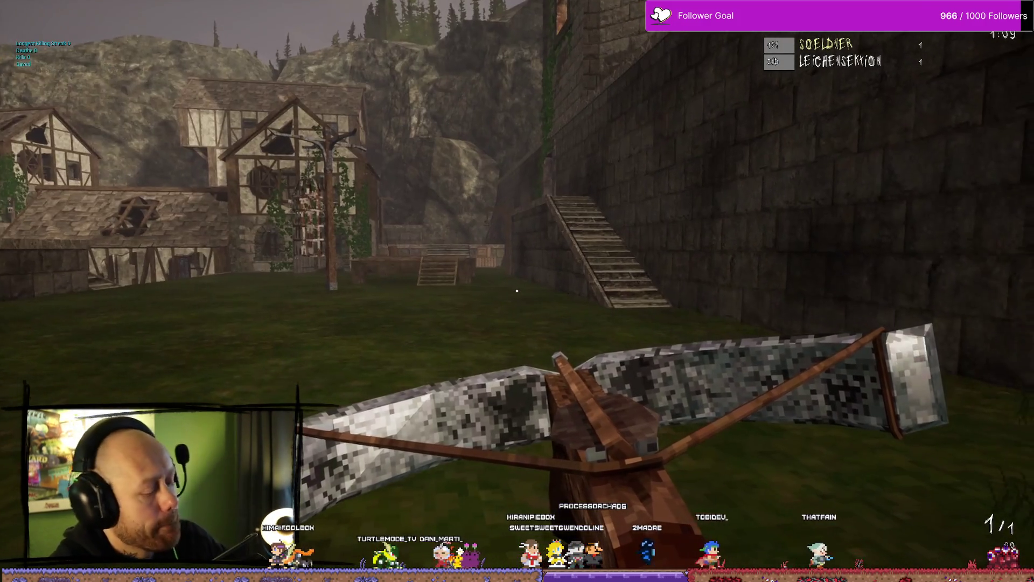
{"action": "key", "text": "w"}
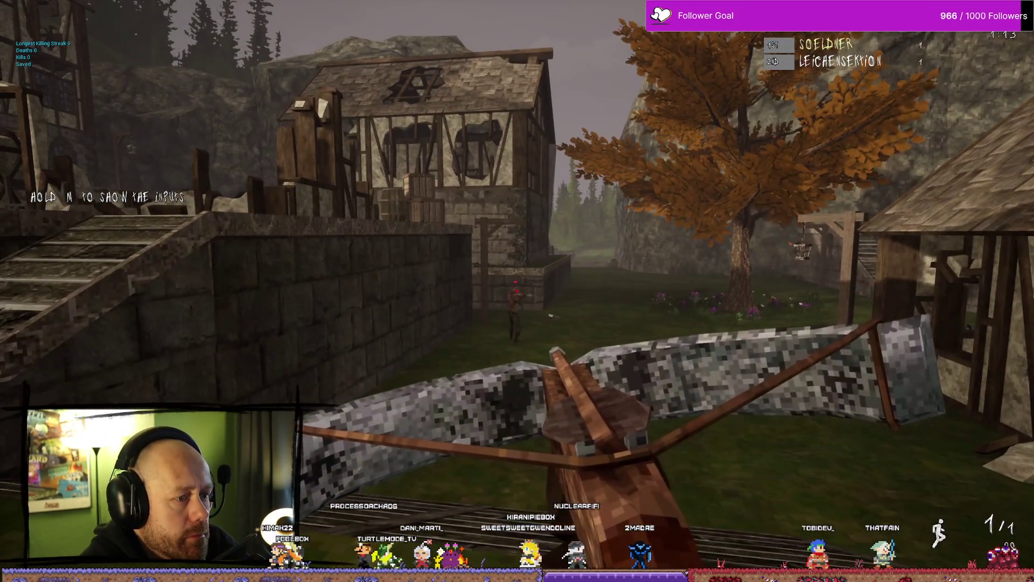
{"action": "left_click", "coordinate": [517, 291]}
{"action": "key", "text": "w"}
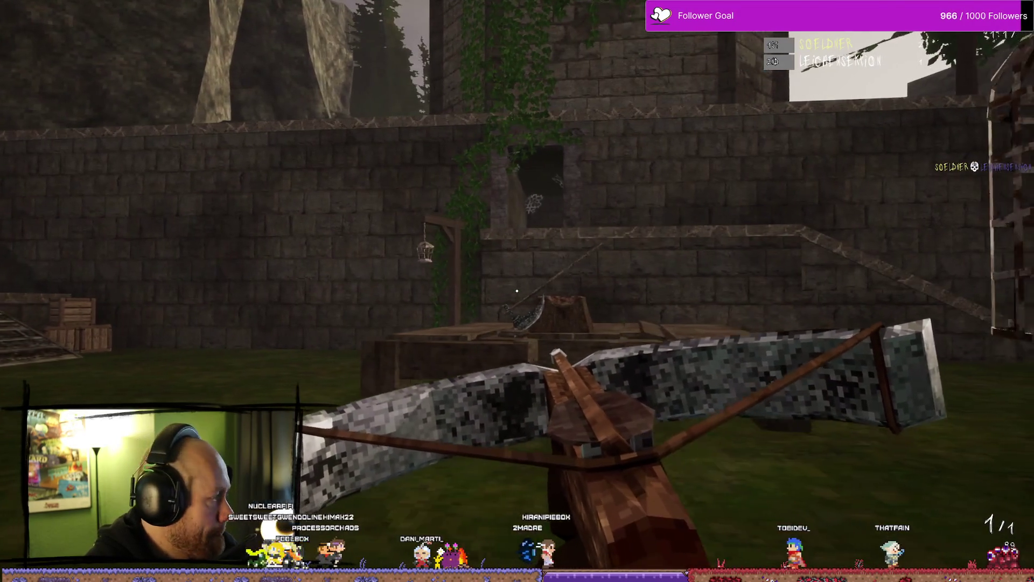
{"action": "key", "text": "d"}
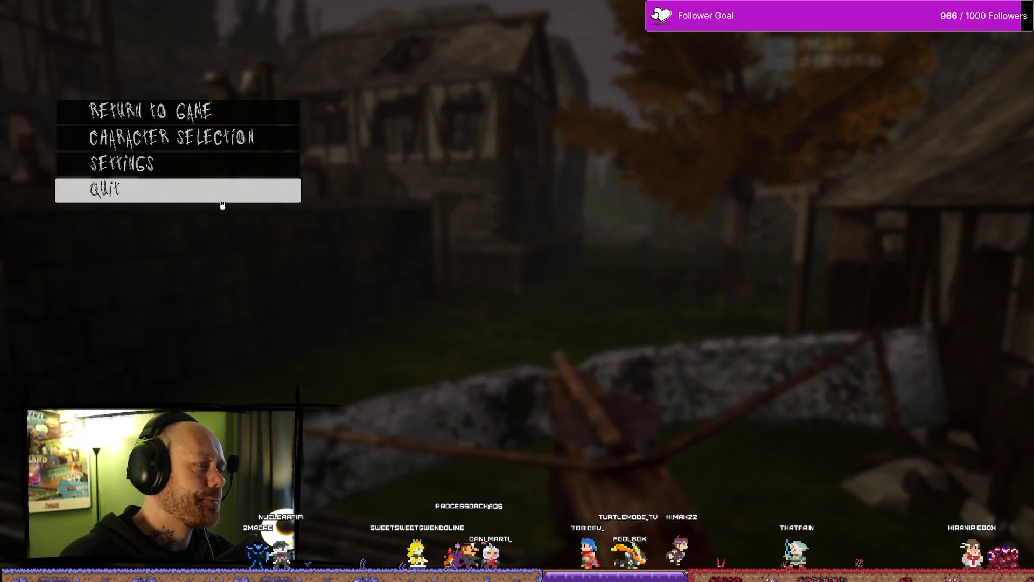
Step: Quit the match, confirm leaving, and close Bloodspill from its main menu
{"action": "left_click", "coordinate": [107, 189]}
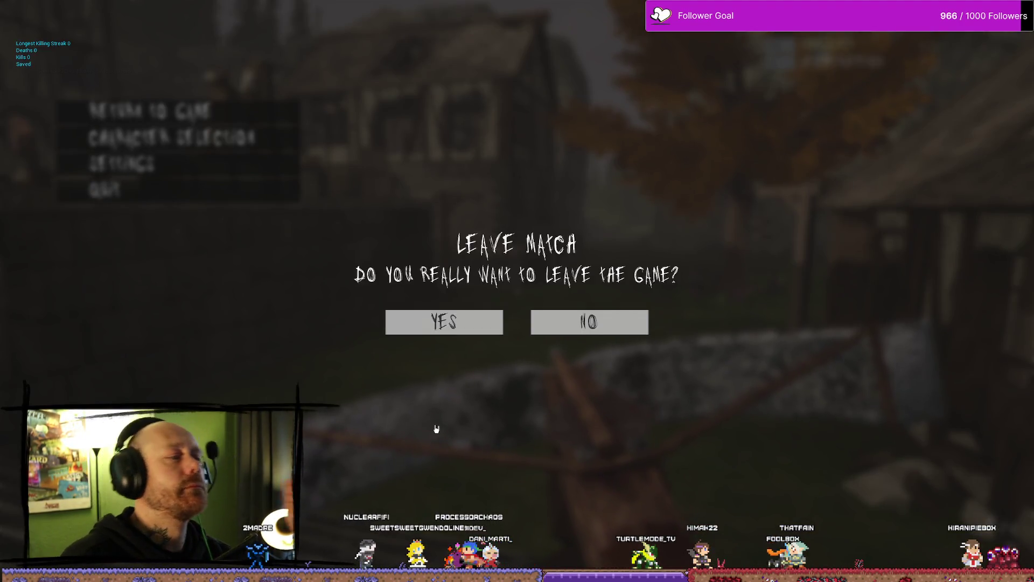
{"action": "left_click", "coordinate": [465, 332]}
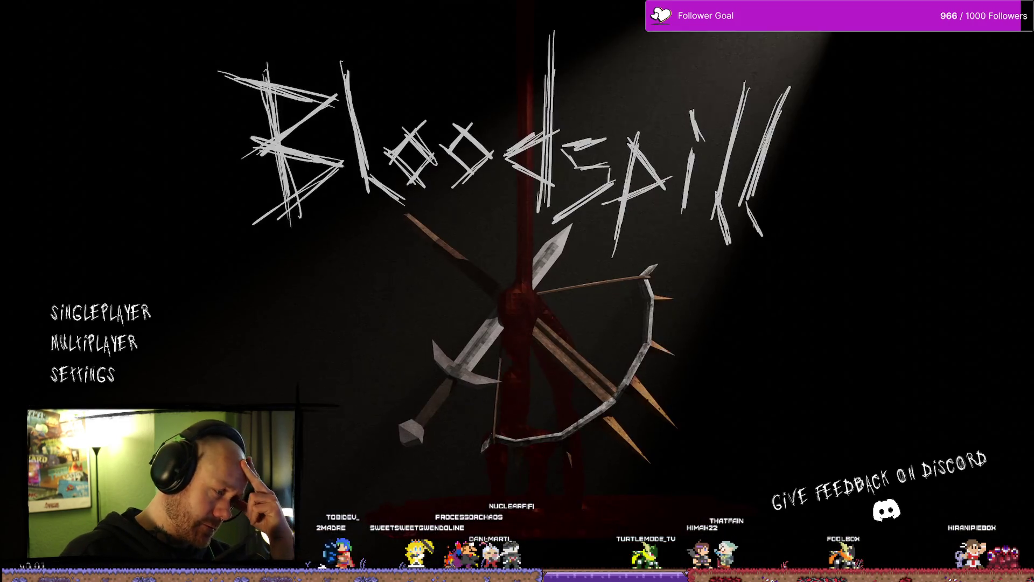
{"action": "key", "text": "alt+F4"}
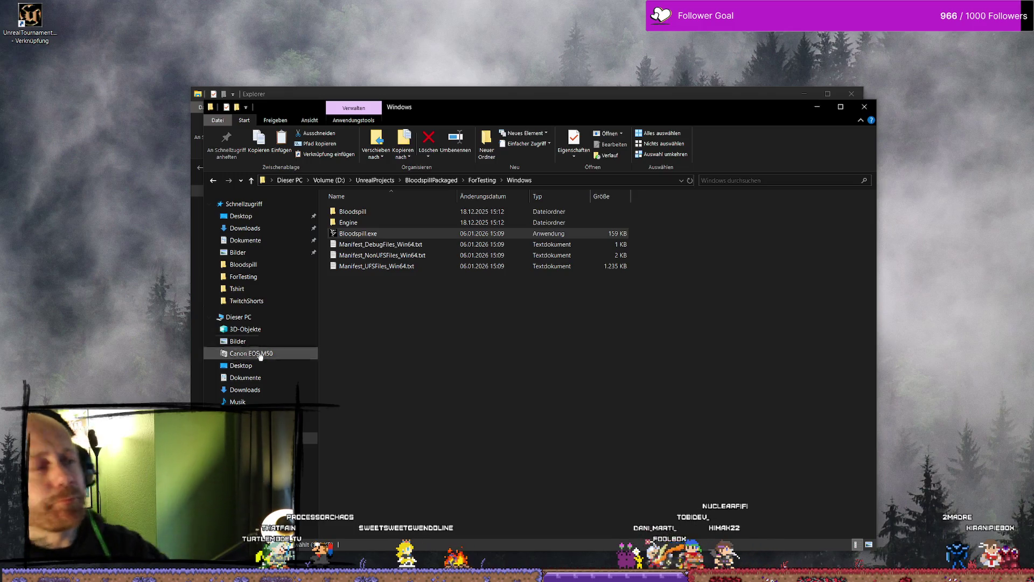
Step: Minimize the Steam store window and switch back to the Unreal Editor
{"action": "key", "text": "alt+Tab"}
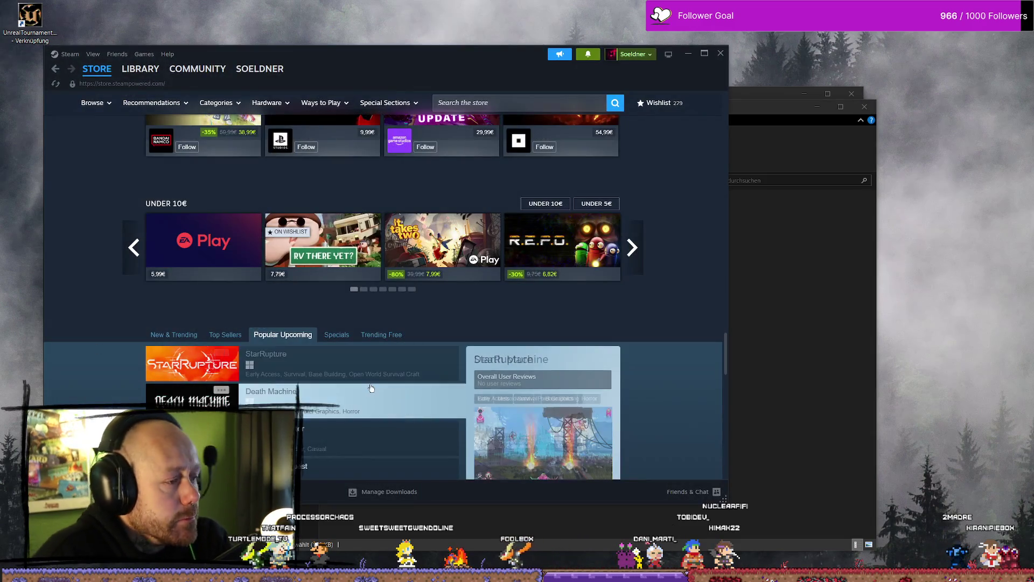
{"action": "left_click_drag", "start_coordinate": [470, 68], "coordinate": [627, 91]}
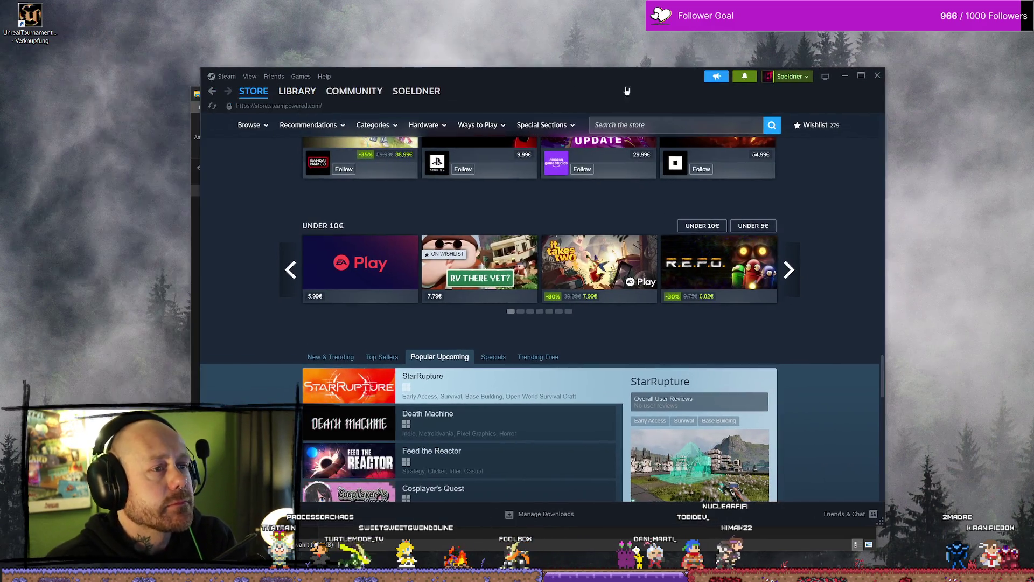
{"action": "left_click", "coordinate": [845, 79]}
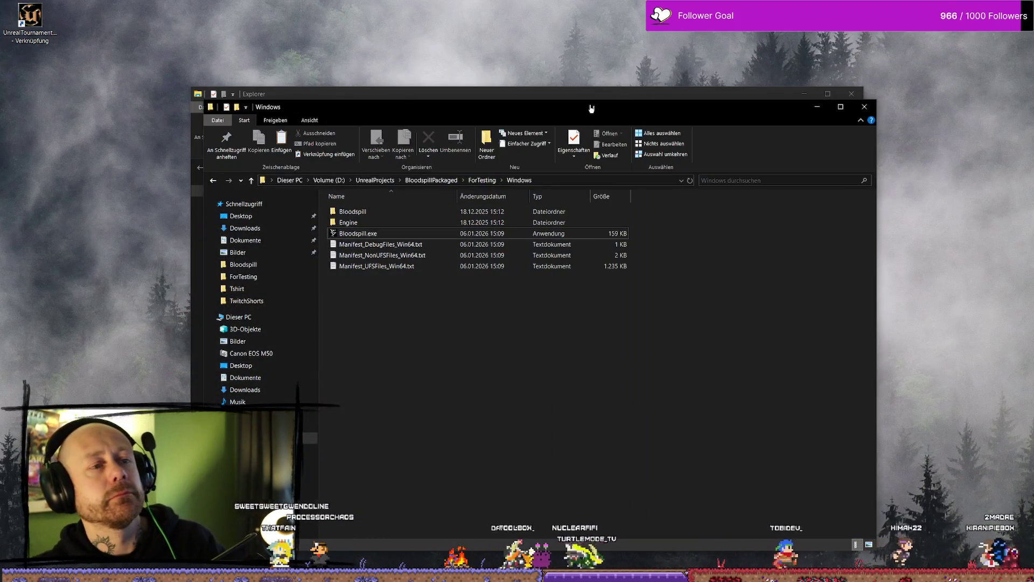
{"action": "mouse_move", "coordinate": [591, 108]}
{"action": "left_mouse_down"}
{"action": "mouse_move", "coordinate": [609, 111]}
{"action": "mouse_move", "coordinate": [583, 115]}
{"action": "left_mouse_up"}
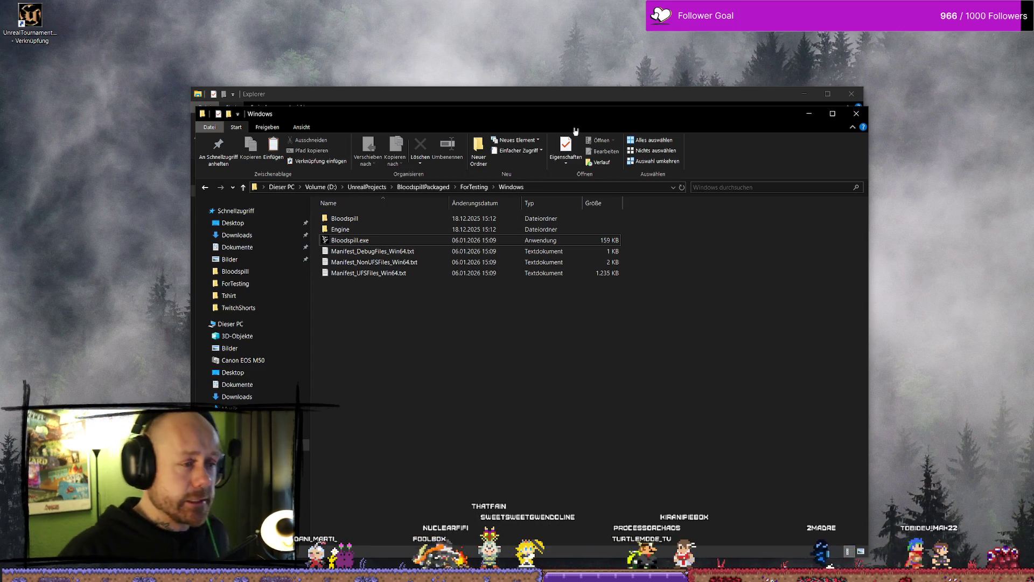
{"action": "key", "text": "alt+Tab"}
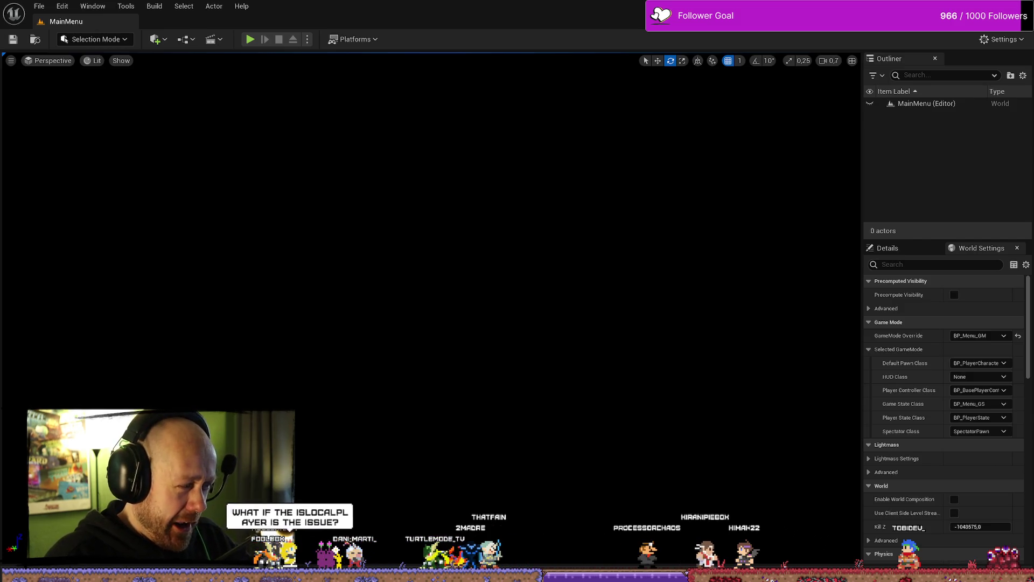
Step: Bring up the Event Begin Play chain in AC_PlayerStateInfo's Event Graph
{"action": "key", "text": "alt+Tab"}
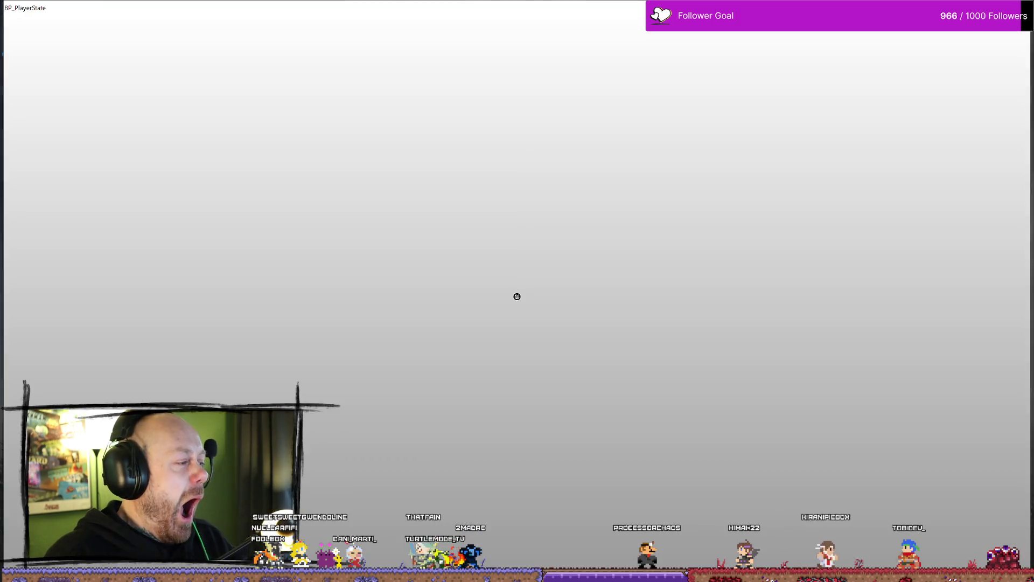
{"action": "scroll", "coordinate": [491, 231], "scroll_direction": "up", "scroll_amount": 5}
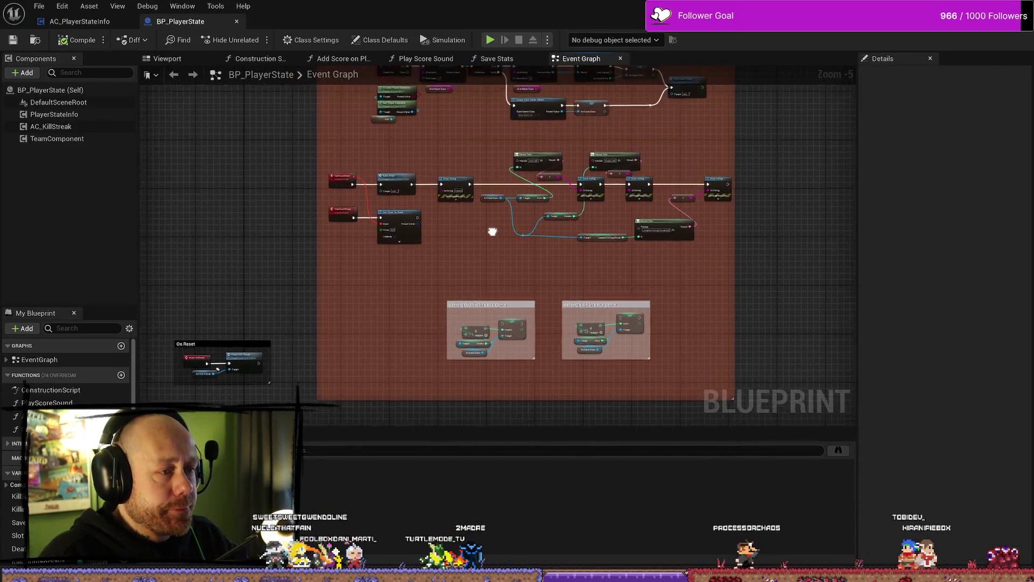
{"action": "scroll", "coordinate": [412, 161], "scroll_direction": "down", "scroll_amount": 3}
{"action": "scroll", "coordinate": [502, 254], "scroll_direction": "down", "scroll_amount": 3}
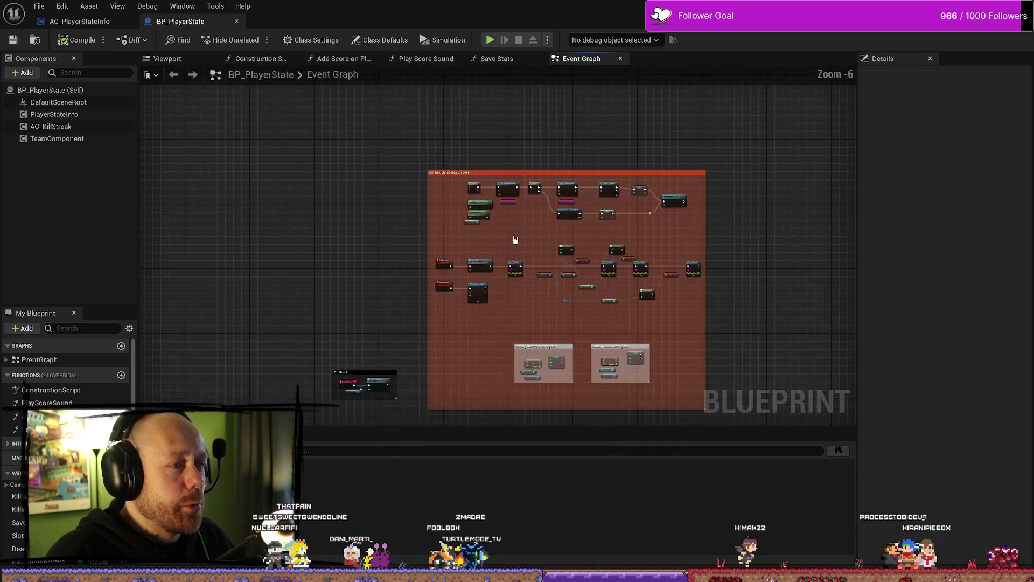
{"action": "scroll", "coordinate": [512, 237], "scroll_direction": "up", "scroll_amount": 6}
{"action": "left_click_drag", "start_coordinate": [374, 209], "coordinate": [410, 208]}
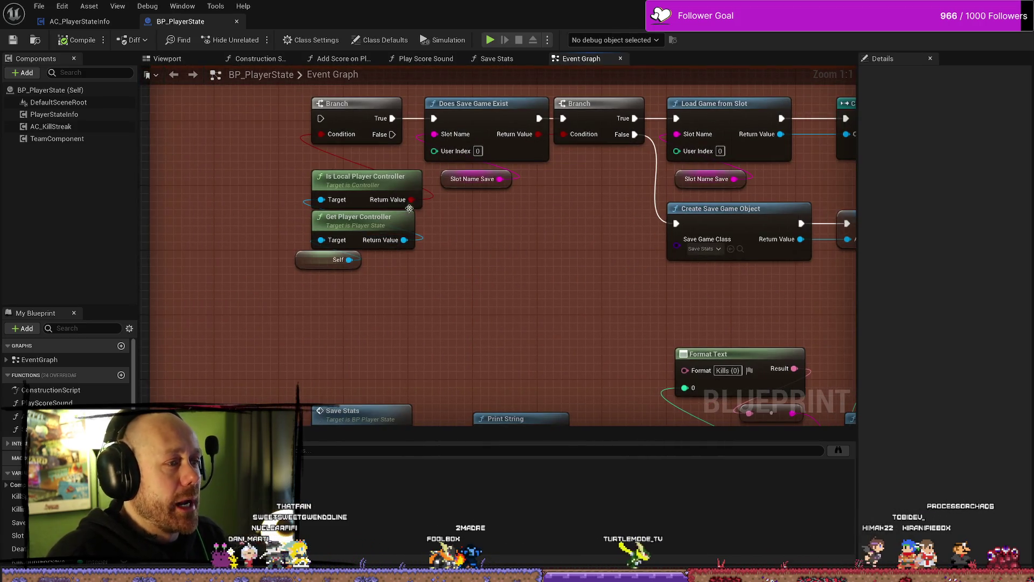
{"action": "left_click", "coordinate": [86, 21]}
{"action": "scroll", "coordinate": [414, 270], "scroll_direction": "up", "scroll_amount": 2}
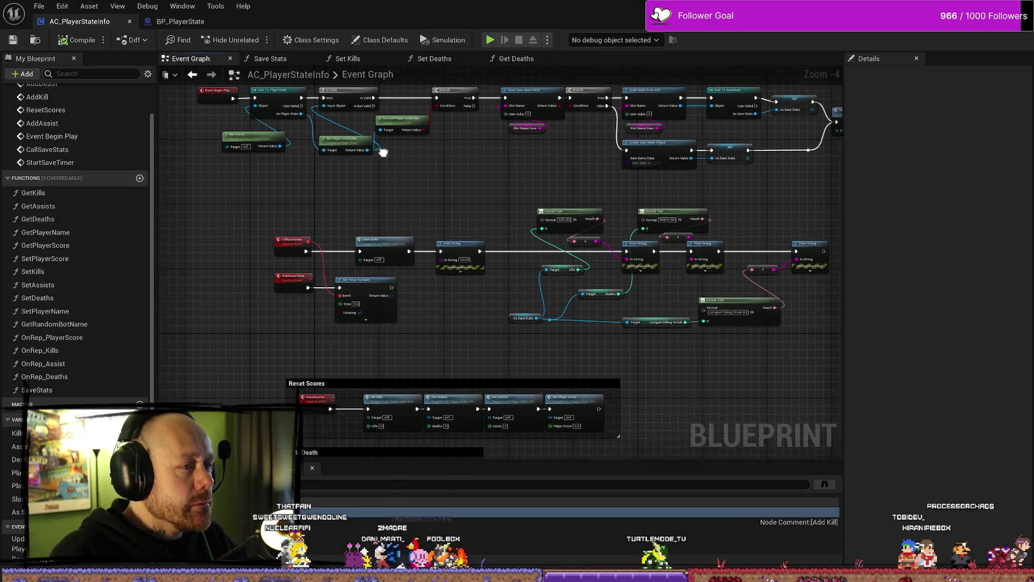
{"action": "scroll", "coordinate": [415, 271], "scroll_direction": "up", "scroll_amount": 2}
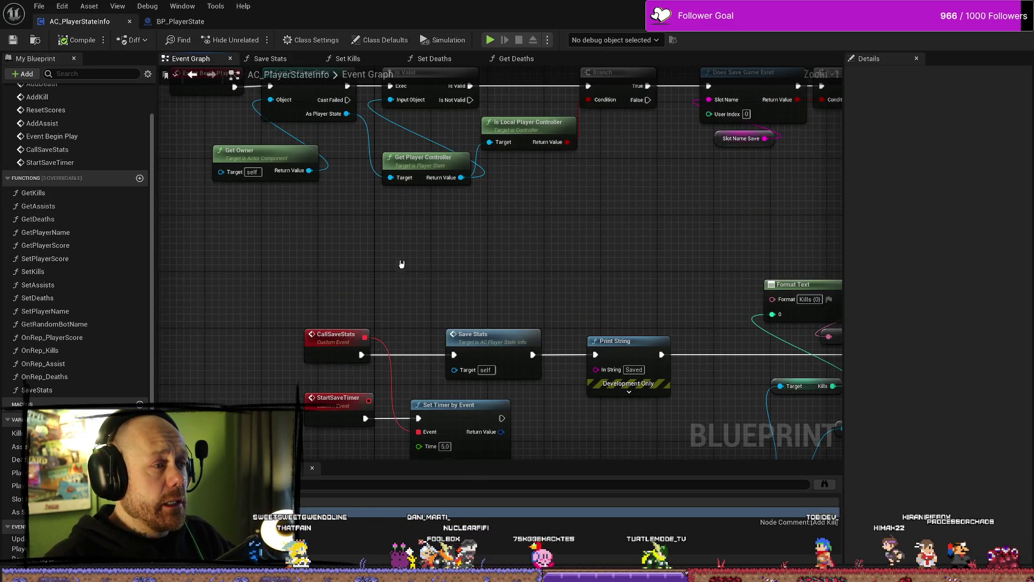
{"action": "scroll", "coordinate": [491, 282], "scroll_direction": "up", "scroll_amount": 1}
{"action": "left_click_drag", "start_coordinate": [639, 278], "coordinate": [604, 342]}
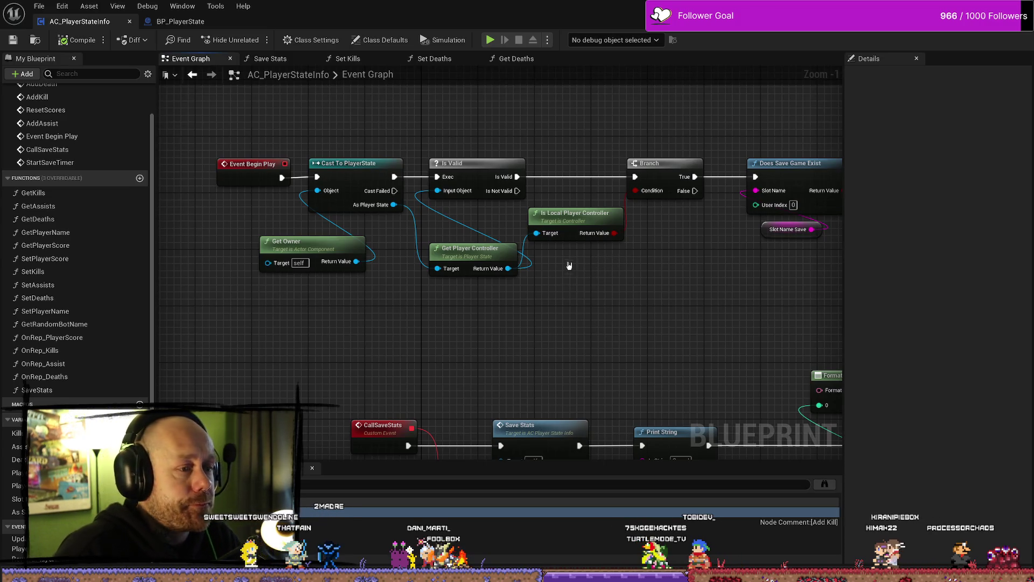
Step: Delete the Is Local Player Controller node and shift the Is Valid node right
{"action": "key", "text": "Delete"}
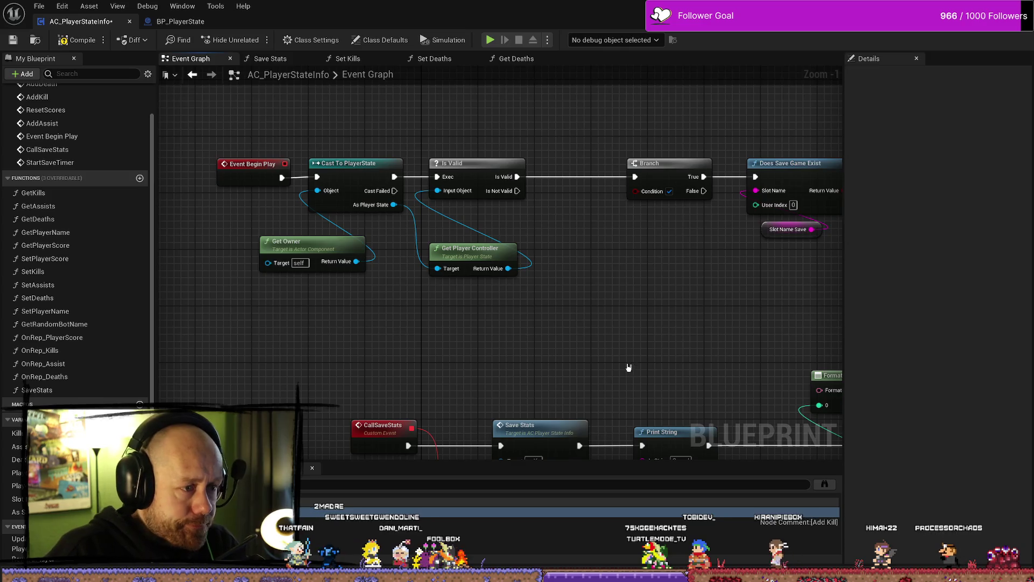
{"action": "left_click_drag", "start_coordinate": [459, 162], "coordinate": [494, 161]}
{"action": "left_click", "coordinate": [667, 333]}
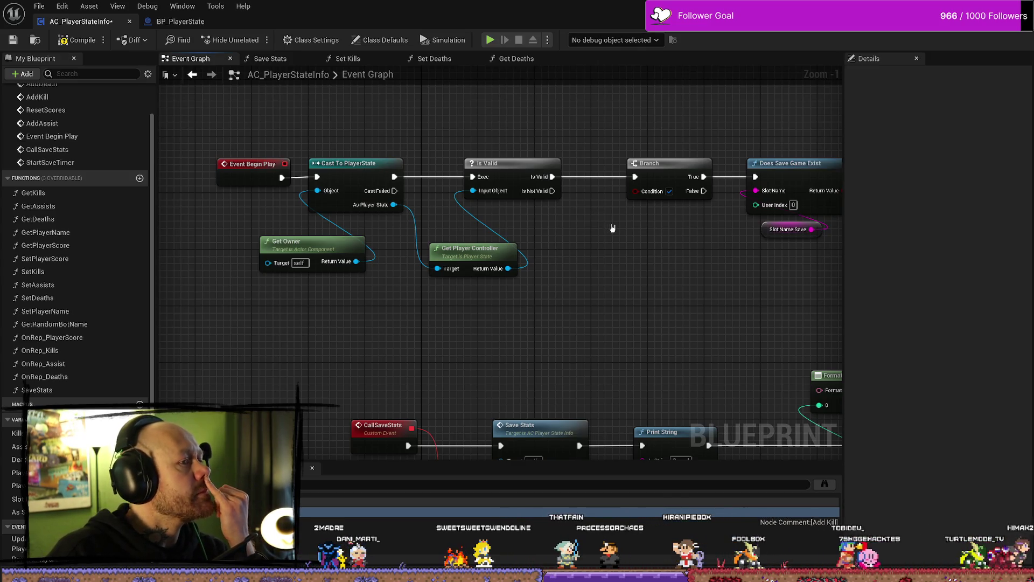
{"action": "left_click_drag", "start_coordinate": [608, 228], "coordinate": [515, 227]}
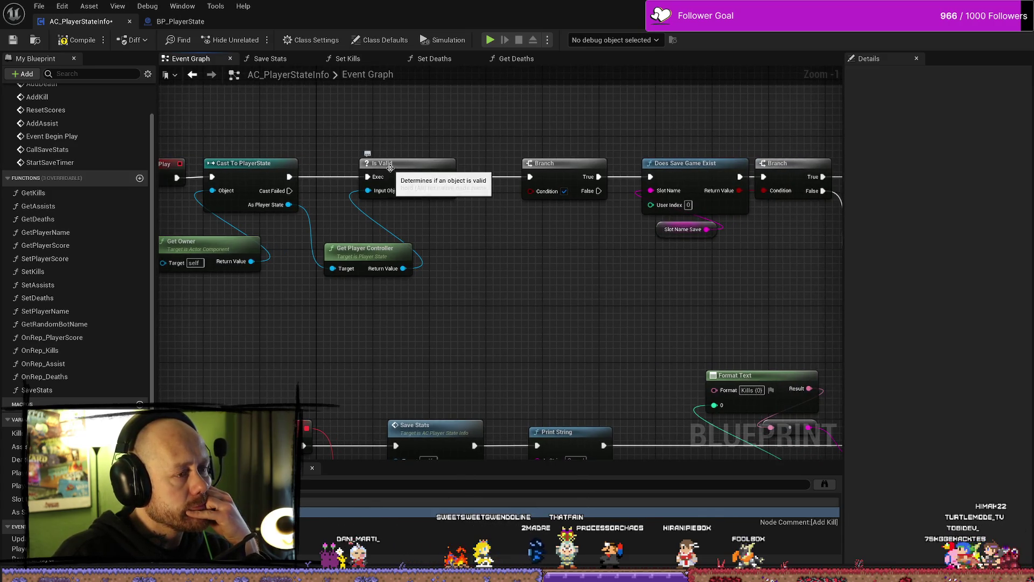
{"action": "left_click_drag", "start_coordinate": [385, 174], "coordinate": [420, 173]}
{"action": "mouse_move", "coordinate": [456, 240]}
{"action": "left_mouse_down"}
{"action": "mouse_move", "coordinate": [557, 240]}
{"action": "mouse_move", "coordinate": [526, 244]}
{"action": "left_mouse_up"}
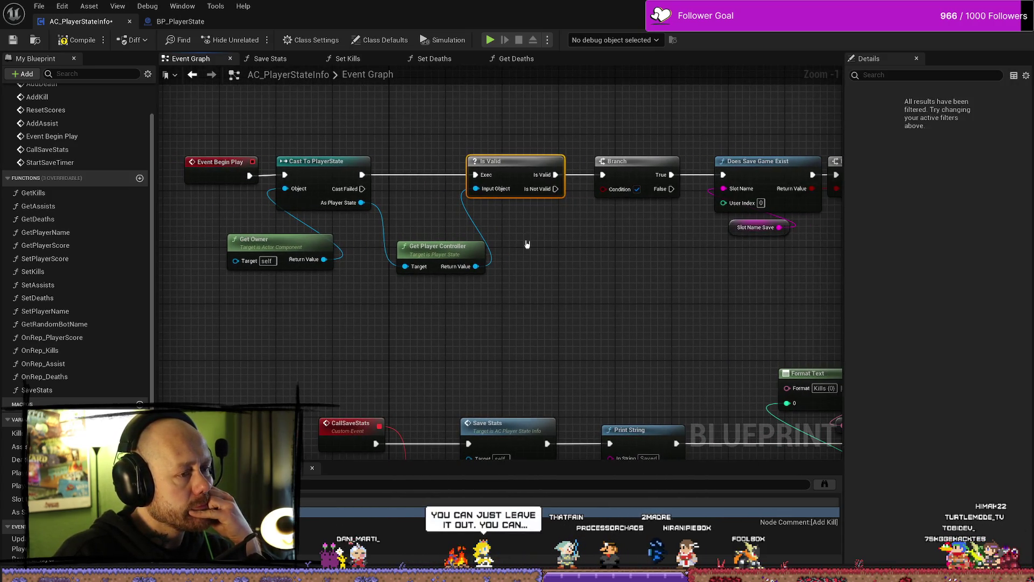
{"action": "left_click", "coordinate": [531, 243]}
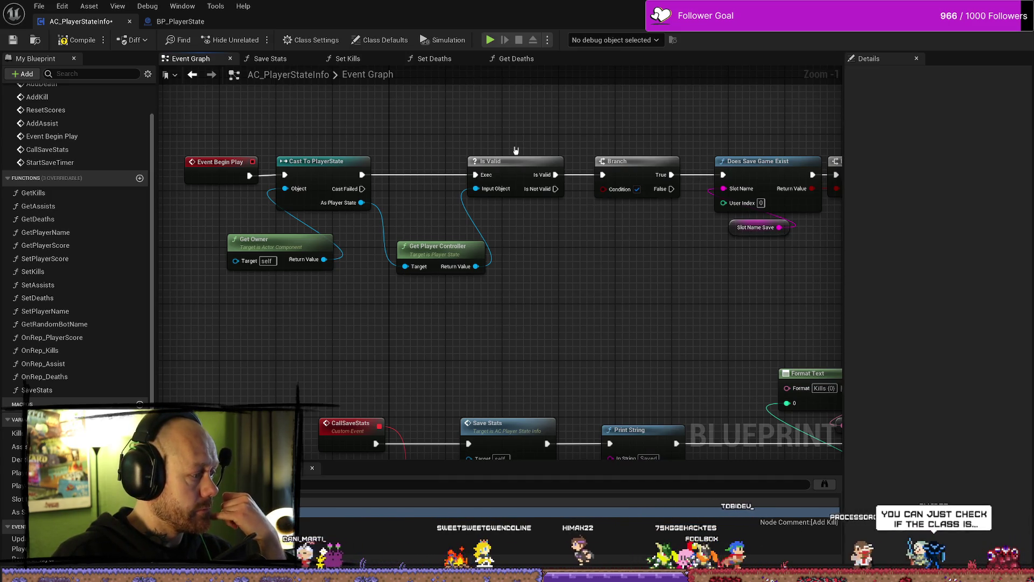
Step: Delete the Branch node and realign Is Valid and Get Player Controller so the exec wire connects directly
{"action": "left_click_drag", "start_coordinate": [453, 253], "coordinate": [438, 239]}
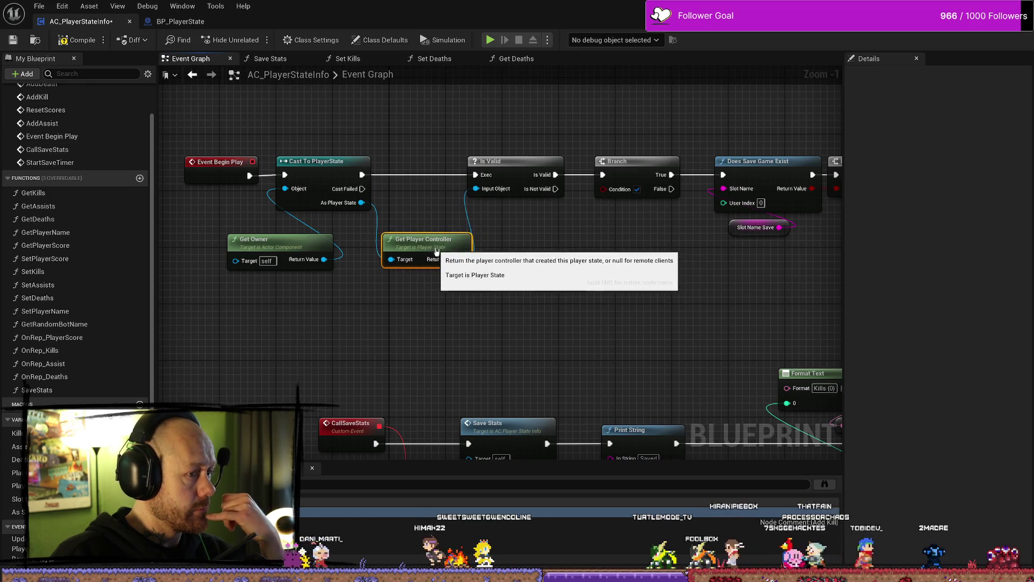
{"action": "left_click", "coordinate": [525, 166]}
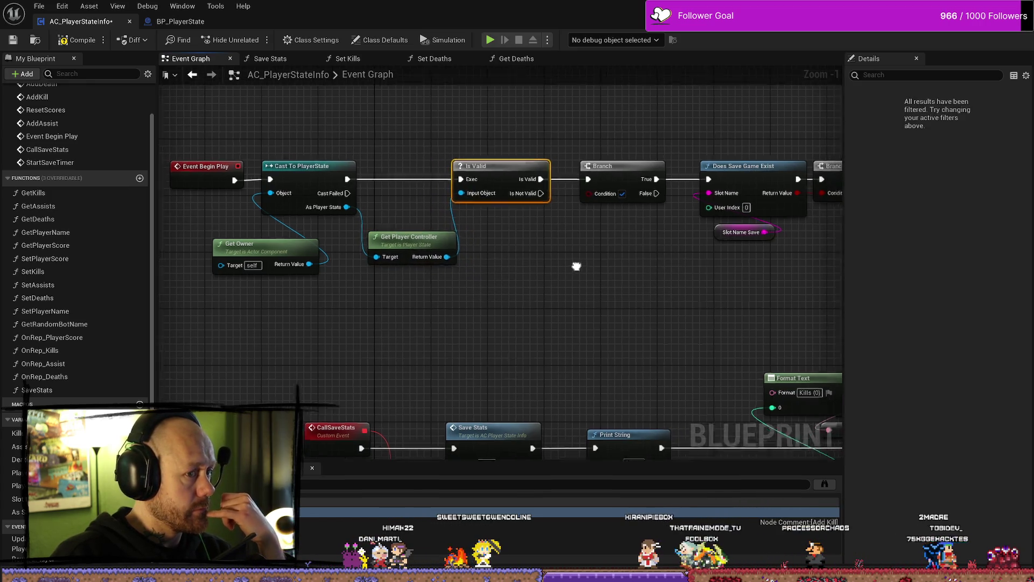
{"action": "left_click", "coordinate": [620, 174]}
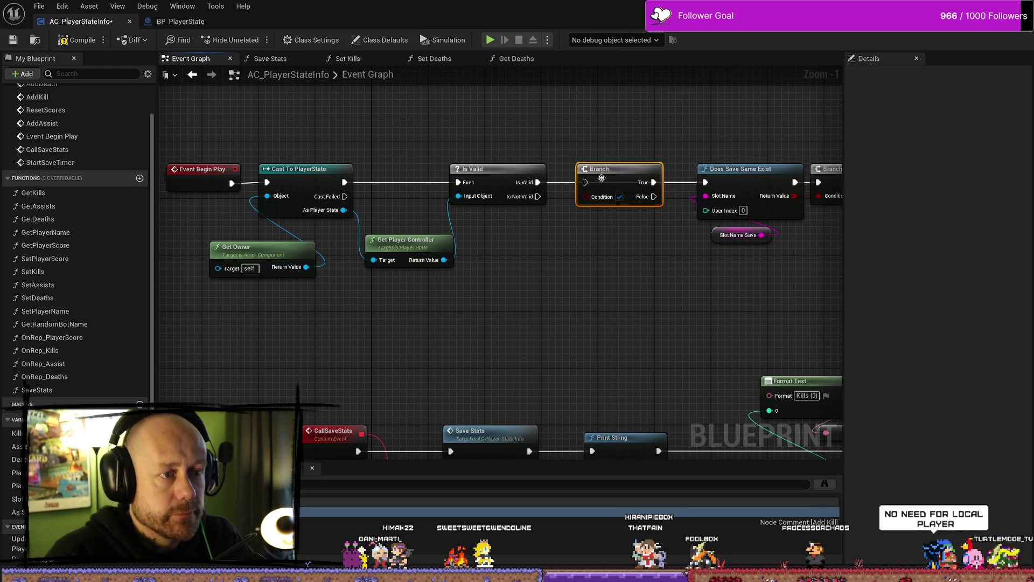
{"action": "key", "text": "Delete"}
{"action": "left_click_drag", "start_coordinate": [470, 190], "coordinate": [498, 190]}
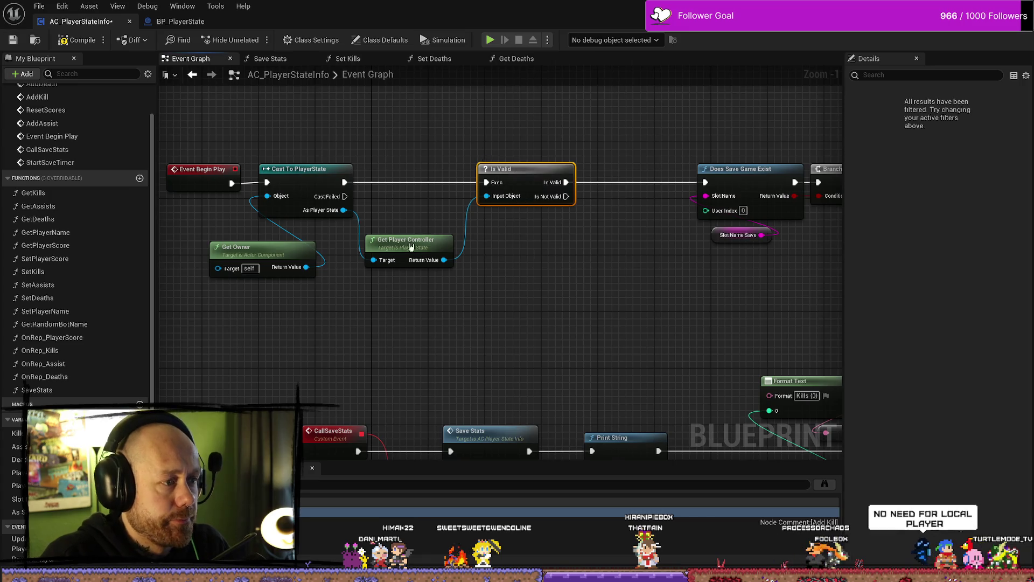
{"action": "left_click_drag", "start_coordinate": [410, 242], "coordinate": [415, 241]}
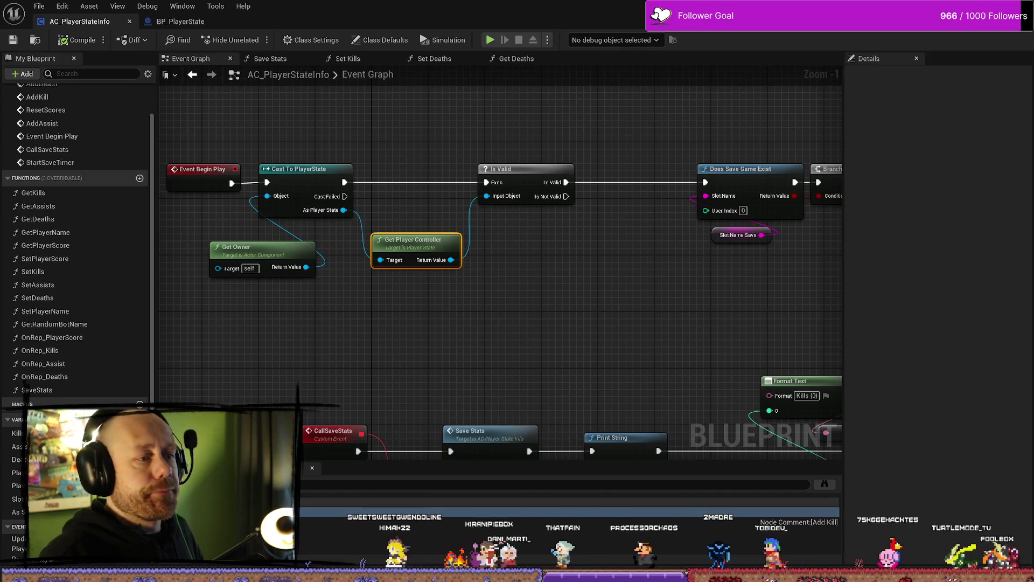
{"action": "key", "text": "alt+Tab"}
Step: Start a play-in-editor Deathmatch on Ruined Village
{"action": "left_click", "coordinate": [244, 45]}
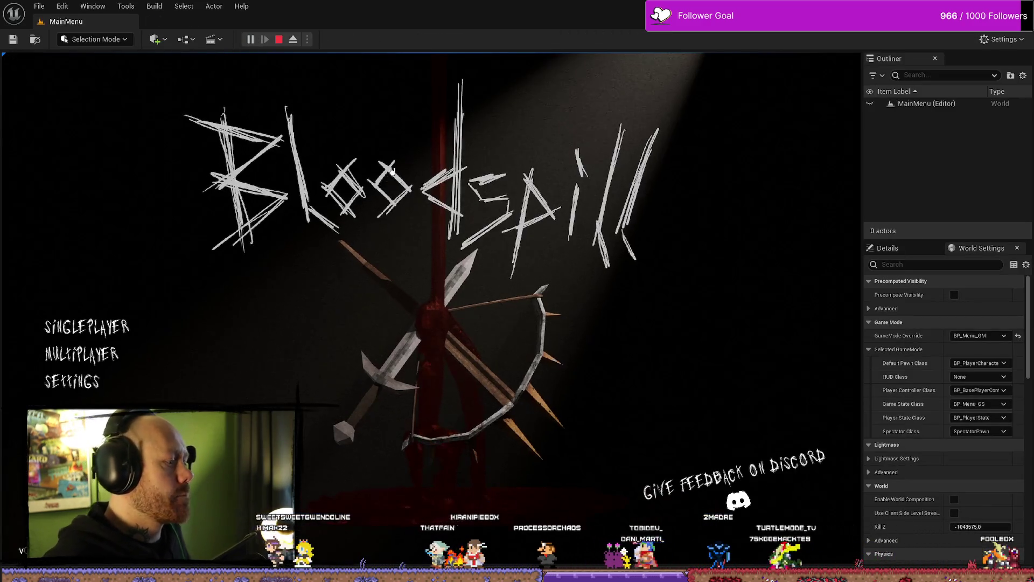
{"action": "left_click", "coordinate": [139, 322]}
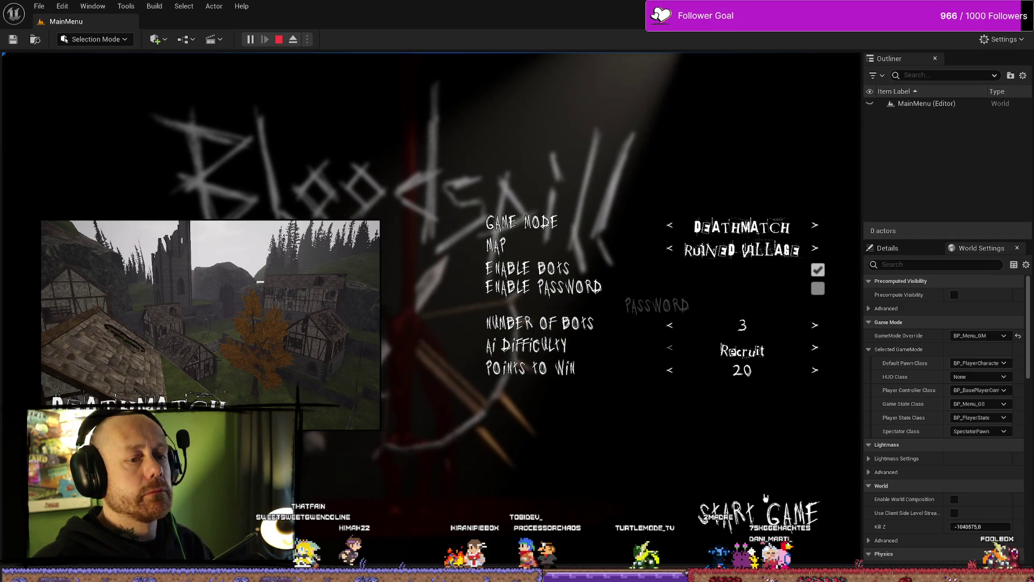
{"action": "left_click", "coordinate": [783, 519]}
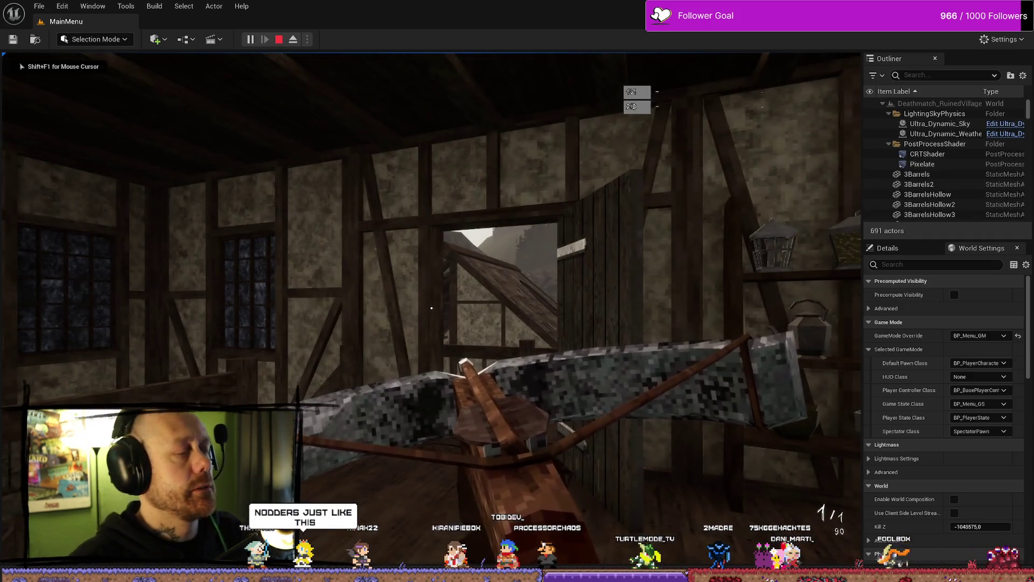
Step: Walk to the castle stairs, shoot enemies until kills reach 15, then stop the session
{"action": "key", "text": "w"}
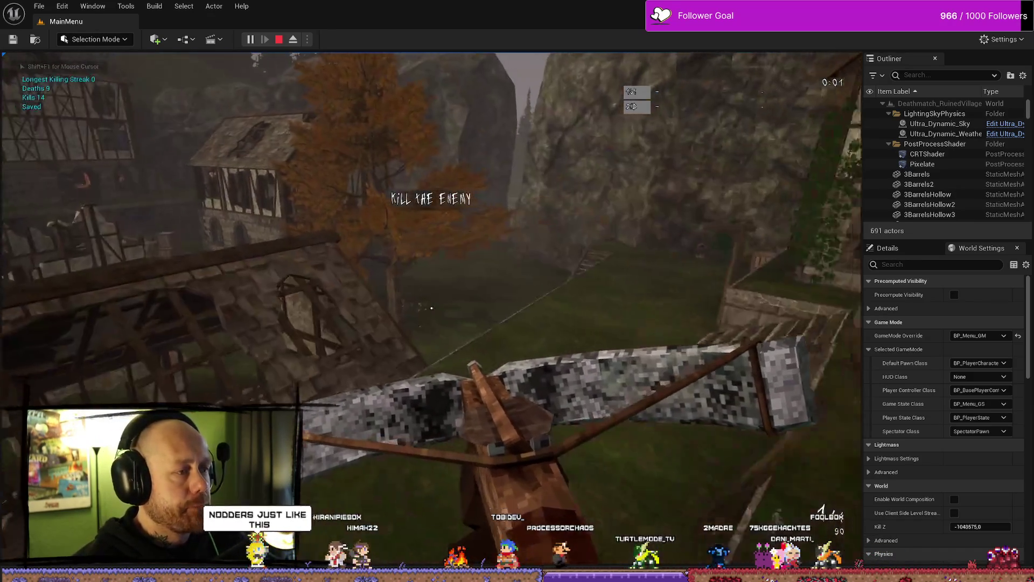
{"action": "key", "text": "w"}
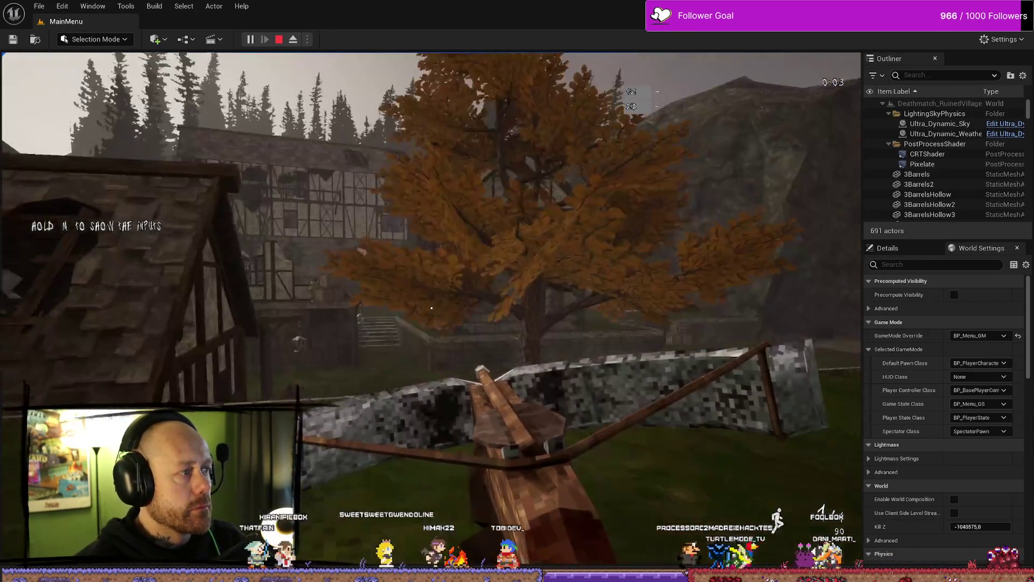
{"action": "key", "text": "w"}
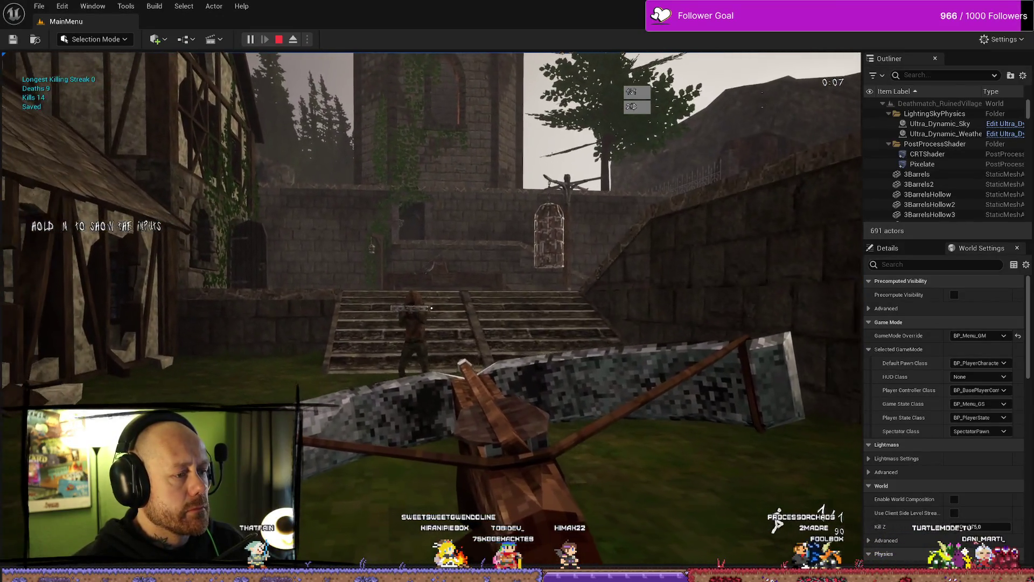
{"action": "left_click", "coordinate": [432, 308]}
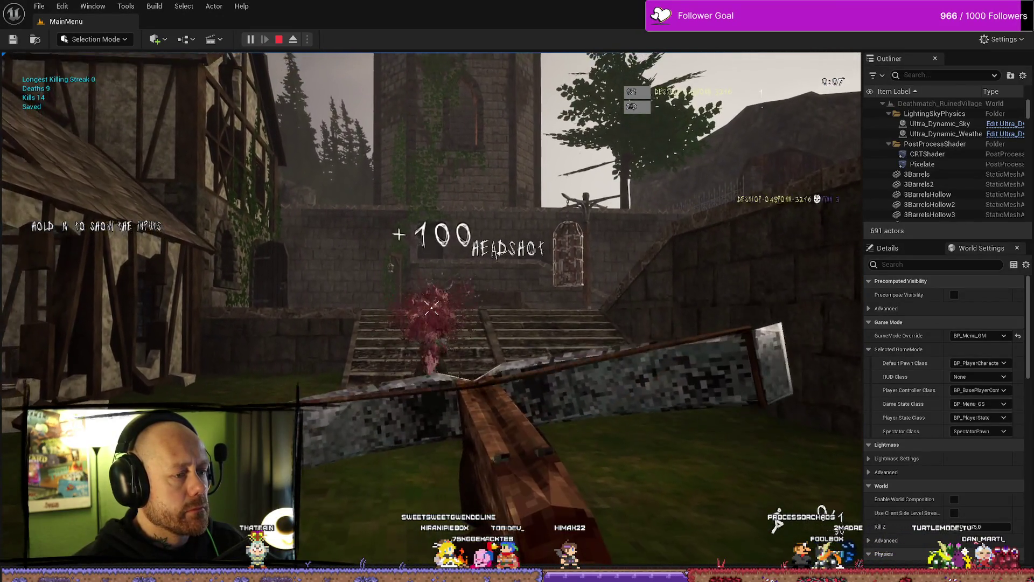
{"action": "key", "text": "w"}
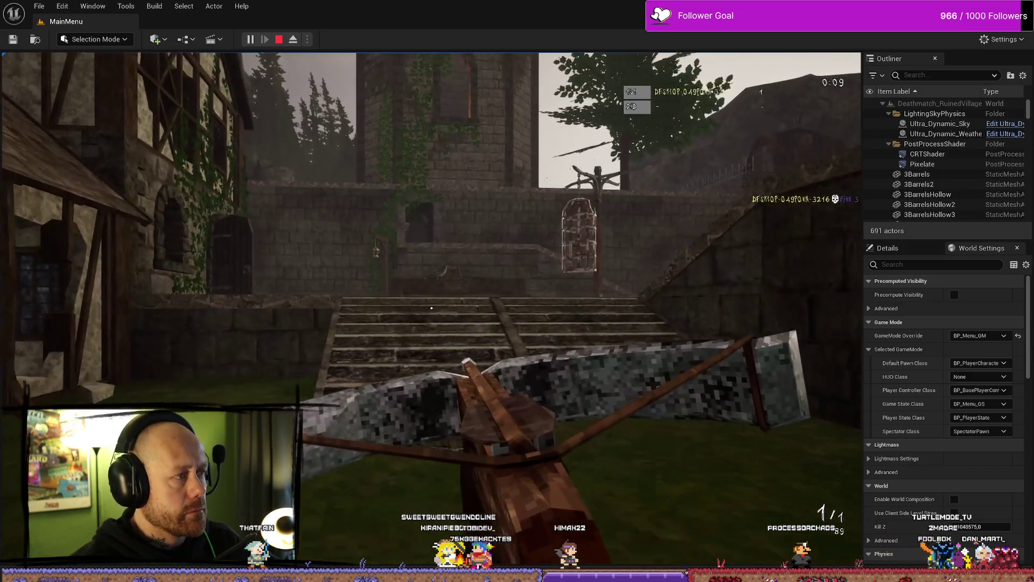
{"action": "key", "text": "w"}
{"action": "left_click", "coordinate": [432, 308]}
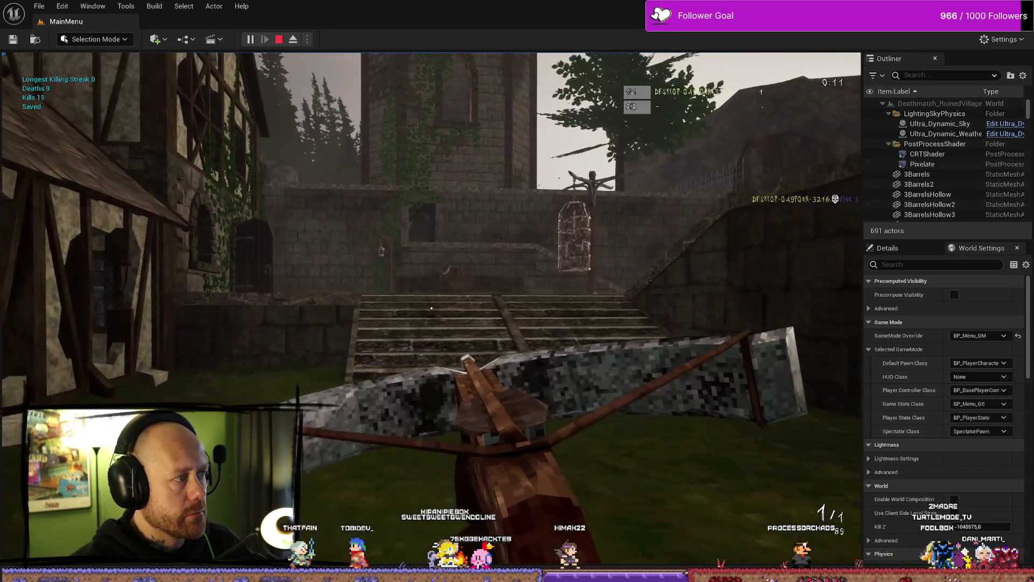
{"action": "key", "text": "Escape"}
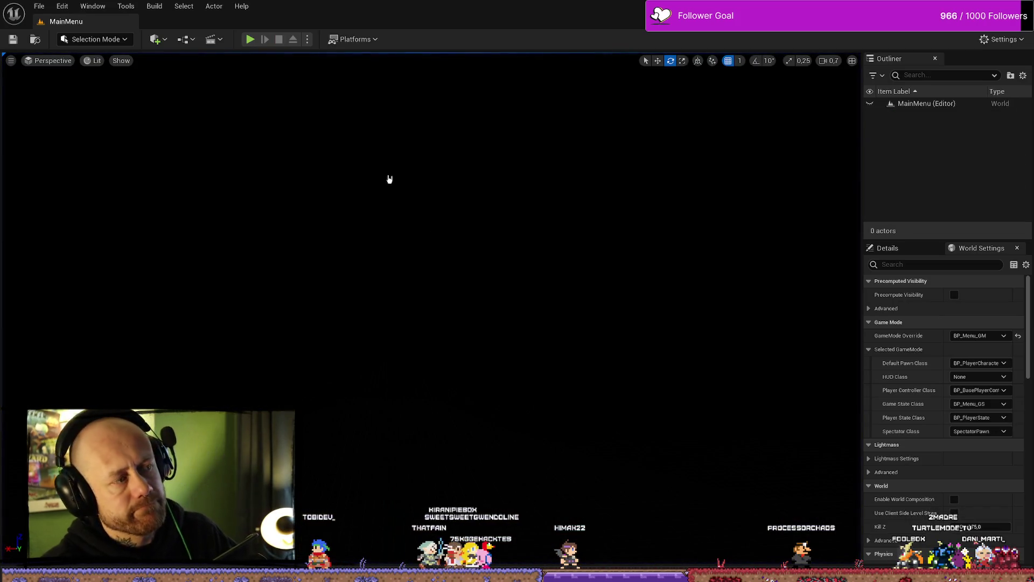
Step: Package the project for Windows, confirming BloodspillPackaged\ForTesting as the output folder
{"action": "left_click", "coordinate": [375, 40]}
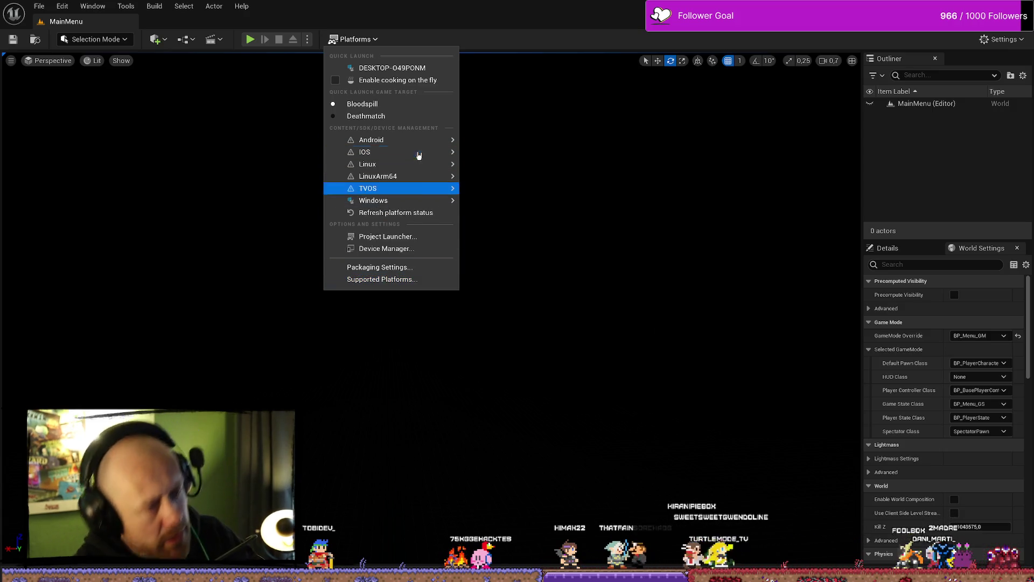
{"action": "mouse_move", "coordinate": [377, 140]}
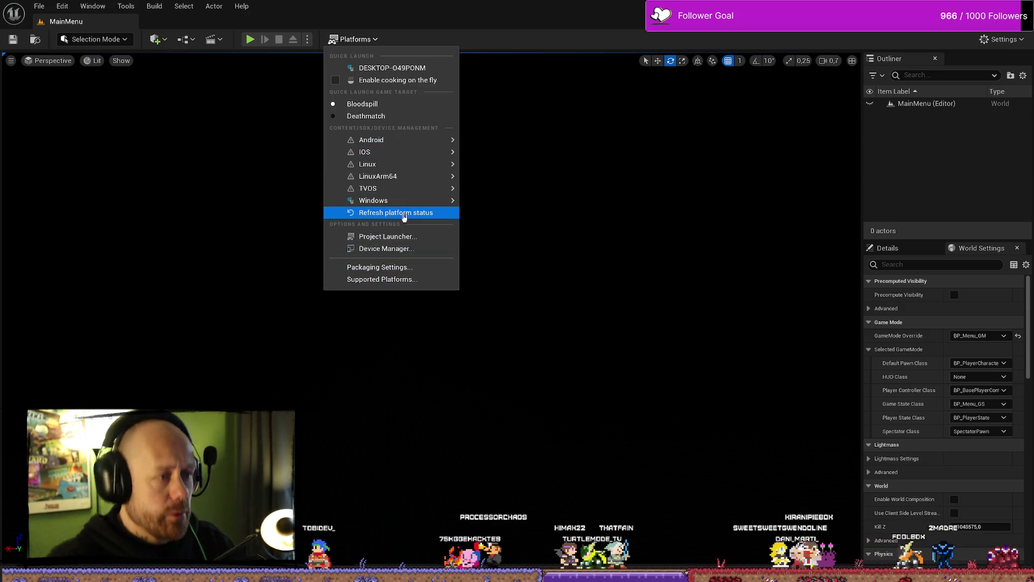
{"action": "mouse_move", "coordinate": [377, 200]}
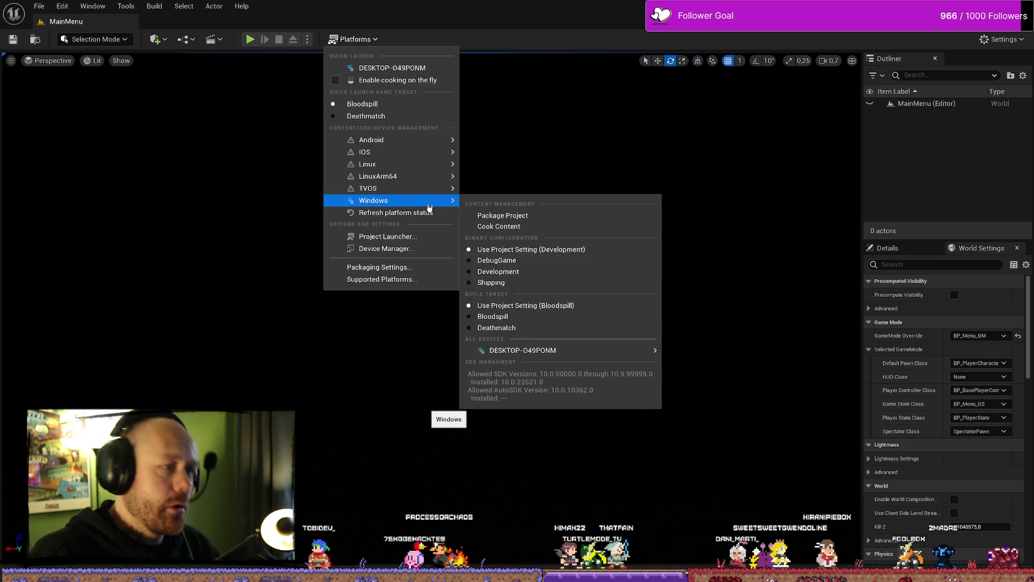
{"action": "left_click", "coordinate": [537, 214]}
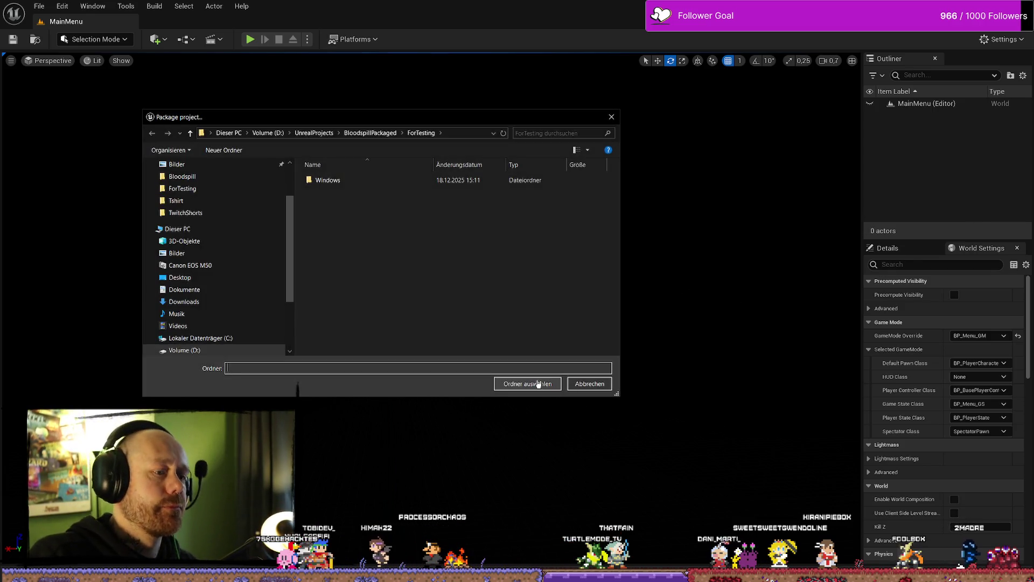
{"action": "left_click", "coordinate": [537, 383]}
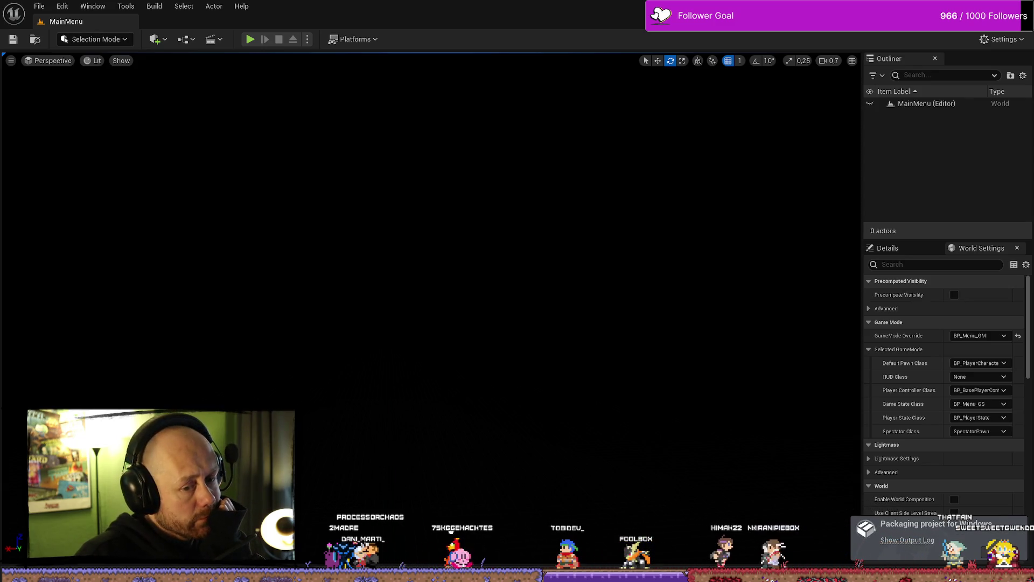
Step: Show the output log for the Windows build packaging into ForTesting
{"action": "left_click", "coordinate": [910, 540]}
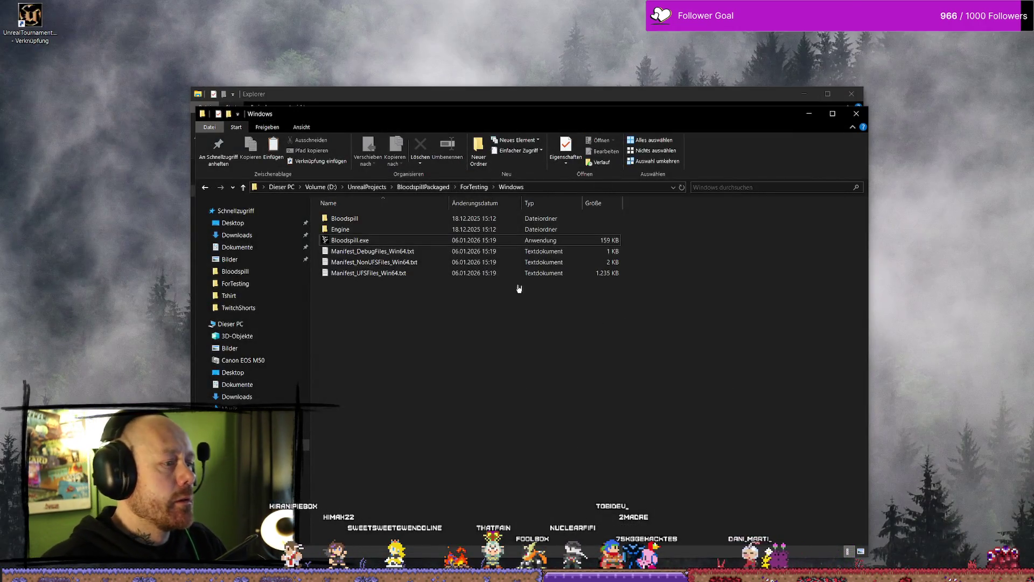
Step: Delete the SaveGames folder from the new build's Windows\Bloodspill\Saved folder in ForTesting
{"action": "left_click", "coordinate": [474, 187]}
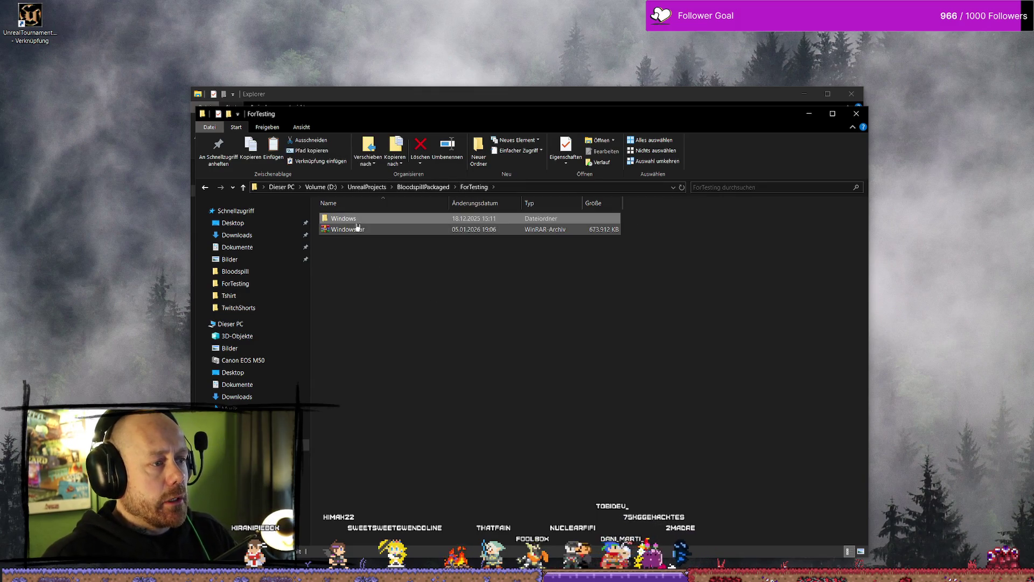
{"action": "double_click", "coordinate": [359, 226]}
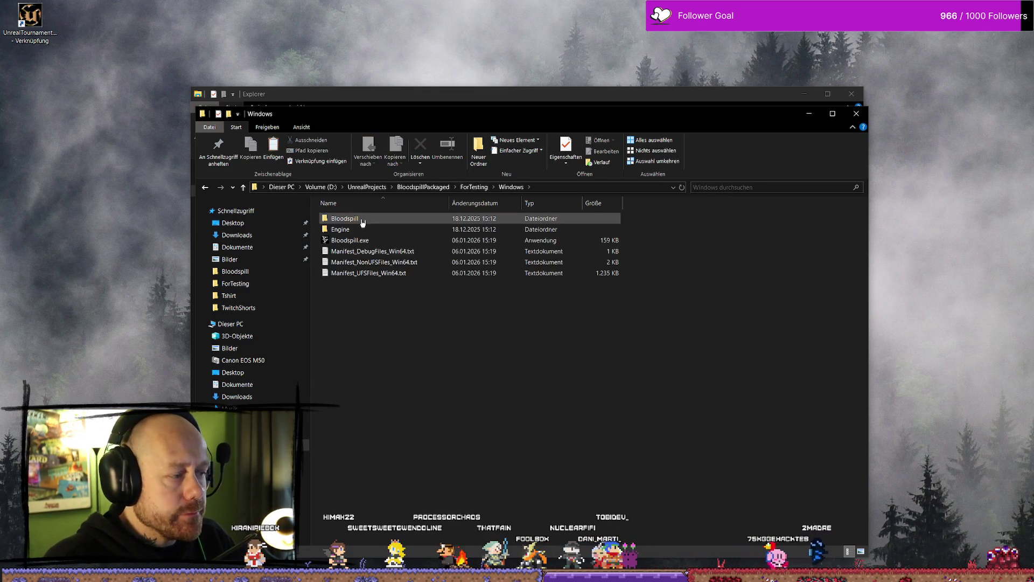
{"action": "double_click", "coordinate": [362, 220]}
{"action": "double_click", "coordinate": [373, 238]}
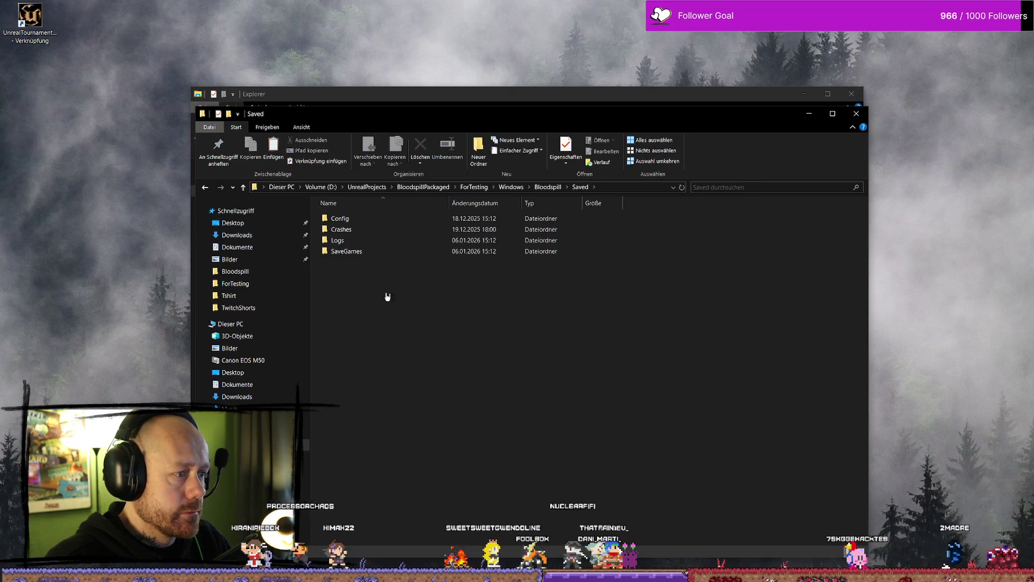
{"action": "key", "text": "Delete"}
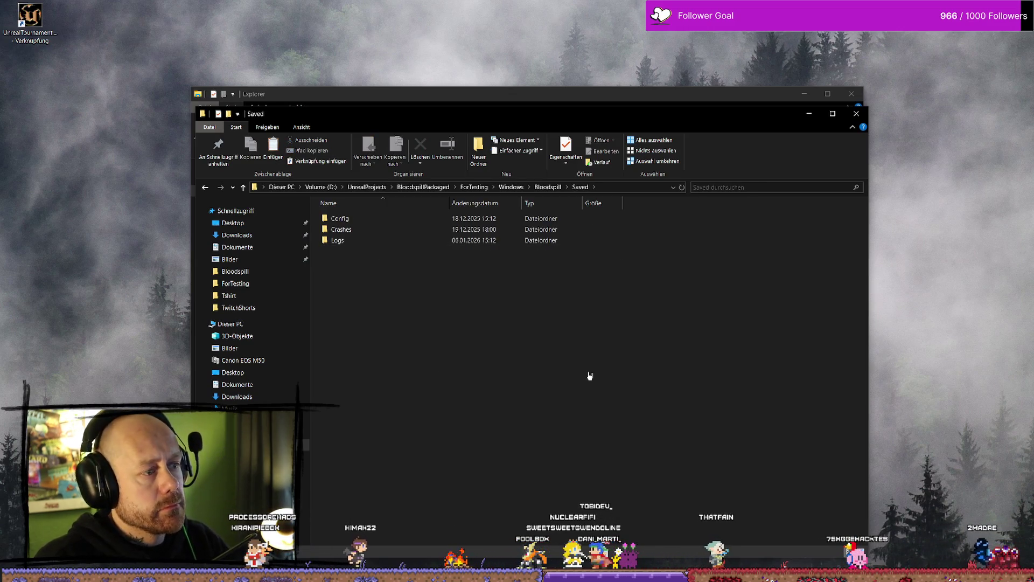
{"action": "key", "text": "alt+Up"}
{"action": "key", "text": "alt+Up"}
{"action": "key", "text": "alt+Up"}
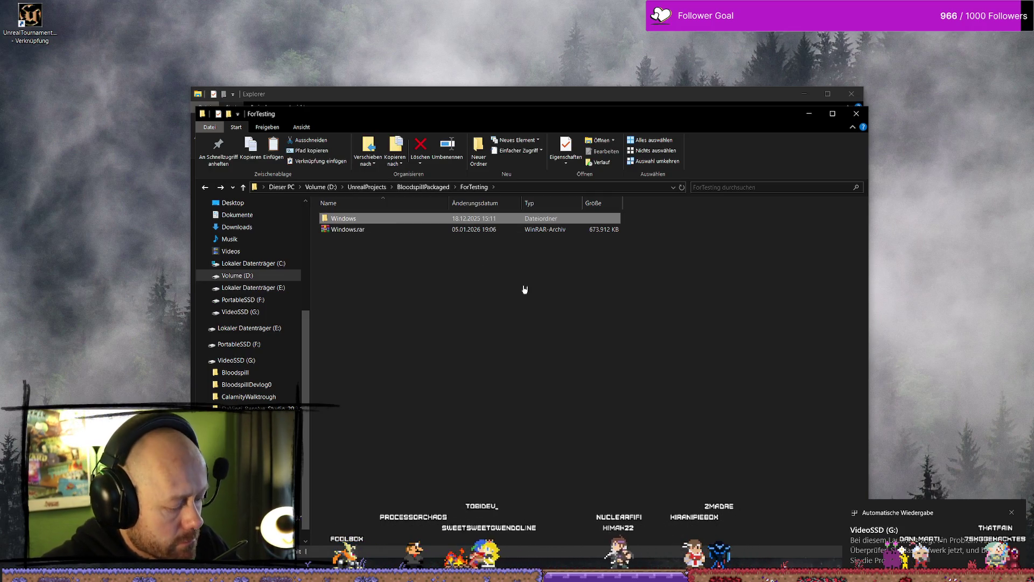
Step: Open the VideoSSD (G:) drive and delete the old Windows build folder from it
{"action": "left_click", "coordinate": [946, 553]}
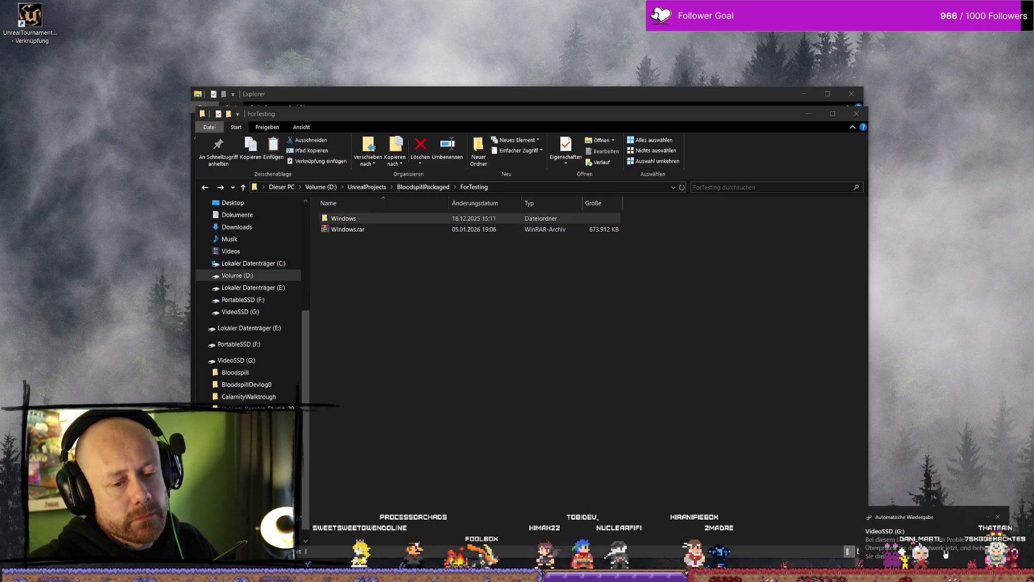
{"action": "left_click", "coordinate": [447, 325]}
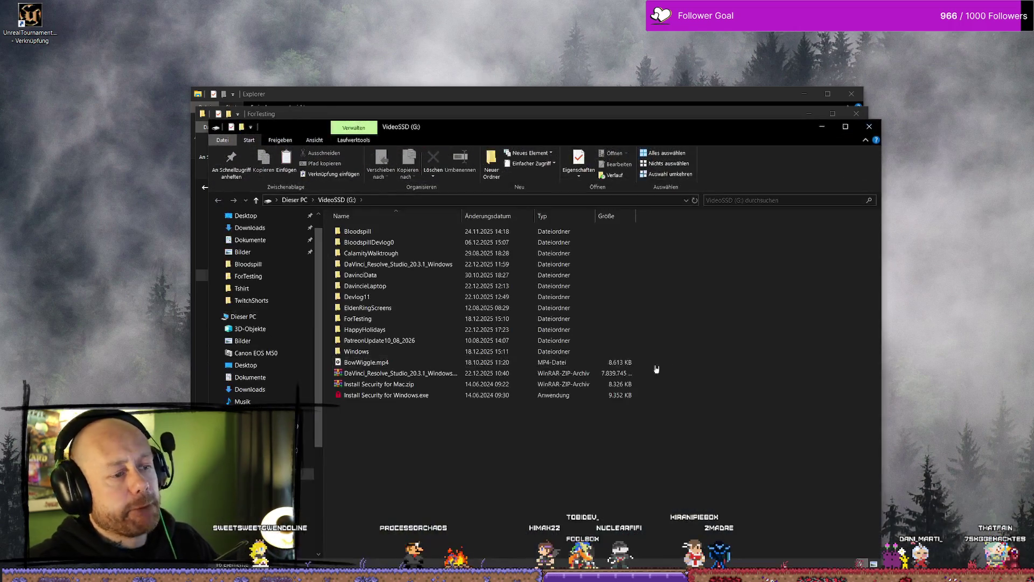
{"action": "right_click", "coordinate": [610, 511]}
{"action": "left_click", "coordinate": [533, 351]}
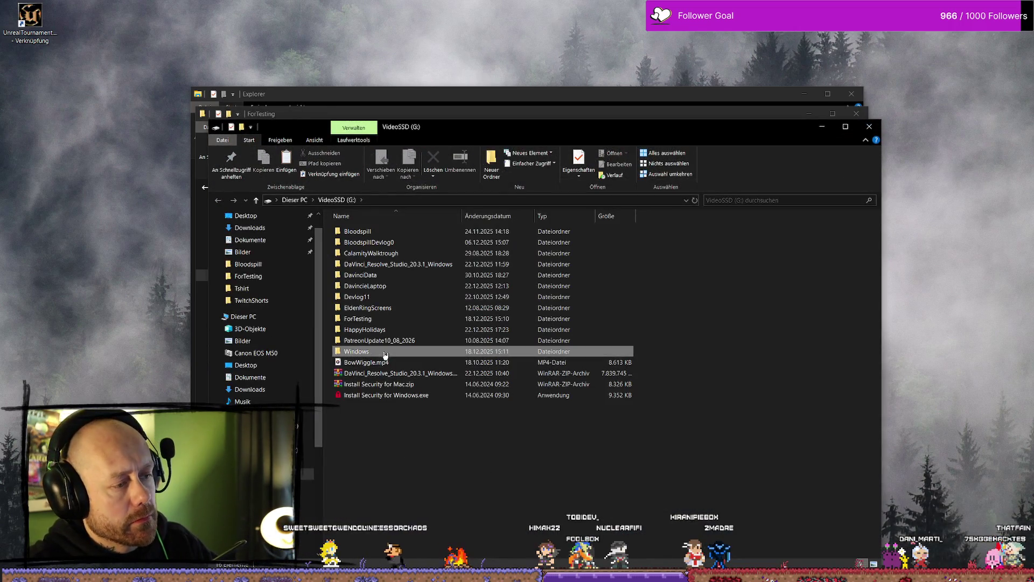
{"action": "key", "text": "Delete"}
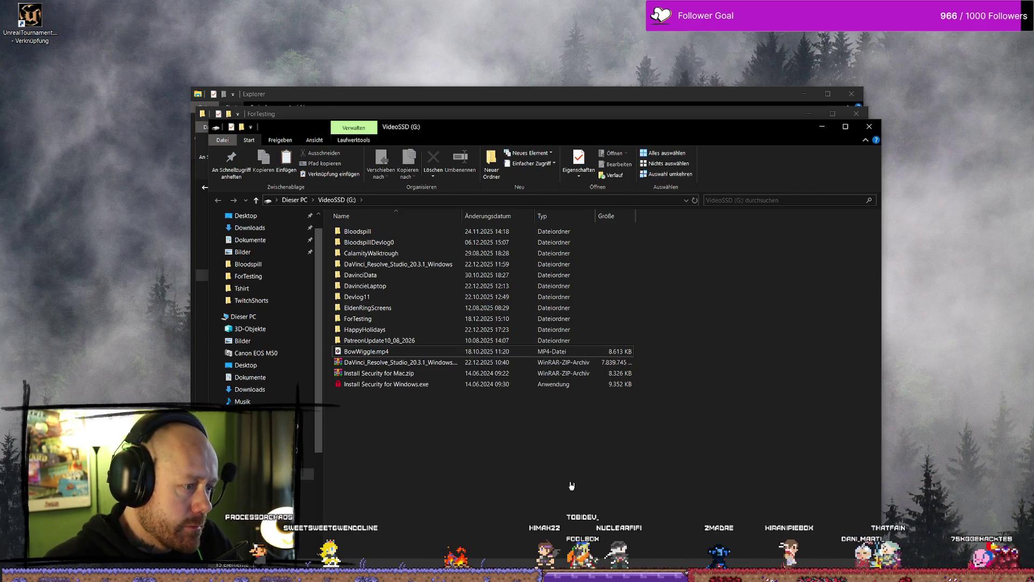
Step: Paste the new Windows build onto VideoSSD (G:) and close the drive window
{"action": "right_click", "coordinate": [572, 479]}
{"action": "key", "text": "Escape"}
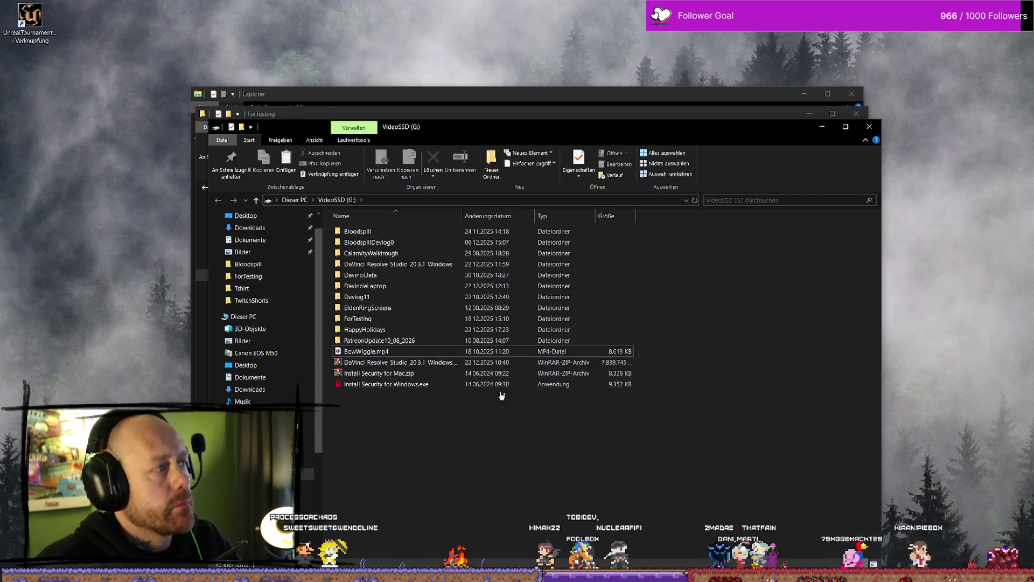
{"action": "key", "text": "ctrl+v"}
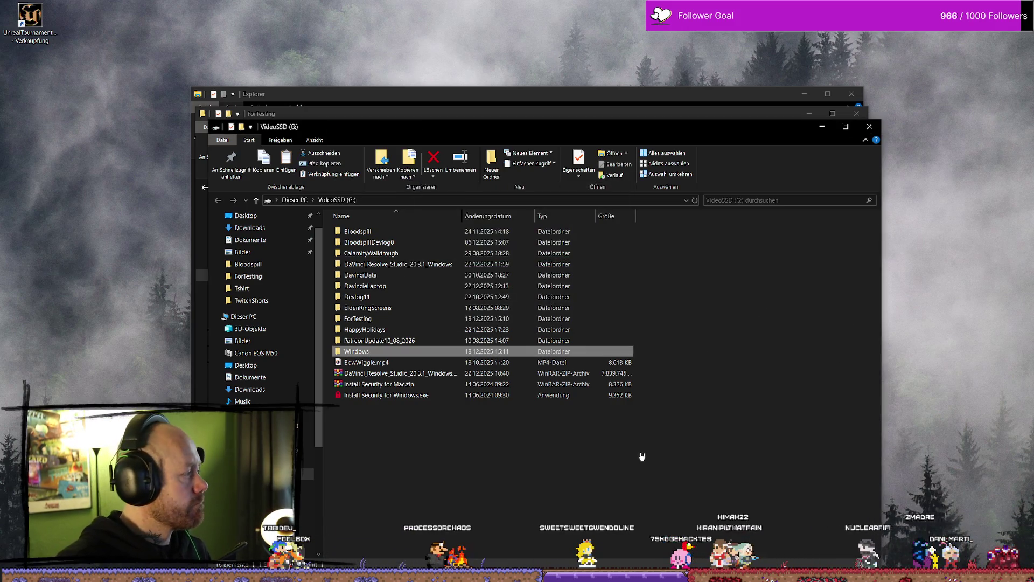
{"action": "left_click", "coordinate": [526, 456]}
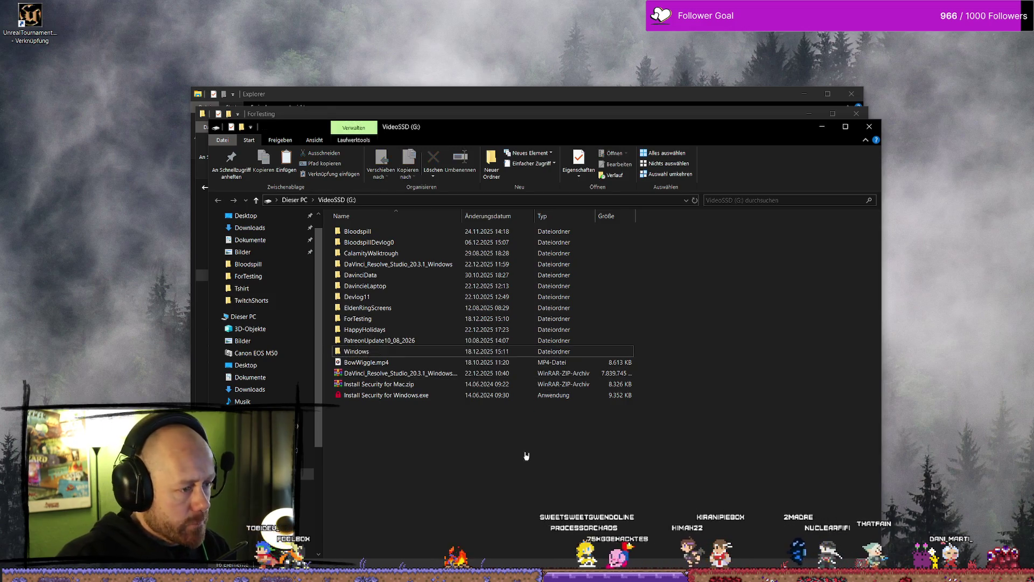
{"action": "left_click", "coordinate": [868, 126]}
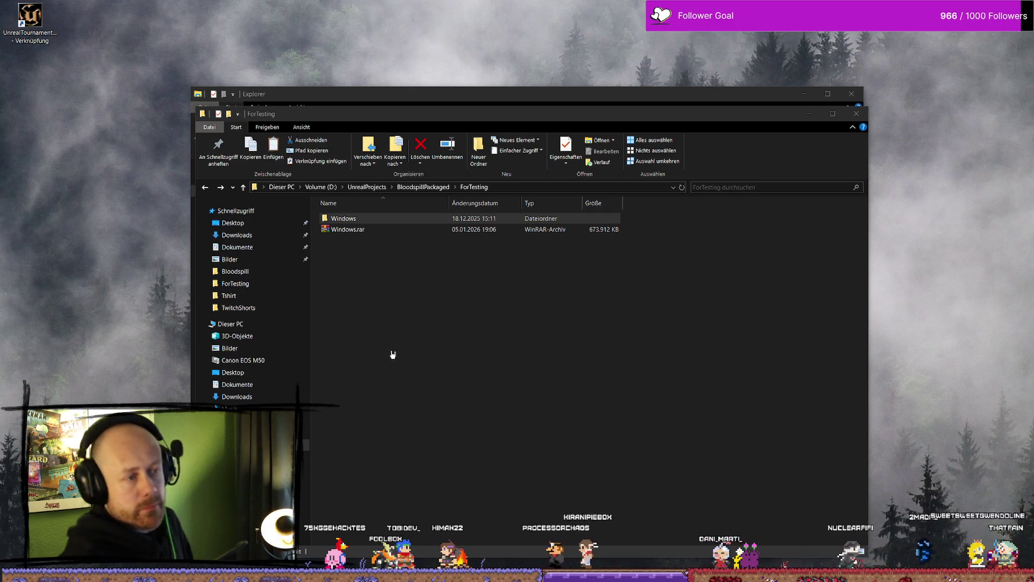
Step: Open the ForTesting Windows build folder and launch Bloodspill.exe
{"action": "double_click", "coordinate": [396, 219]}
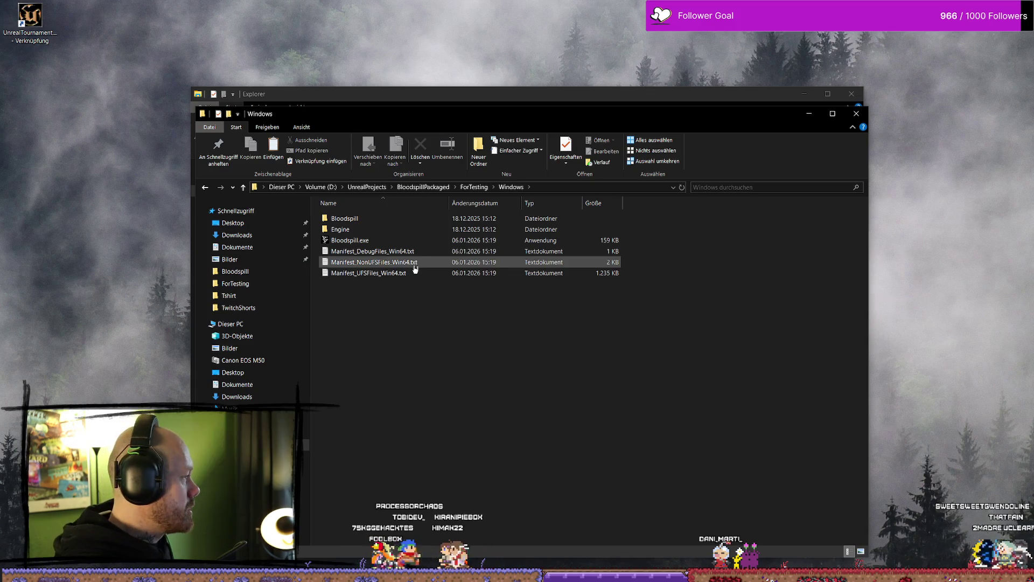
{"action": "left_click", "coordinate": [381, 242]}
{"action": "left_click", "coordinate": [381, 242]}
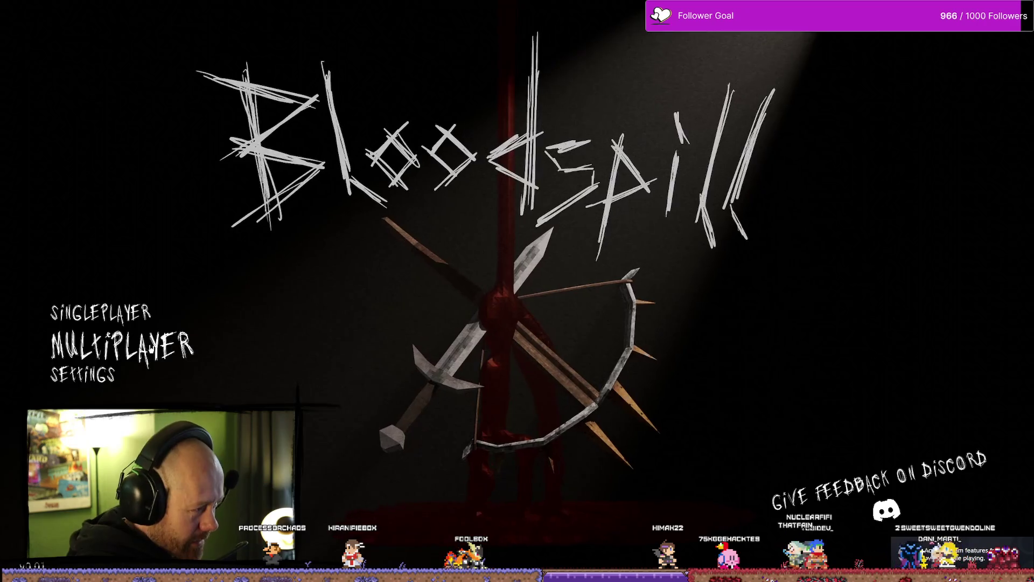
Step: Go to Multiplayer > Join Game and join the LEICHENSEKTION server from the list
{"action": "key", "text": "Return"}
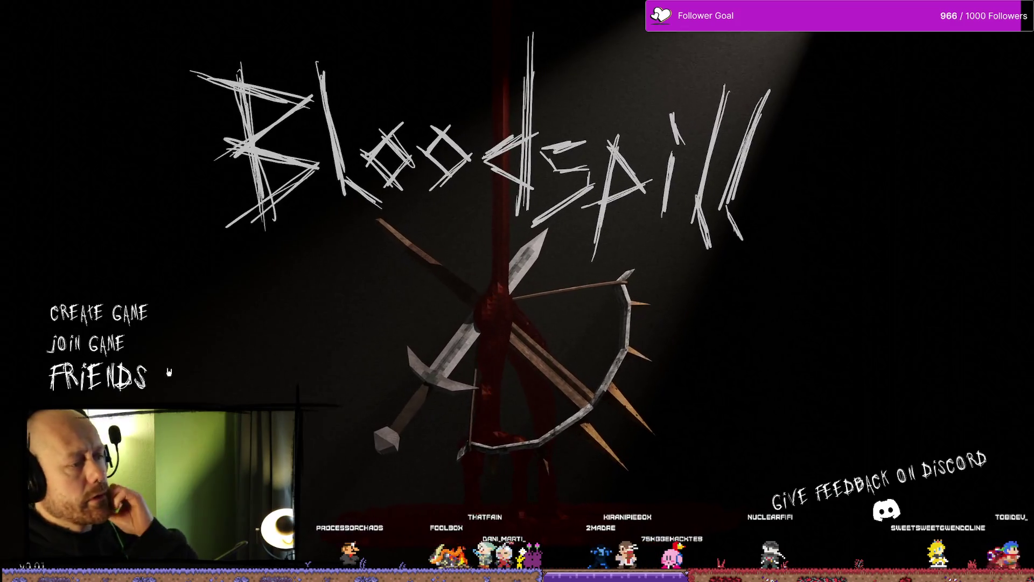
{"action": "left_click", "coordinate": [171, 341]}
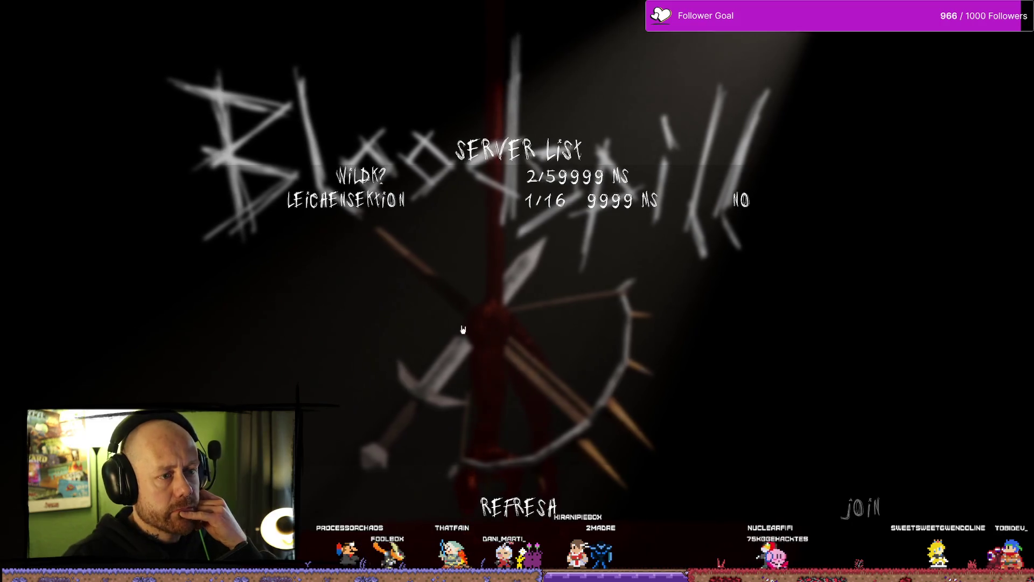
{"action": "left_click", "coordinate": [350, 207]}
{"action": "double_click", "coordinate": [359, 212]}
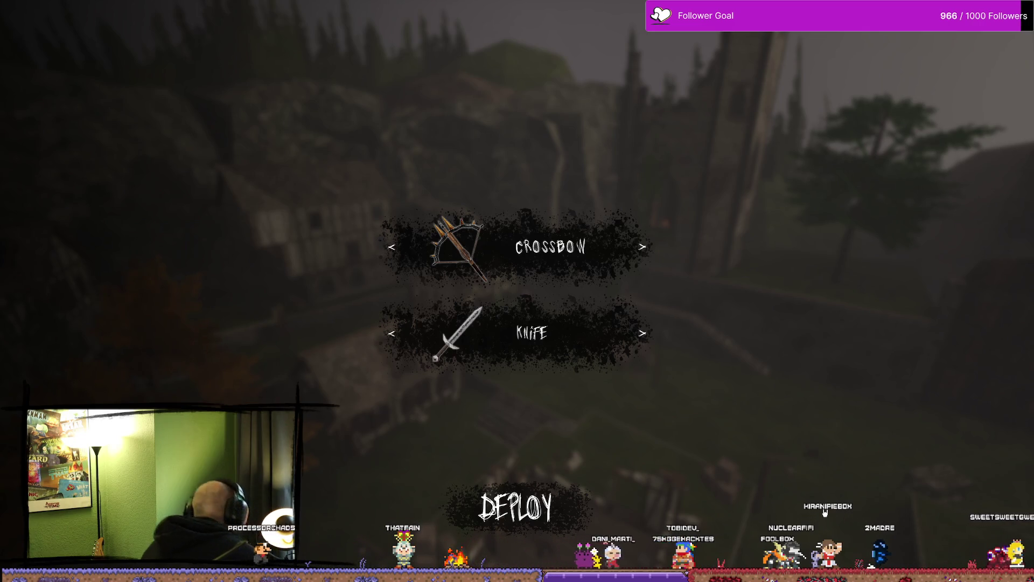
Step: Deploy with the crossbow and shoot enemies around the village courtyard
{"action": "left_click", "coordinate": [590, 515]}
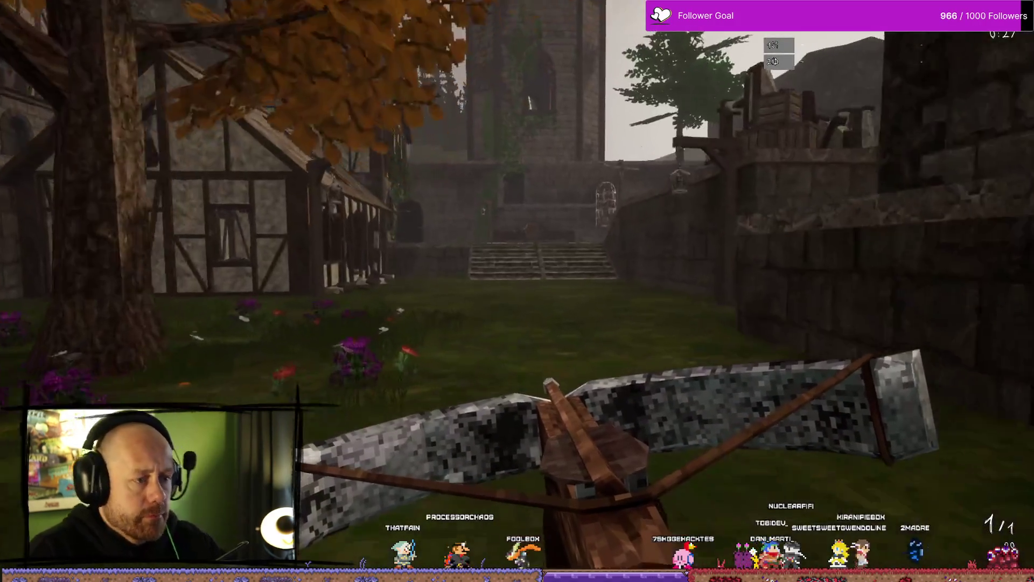
{"action": "key", "text": "w"}
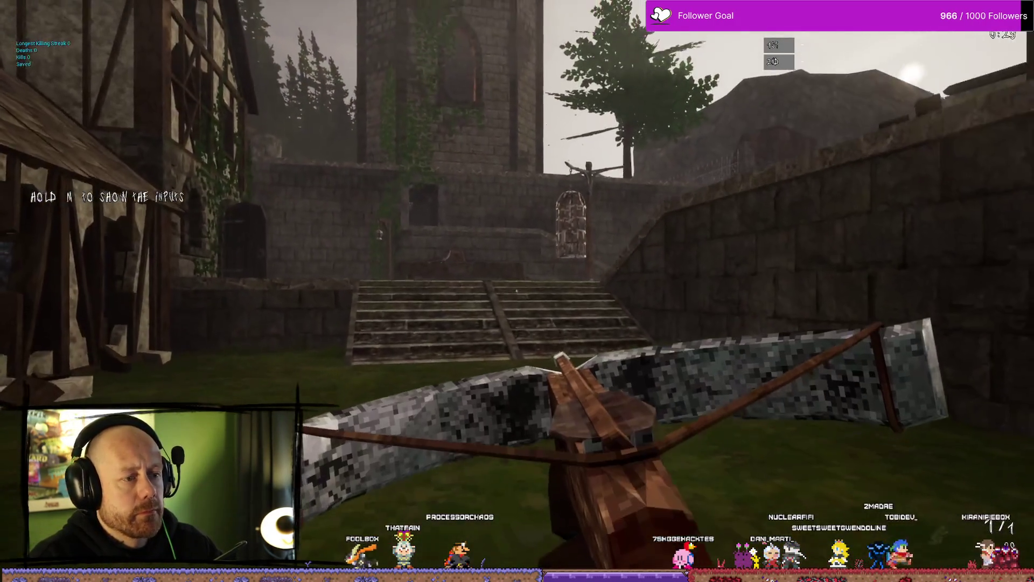
{"action": "key", "text": "w"}
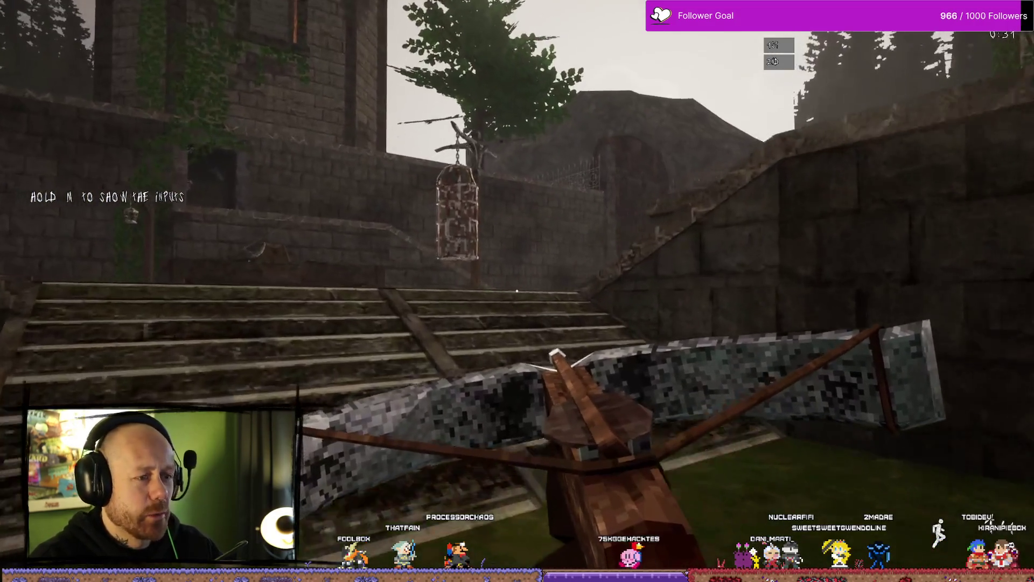
{"action": "key", "text": "w"}
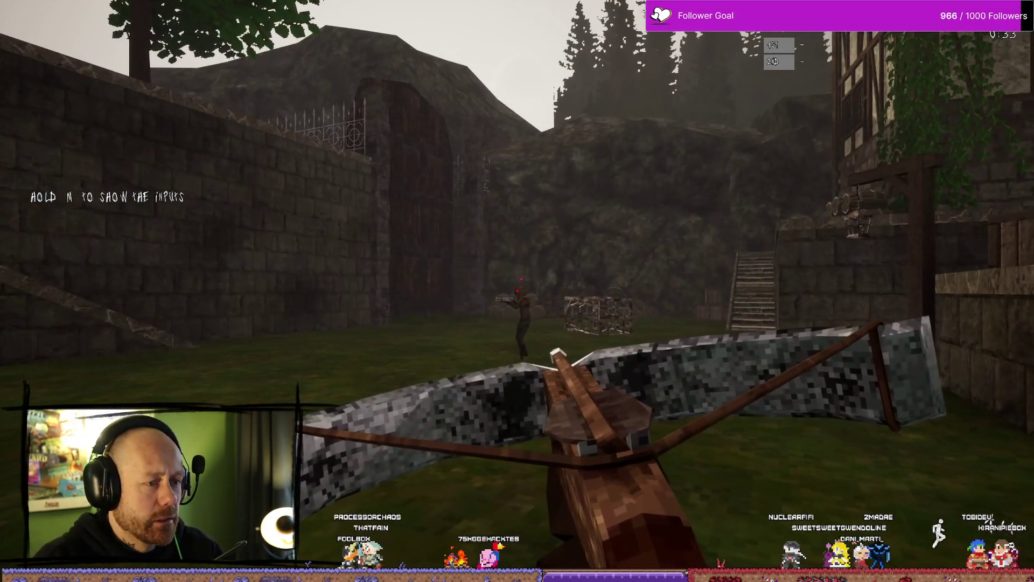
{"action": "left_click", "coordinate": [517, 291]}
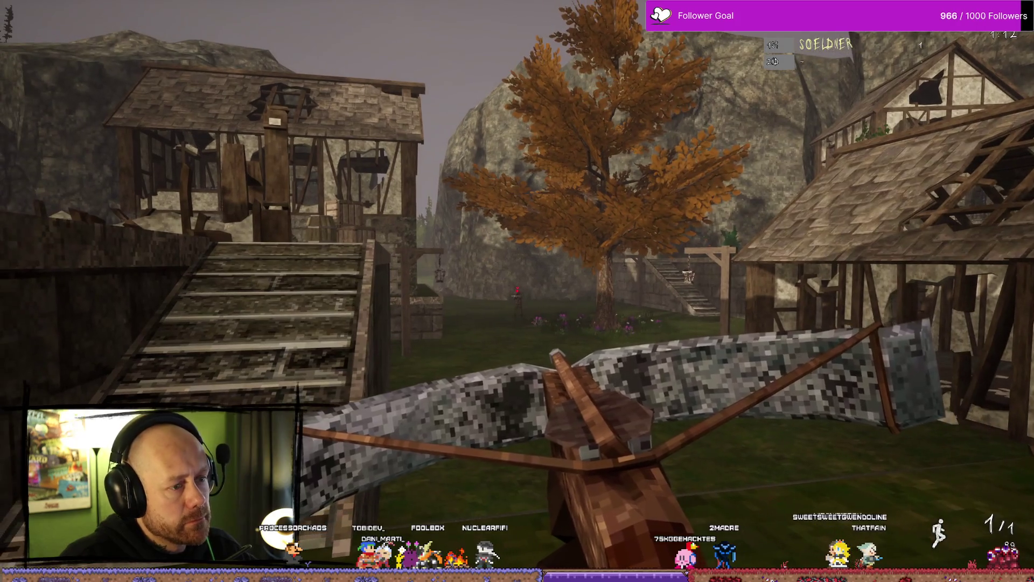
{"action": "left_click", "coordinate": [517, 291]}
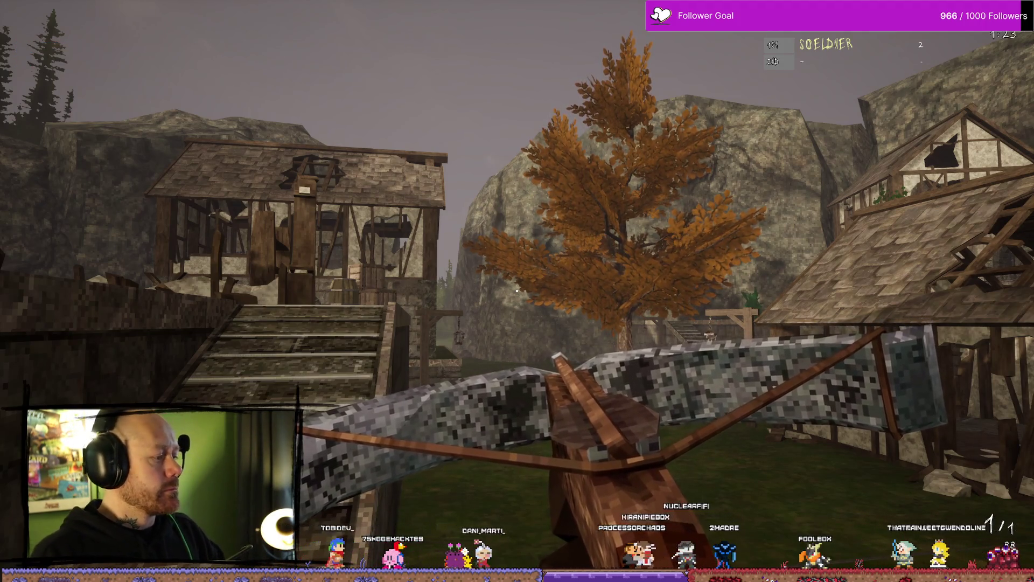
{"action": "key", "text": "w"}
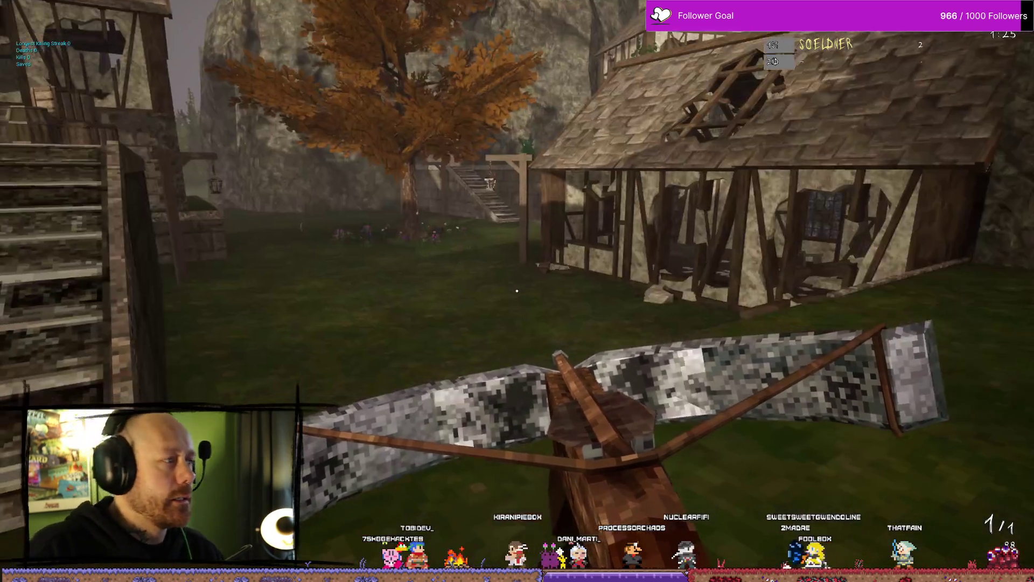
Step: Leave the match, exit Bloodspill, close both Explorer windows and return to Unreal
{"action": "key", "text": "Escape"}
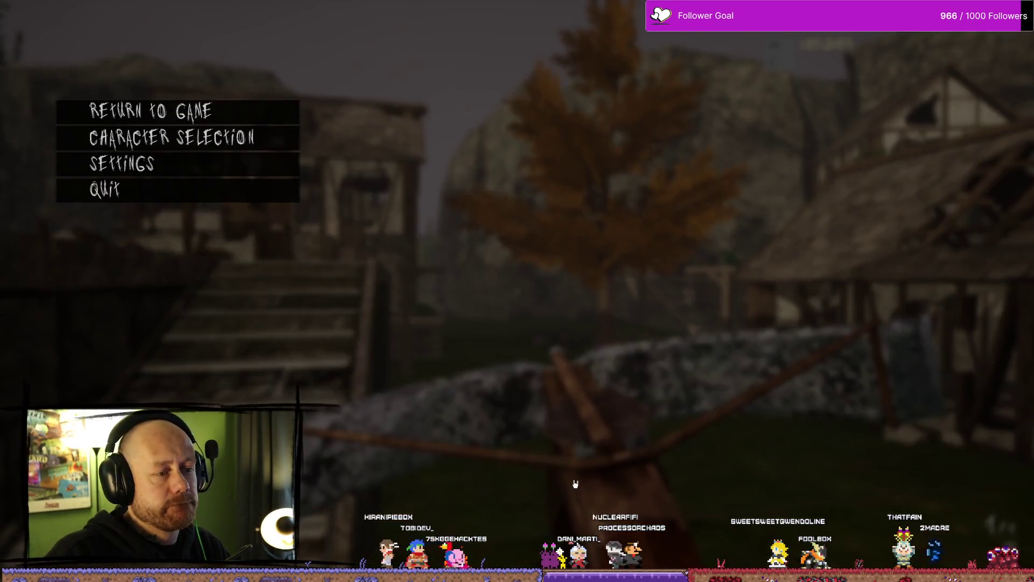
{"action": "left_click", "coordinate": [180, 192]}
{"action": "left_click", "coordinate": [488, 320]}
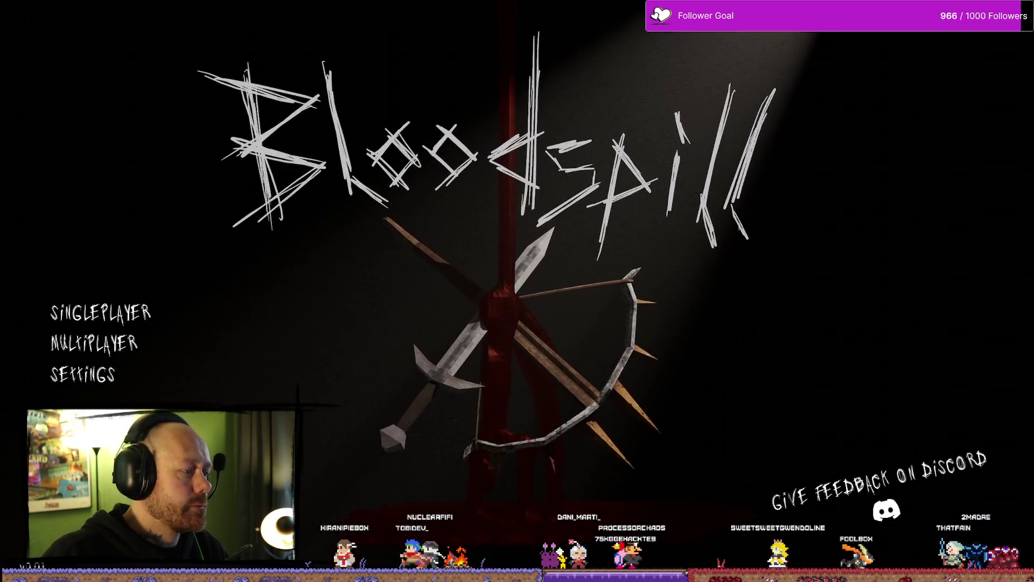
{"action": "key", "text": "alt+F4"}
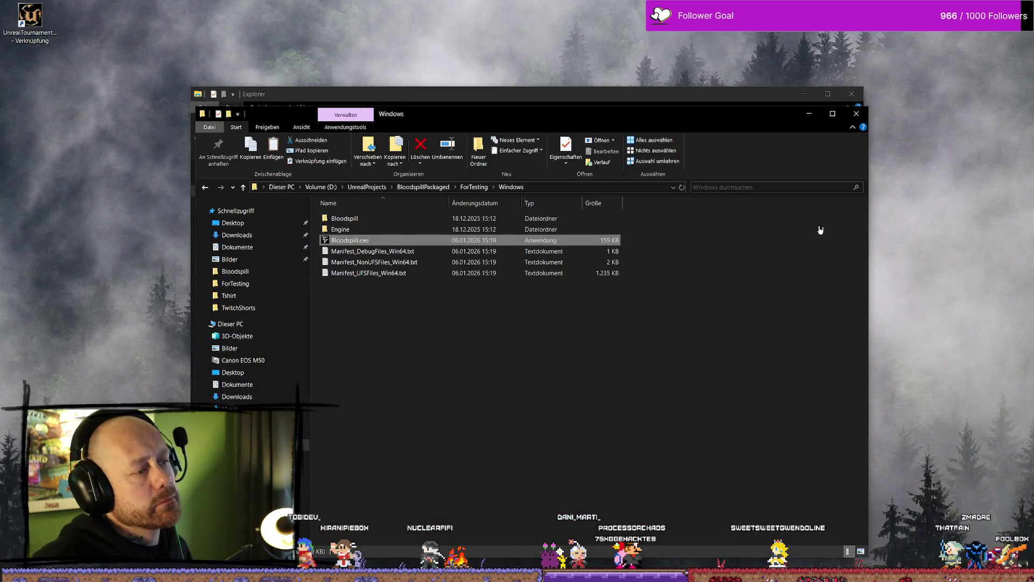
{"action": "left_click", "coordinate": [856, 113]}
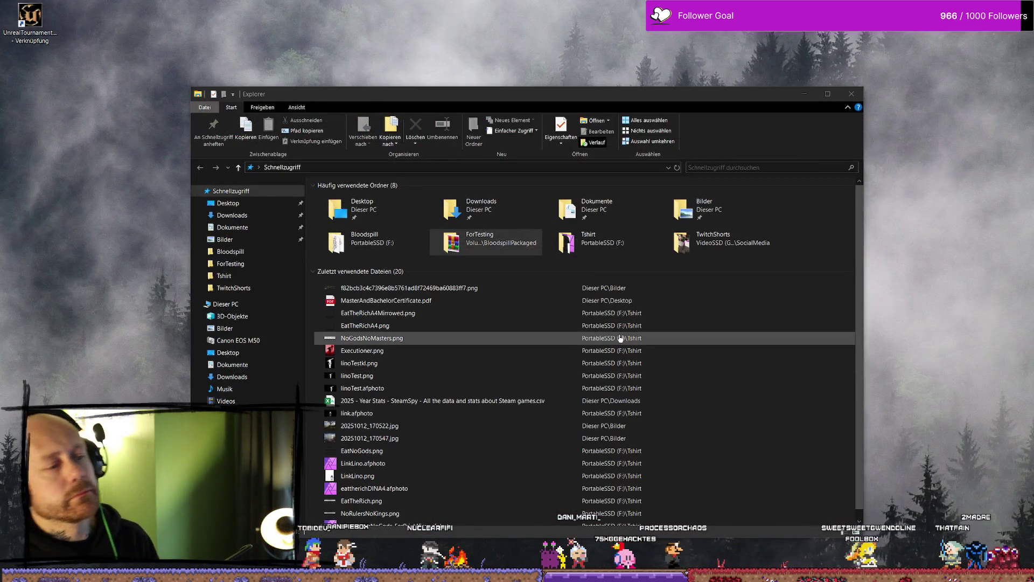
{"action": "key", "text": "alt+F4"}
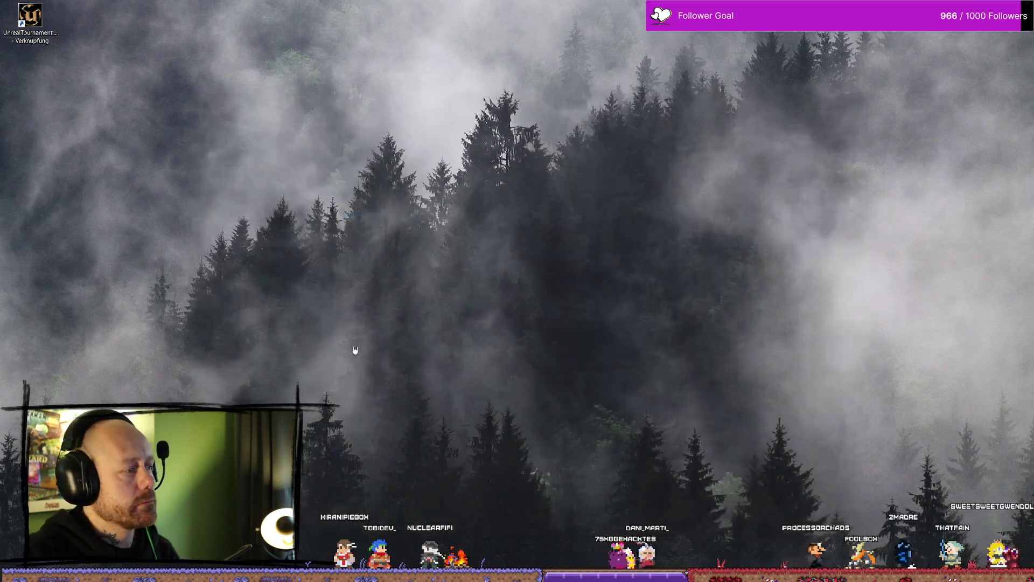
{"action": "key", "text": "alt+Tab"}
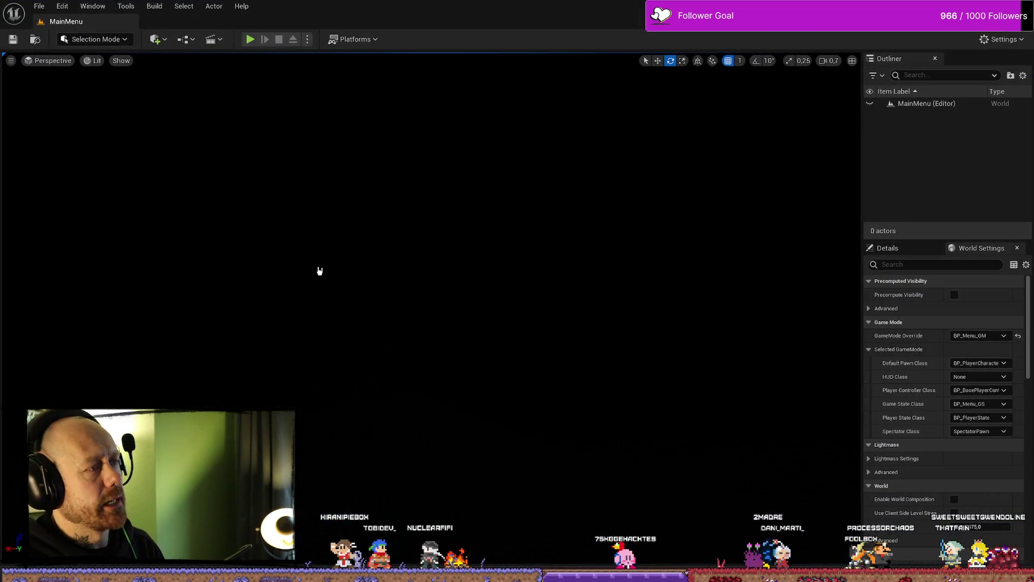
Step: In AC_PlayerStateInfo's Event Graph, move the five Begin Play startup nodes further right
{"action": "key", "text": "alt+Tab"}
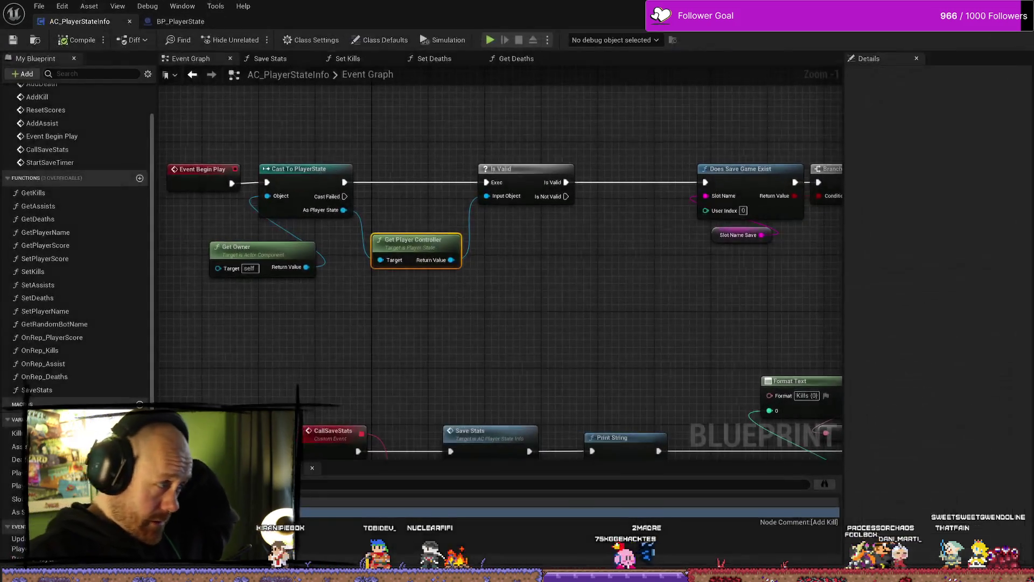
{"action": "scroll", "coordinate": [587, 308], "scroll_direction": "down", "scroll_amount": 6}
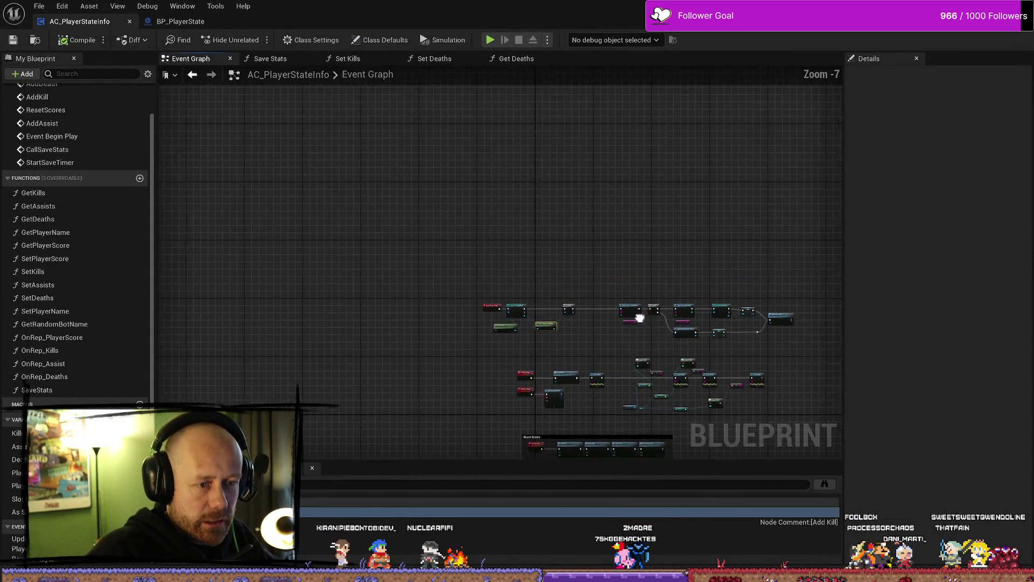
{"action": "scroll", "coordinate": [454, 282], "scroll_direction": "up", "scroll_amount": 4}
{"action": "left_click_drag", "start_coordinate": [454, 282], "coordinate": [550, 281]}
{"action": "left_click_drag", "start_coordinate": [193, 172], "coordinate": [447, 285]}
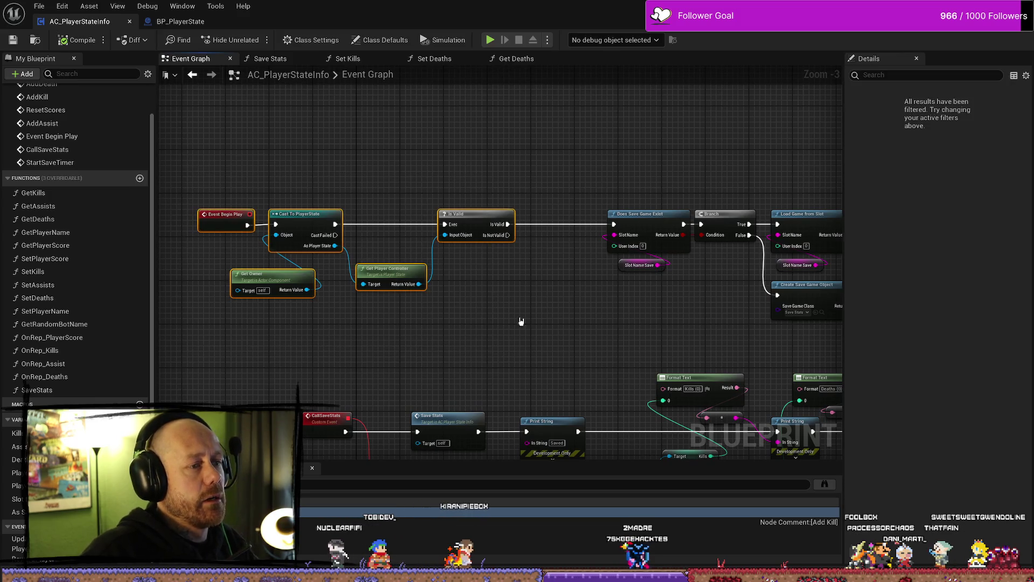
{"action": "left_click_drag", "start_coordinate": [485, 221], "coordinate": [540, 221]}
{"action": "left_click", "coordinate": [380, 185]}
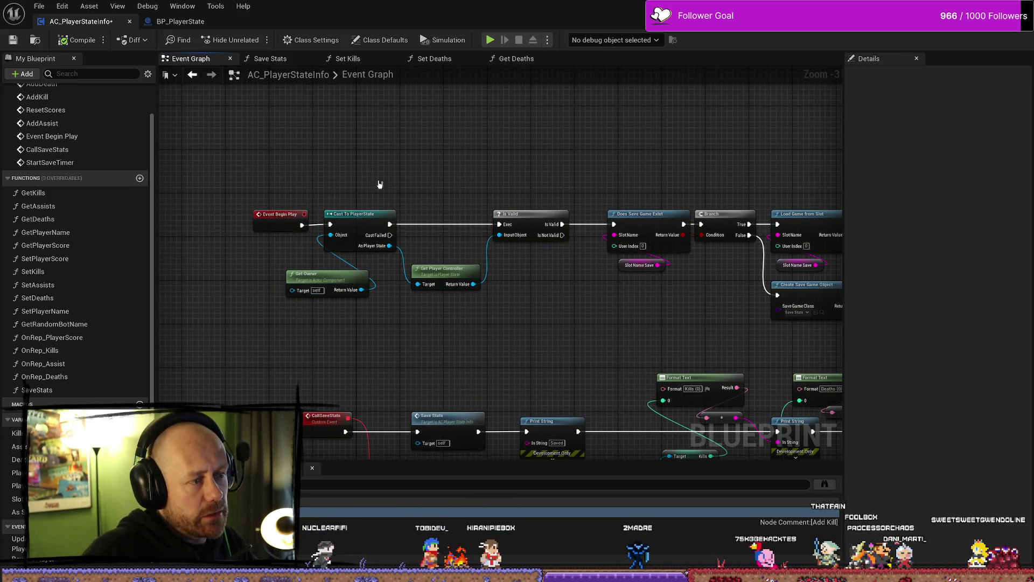
Step: Shift the Cast To PlayerState group and Event Begin Play node slightly right
{"action": "left_click_drag", "start_coordinate": [368, 214], "coordinate": [401, 213]}
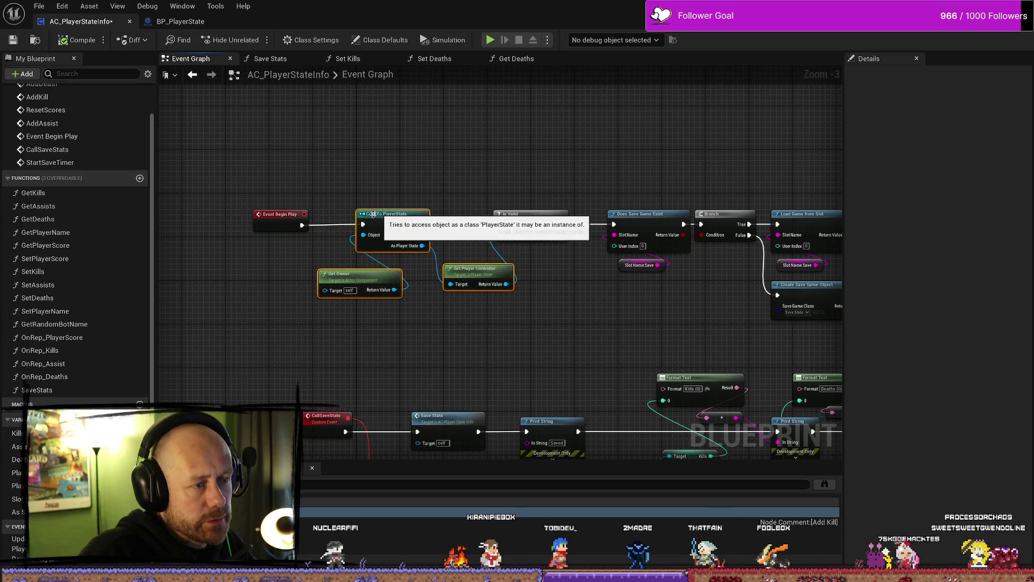
{"action": "left_click_drag", "start_coordinate": [276, 214], "coordinate": [291, 213]}
{"action": "left_click", "coordinate": [369, 165]}
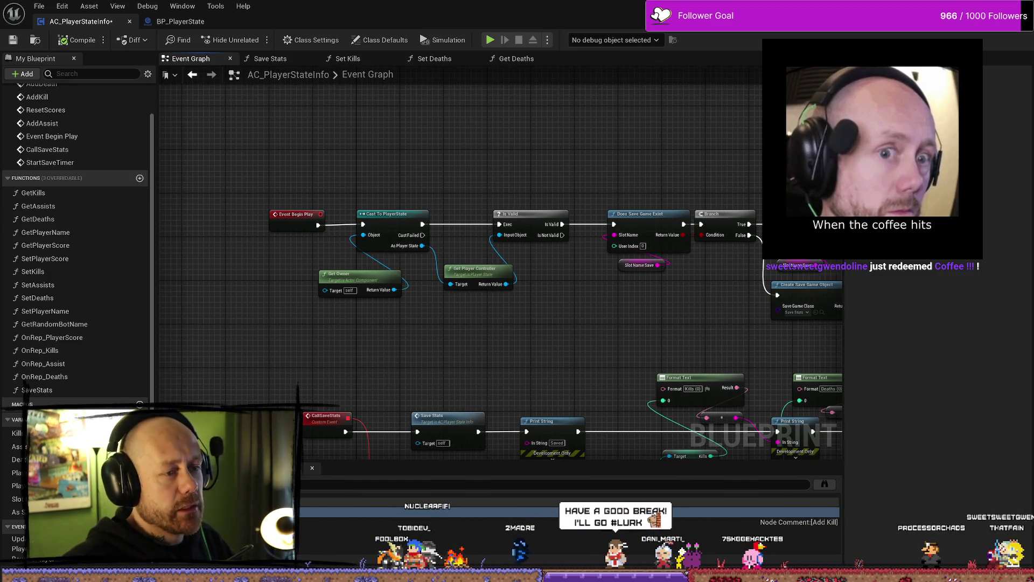
{"action": "scroll", "coordinate": [547, 192], "scroll_direction": "down", "scroll_amount": 4}
{"action": "scroll", "coordinate": [547, 192], "scroll_direction": "up", "scroll_amount": 3}
{"action": "scroll", "coordinate": [552, 199], "scroll_direction": "up", "scroll_amount": 1}
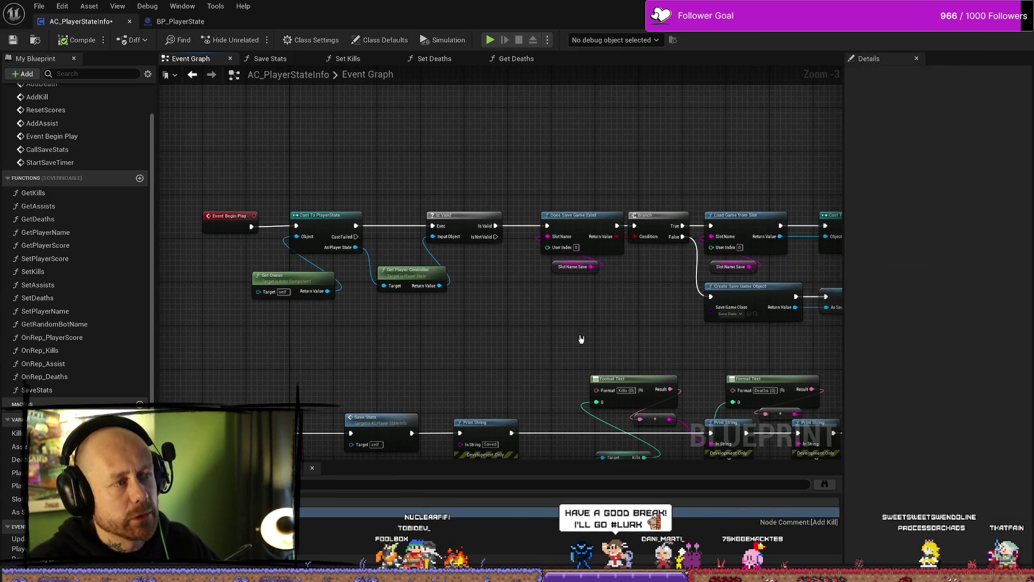